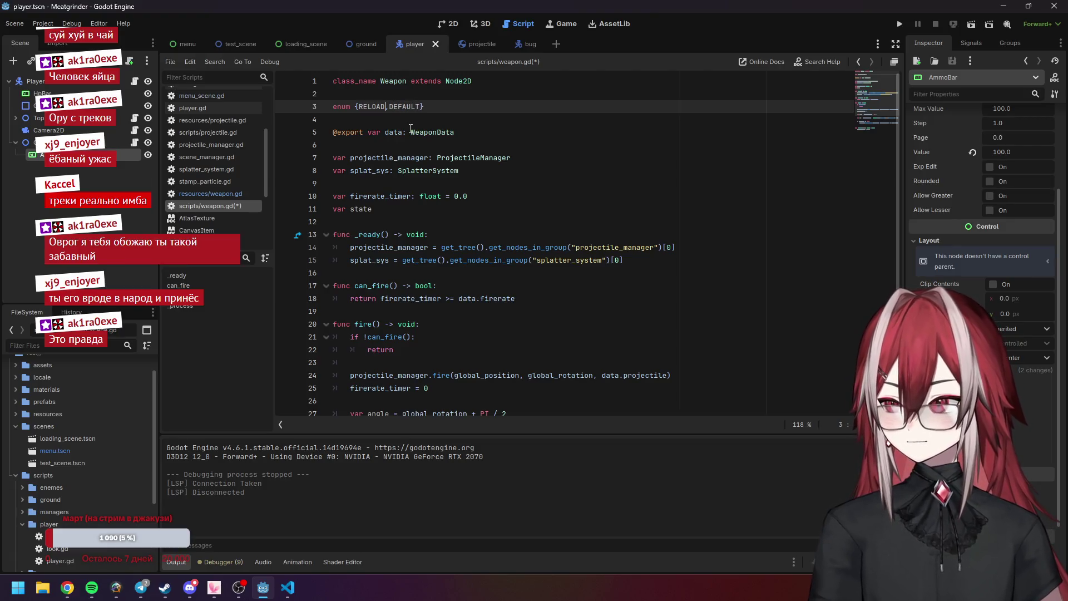
Replace line 3's enum values with DEFAULT,RELOAD, glancing at the GDScript enum docs
{"action": "key", "text": "ctrl+BackSpace"}
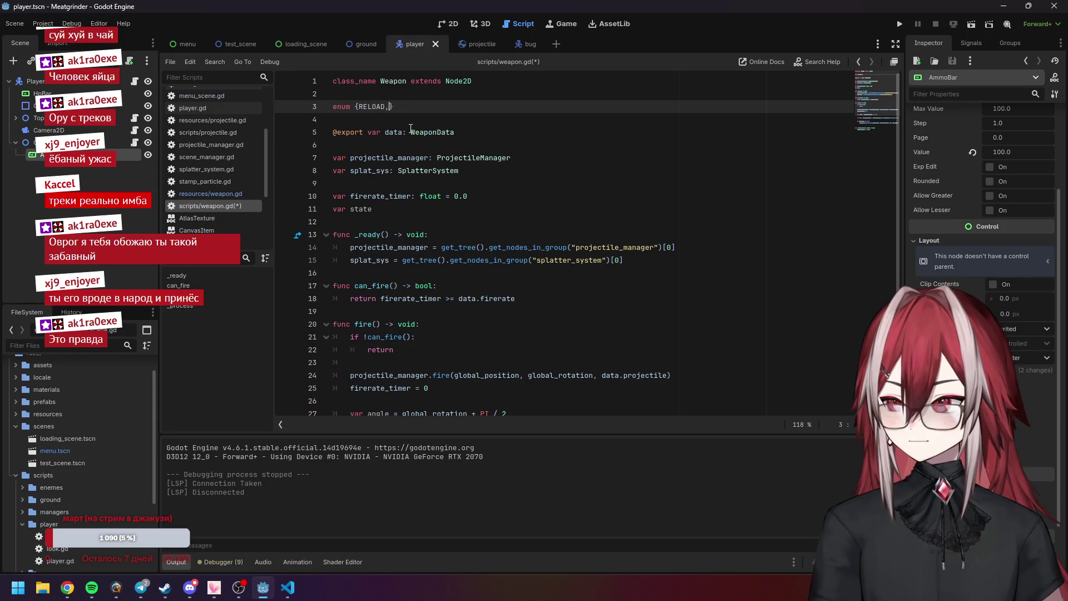
{"action": "key", "text": "ctrl+BackSpace"}
{"action": "key", "text": "ctrl+BackSpace"}
{"action": "type", "text": "DEFAULT"}
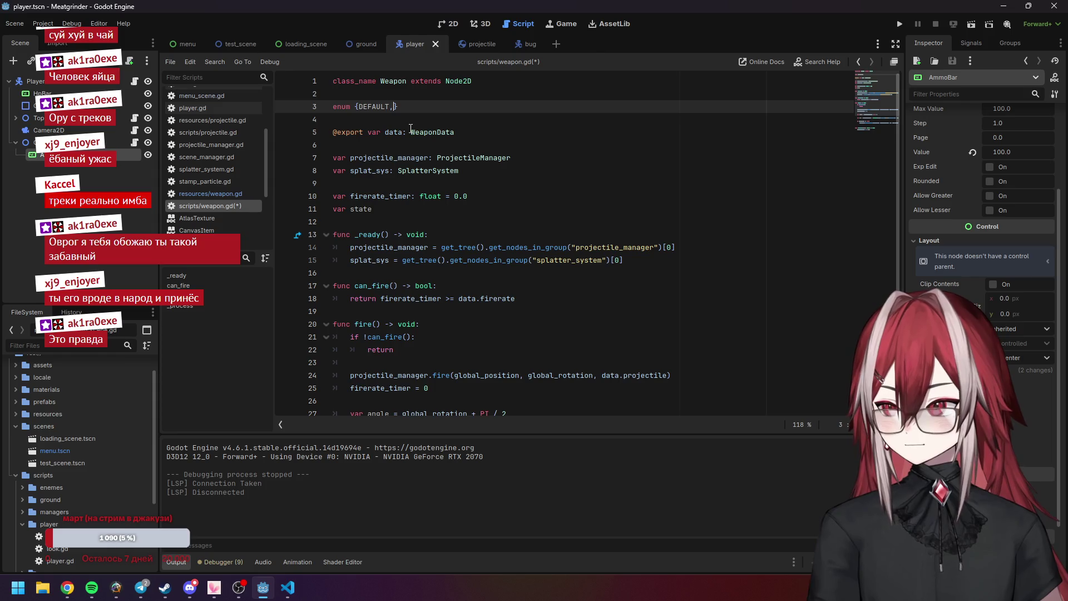
{"action": "type", "text": ",RELOAD"}
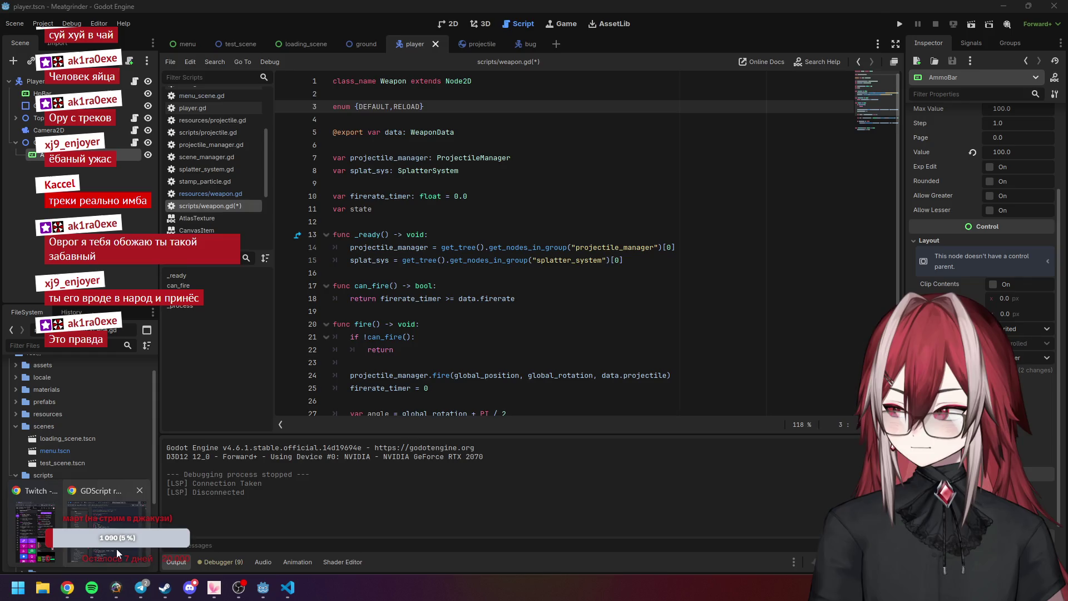
{"action": "left_click", "coordinate": [67, 585]}
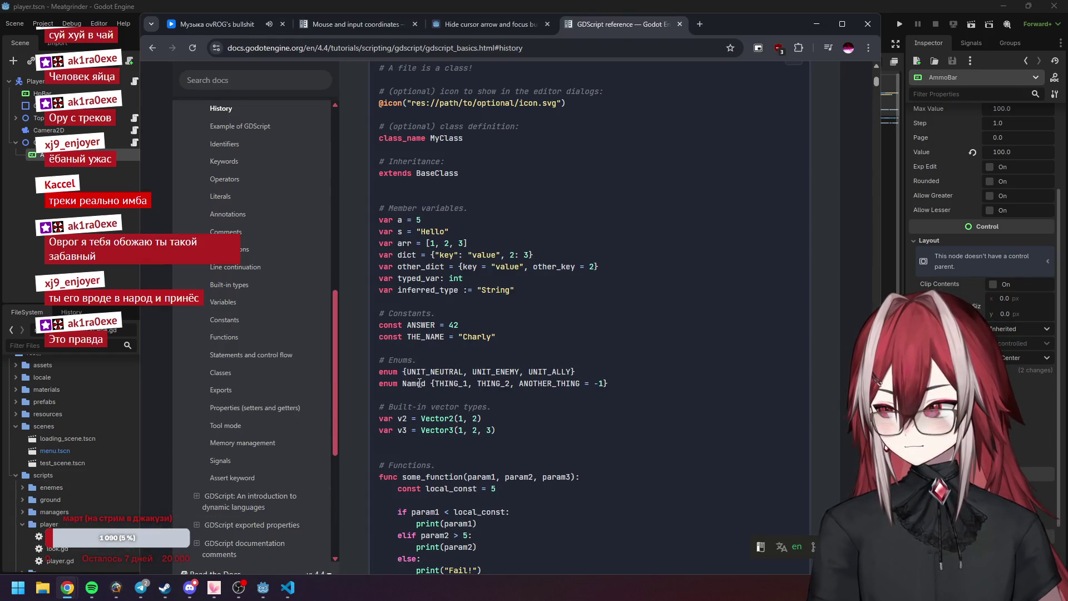
{"action": "left_click", "coordinate": [887, 253]}
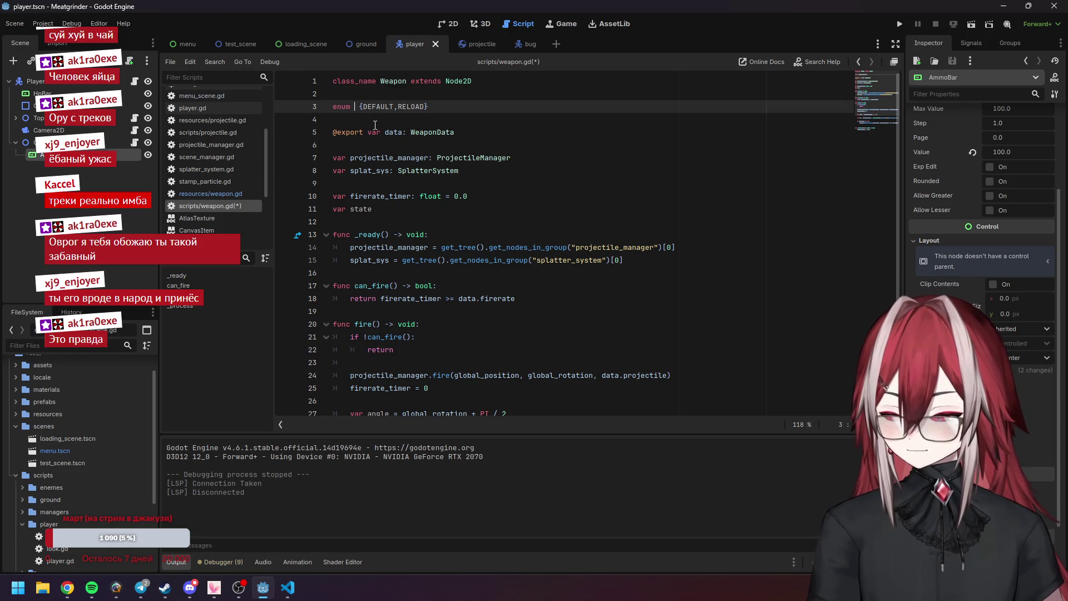
Name the enum on line 3 WeaponState
{"action": "type", "text": "Wea"}
{"action": "type", "text": "ponState"}
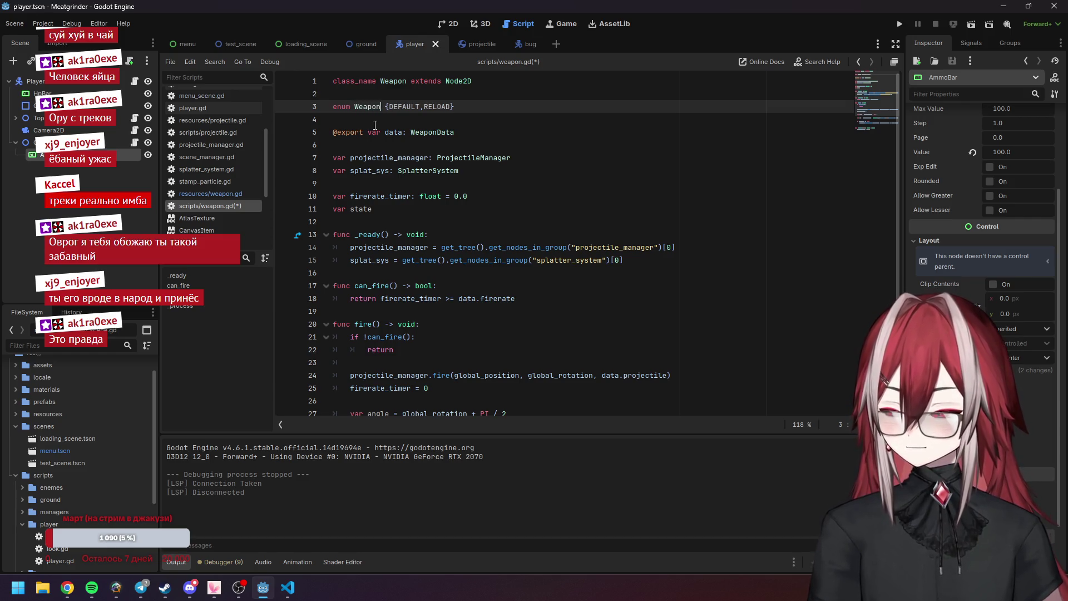
{"action": "left_click", "coordinate": [374, 124]}
{"action": "left_click_drag", "start_coordinate": [354, 106], "coordinate": [407, 107]}
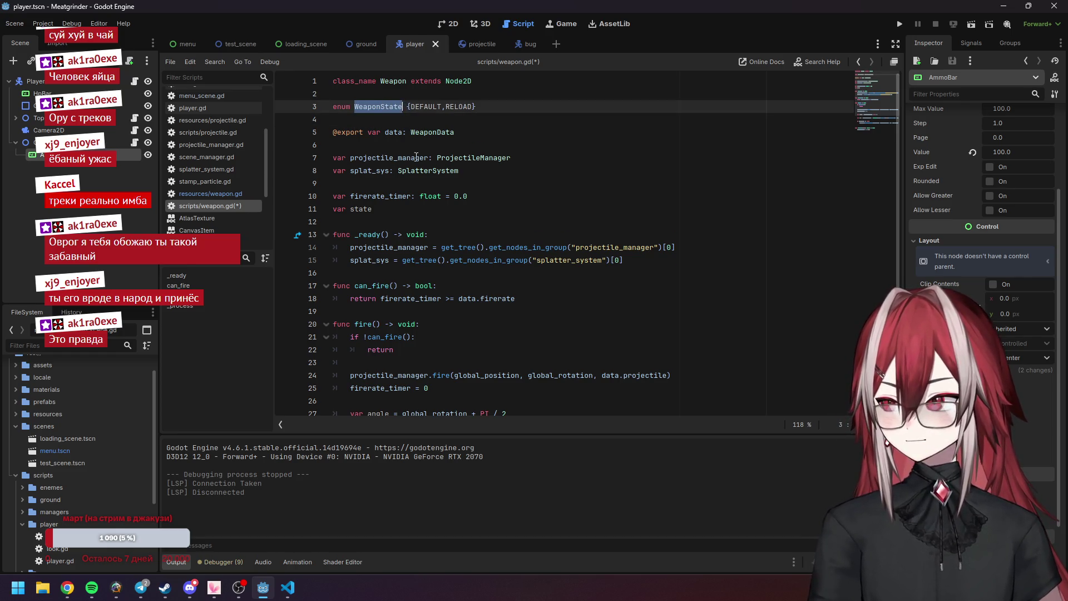
Declare state on line 11 as WeaponState = WeaponState.DEFAULT
{"action": "left_click", "coordinate": [396, 214]}
{"action": "type", "text": ": WeaponState"}
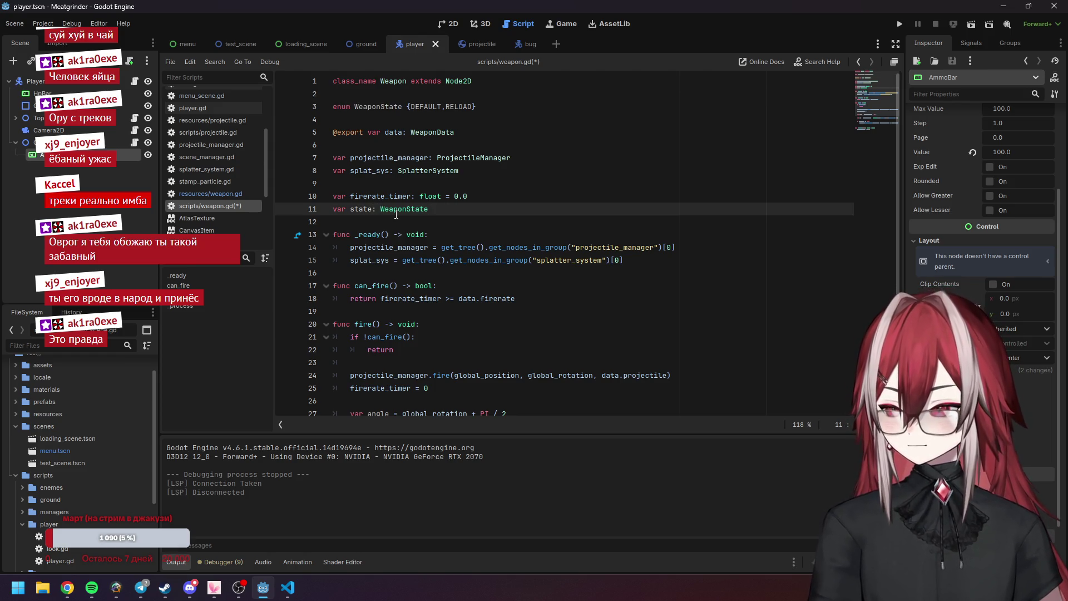
{"action": "type", "text": " = WeaponState.d"}
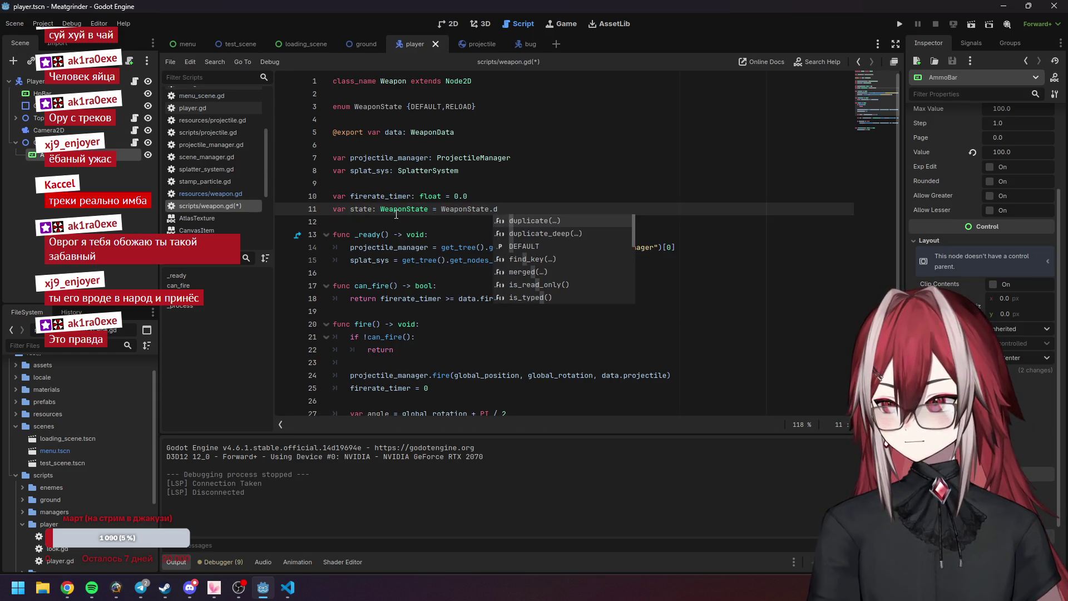
{"action": "key", "text": "Down"}
{"action": "key", "text": "Down"}
{"action": "key", "text": "Return"}
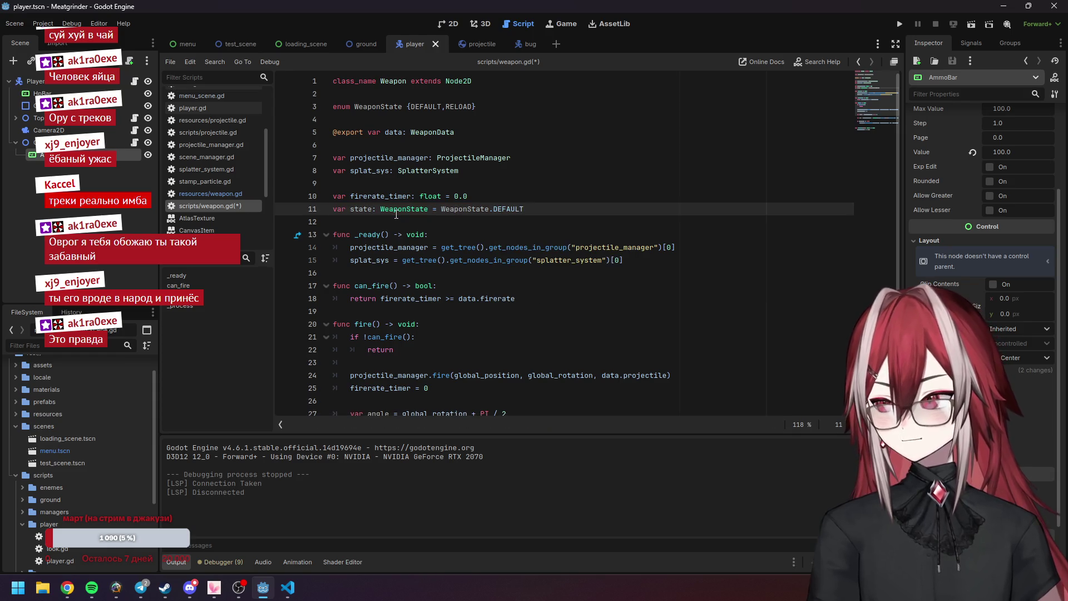
{"action": "left_click", "coordinate": [465, 232]}
{"action": "scroll", "coordinate": [465, 232], "scroll_direction": "down", "scroll_amount": 2}
Review weapon.gd's declarations: the enum, splat_sys, firerate_timer, state and can_fire()
{"action": "left_click", "coordinate": [531, 222]}
{"action": "scroll", "coordinate": [530, 224], "scroll_direction": "up", "scroll_amount": 2}
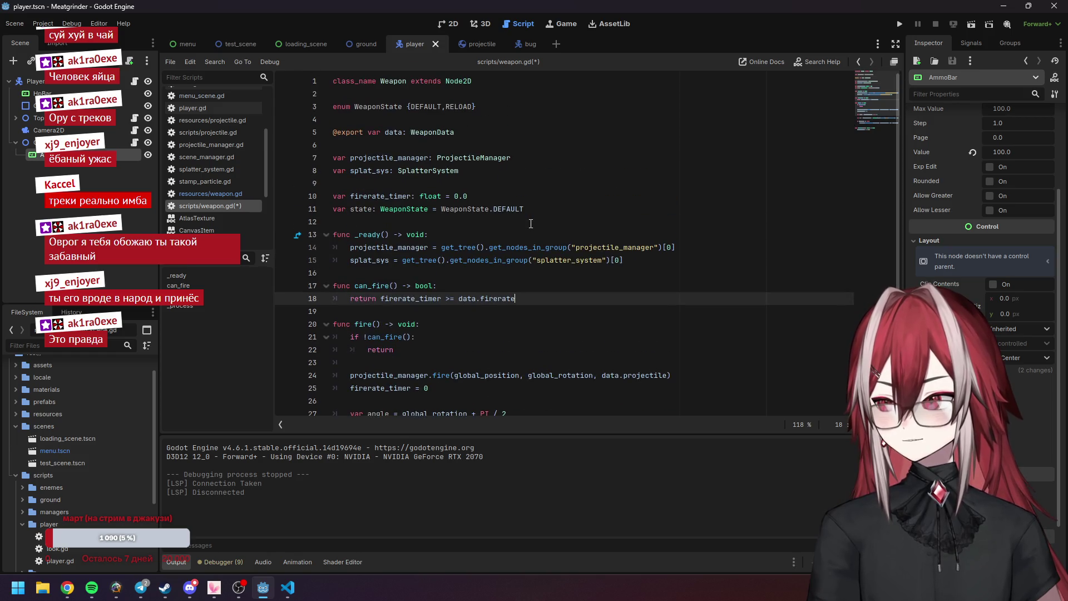
{"action": "scroll", "coordinate": [506, 200], "scroll_direction": "down", "scroll_amount": 2}
{"action": "key", "text": "Down"}
{"action": "key", "text": "Down"}
{"action": "key", "text": "Down"}
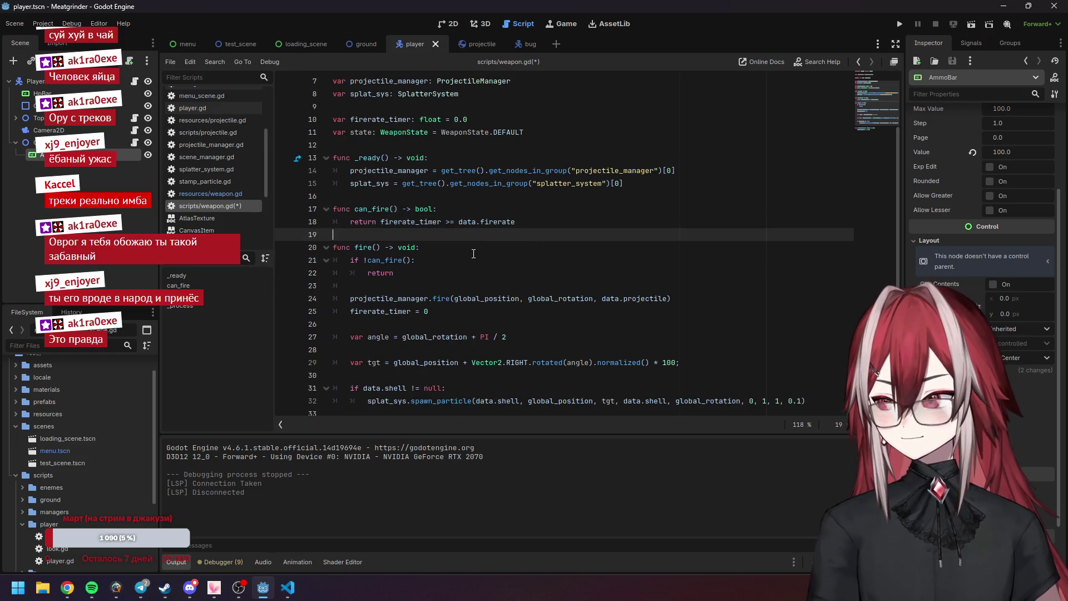
{"action": "scroll", "coordinate": [484, 249], "scroll_direction": "down", "scroll_amount": 1}
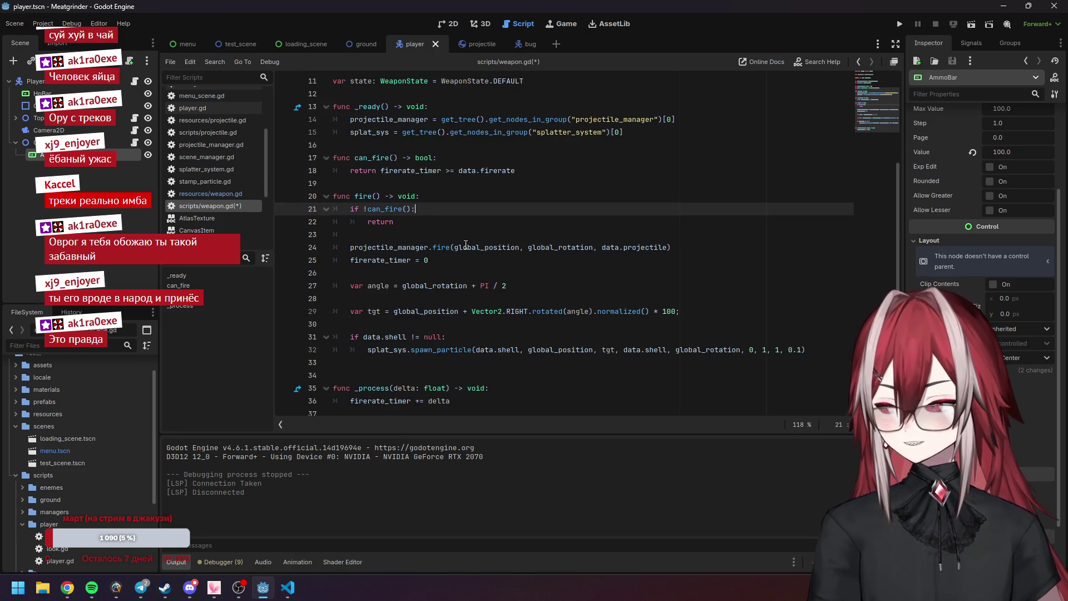
{"action": "key", "text": "Down"}
{"action": "scroll", "coordinate": [467, 233], "scroll_direction": "up", "scroll_amount": 3}
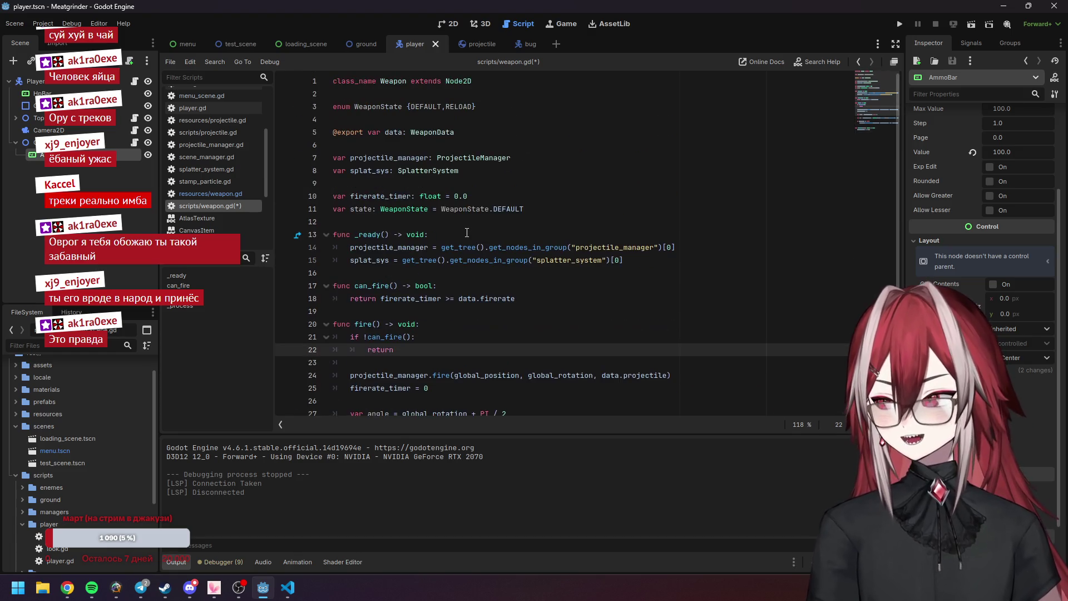
{"action": "left_click", "coordinate": [460, 170]}
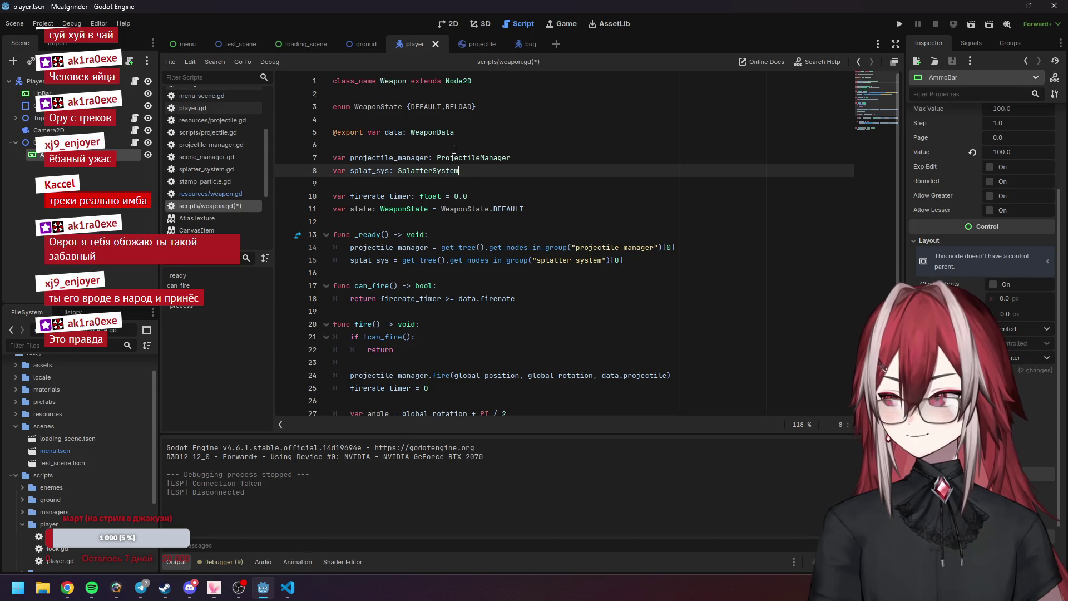
{"action": "left_click", "coordinate": [450, 106]}
{"action": "left_click", "coordinate": [529, 196]}
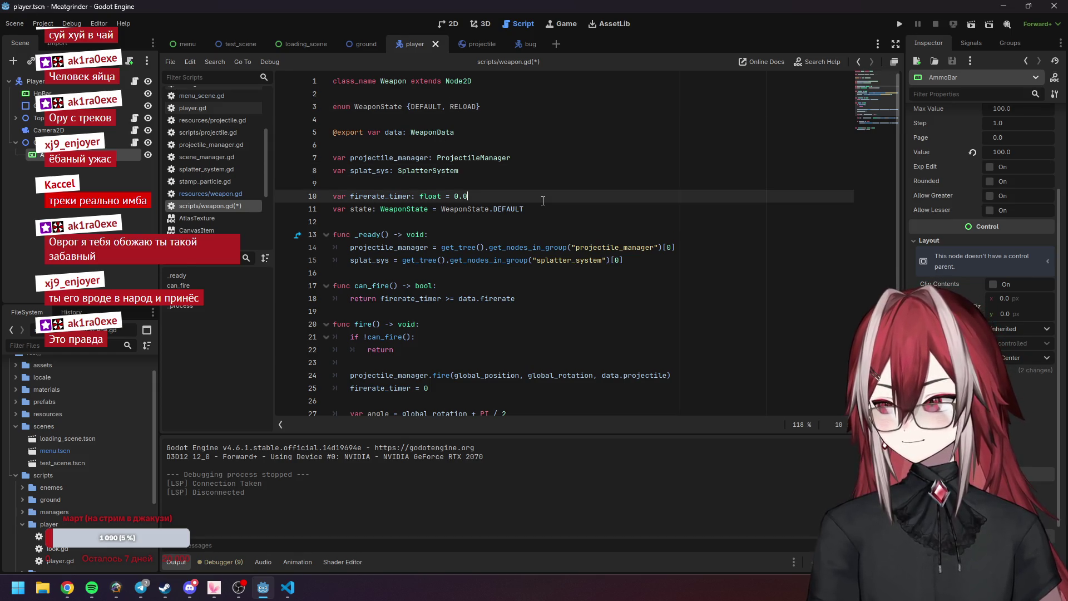
{"action": "scroll", "coordinate": [529, 179], "scroll_direction": "down", "scroll_amount": 3}
{"action": "left_click", "coordinate": [529, 181]}
{"action": "scroll", "coordinate": [534, 192], "scroll_direction": "up", "scroll_amount": 1}
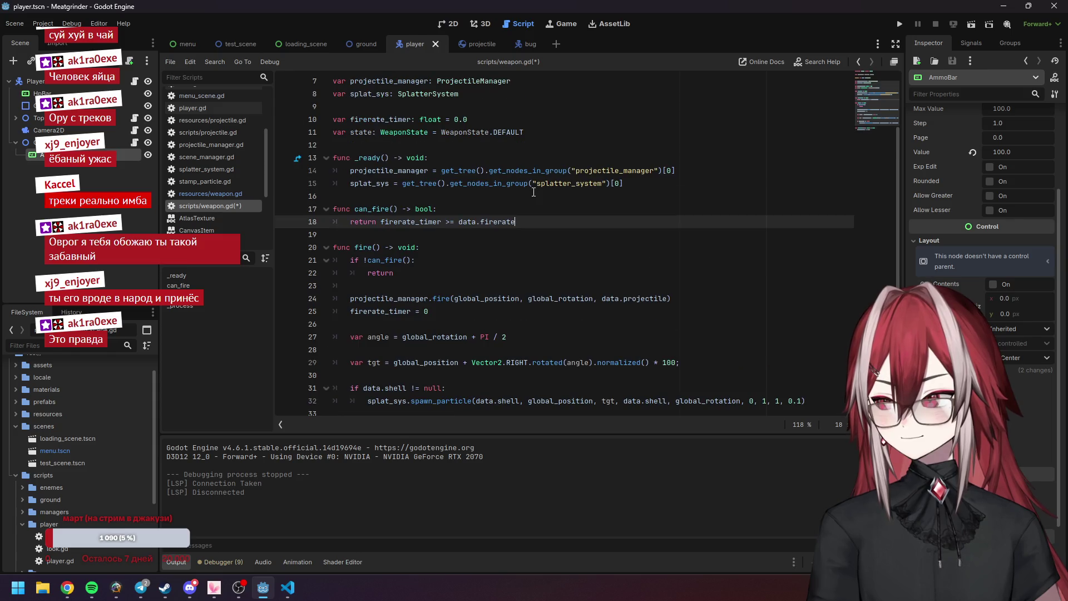
{"action": "scroll", "coordinate": [534, 192], "scroll_direction": "down", "scroll_amount": 1}
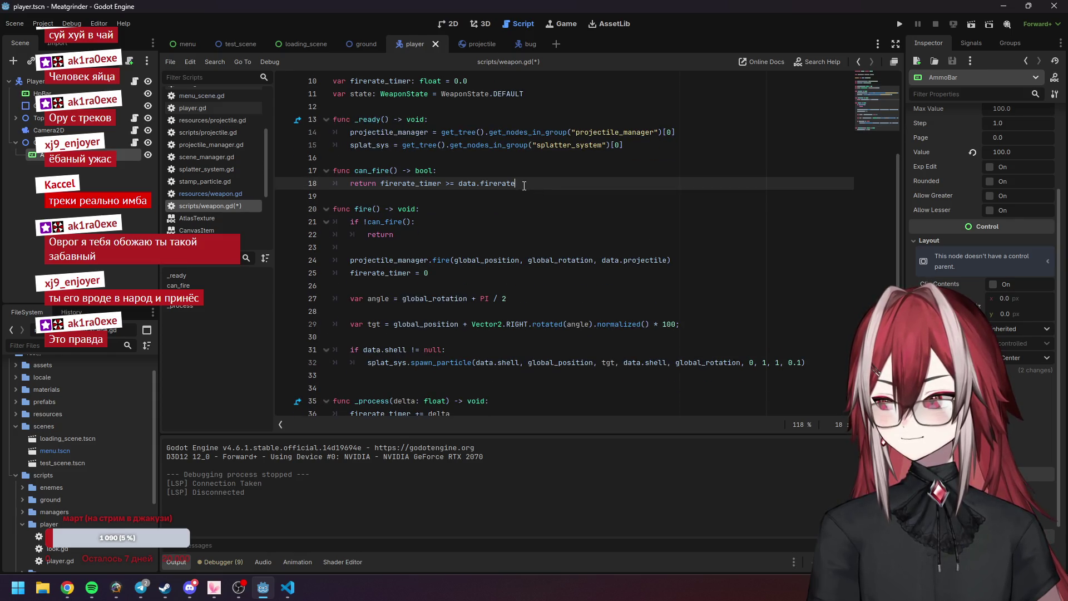
{"action": "scroll", "coordinate": [529, 188], "scroll_direction": "down", "scroll_amount": 1}
{"action": "scroll", "coordinate": [525, 185], "scroll_direction": "up", "scroll_amount": 2}
{"action": "scroll", "coordinate": [525, 185], "scroll_direction": "up", "scroll_amount": 2}
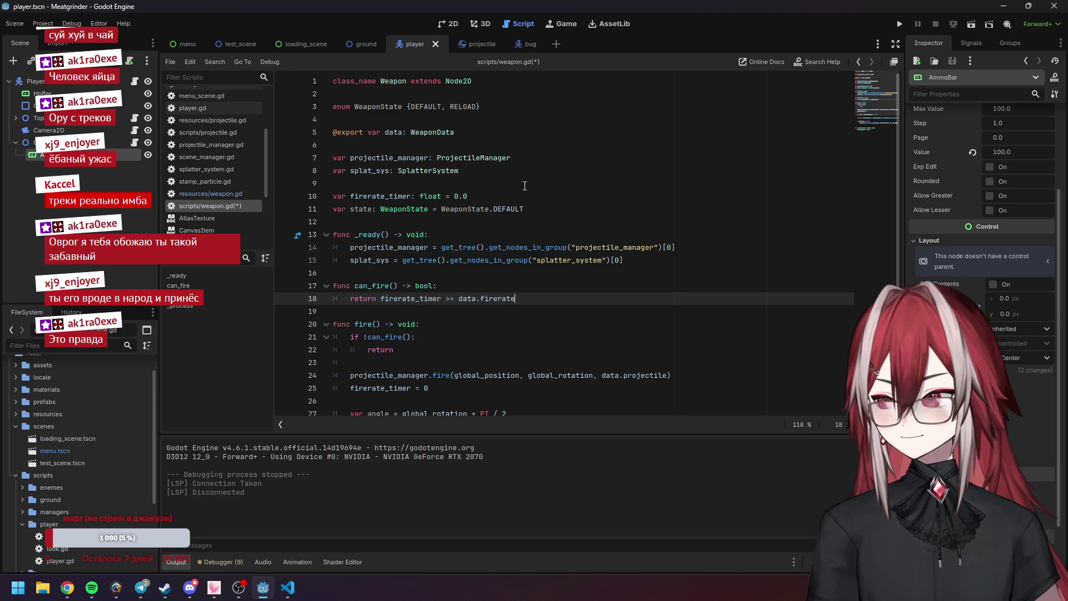
{"action": "scroll", "coordinate": [523, 185], "scroll_direction": "down", "scroll_amount": 3}
{"action": "scroll", "coordinate": [500, 186], "scroll_direction": "up", "scroll_amount": 3}
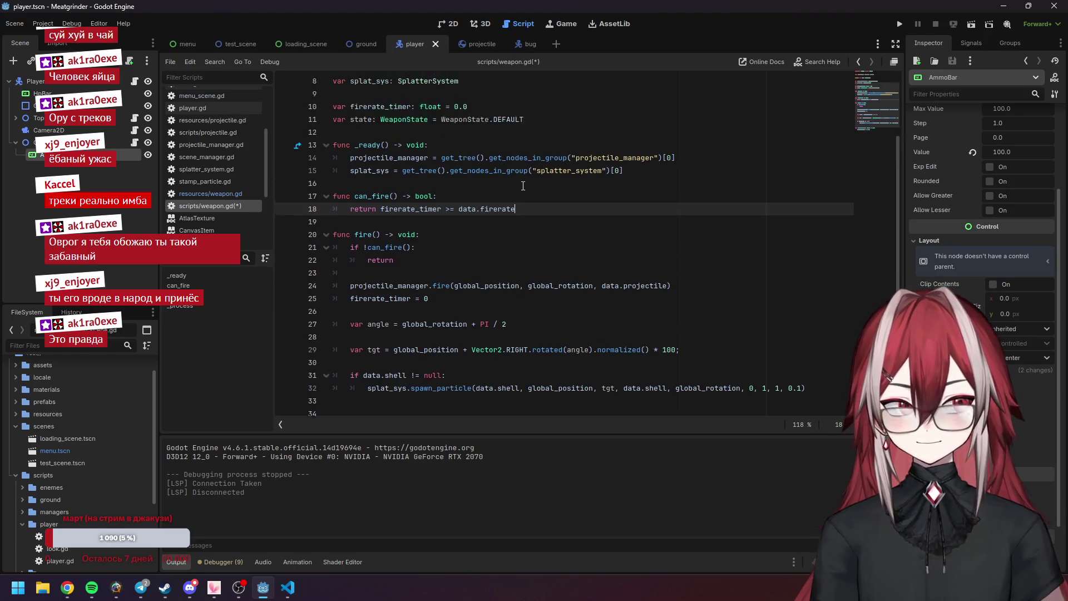
{"action": "left_click", "coordinate": [465, 184]}
{"action": "left_click", "coordinate": [463, 196]}
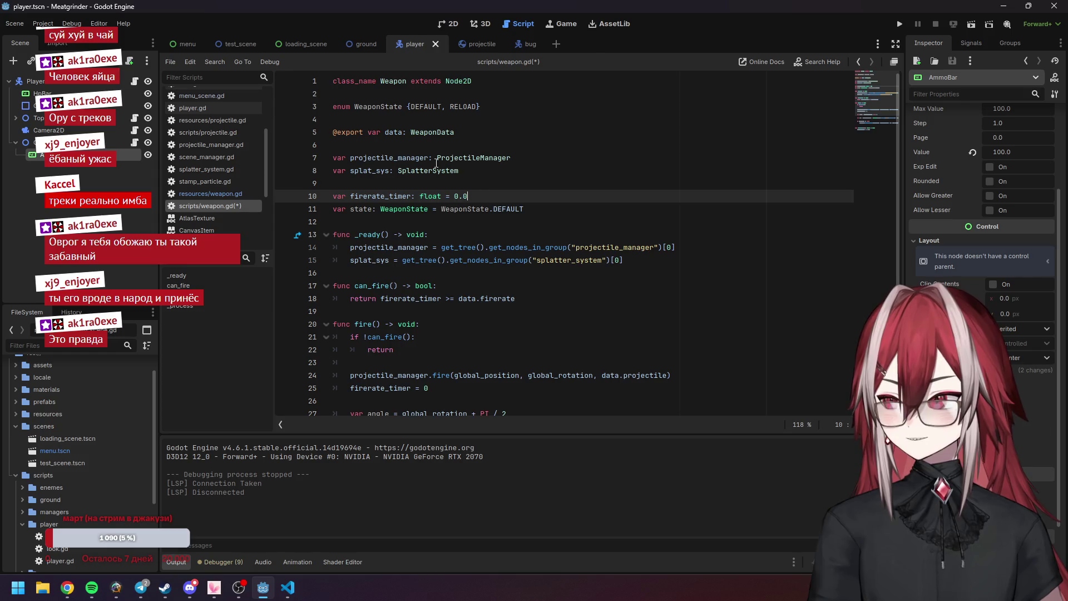
{"action": "left_click", "coordinate": [479, 106]}
{"action": "scroll", "coordinate": [479, 226], "scroll_direction": "down", "scroll_amount": 3}
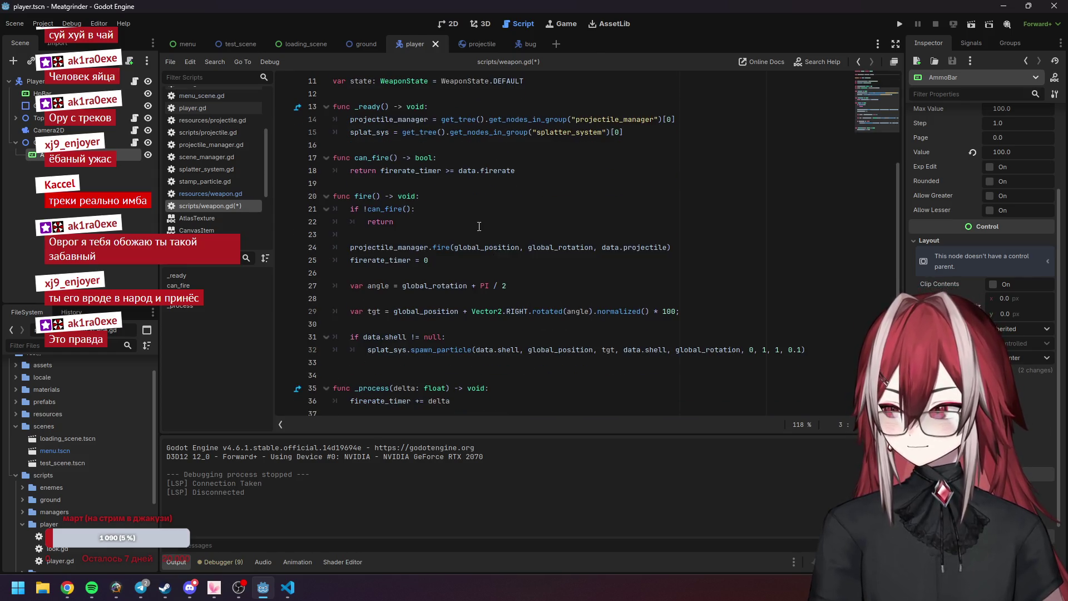
{"action": "scroll", "coordinate": [479, 226], "scroll_direction": "up", "scroll_amount": 3}
{"action": "left_click", "coordinate": [536, 196]}
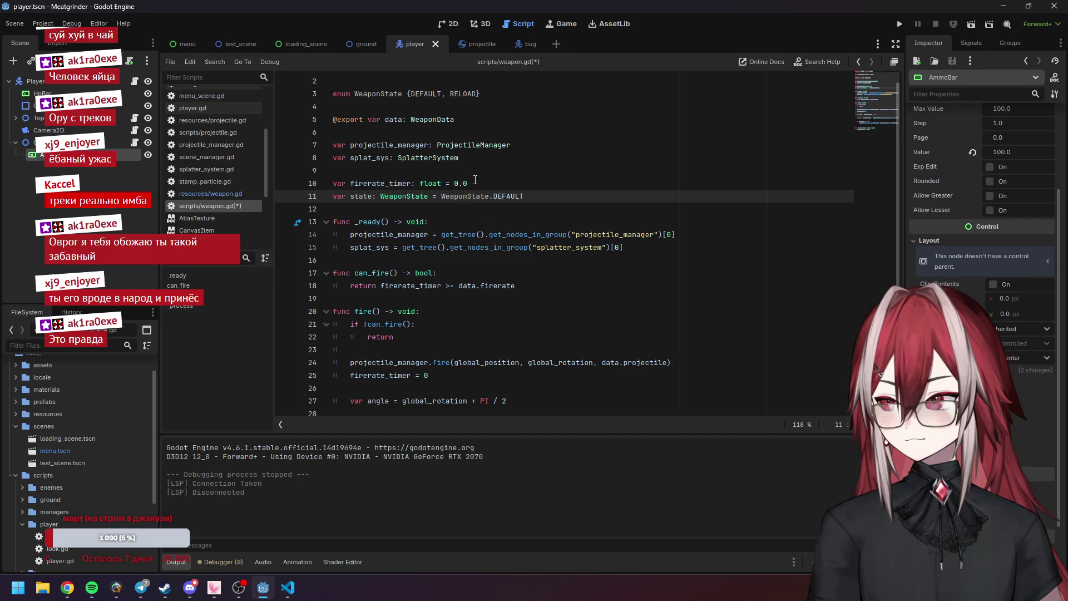
{"action": "scroll", "coordinate": [449, 213], "scroll_direction": "down", "scroll_amount": 2}
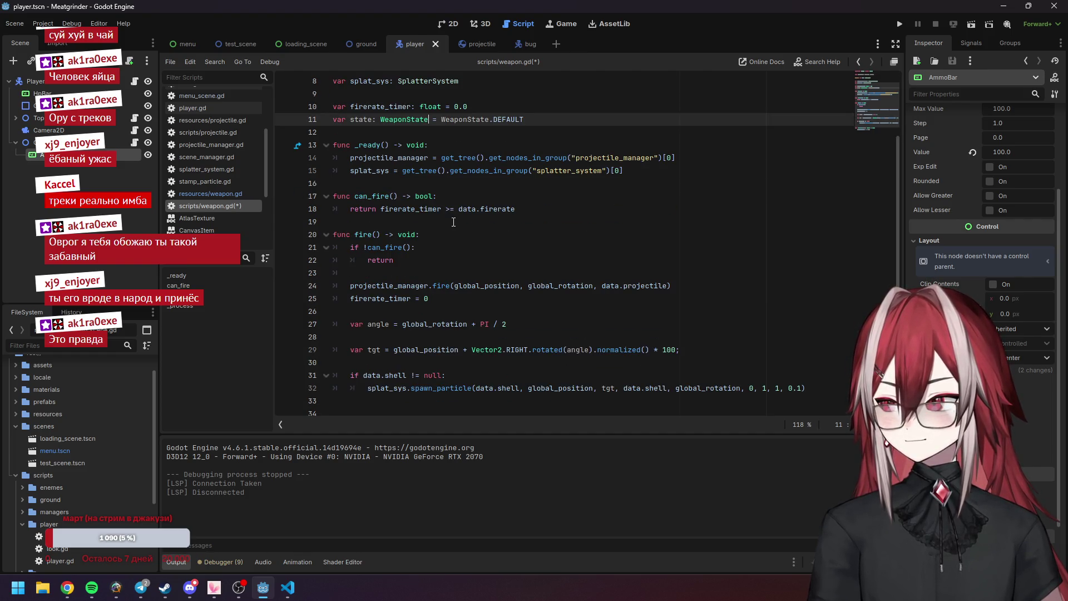
{"action": "scroll", "coordinate": [453, 222], "scroll_direction": "up", "scroll_amount": 1}
Scroll down through fire() to _process(), then fold fire()'s body
{"action": "left_click_drag", "start_coordinate": [351, 158], "coordinate": [372, 161]}
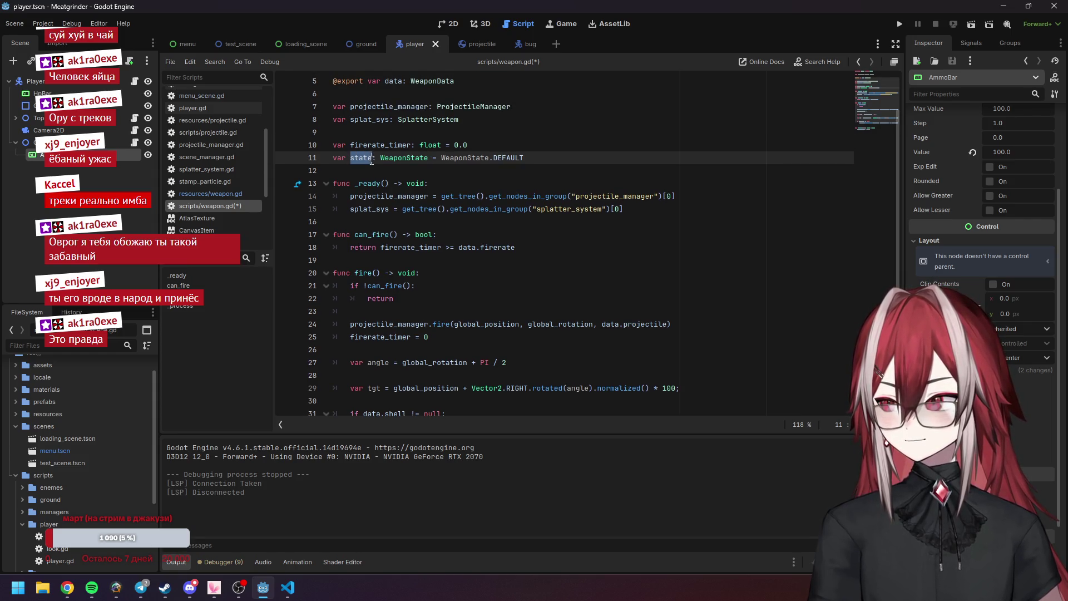
{"action": "left_click", "coordinate": [409, 285]}
{"action": "scroll", "coordinate": [449, 253], "scroll_direction": "down", "scroll_amount": 2}
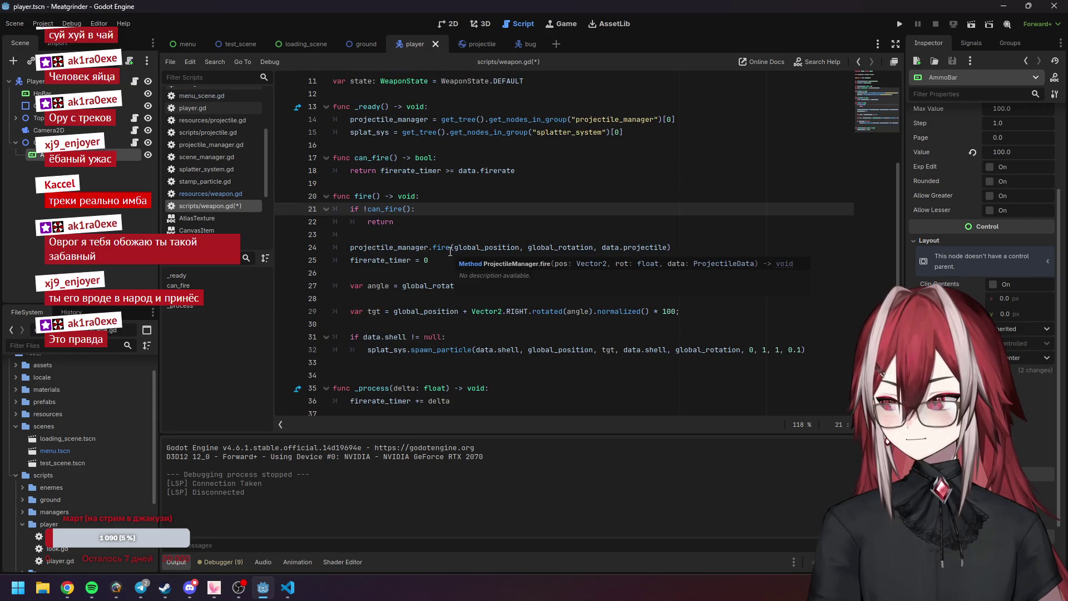
{"action": "left_click", "coordinate": [458, 190]}
{"action": "scroll", "coordinate": [457, 189], "scroll_direction": "up", "scroll_amount": 1}
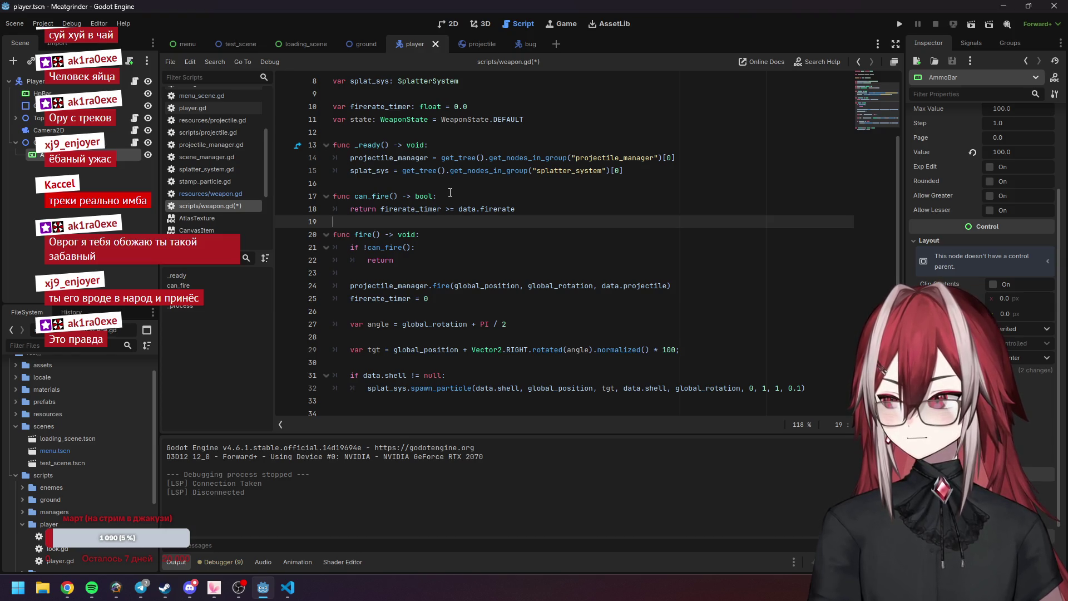
{"action": "left_click", "coordinate": [447, 285]}
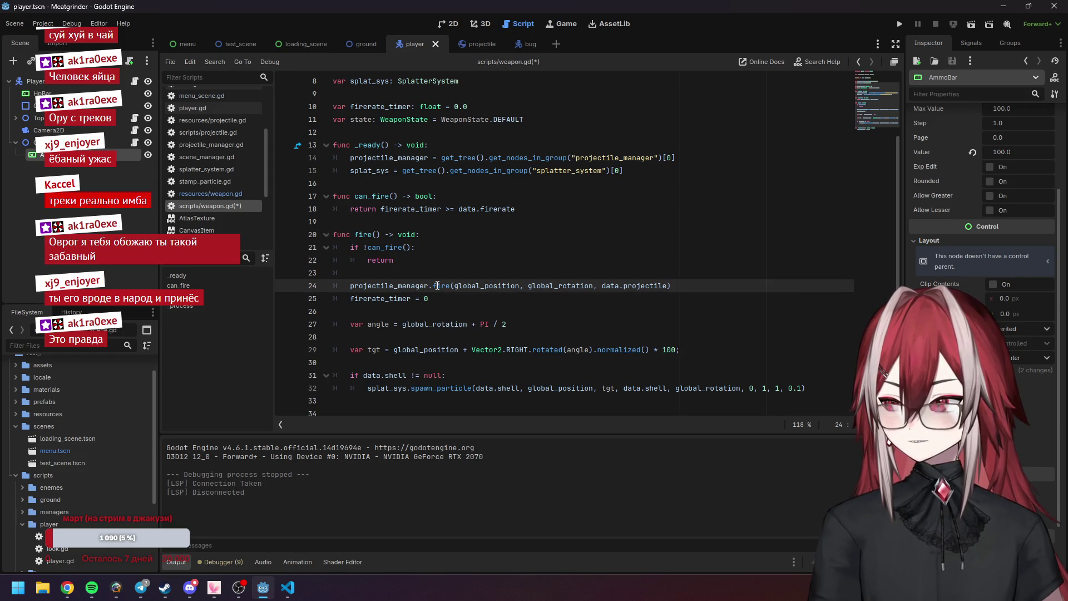
{"action": "left_click", "coordinate": [366, 234]}
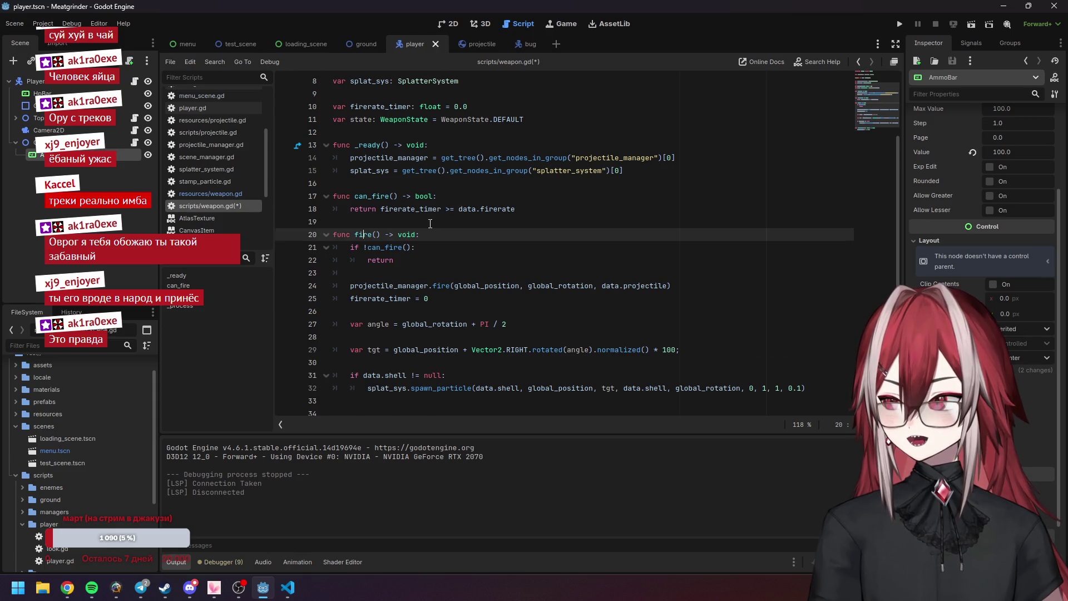
{"action": "scroll", "coordinate": [430, 224], "scroll_direction": "down", "scroll_amount": 1}
{"action": "left_click", "coordinate": [380, 393]}
{"action": "scroll", "coordinate": [434, 322], "scroll_direction": "up", "scroll_amount": 4}
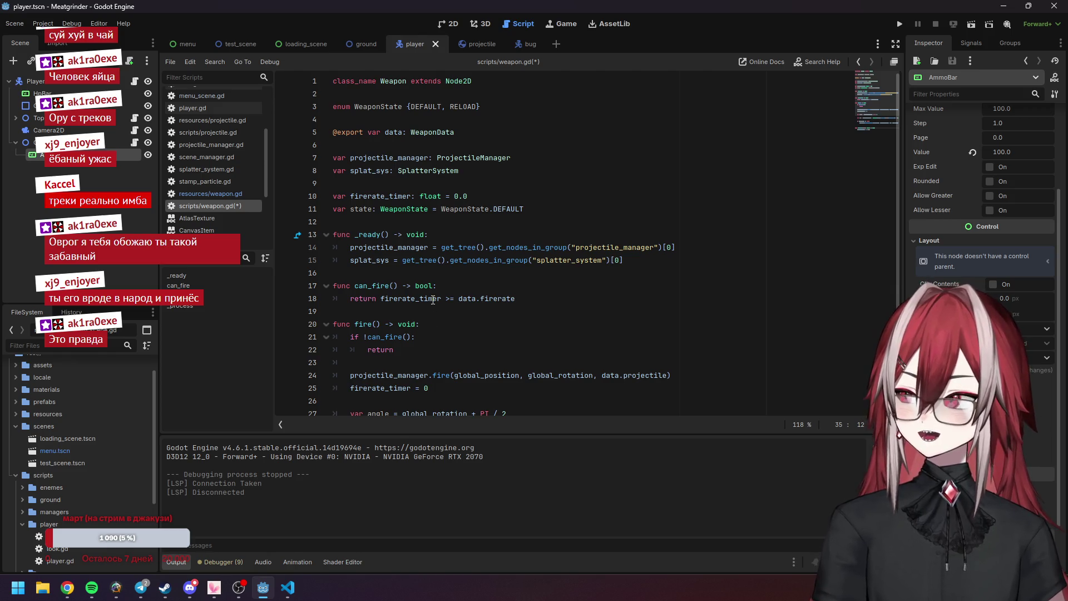
{"action": "mouse_move", "coordinate": [433, 299]}
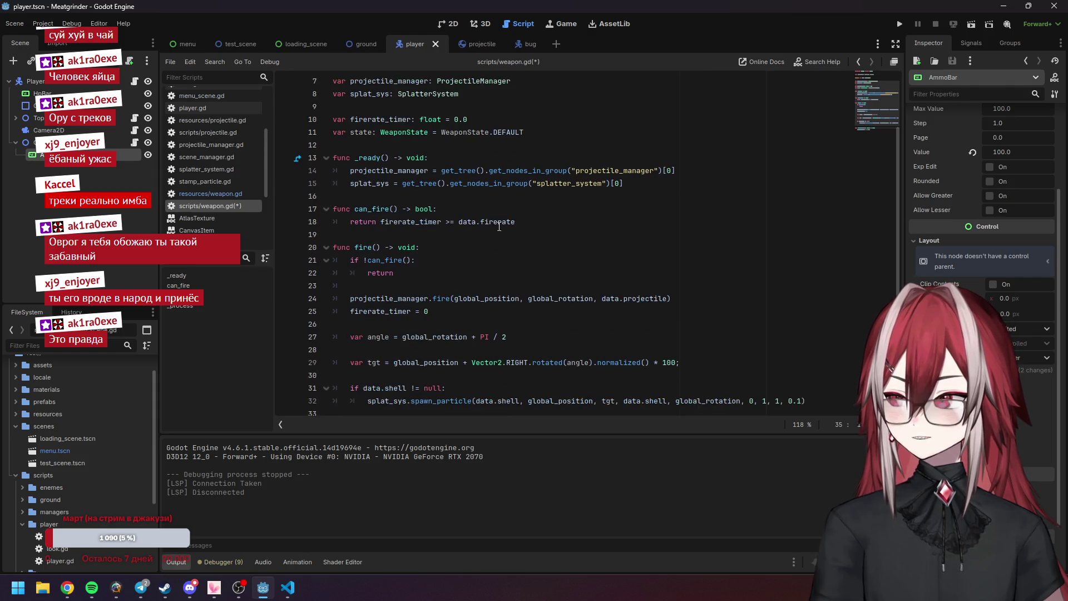
{"action": "scroll", "coordinate": [509, 215], "scroll_direction": "down", "scroll_amount": 2}
{"action": "scroll", "coordinate": [508, 215], "scroll_direction": "up", "scroll_amount": 2}
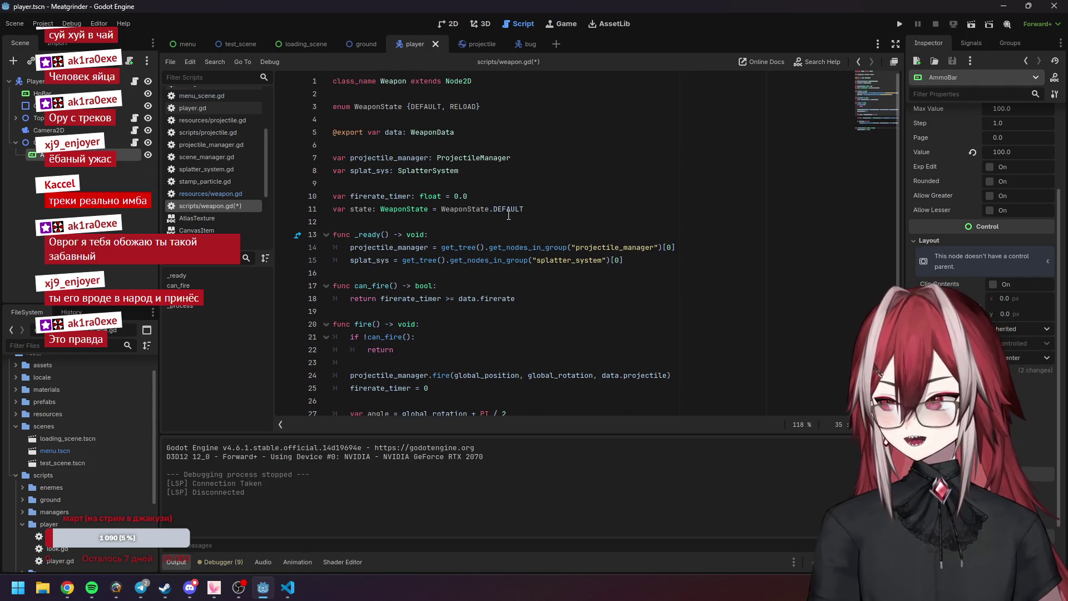
{"action": "scroll", "coordinate": [508, 215], "scroll_direction": "down", "scroll_amount": 3}
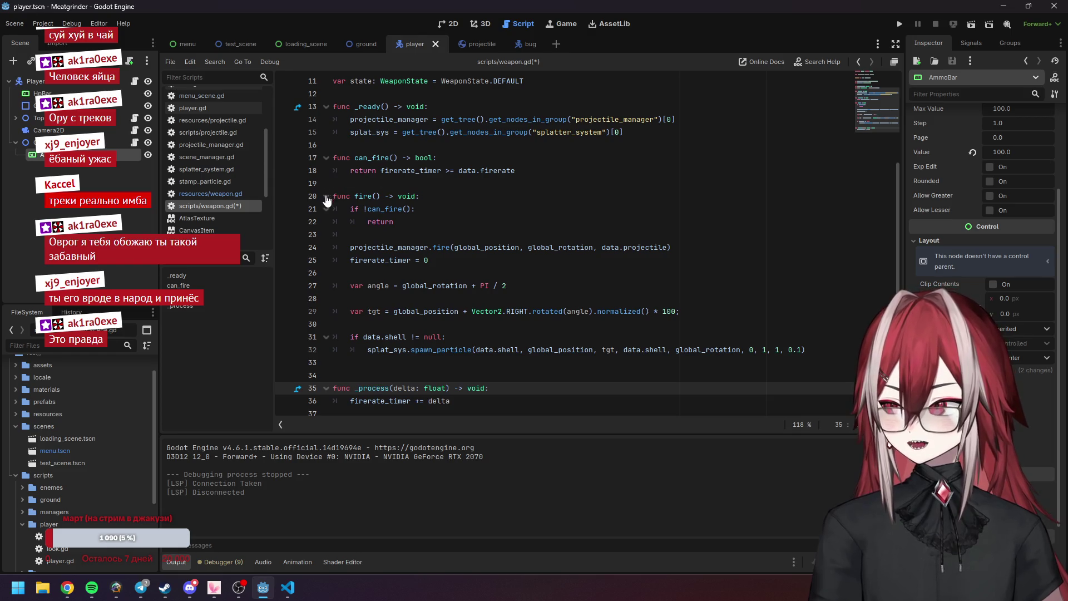
{"action": "left_click", "coordinate": [327, 197]}
Fold _process() and insert an empty func reload() -> void: below fire()
{"action": "left_click", "coordinate": [326, 362]}
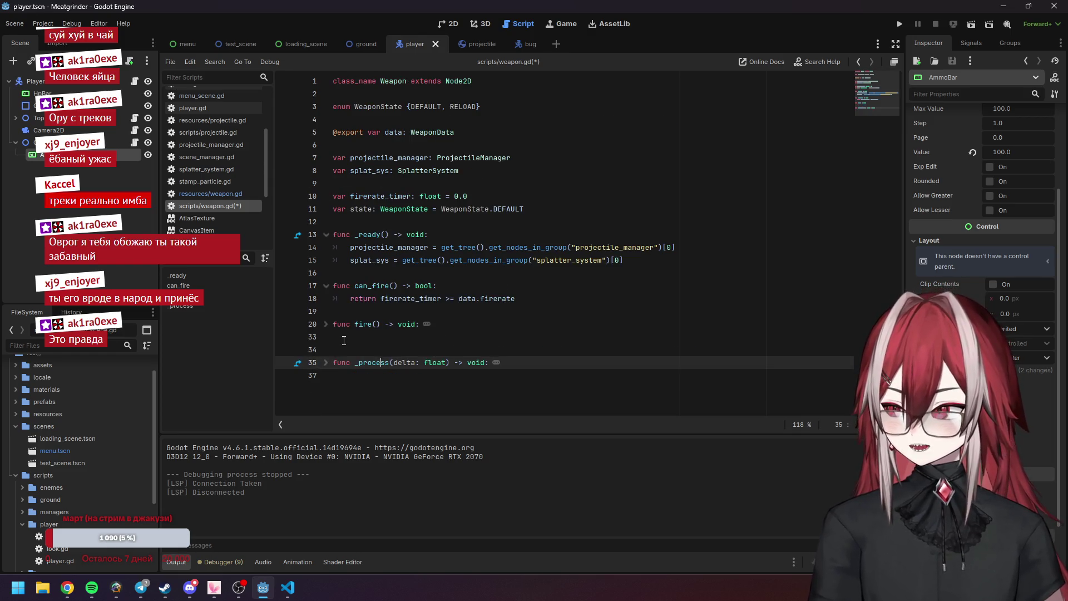
{"action": "left_click", "coordinate": [344, 337]}
{"action": "key", "text": "Return"}
{"action": "key", "text": "Down"}
{"action": "key", "text": "Up"}
{"action": "type", "text": "fun"}
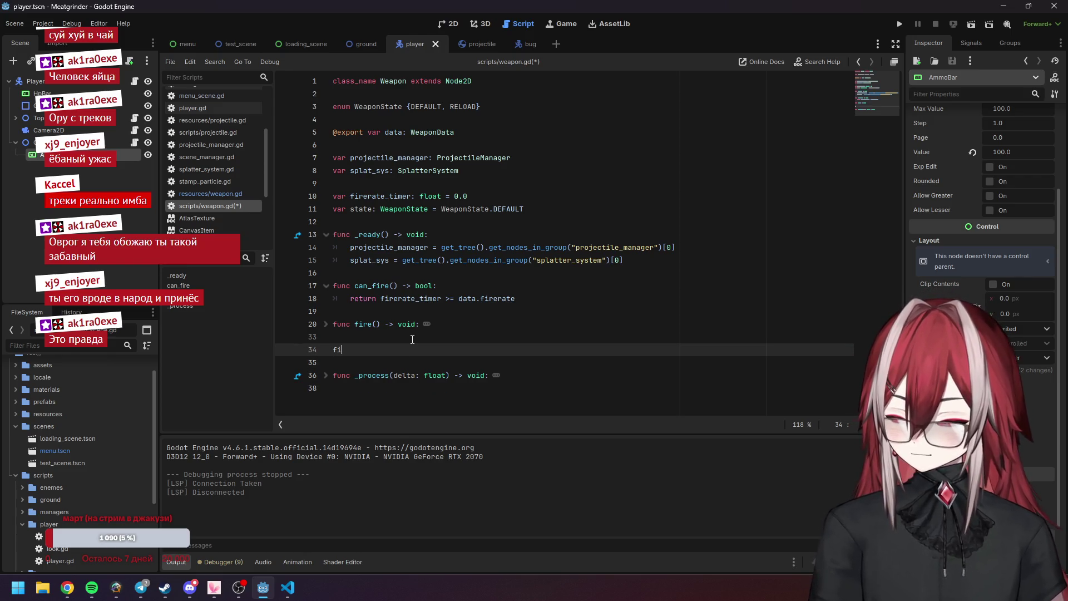
{"action": "type", "text": "c reload"}
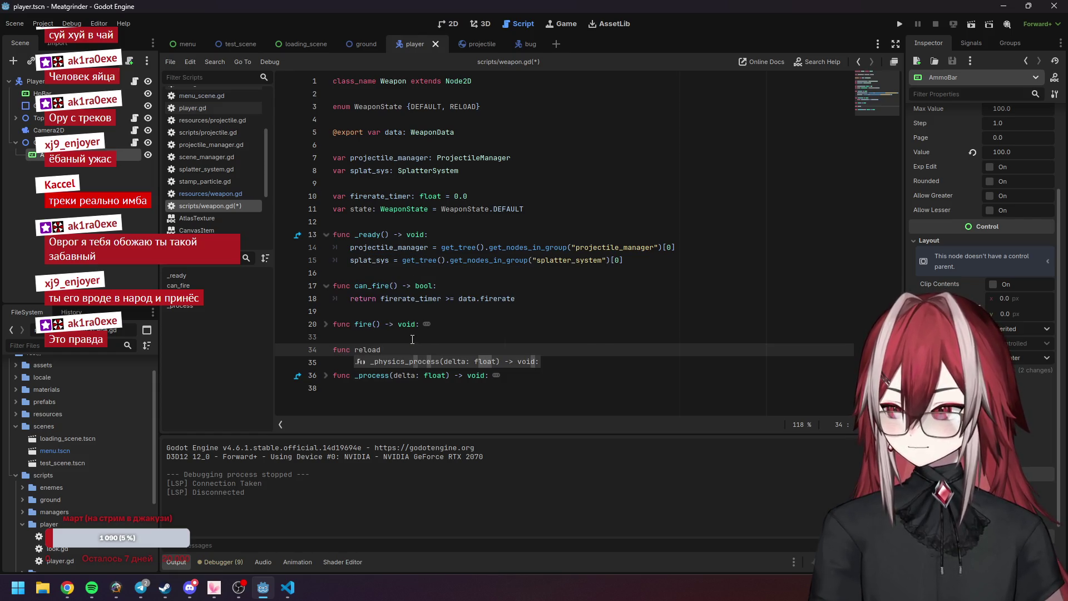
{"action": "type", "text": "() -> voi"}
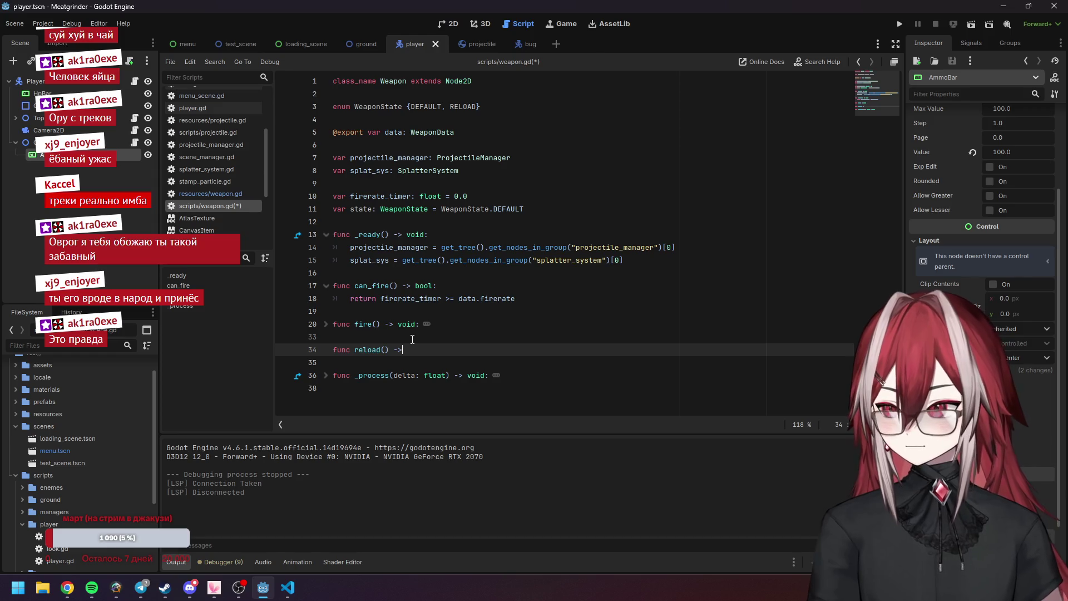
{"action": "type", "text": "d:"}
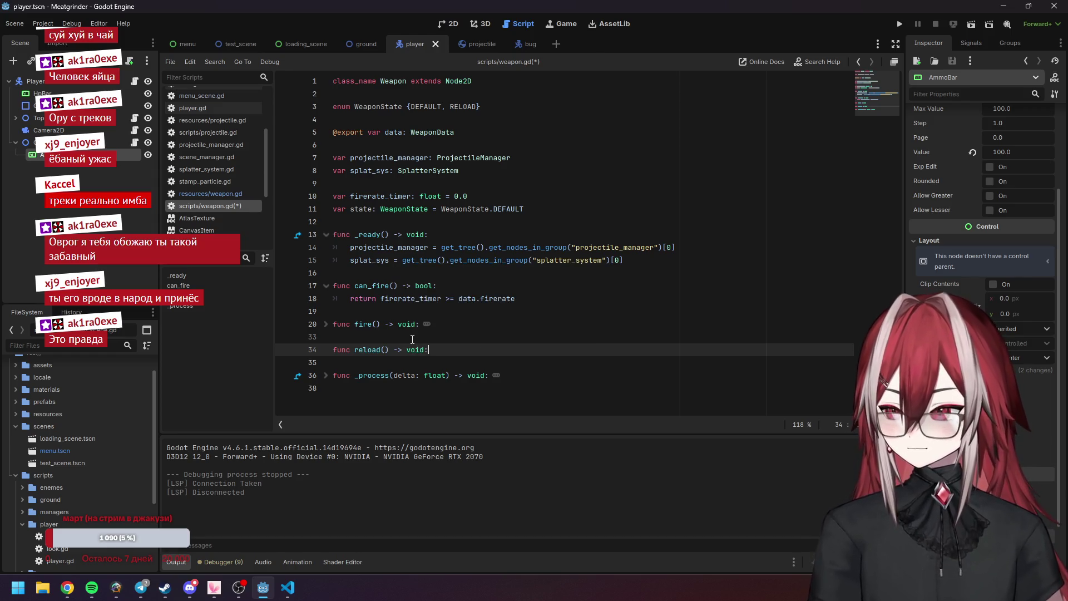
{"action": "key", "text": "Return"}
{"action": "type", "text": "s"}
{"action": "key", "text": "Return"}
{"action": "key", "text": "BackSpace"}
{"action": "key", "text": "BackSpace"}
{"action": "key", "text": "BackSpace"}
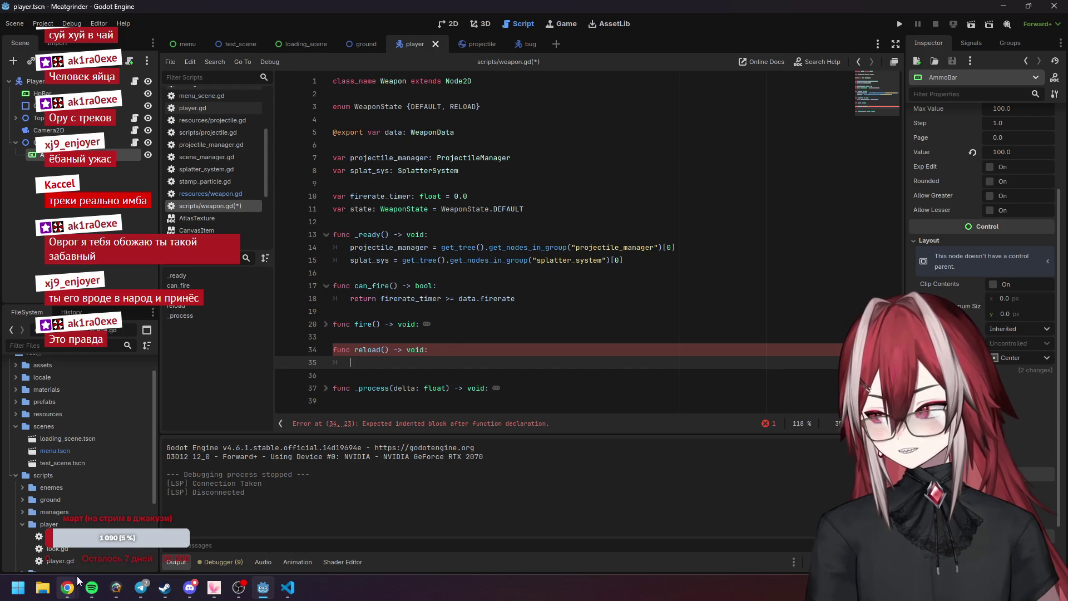
{"action": "mouse_move", "coordinate": [68, 587]}
{"action": "left_click", "coordinate": [443, 362]}
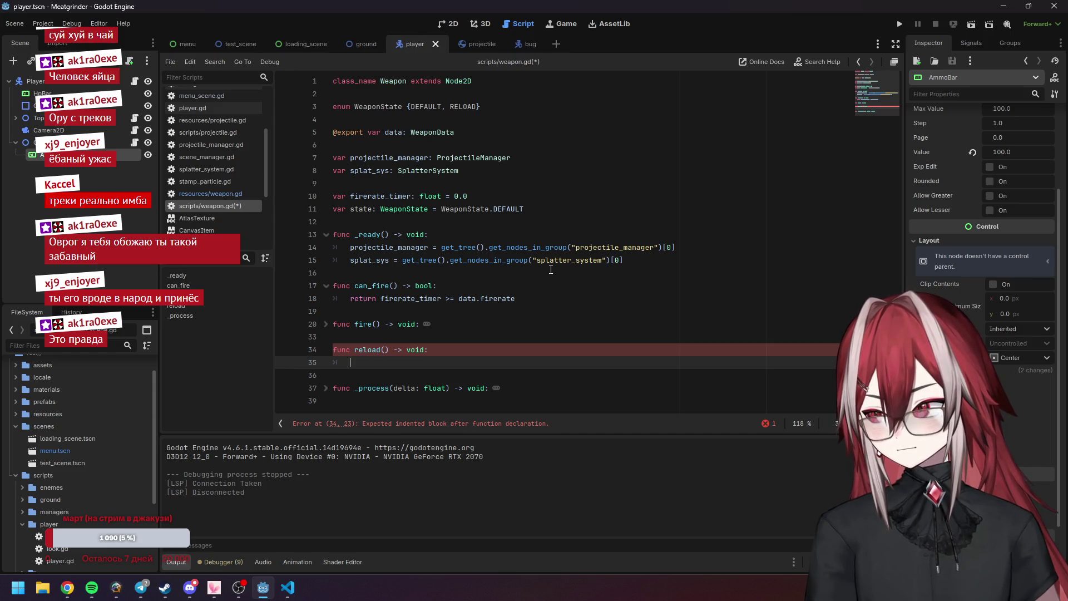
{"action": "type", "text": "s"}
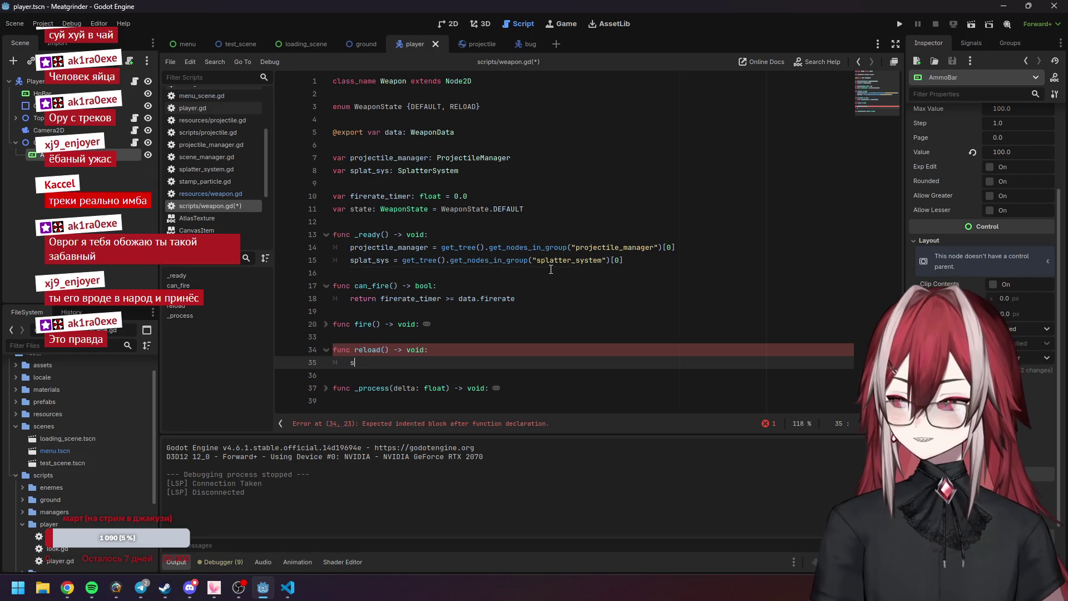
{"action": "type", "text": "t"}
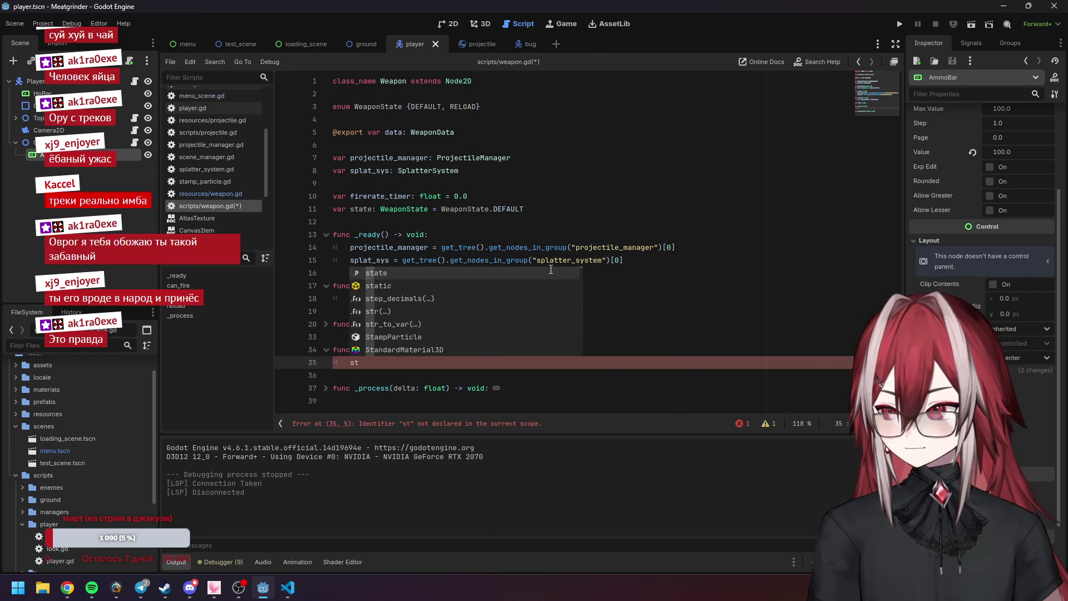
Write state = WeaponState.RELOAD as the body of reload()
{"action": "key", "text": "Return"}
{"action": "type", "text": "= WeaponState."}
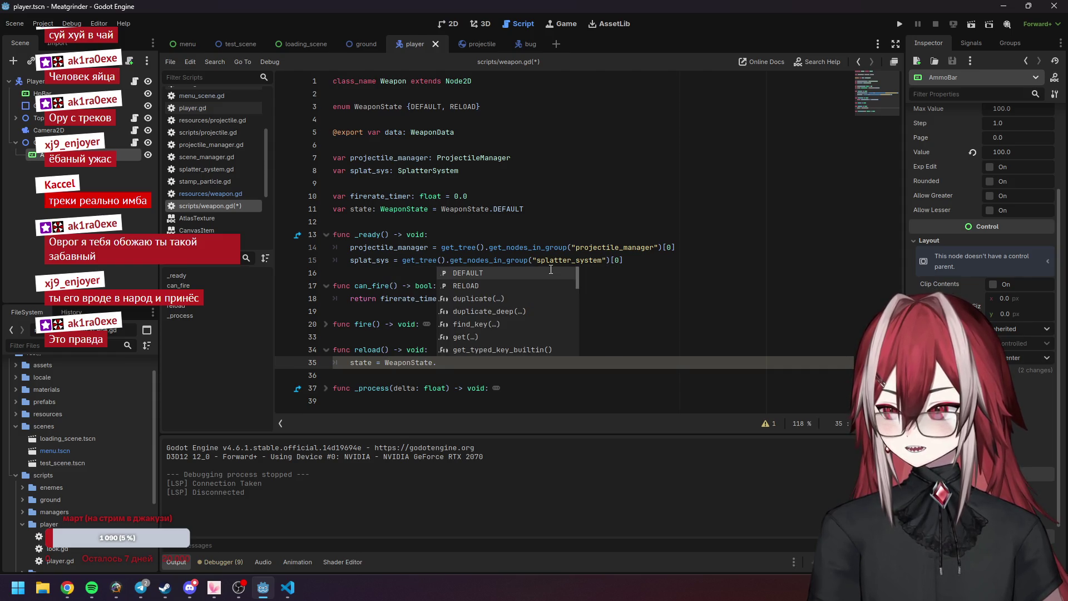
{"action": "key", "text": "Down"}
{"action": "key", "text": "Return"}
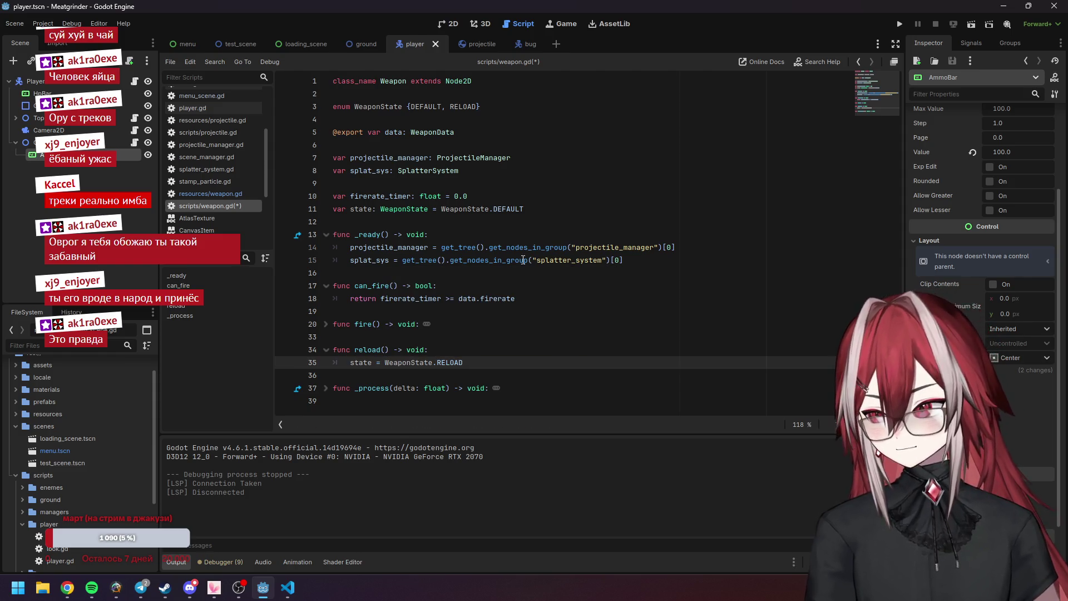
{"action": "left_click", "coordinate": [473, 299]}
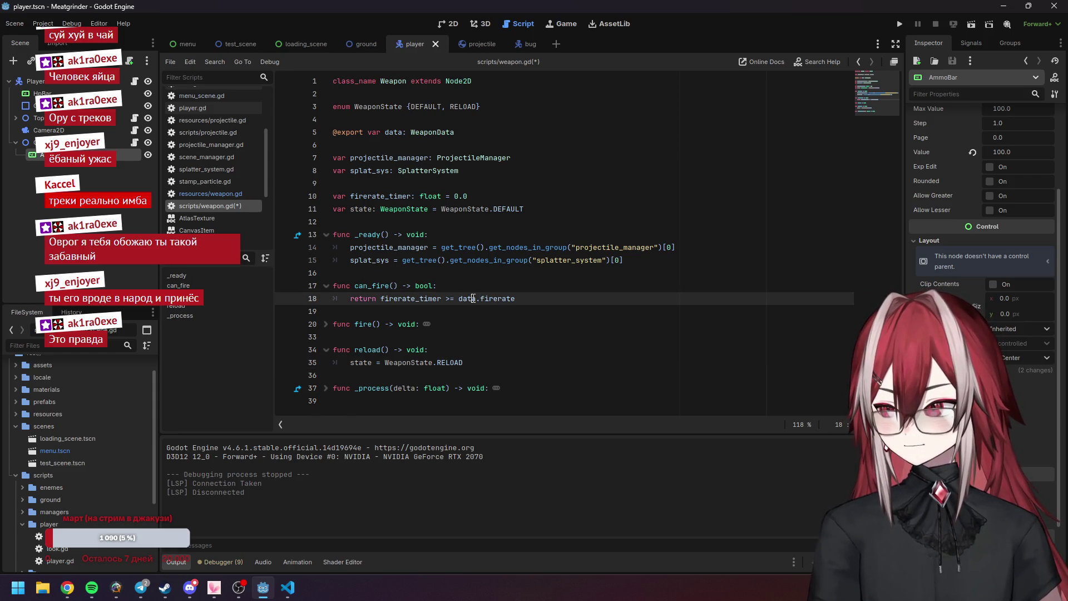
Insert an empty line at the top of can_fire() and tweak its firerate return line
{"action": "left_click", "coordinate": [470, 313]}
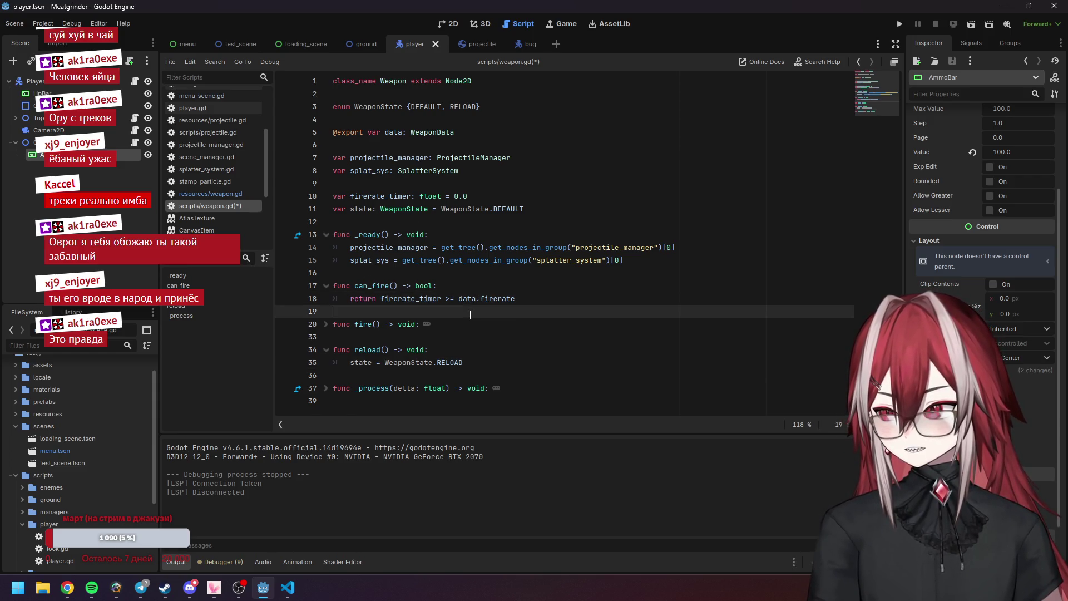
{"action": "left_click", "coordinate": [461, 286]}
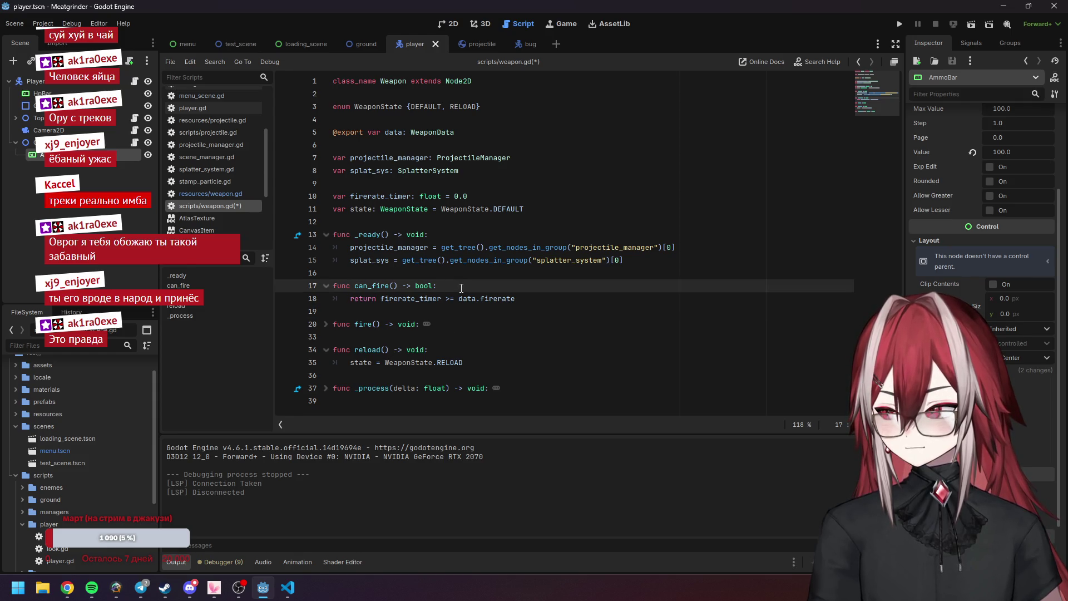
{"action": "key", "text": "Return"}
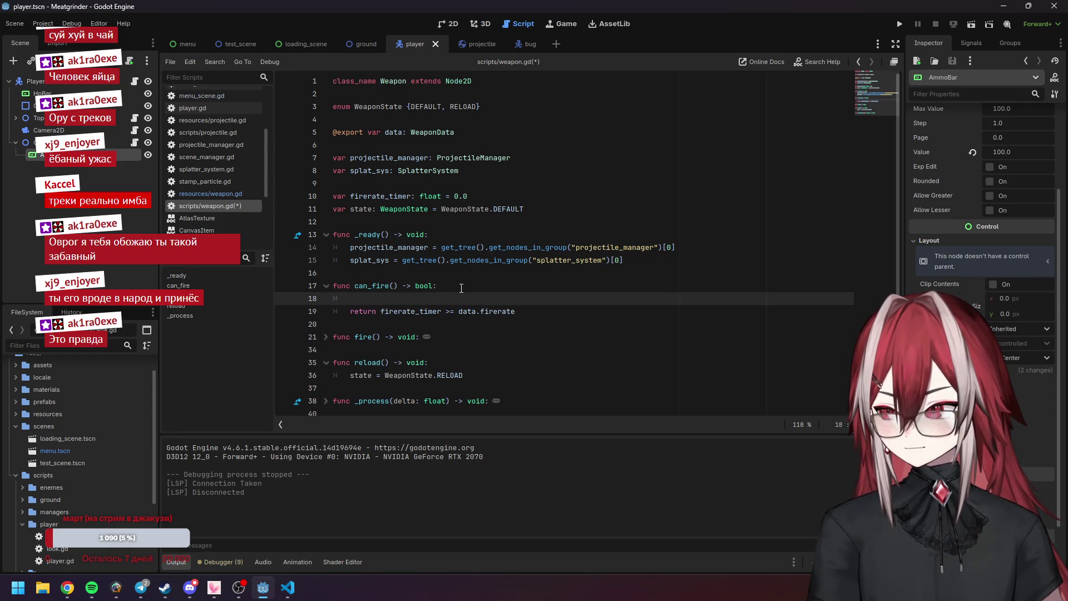
{"action": "left_click", "coordinate": [420, 311]}
{"action": "type", "text": "="}
{"action": "left_click", "coordinate": [530, 311]}
{"action": "type", "text": "||"}
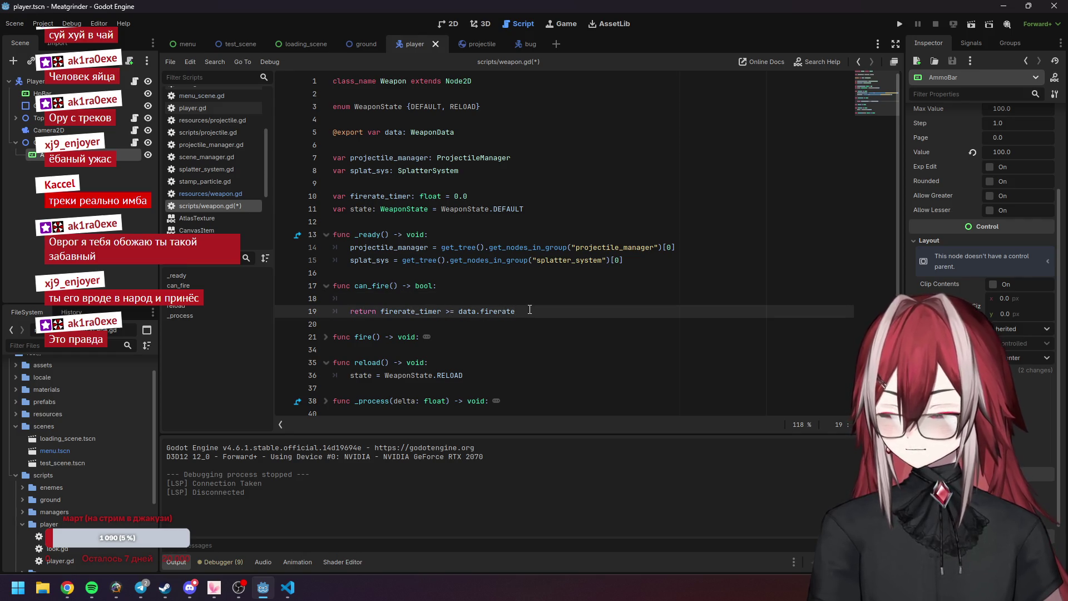
{"action": "key", "text": "BackSpace"}
{"action": "key", "text": "BackSpace"}
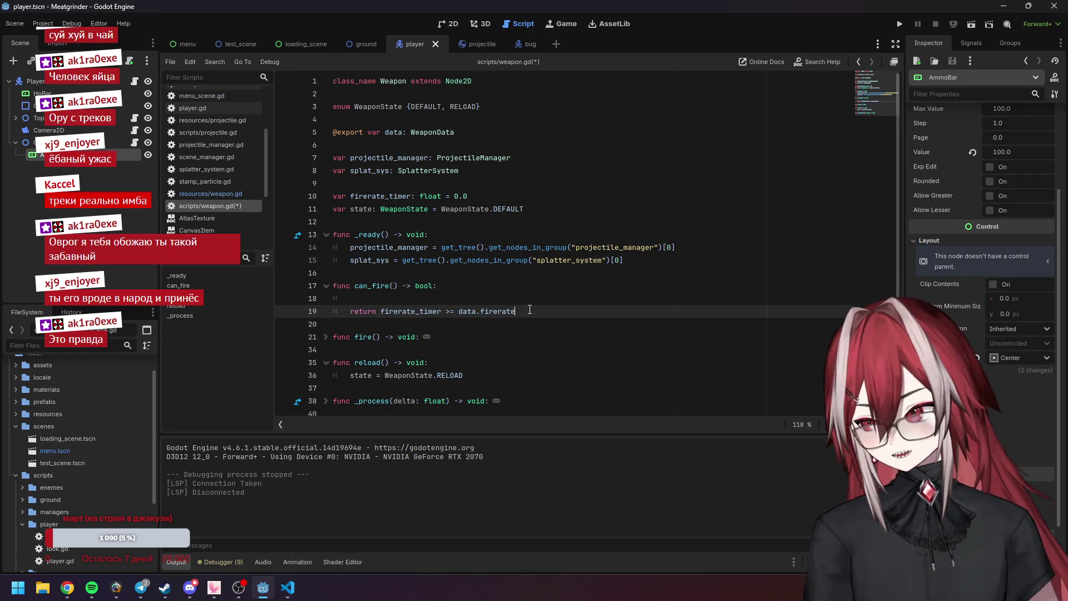
{"action": "key", "text": "Up"}
Add 'if state == WeaponState.RELOAD: return false' to can_fire()
{"action": "type", "text": "if "}
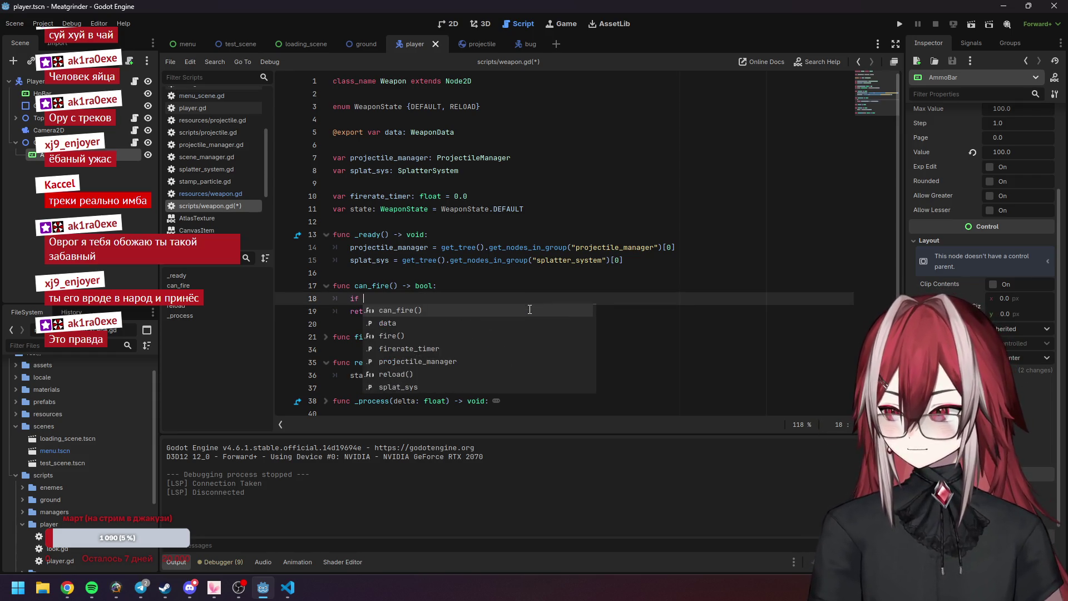
{"action": "type", "text": "state"}
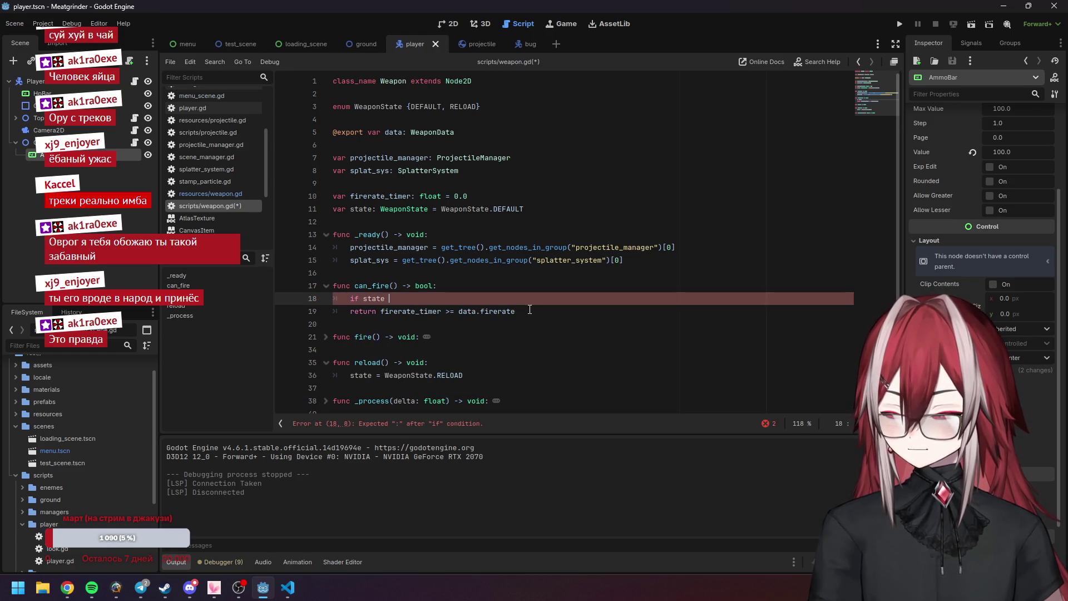
{"action": "type", "text": " == W"}
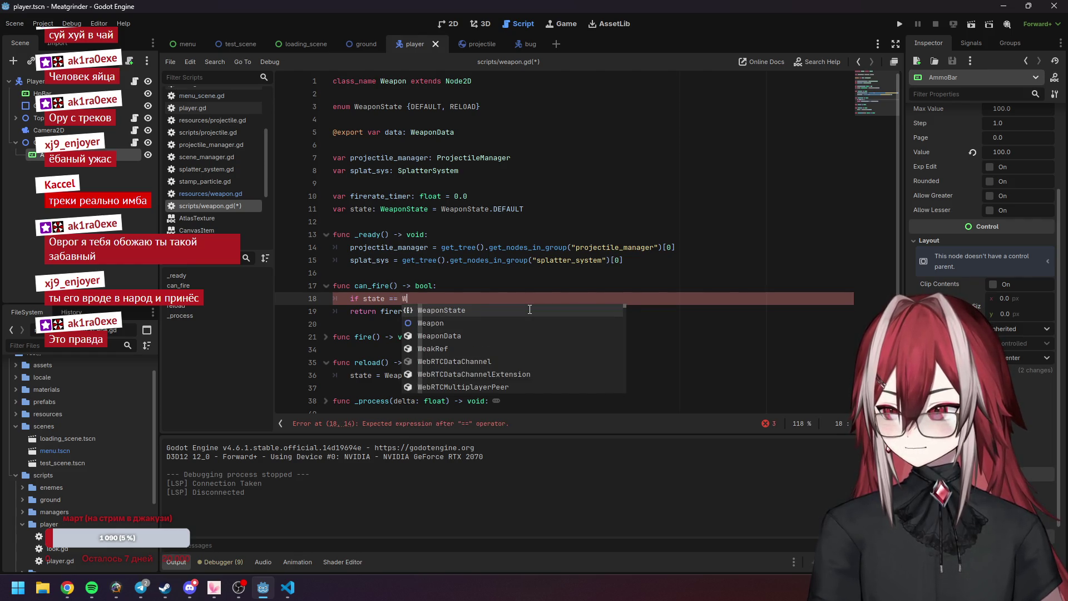
{"action": "key", "text": "Return"}
{"action": "type", "text": "."}
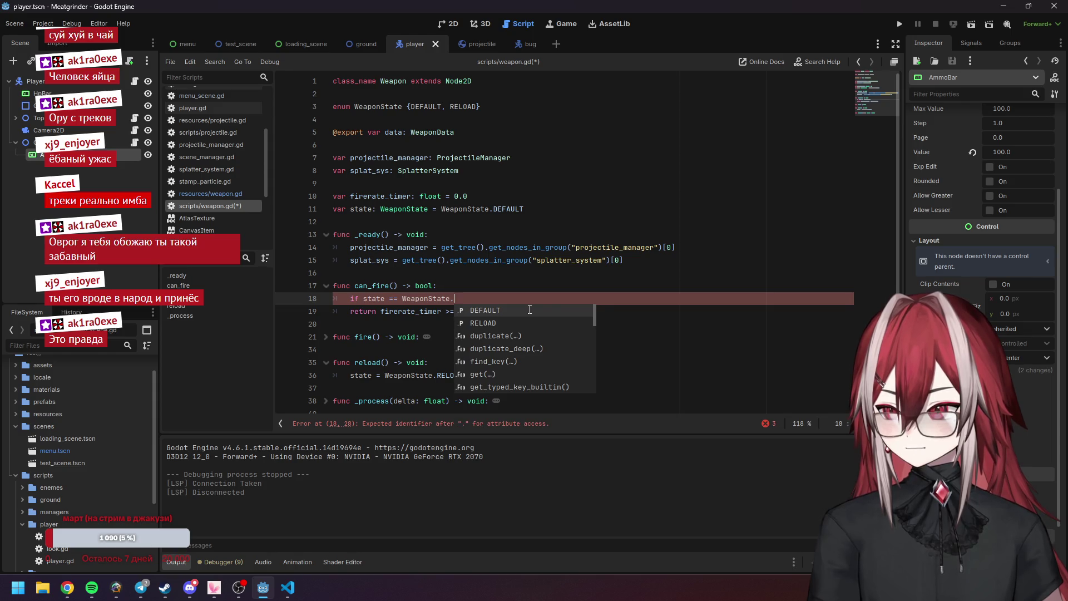
{"action": "key", "text": "Down"}
{"action": "key", "text": "Return"}
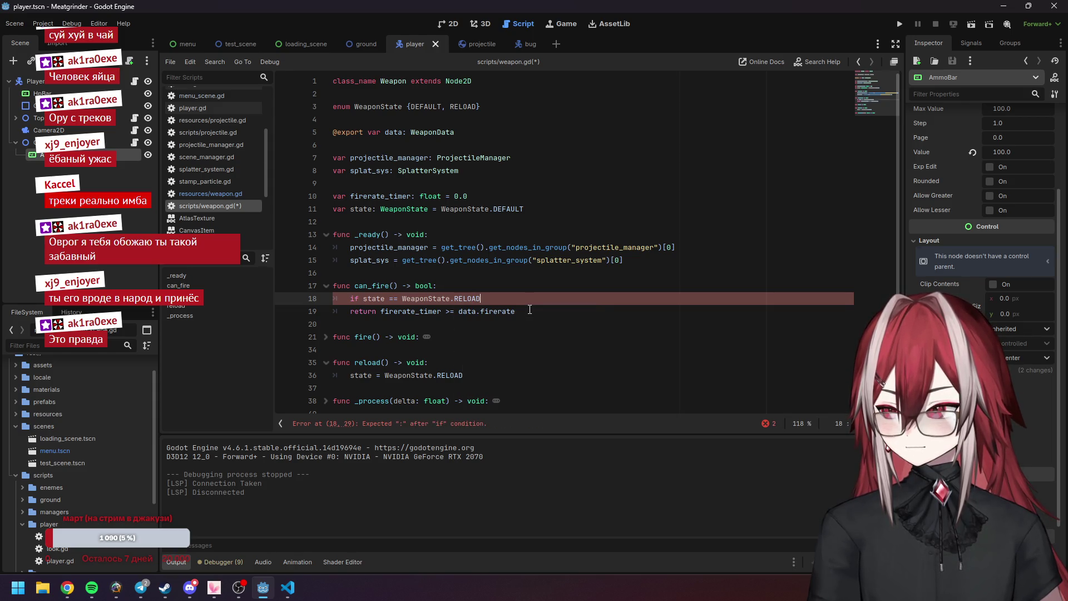
{"action": "key", "text": "Return"}
{"action": "type", "text": "re"}
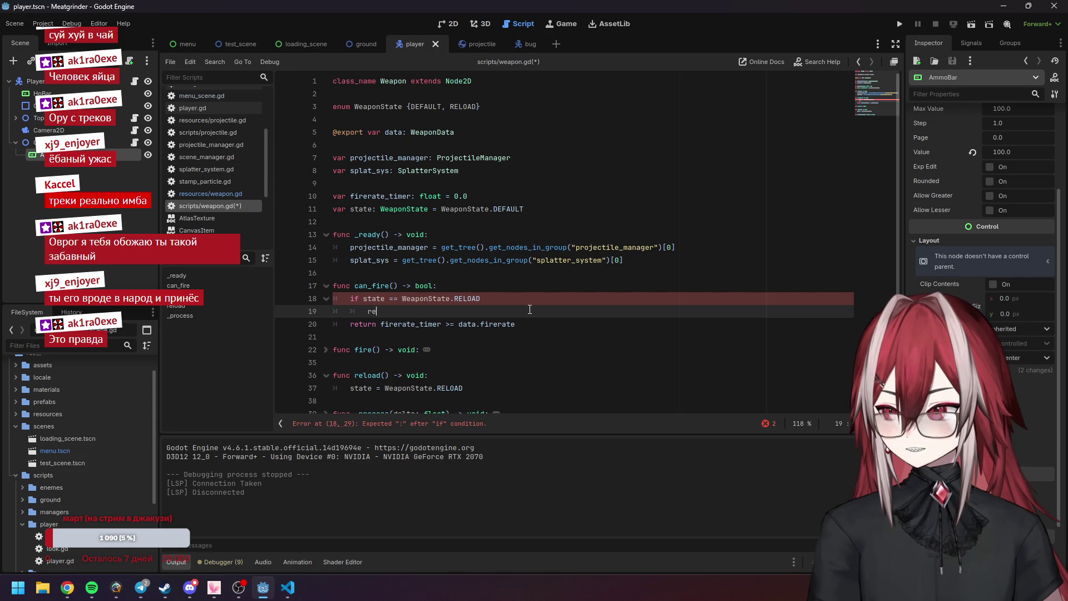
{"action": "type", "text": "turn"}
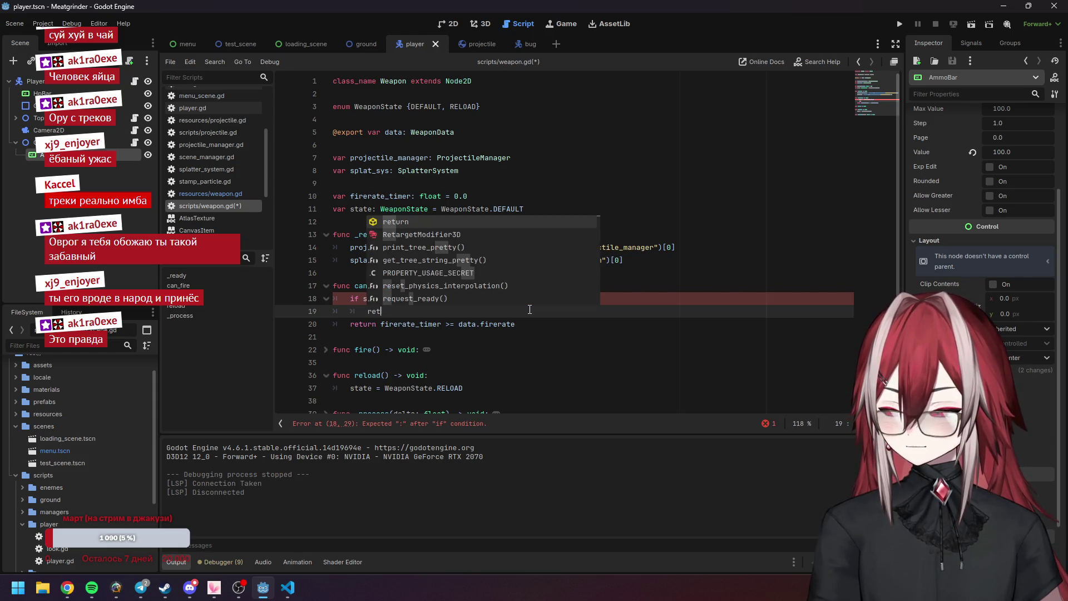
{"action": "type", "text": "lse"}
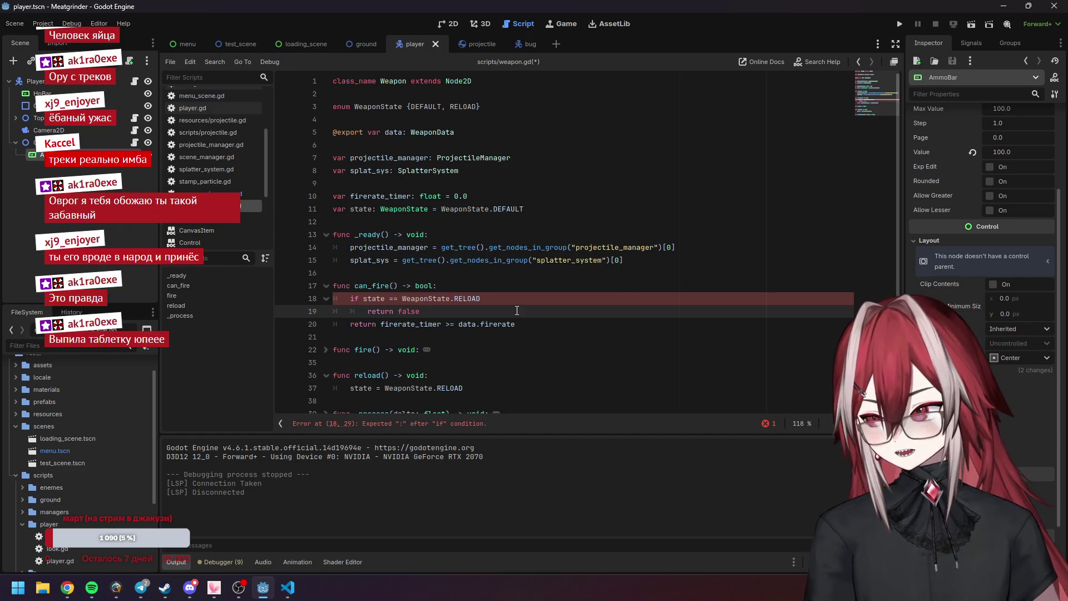
{"action": "left_click", "coordinate": [456, 348]}
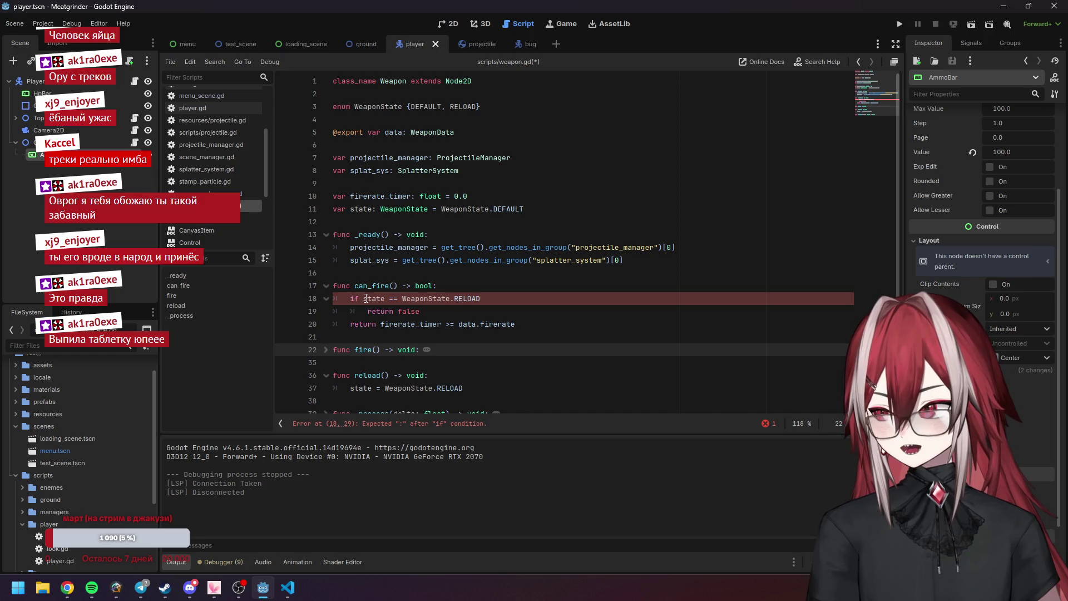
{"action": "left_click", "coordinate": [365, 299]}
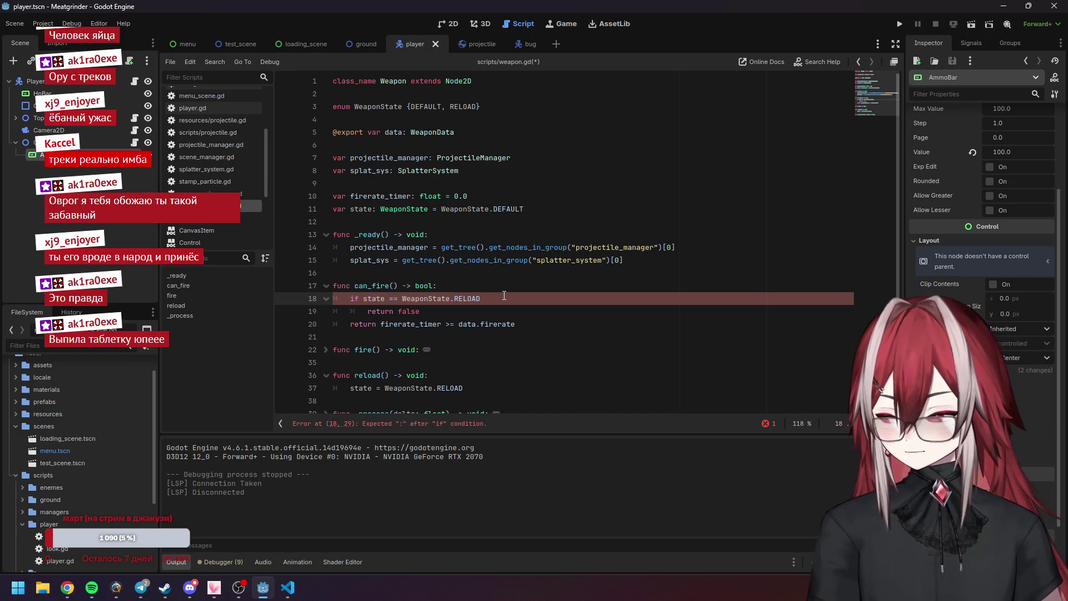
{"action": "type", "text": ":"}
Check can_fire()'s finished lines, then bring the GDScript reference browser window forward
{"action": "left_click", "coordinate": [520, 315]}
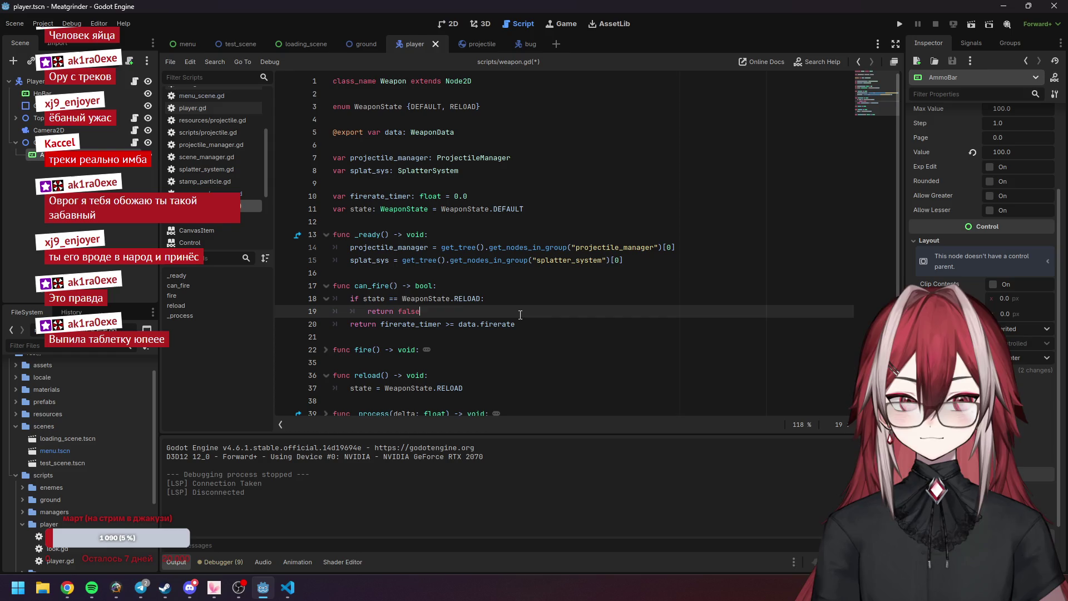
{"action": "left_click", "coordinate": [547, 325]}
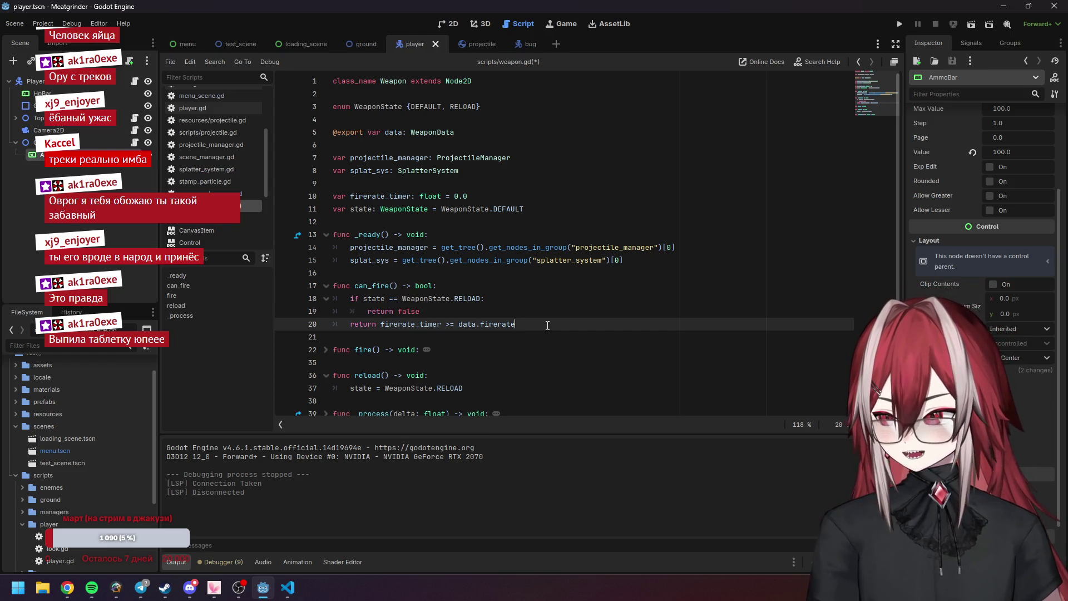
{"action": "scroll", "coordinate": [528, 324], "scroll_direction": "down", "scroll_amount": 1}
{"action": "left_click", "coordinate": [499, 330]}
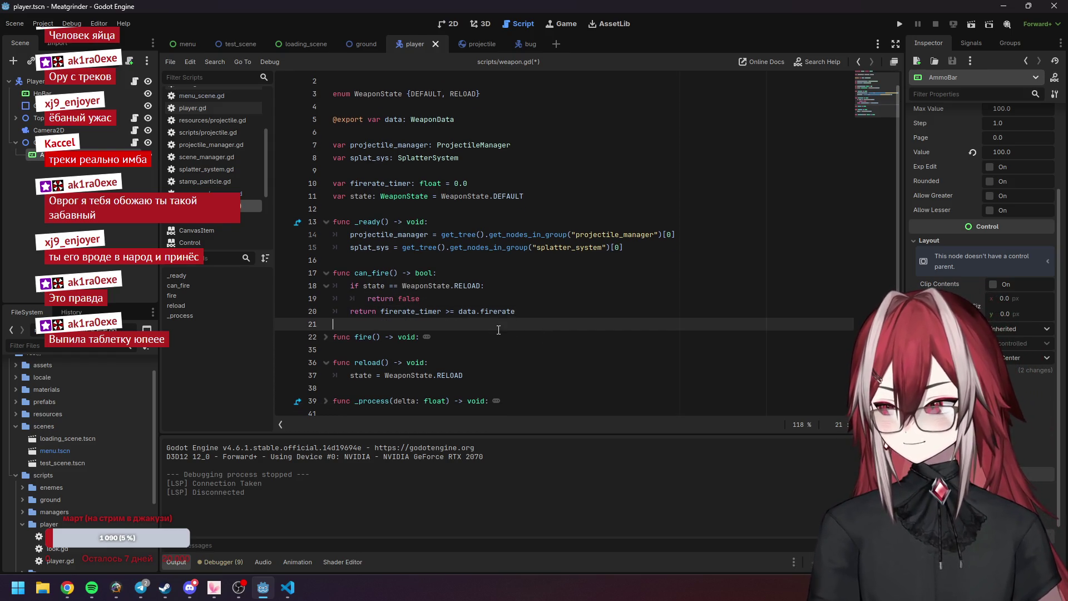
{"action": "left_click", "coordinate": [559, 311]}
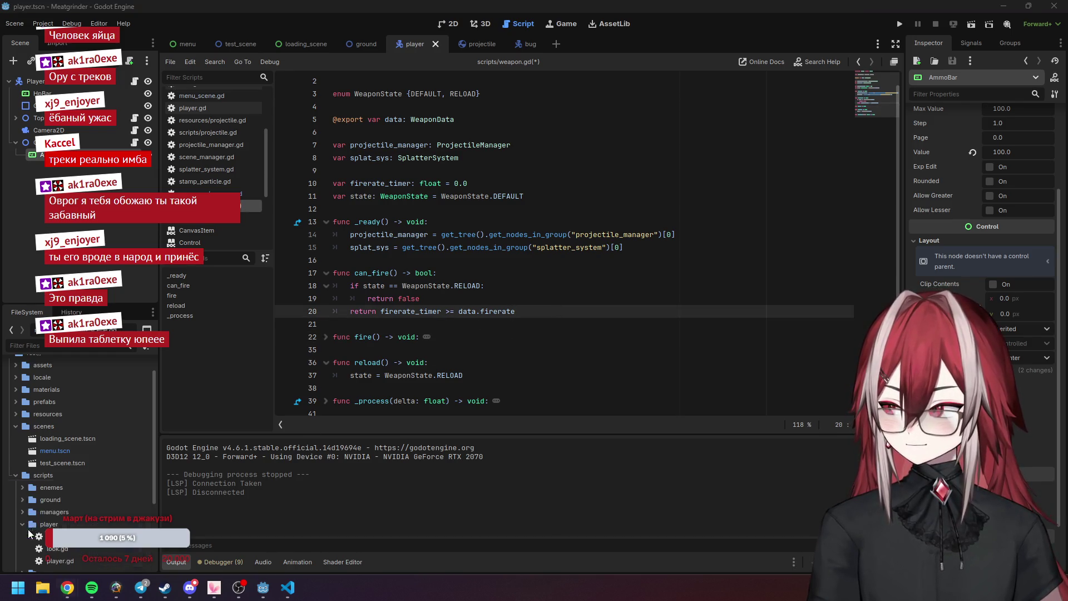
{"action": "left_click", "coordinate": [66, 587]}
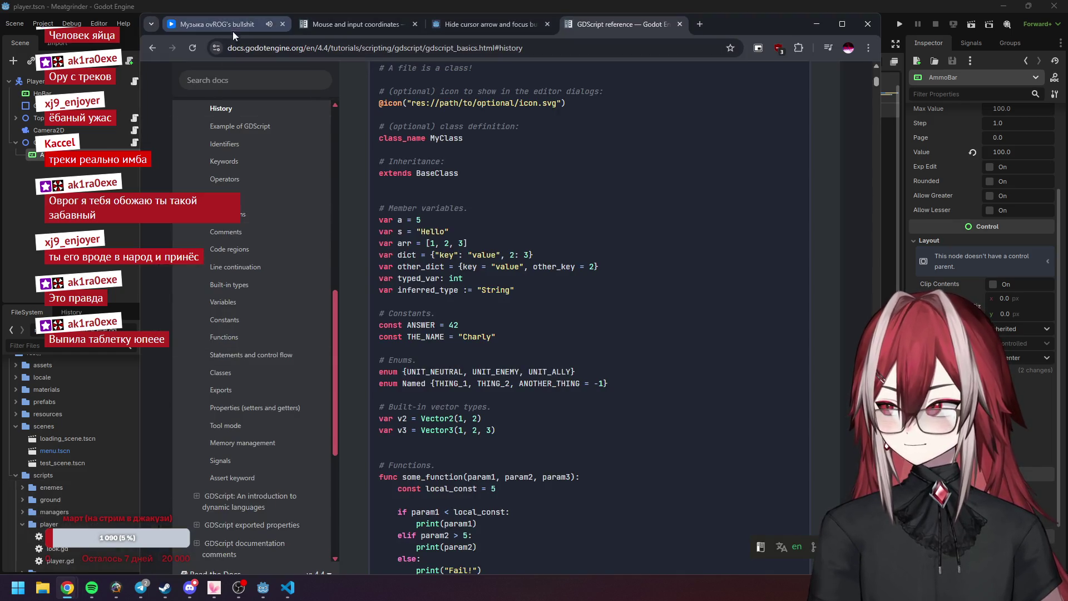
Try several VK tracks, settle on 'Ну погоди (2 опенинг)', then minimize Chrome
{"action": "left_click", "coordinate": [232, 32]}
{"action": "scroll", "coordinate": [334, 361], "scroll_direction": "down", "scroll_amount": 2}
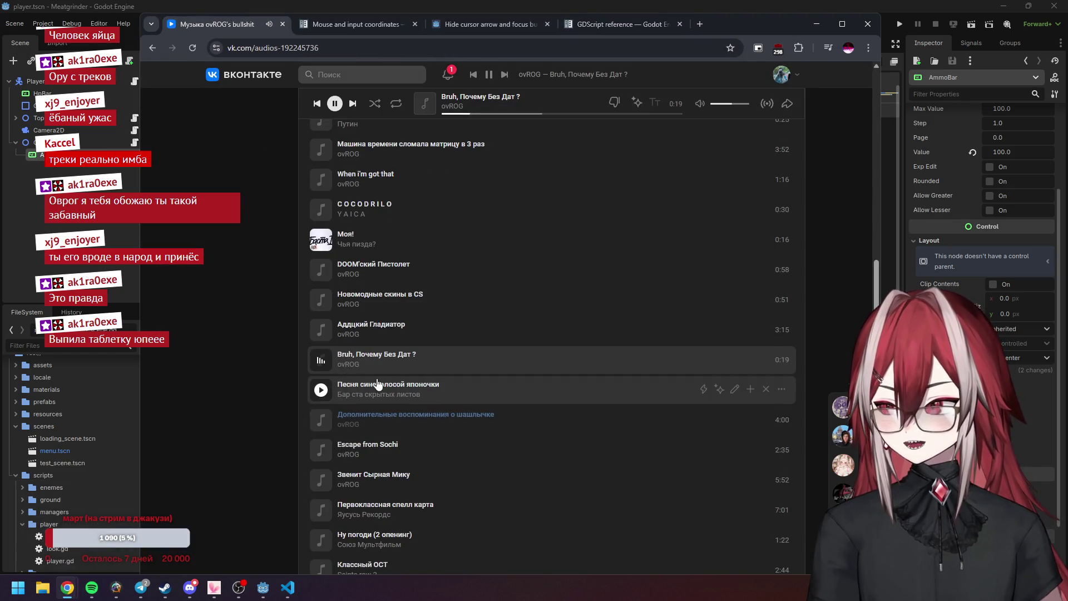
{"action": "left_click", "coordinate": [326, 391]}
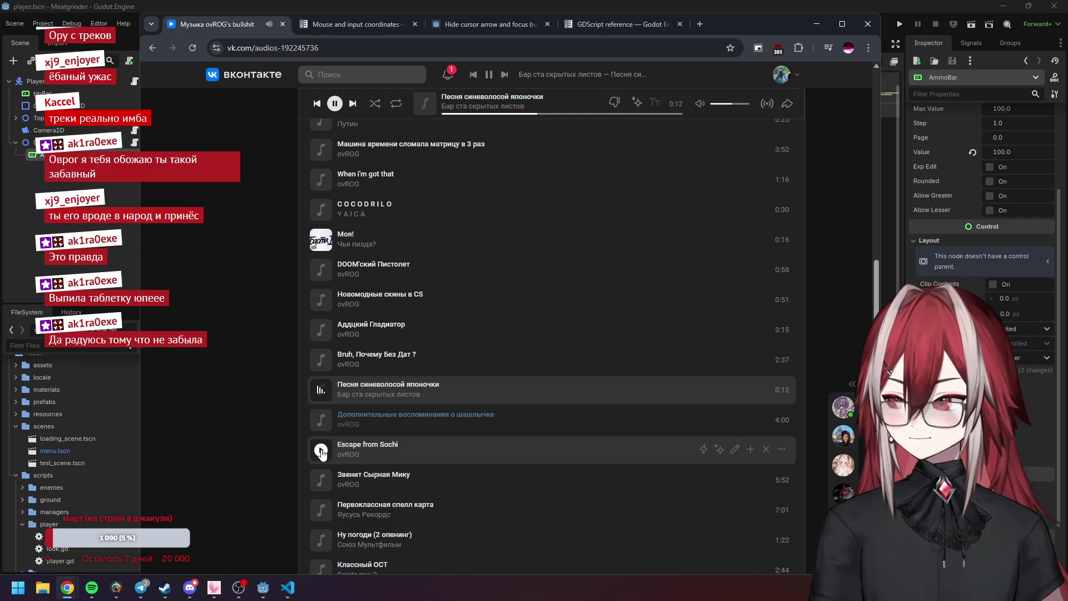
{"action": "left_click", "coordinate": [320, 449]}
{"action": "scroll", "coordinate": [477, 382], "scroll_direction": "down", "scroll_amount": 2}
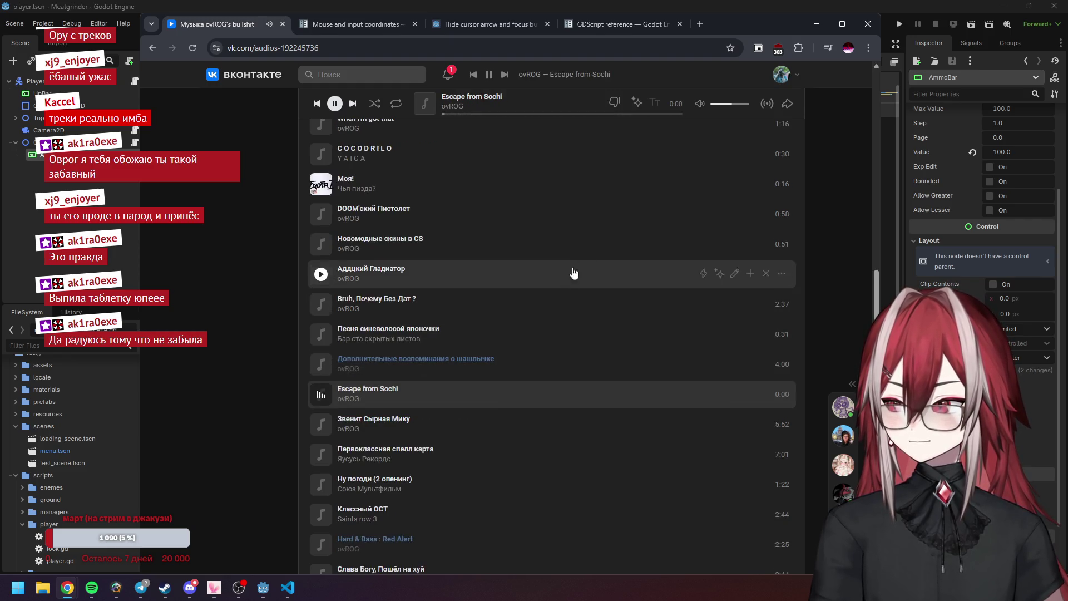
{"action": "left_click", "coordinate": [321, 338]}
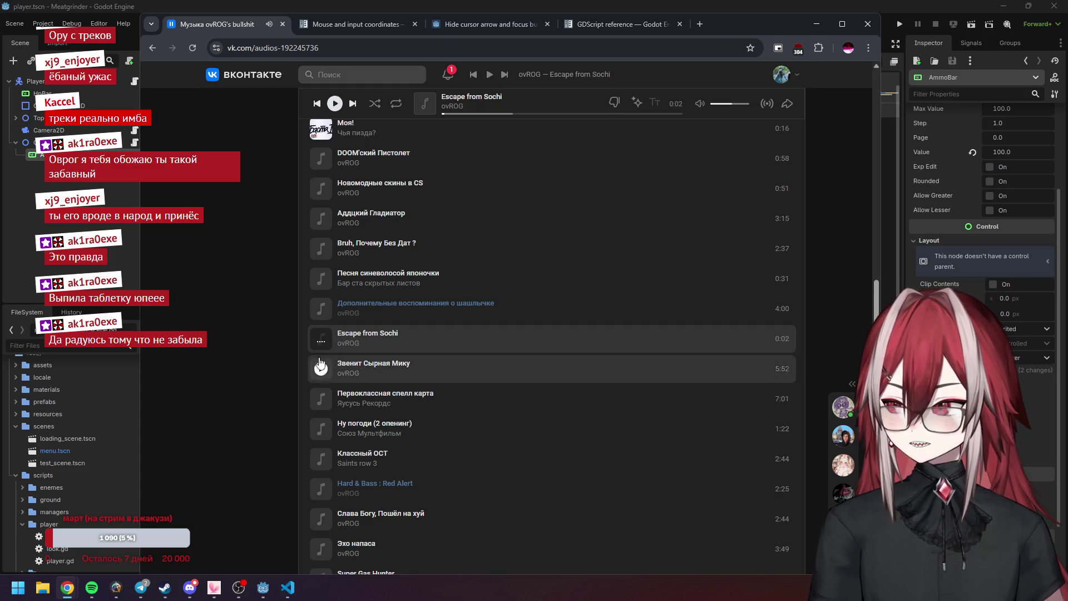
{"action": "scroll", "coordinate": [321, 369], "scroll_direction": "down", "scroll_amount": 1}
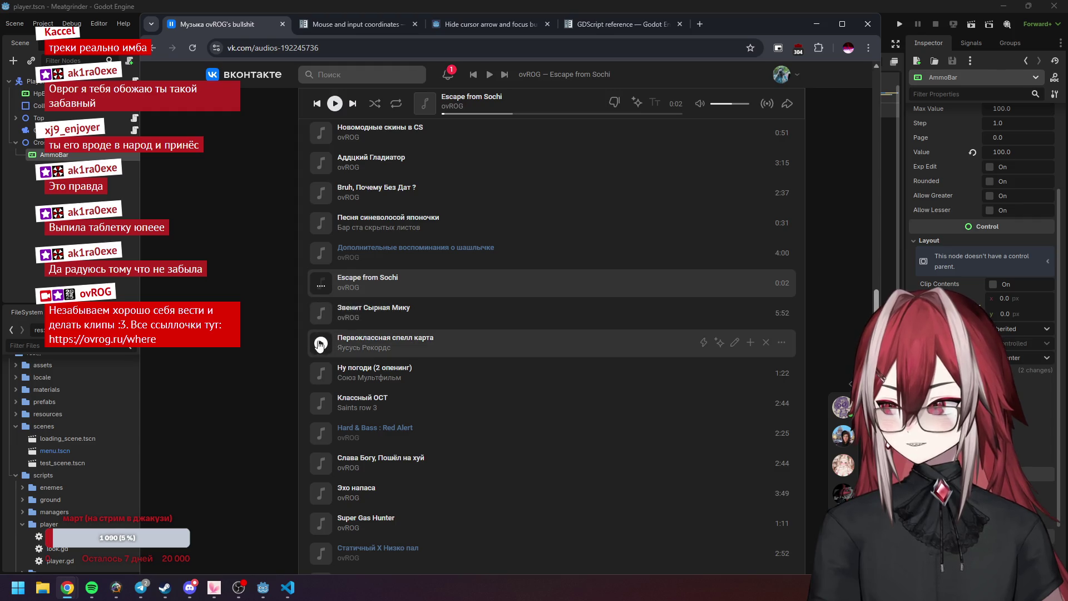
{"action": "left_click", "coordinate": [322, 374]}
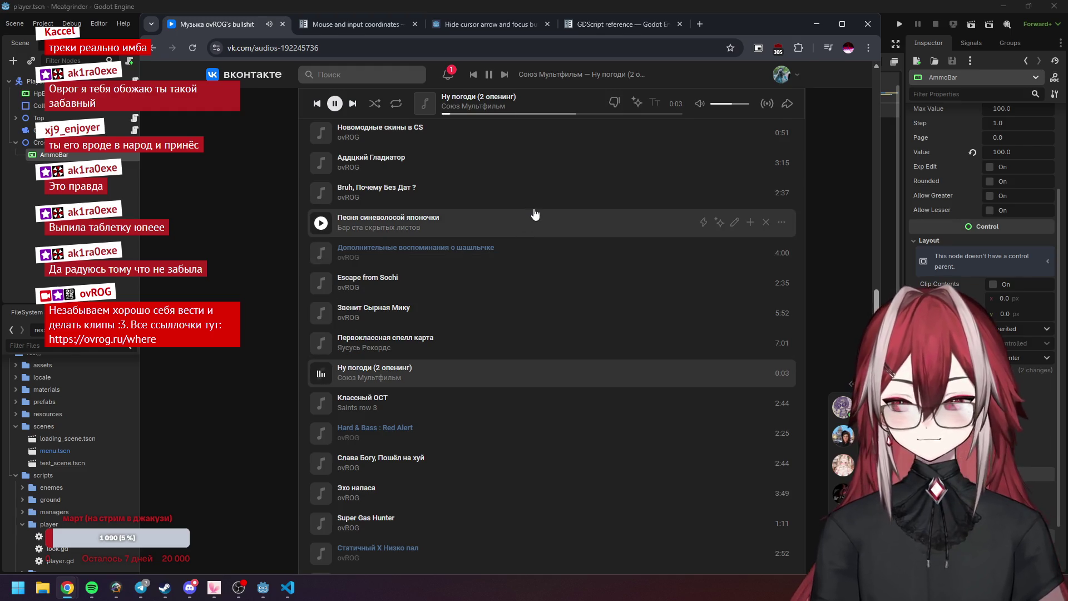
{"action": "left_click", "coordinate": [816, 24]}
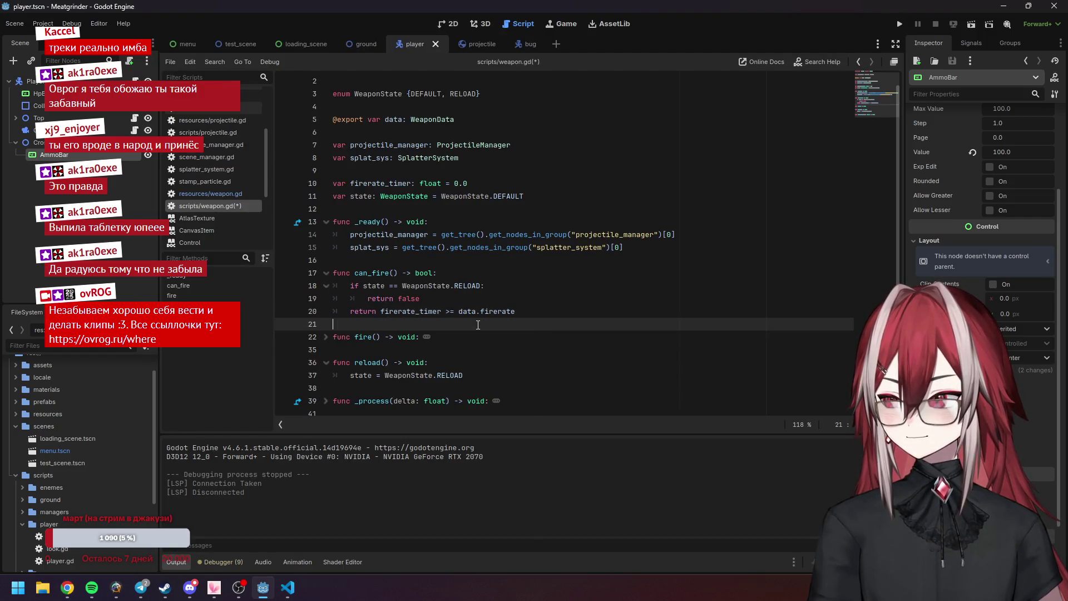
Unfold fire() and add a new line in reload() after the RELOAD assignment
{"action": "left_click", "coordinate": [451, 338]}
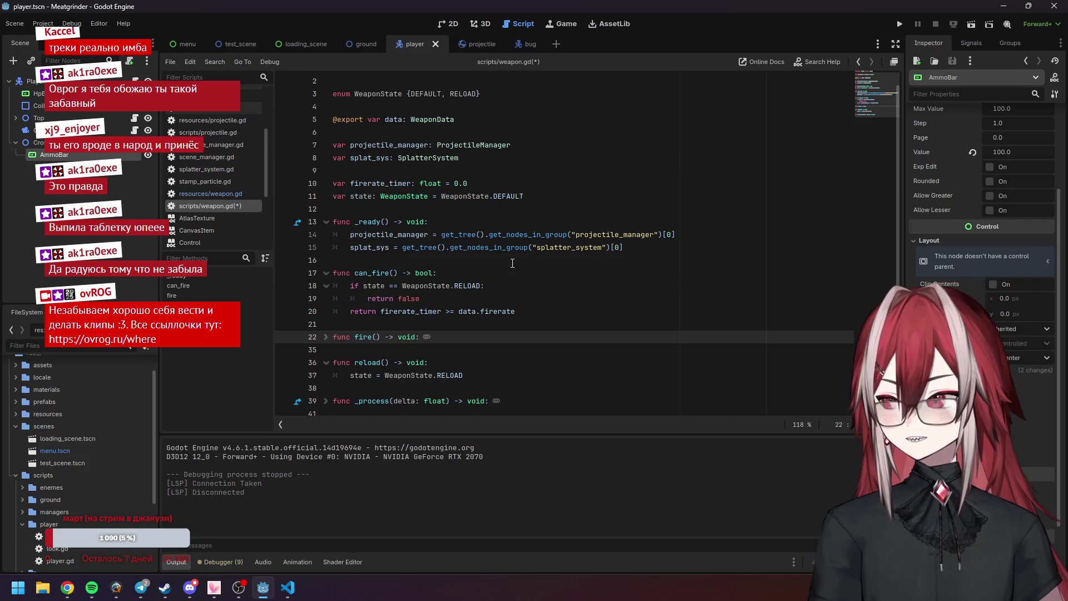
{"action": "scroll", "coordinate": [490, 247], "scroll_direction": "up", "scroll_amount": 1}
{"action": "scroll", "coordinate": [492, 243], "scroll_direction": "down", "scroll_amount": 1}
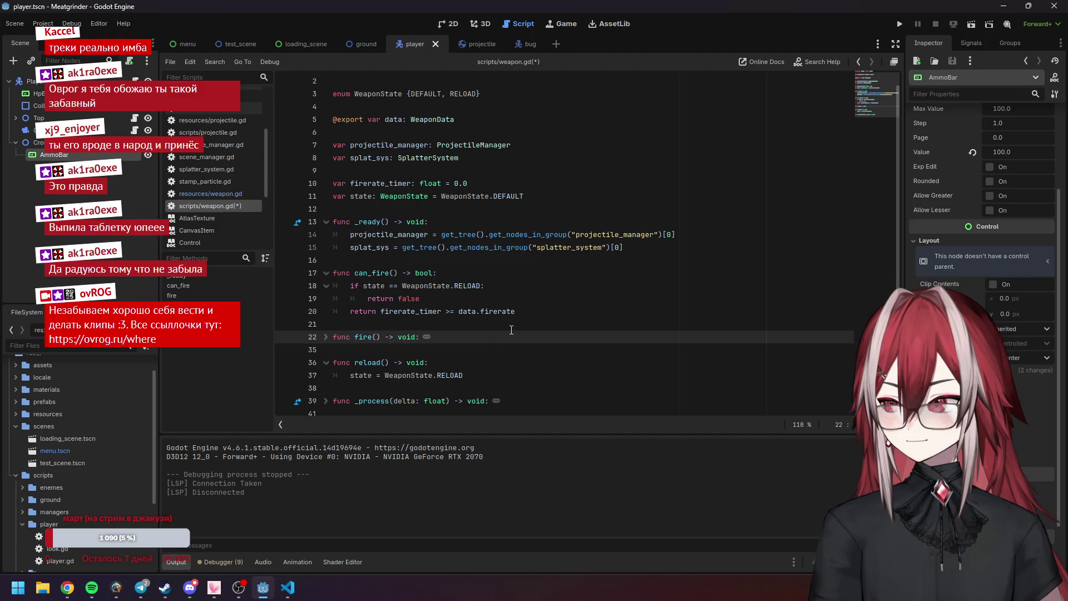
{"action": "left_click", "coordinate": [326, 336]}
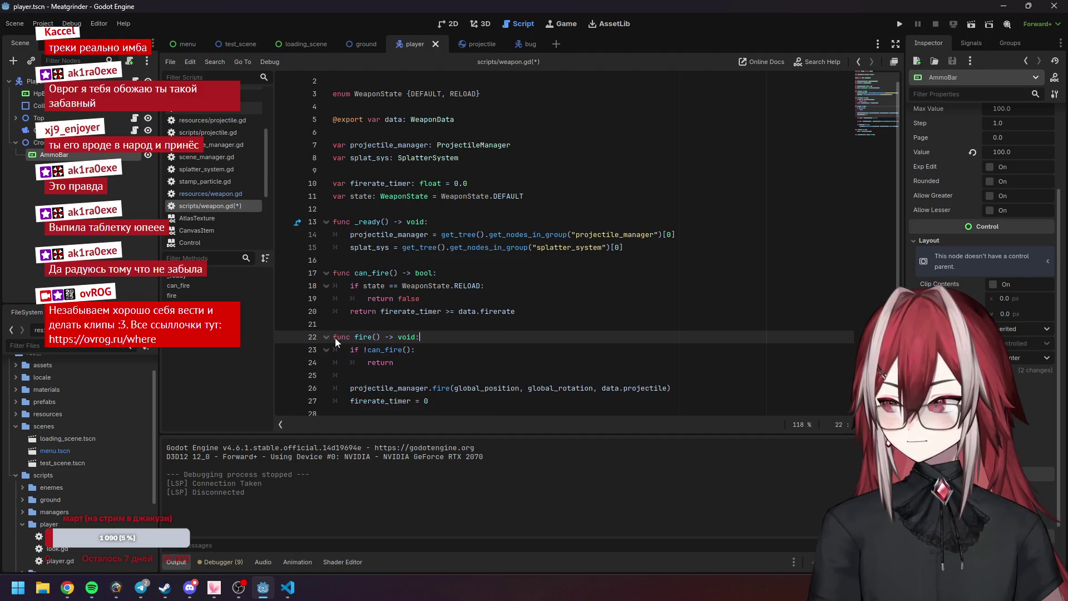
{"action": "scroll", "coordinate": [389, 362], "scroll_direction": "down", "scroll_amount": 4}
{"action": "left_click", "coordinate": [468, 381]}
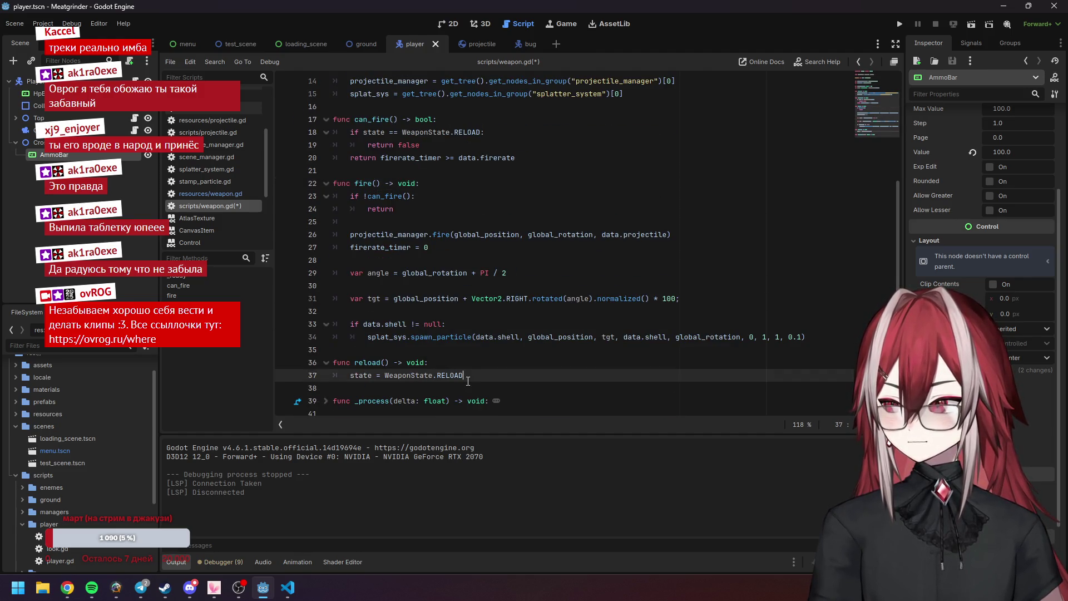
{"action": "scroll", "coordinate": [467, 351], "scroll_direction": "up", "scroll_amount": 5}
{"action": "scroll", "coordinate": [481, 293], "scroll_direction": "down", "scroll_amount": 4}
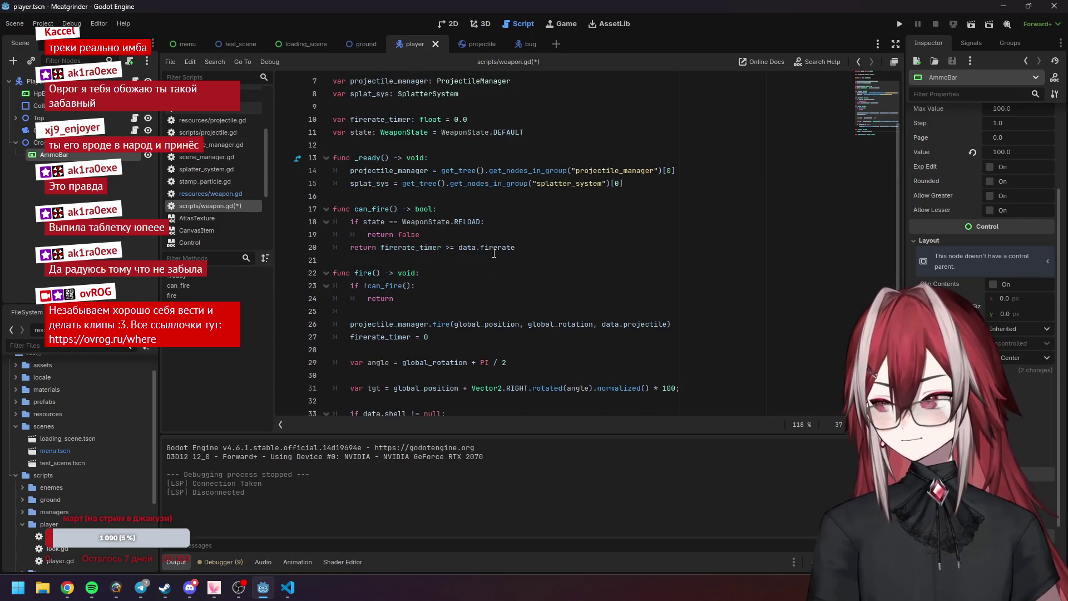
{"action": "scroll", "coordinate": [458, 237], "scroll_direction": "up", "scroll_amount": 1}
{"action": "scroll", "coordinate": [458, 237], "scroll_direction": "down", "scroll_amount": 1}
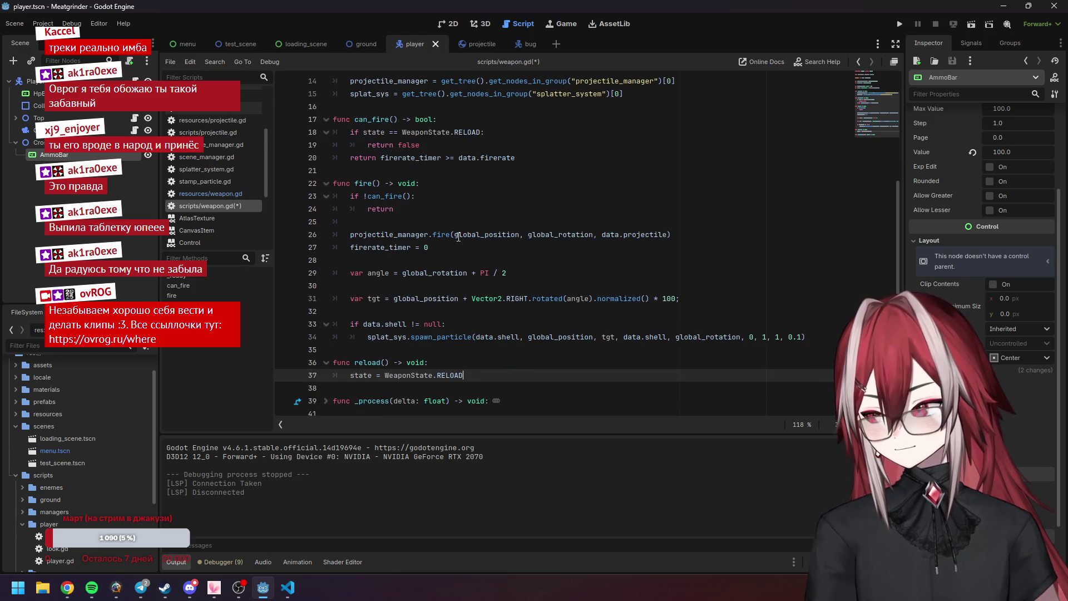
{"action": "key", "text": "Return"}
{"action": "scroll", "coordinate": [490, 258], "scroll_direction": "down", "scroll_amount": 1}
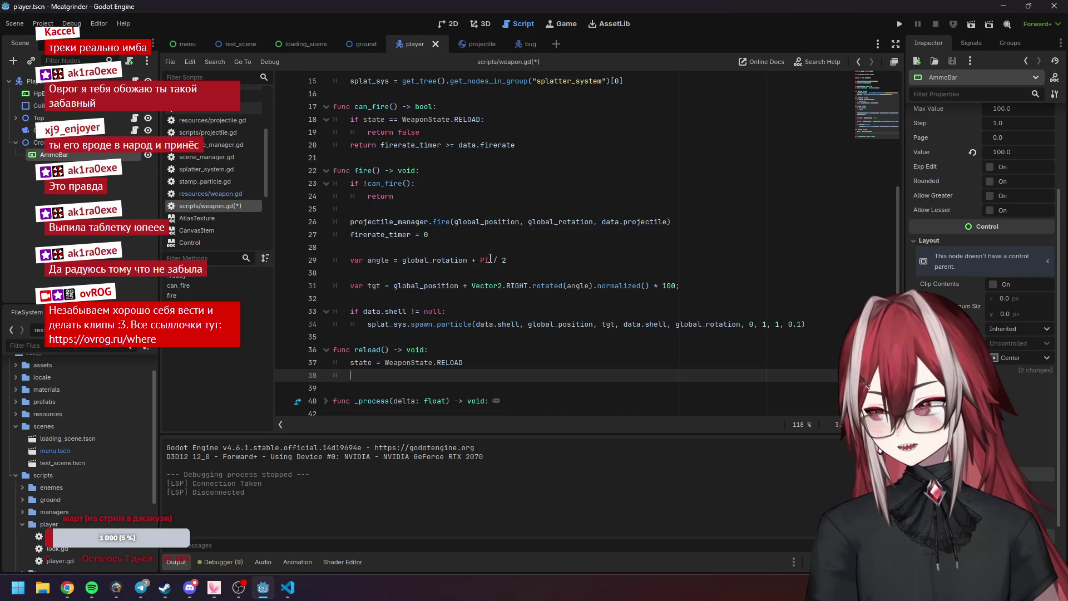
Open a new Chrome tab and start a search with 'godot call'
{"action": "left_click", "coordinate": [66, 588]}
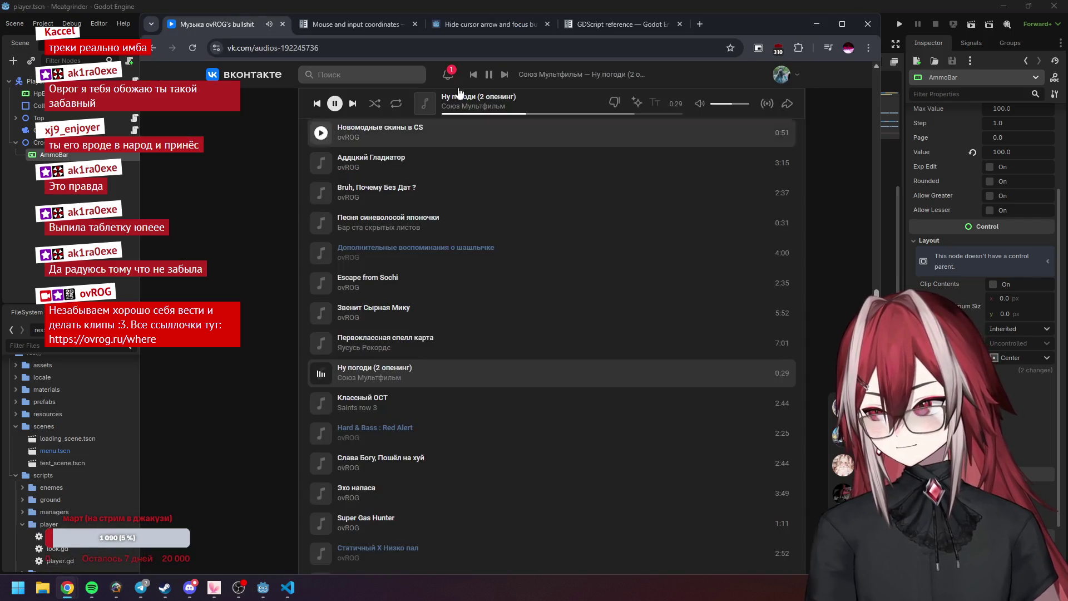
{"action": "left_click", "coordinate": [699, 24]}
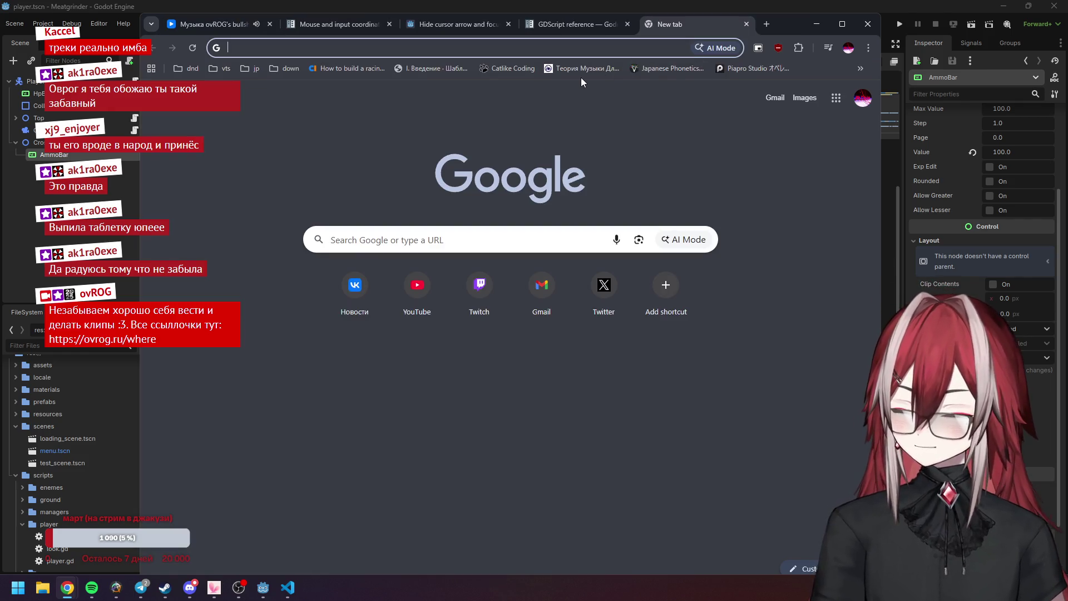
{"action": "type", "text": "godot "}
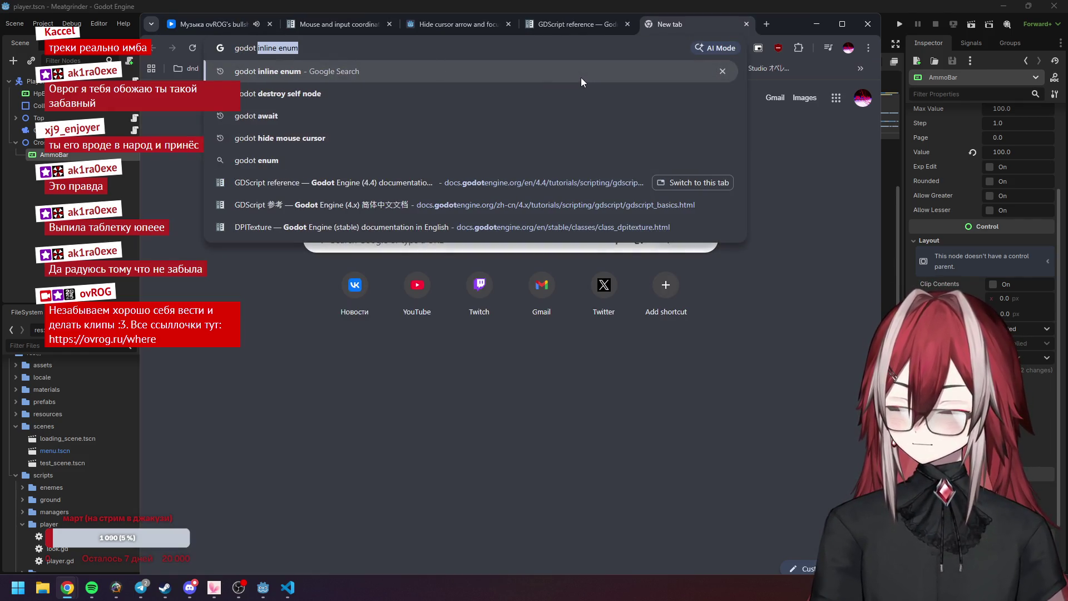
{"action": "type", "text": "call"}
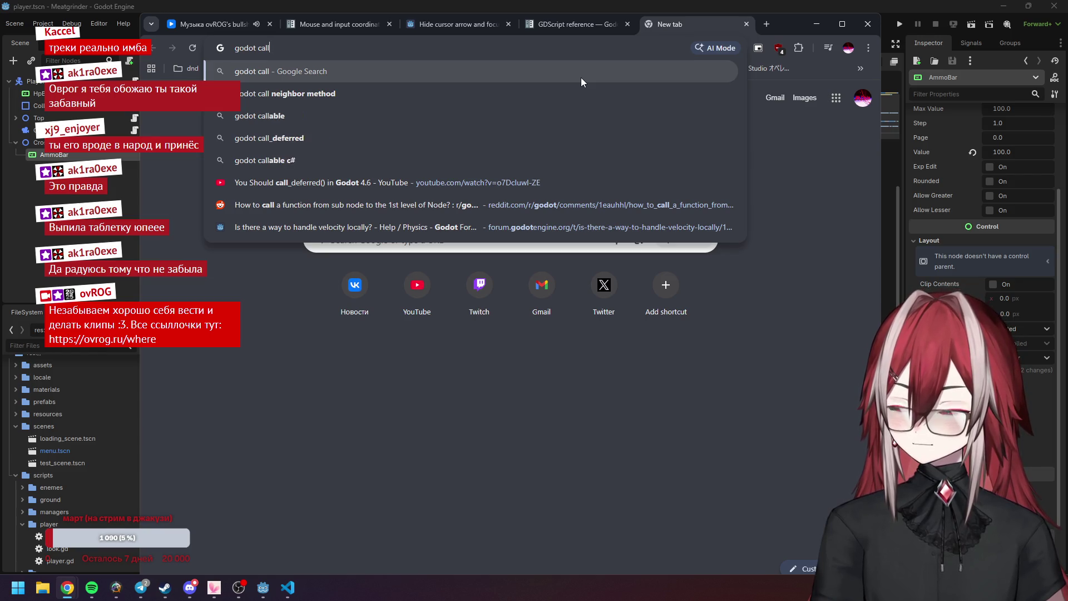
Search Google for 'godot timers' and open the Godot Timer class docs
{"action": "key", "text": "BackSpace"}
{"action": "key", "text": "BackSpace"}
{"action": "key", "text": "BackSpace"}
{"action": "type", "text": "timers"}
{"action": "key", "text": "Return"}
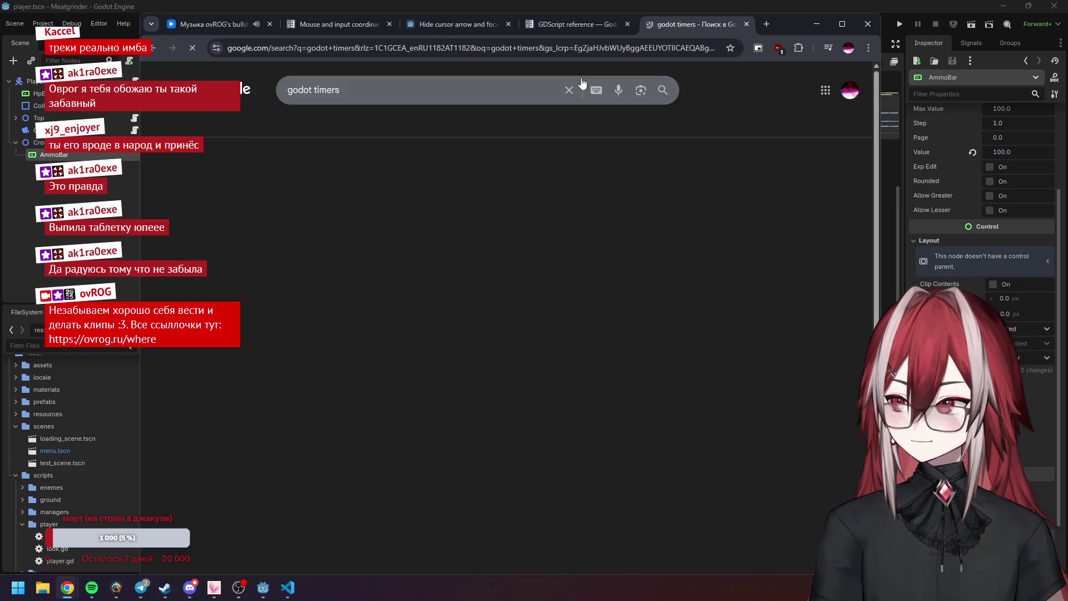
{"action": "left_click", "coordinate": [421, 189]}
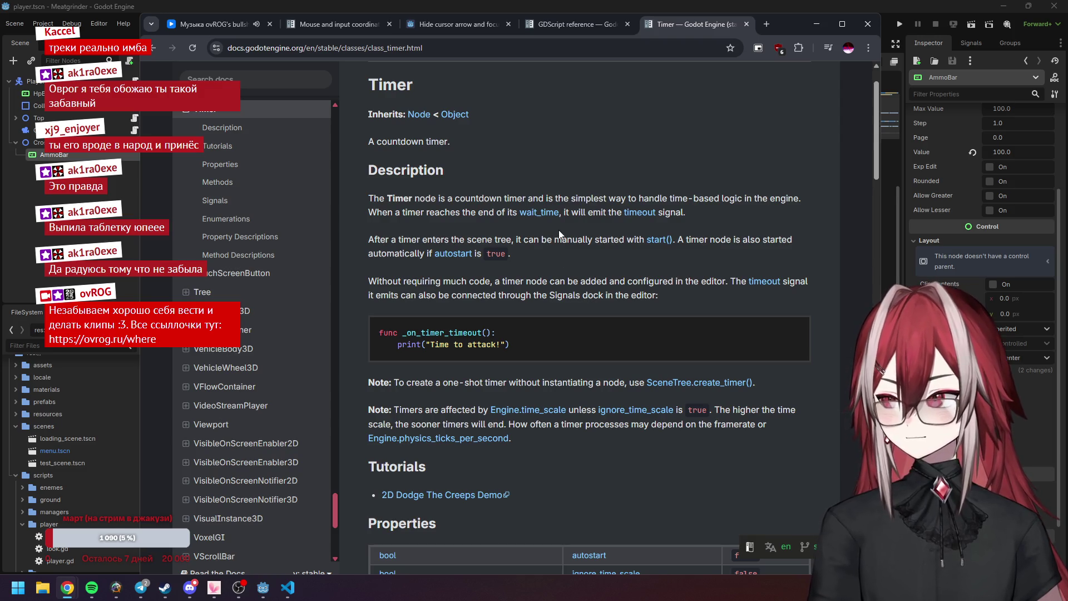
Read through the Timer page and follow its link to SceneTree's create_timer() method
{"action": "scroll", "coordinate": [439, 127], "scroll_direction": "down", "scroll_amount": 6}
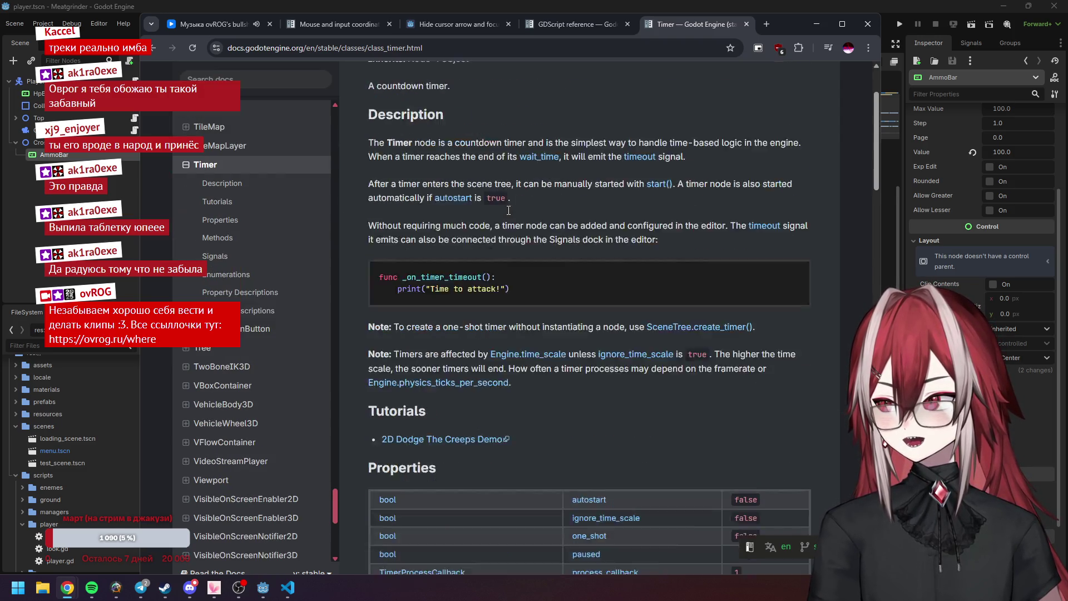
{"action": "scroll", "coordinate": [526, 209], "scroll_direction": "down", "scroll_amount": 4}
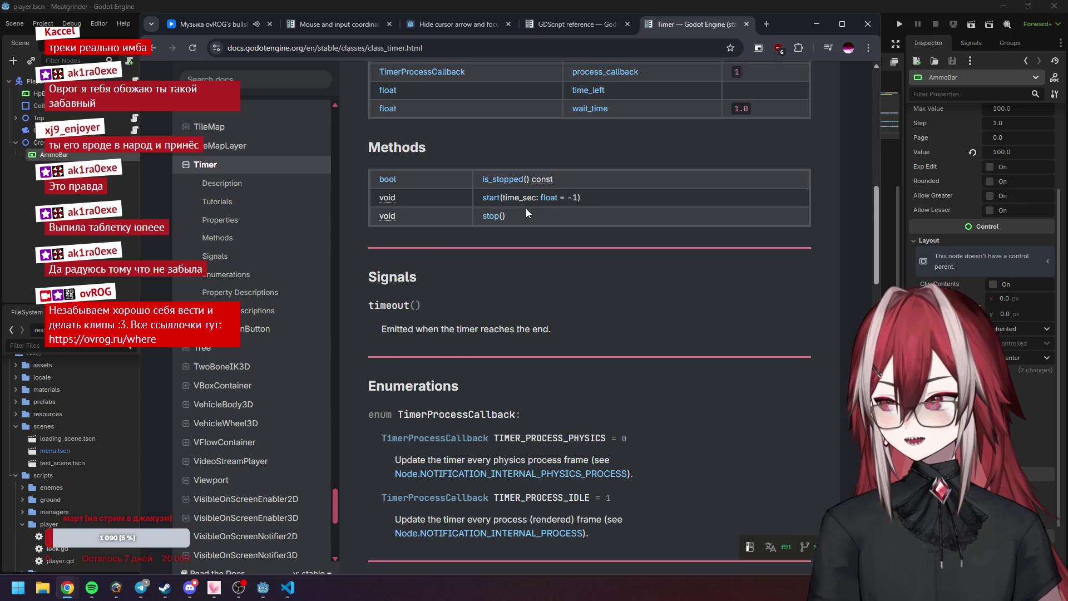
{"action": "scroll", "coordinate": [529, 211], "scroll_direction": "down", "scroll_amount": 7}
{"action": "scroll", "coordinate": [559, 213], "scroll_direction": "down", "scroll_amount": 10}
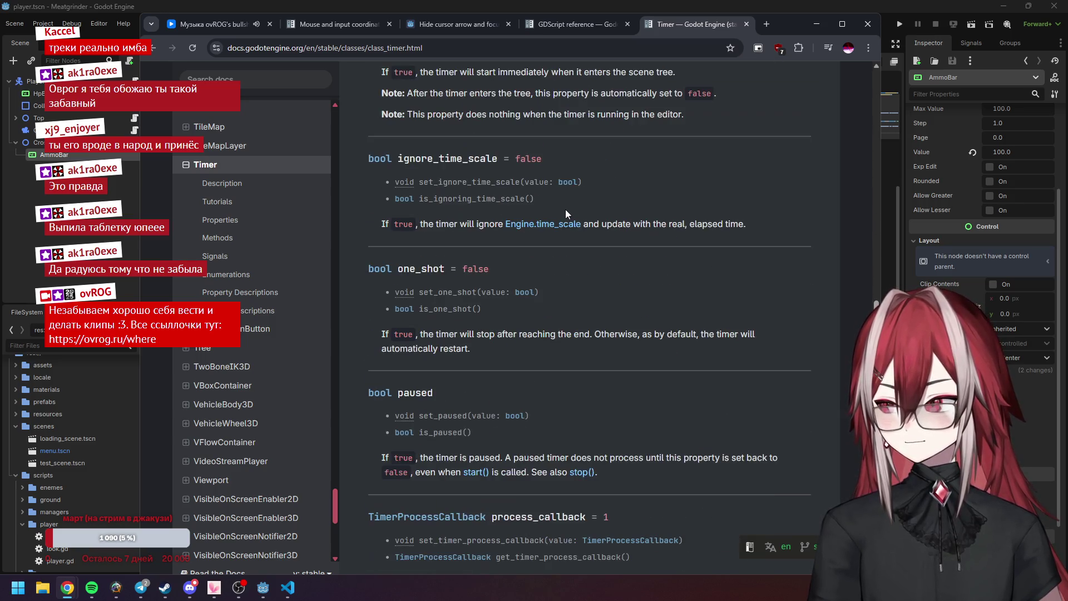
{"action": "scroll", "coordinate": [565, 209], "scroll_direction": "up", "scroll_amount": 20}
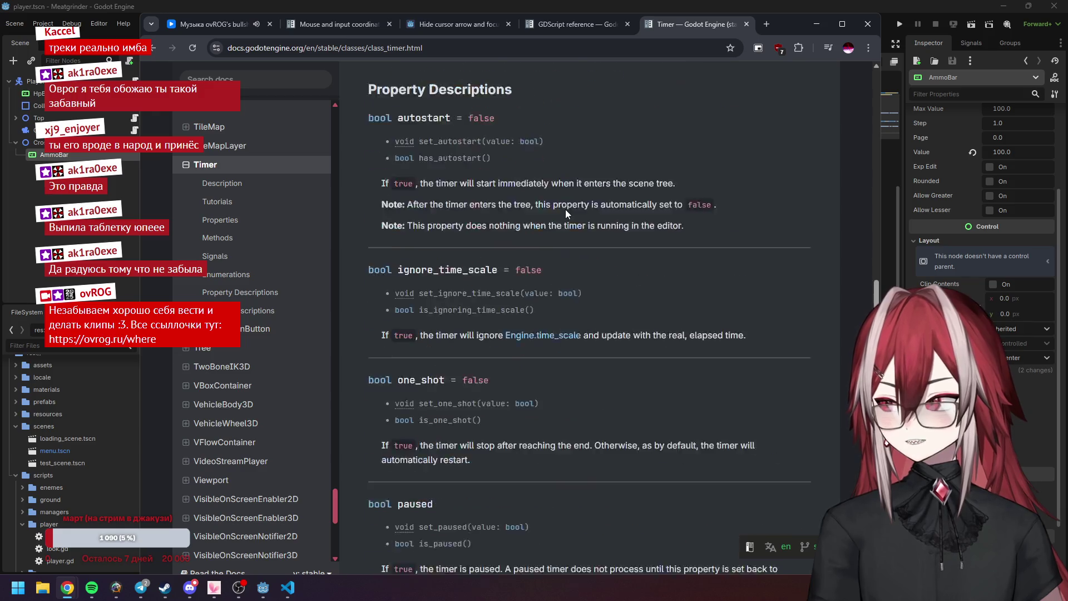
{"action": "scroll", "coordinate": [565, 209], "scroll_direction": "up", "scroll_amount": 4}
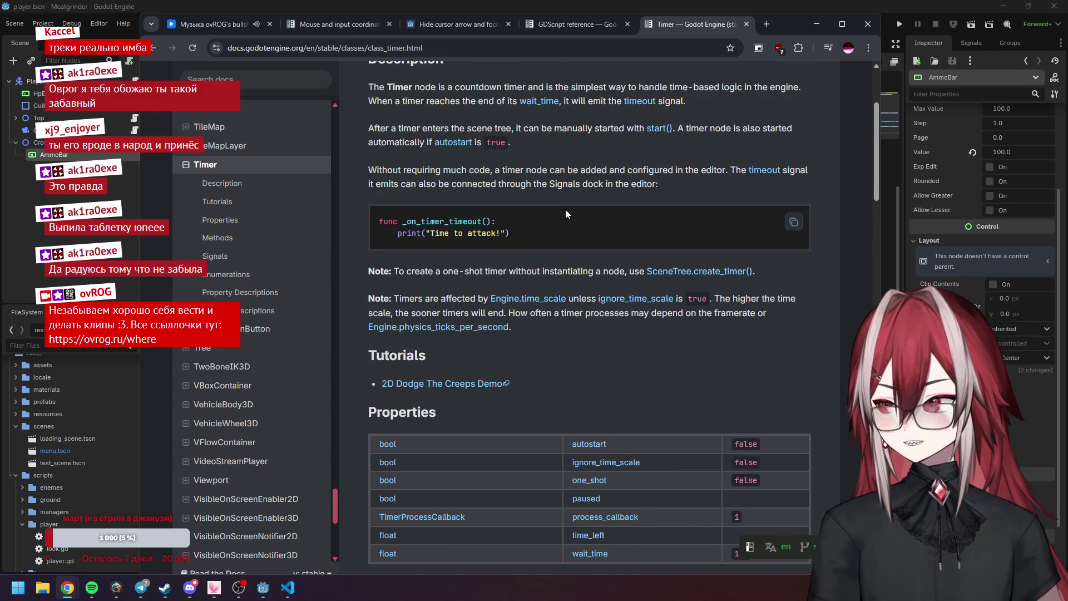
{"action": "scroll", "coordinate": [565, 209], "scroll_direction": "up", "scroll_amount": 1}
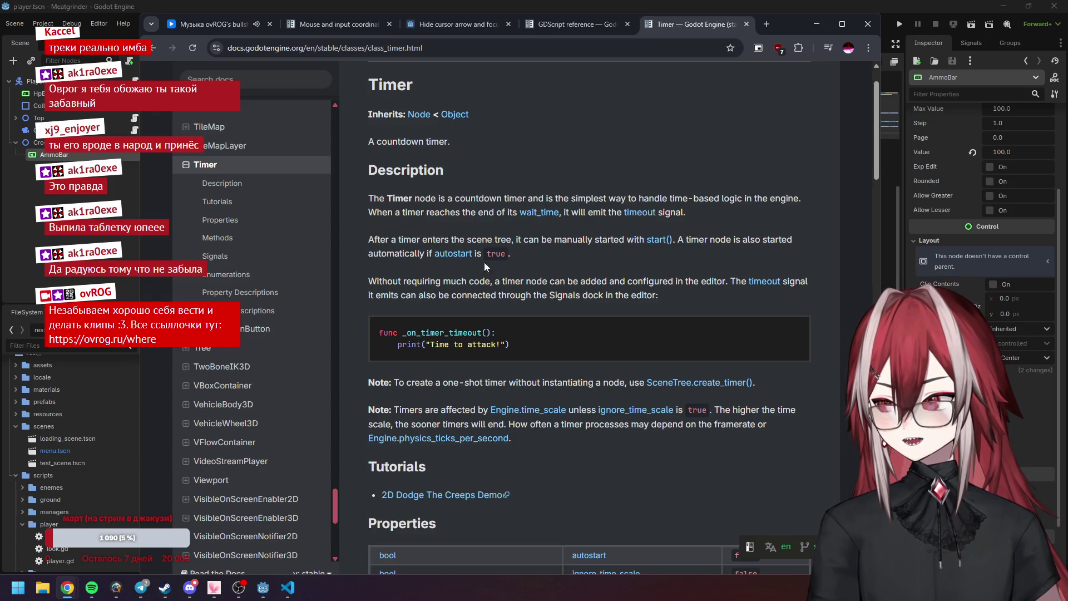
{"action": "scroll", "coordinate": [693, 283], "scroll_direction": "down", "scroll_amount": 1}
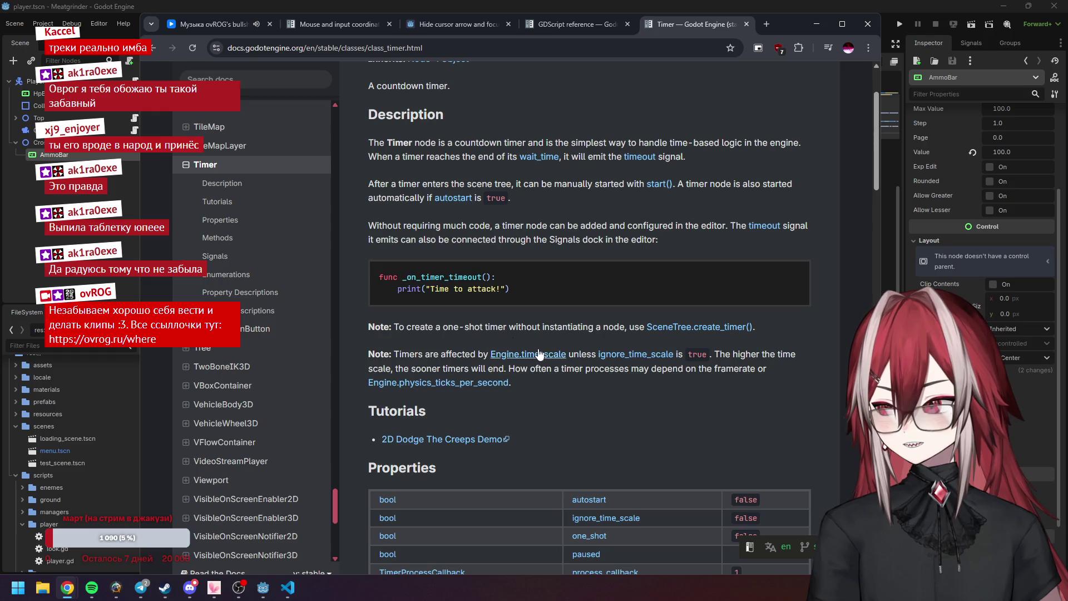
{"action": "left_click", "coordinate": [701, 333]}
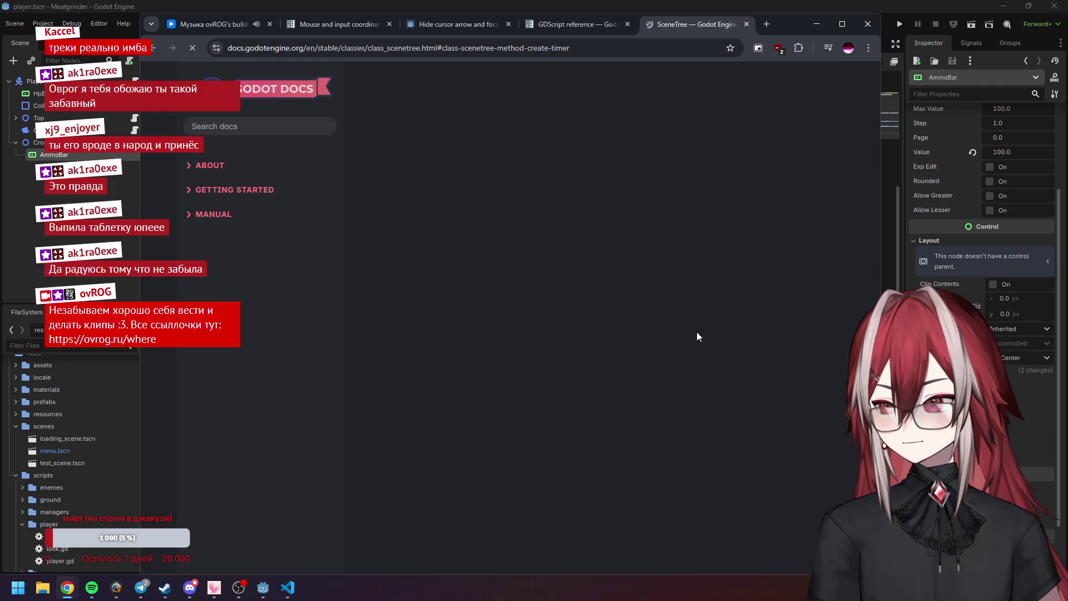
Look over the create_timer() GDScript example, briefly highlighting its get_tree() call
{"action": "scroll", "coordinate": [594, 227], "scroll_direction": "up", "scroll_amount": 1}
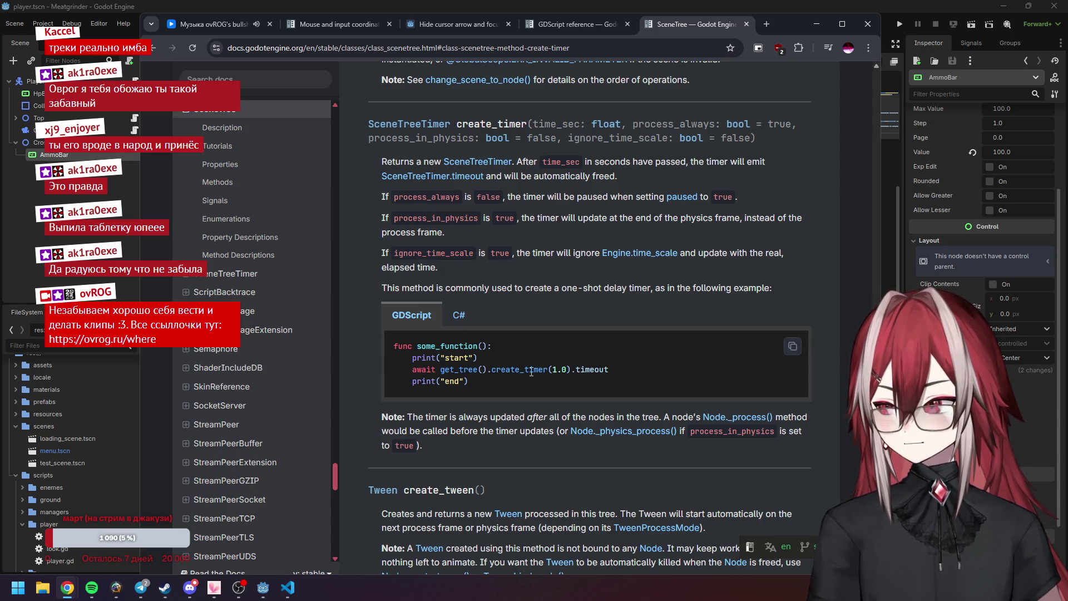
{"action": "left_click_drag", "start_coordinate": [421, 370], "coordinate": [478, 370]}
{"action": "left_click", "coordinate": [544, 372]}
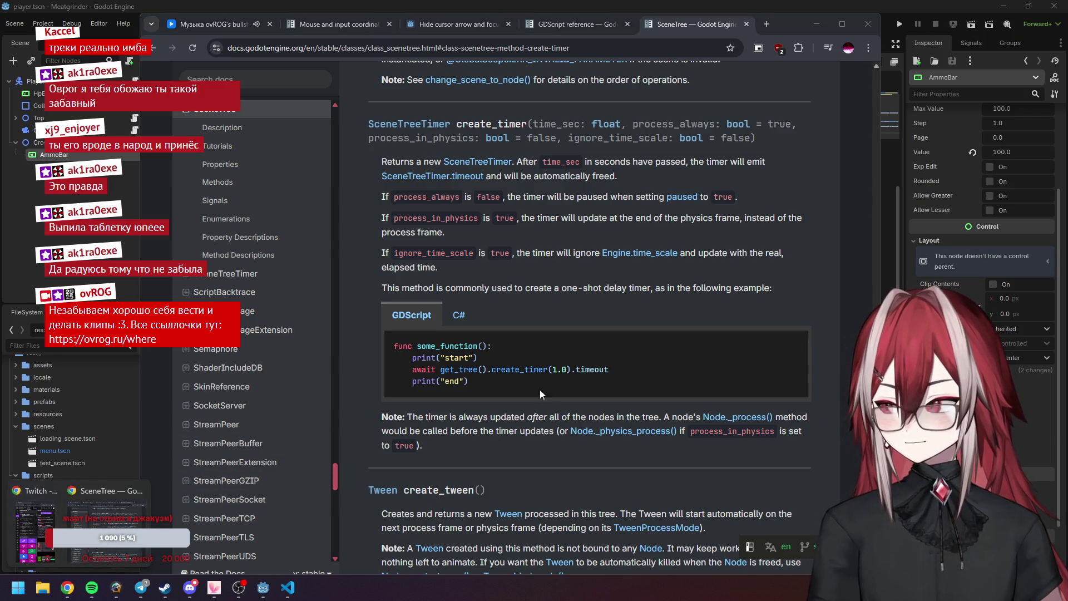
{"action": "scroll", "coordinate": [557, 391], "scroll_direction": "down", "scroll_amount": 3}
{"action": "scroll", "coordinate": [596, 324], "scroll_direction": "up", "scroll_amount": 5}
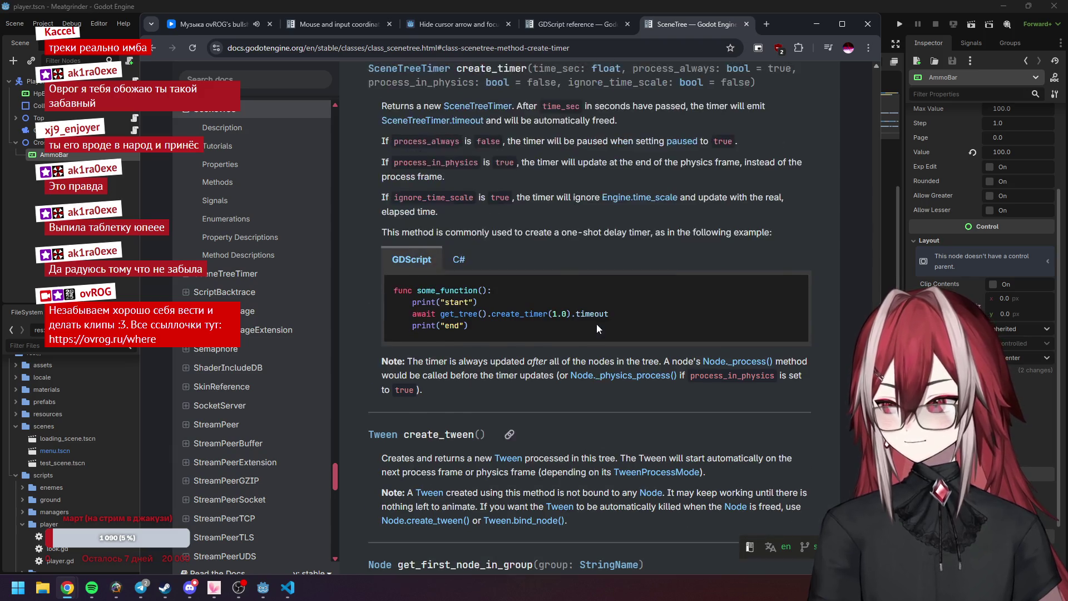
Leave the SceneTree docs and switch to the VK Music browser window
{"action": "scroll", "coordinate": [597, 324], "scroll_direction": "down", "scroll_amount": 2}
{"action": "scroll", "coordinate": [593, 314], "scroll_direction": "down", "scroll_amount": 2}
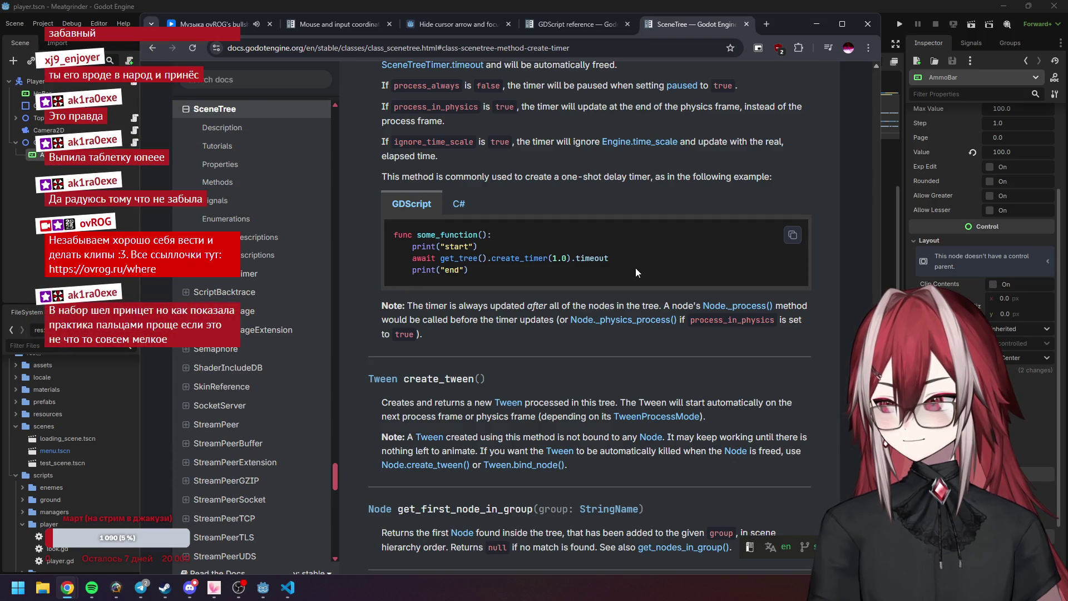
{"action": "left_click", "coordinate": [67, 587]}
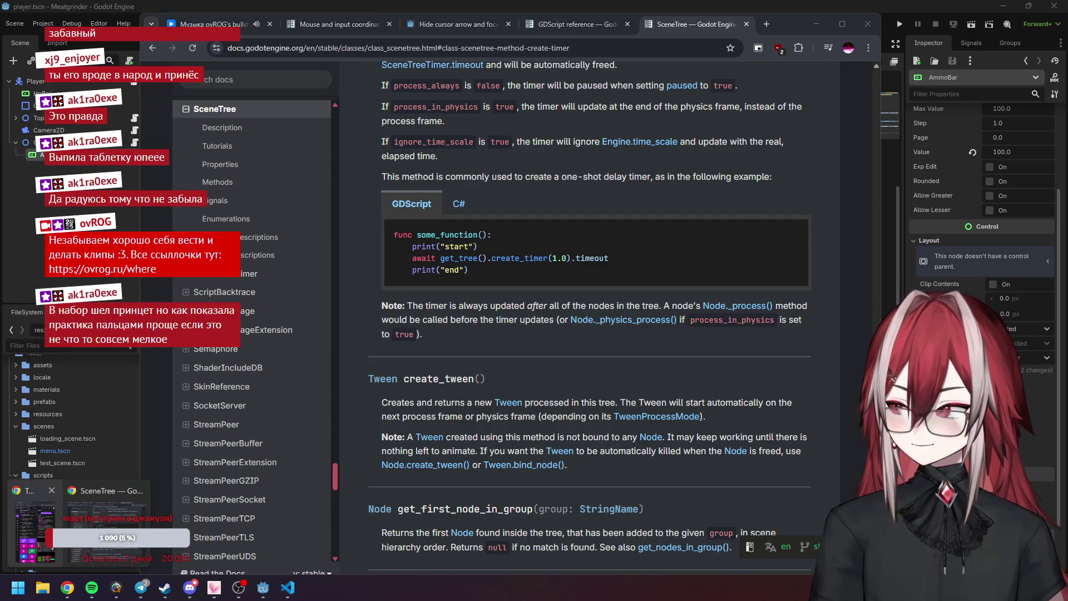
{"action": "left_click", "coordinate": [35, 526]}
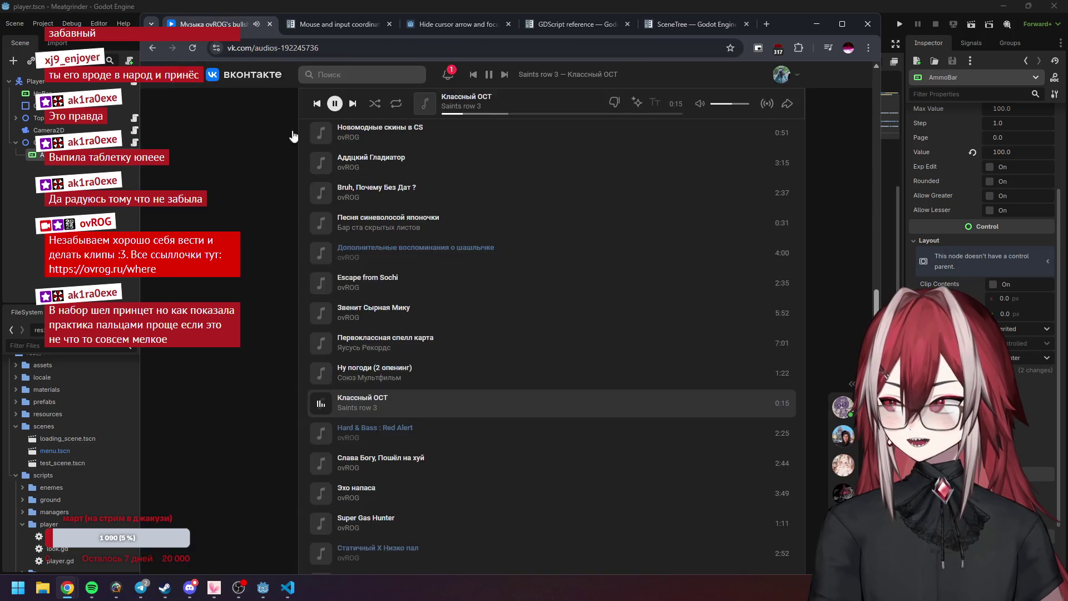
Play a different track in VK Music, pause it, then start Gas Nightmares
{"action": "left_click", "coordinate": [318, 465]}
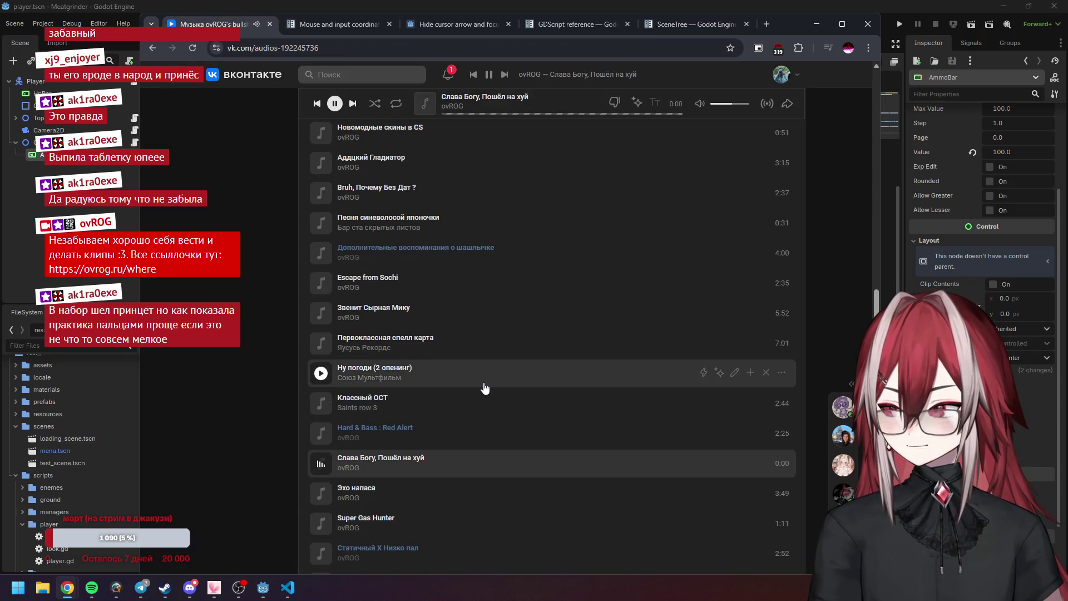
{"action": "scroll", "coordinate": [484, 386], "scroll_direction": "down", "scroll_amount": 1}
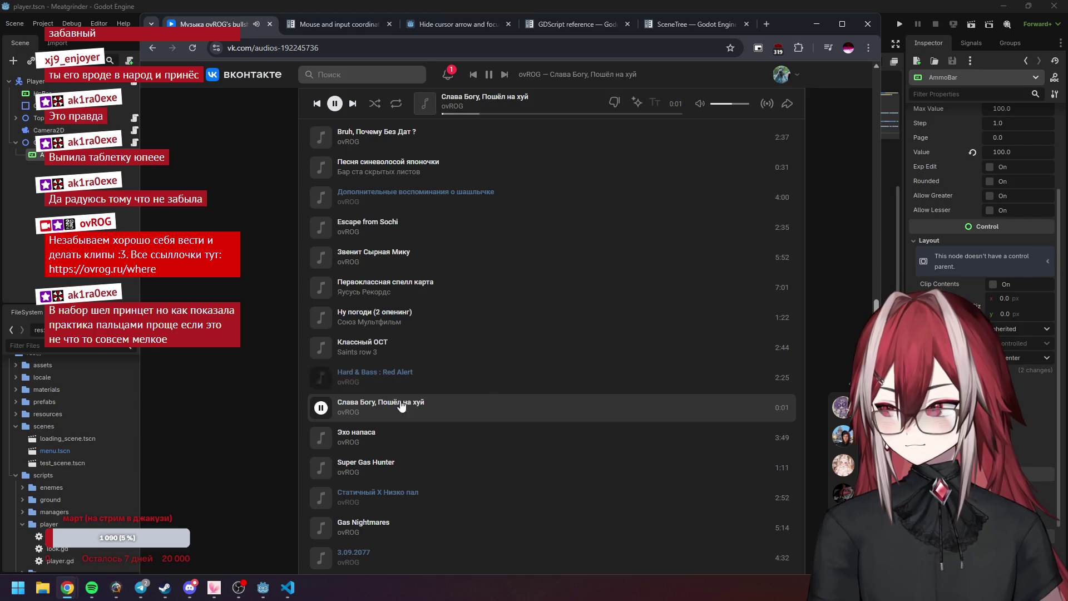
{"action": "left_click", "coordinate": [322, 409]}
{"action": "scroll", "coordinate": [321, 440], "scroll_direction": "down", "scroll_amount": 1}
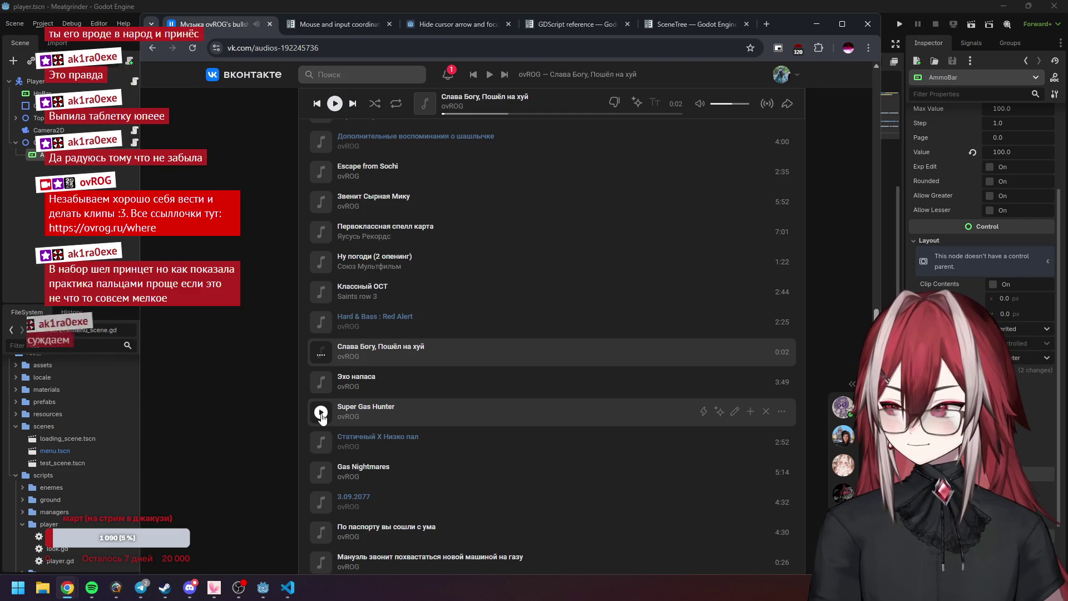
{"action": "scroll", "coordinate": [322, 414], "scroll_direction": "down", "scroll_amount": 1}
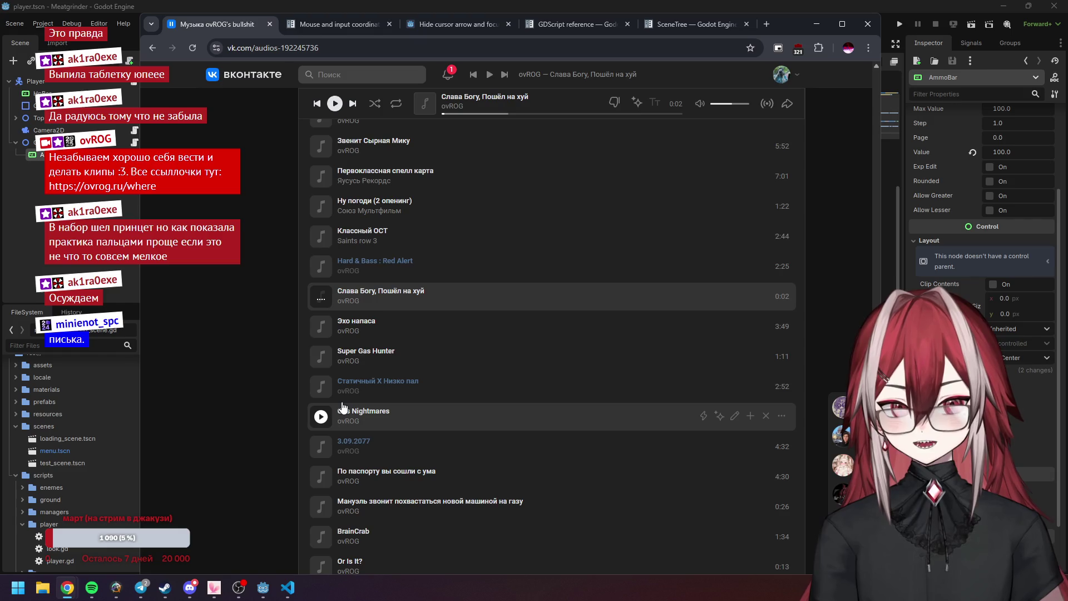
{"action": "left_click", "coordinate": [321, 416]}
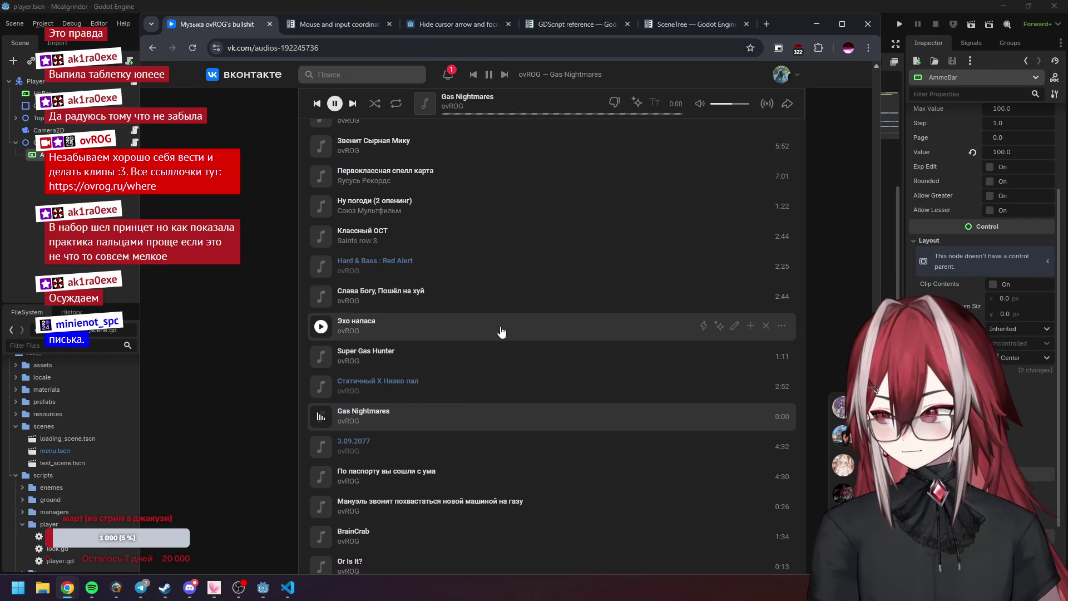
Return to weapon.gd in Godot with the caret after RELOAD on line 37
{"action": "scroll", "coordinate": [501, 332], "scroll_direction": "down", "scroll_amount": 1}
{"action": "mouse_move", "coordinate": [735, 108]}
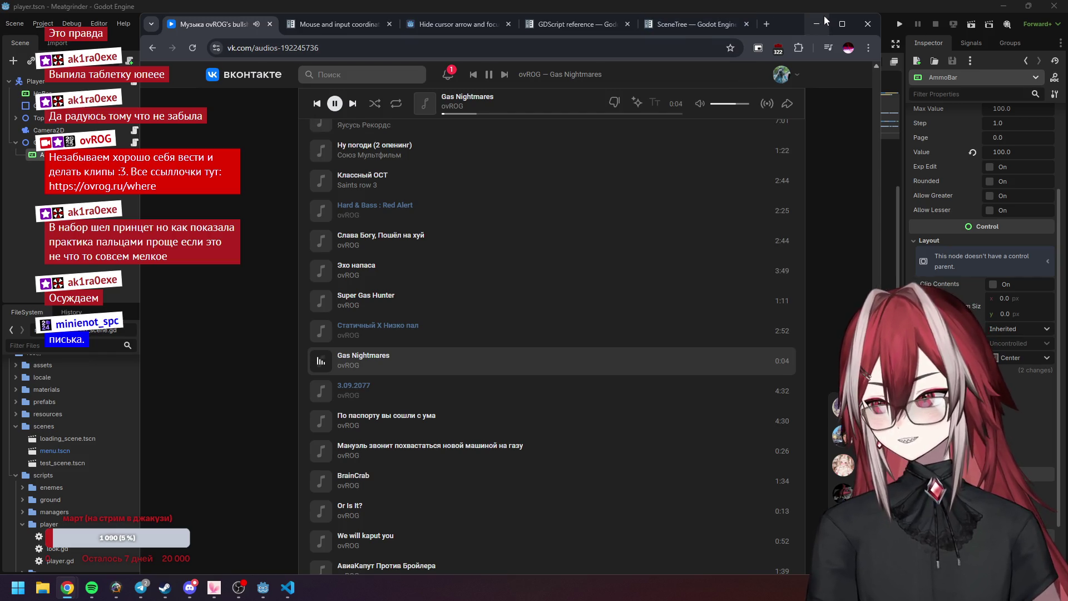
{"action": "left_click", "coordinate": [842, 1]}
{"action": "left_click", "coordinate": [477, 361]}
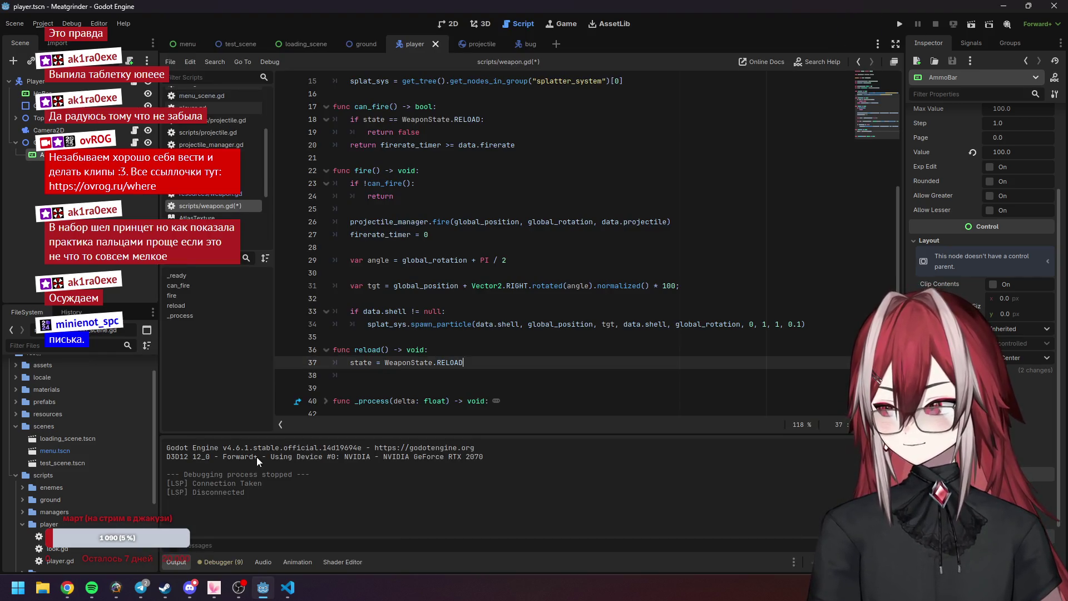
Move the weapon.gd caret up to line 36 and bring the VK Music browser back in front
{"action": "left_click", "coordinate": [288, 587]}
{"action": "left_click", "coordinate": [288, 587]}
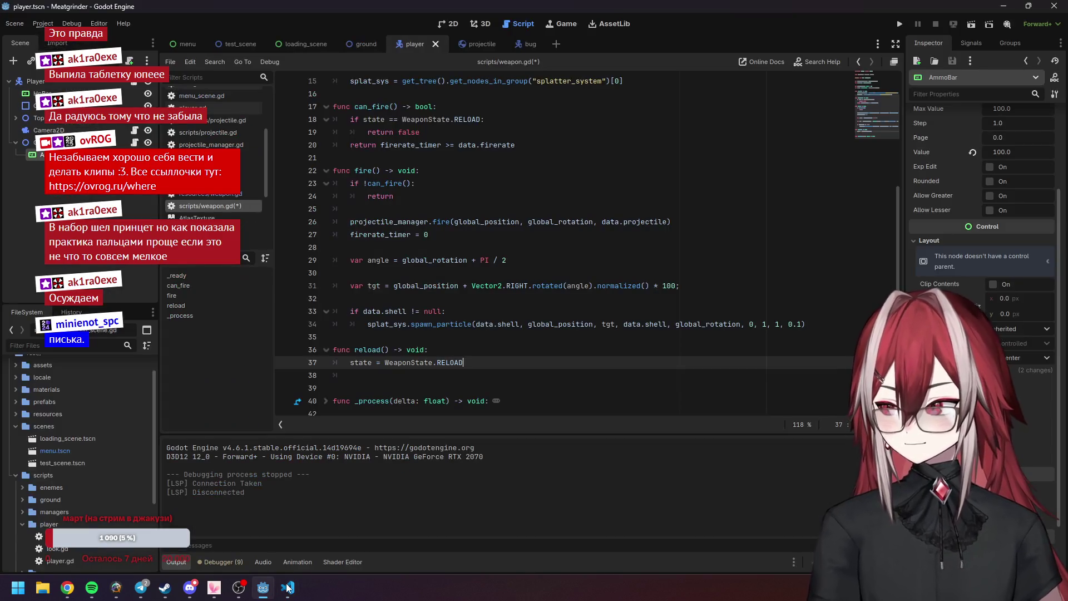
{"action": "mouse_move", "coordinate": [67, 586]}
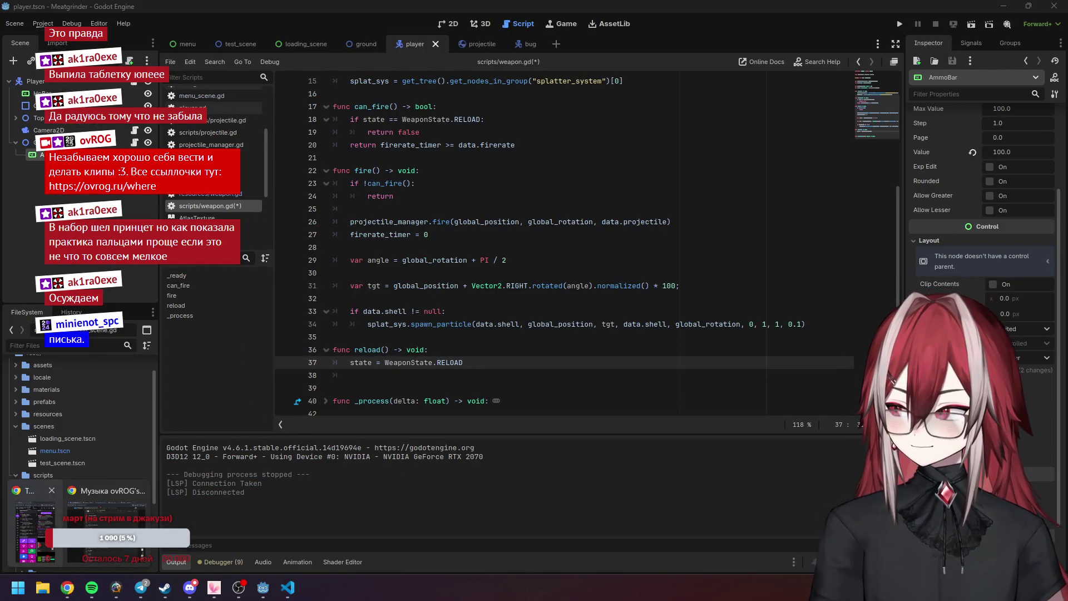
{"action": "key", "text": "Up"}
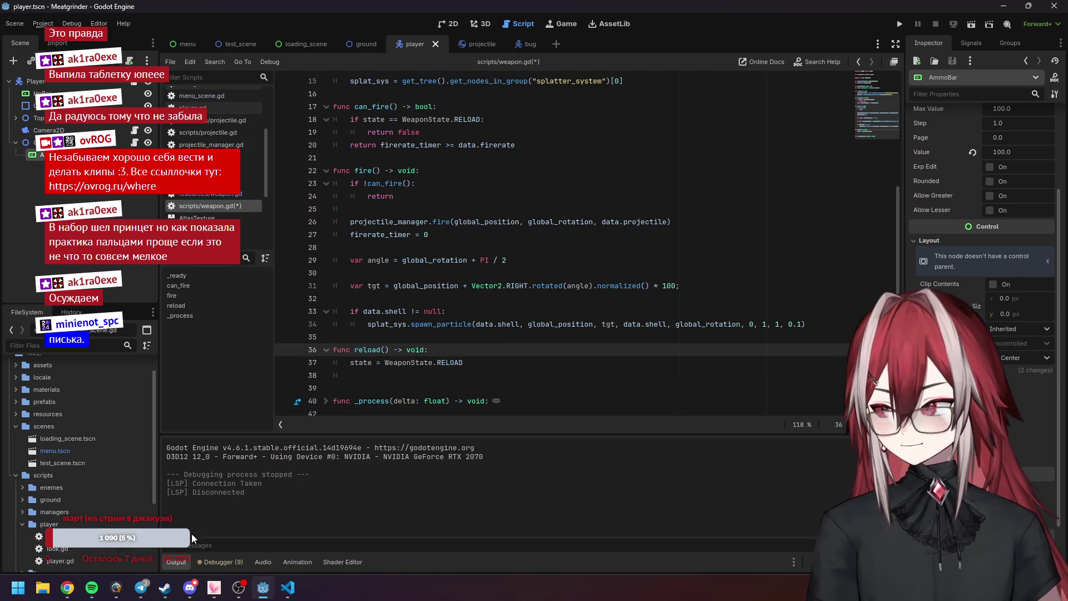
{"action": "mouse_move", "coordinate": [137, 593]}
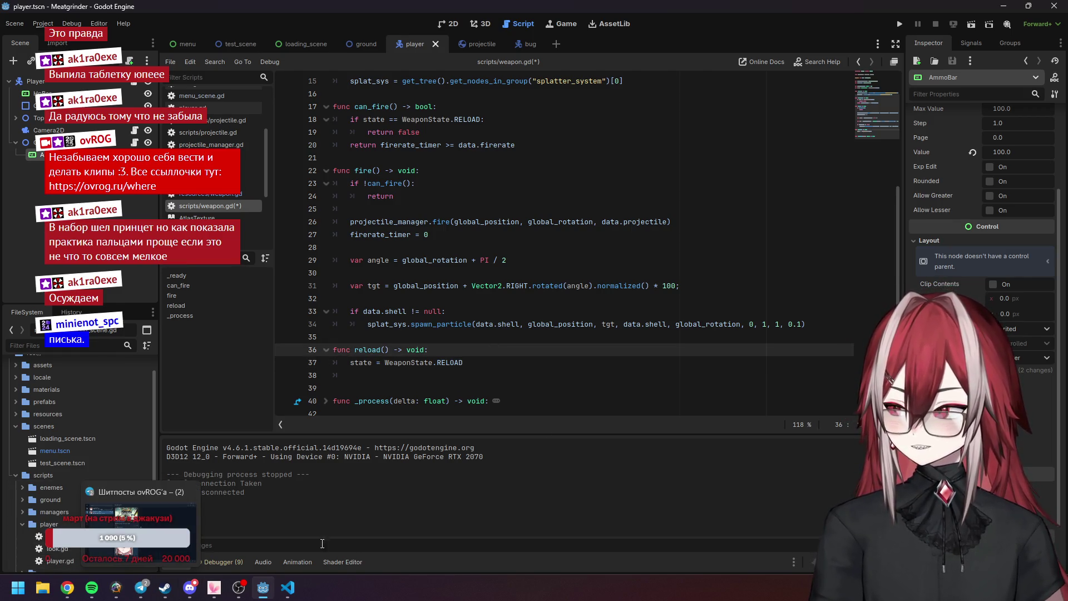
{"action": "left_click", "coordinate": [105, 528]}
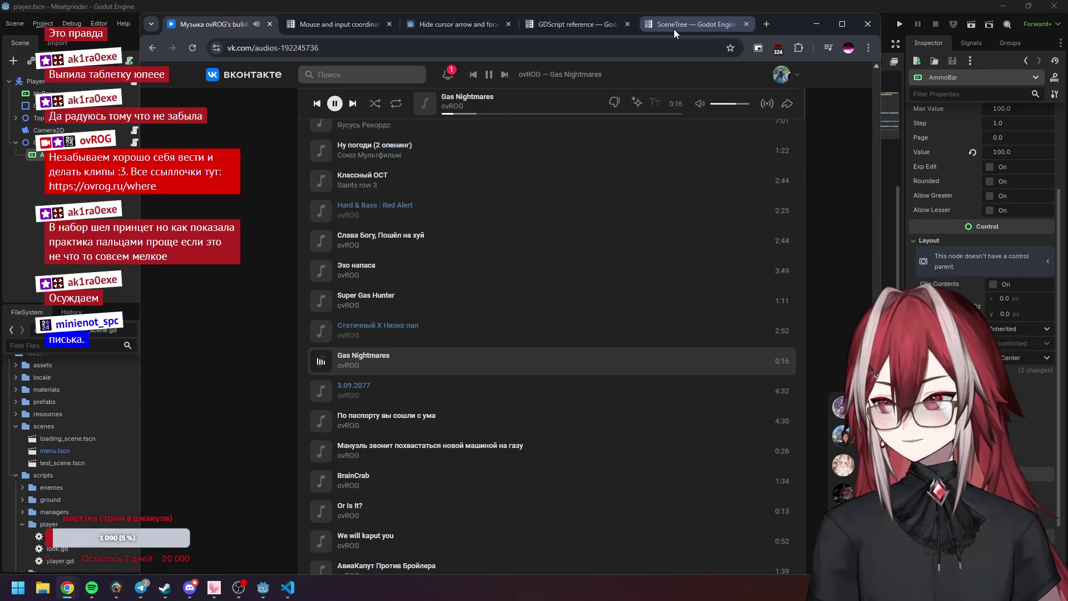
Scroll the SceneTree docs through its methods back to create_timer(), then lower the window to show the script
{"action": "left_click", "coordinate": [673, 29]}
{"action": "scroll", "coordinate": [501, 275], "scroll_direction": "down", "scroll_amount": 3}
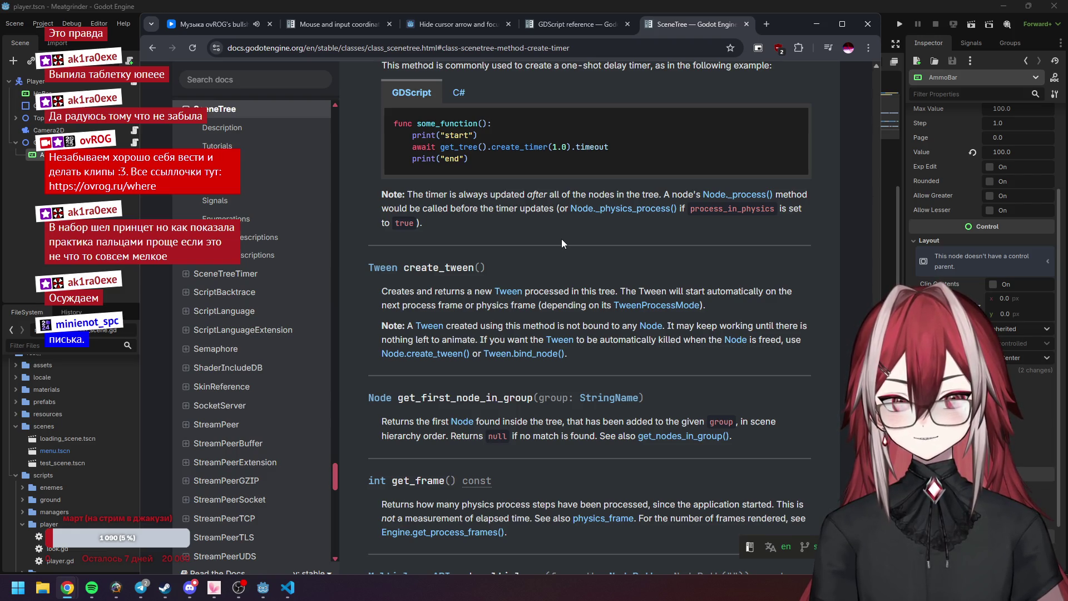
{"action": "scroll", "coordinate": [563, 246], "scroll_direction": "down", "scroll_amount": 2}
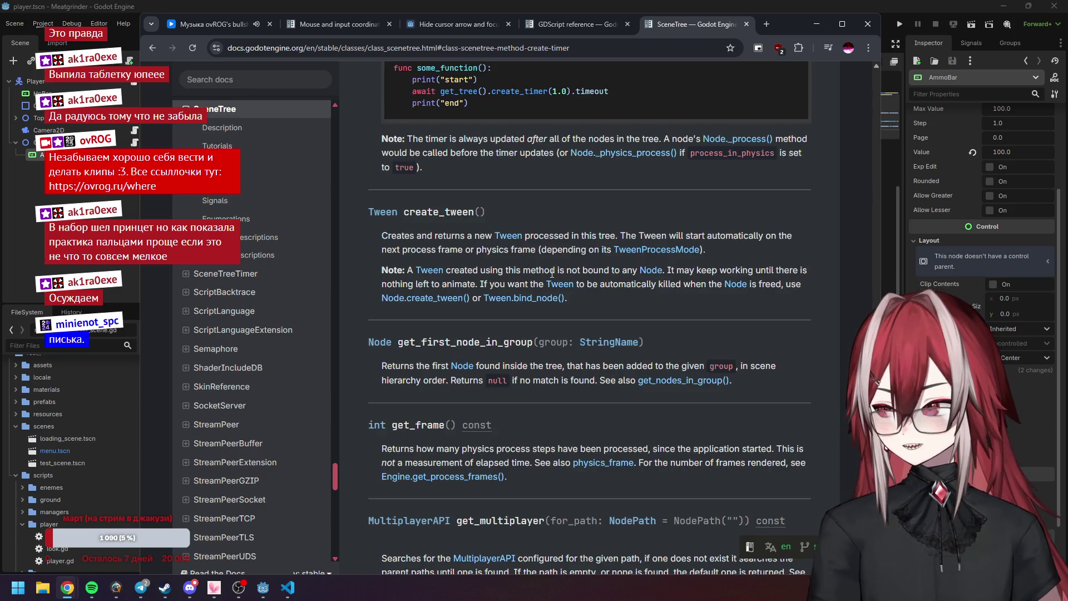
{"action": "scroll", "coordinate": [535, 309], "scroll_direction": "down", "scroll_amount": 2}
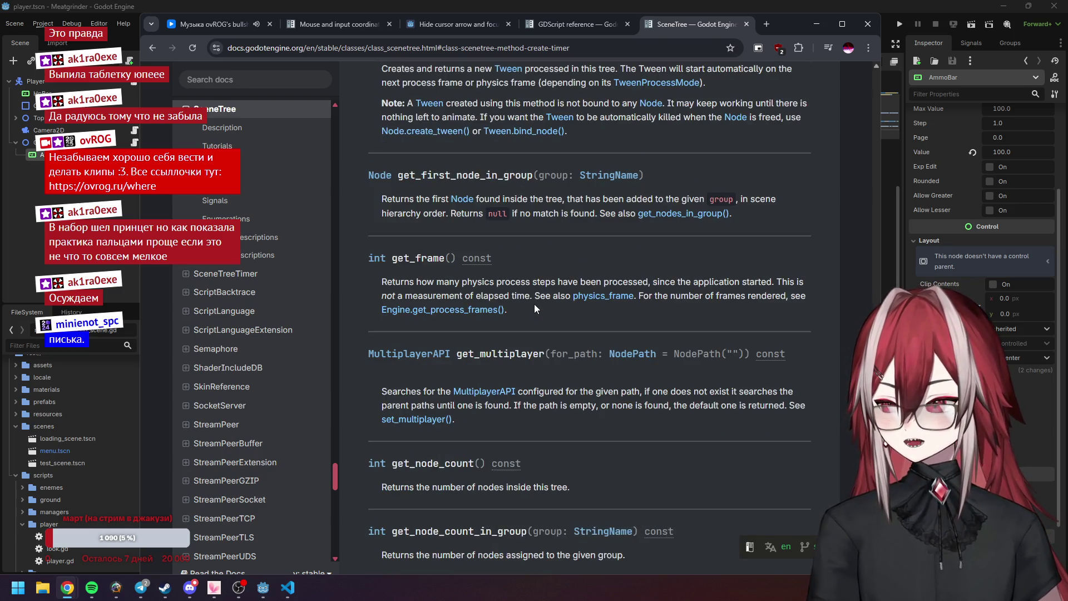
{"action": "scroll", "coordinate": [534, 305], "scroll_direction": "down", "scroll_amount": 2}
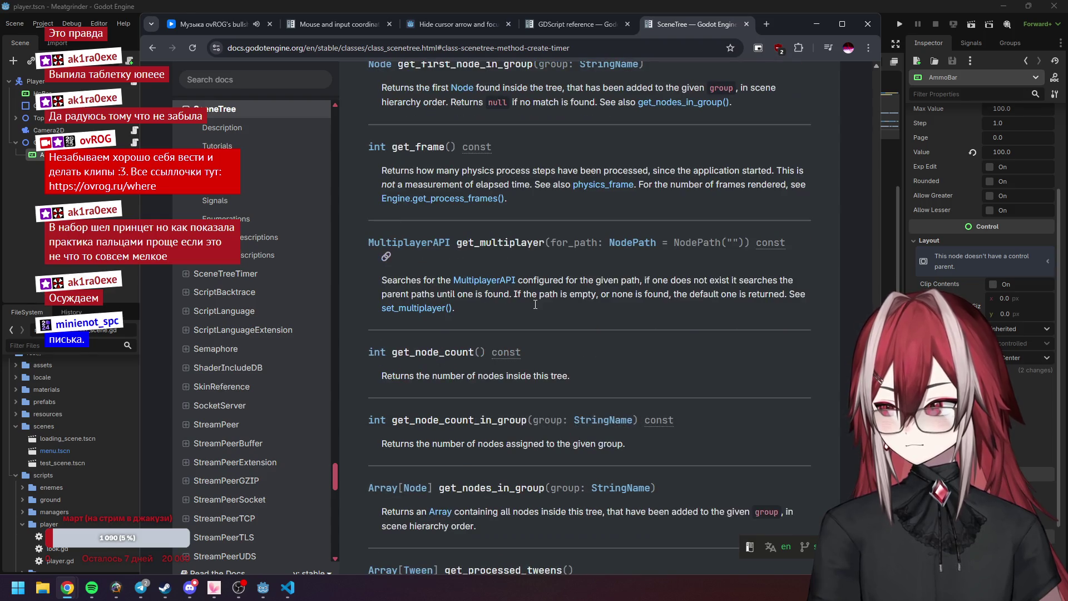
{"action": "scroll", "coordinate": [534, 304], "scroll_direction": "up", "scroll_amount": 6}
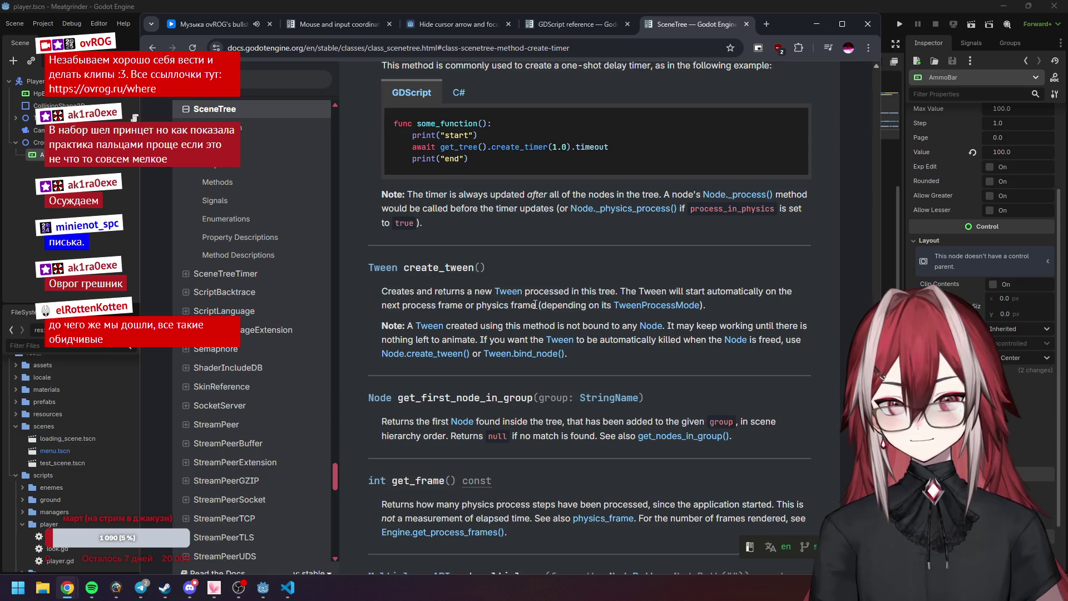
{"action": "scroll", "coordinate": [535, 305], "scroll_direction": "up", "scroll_amount": 2}
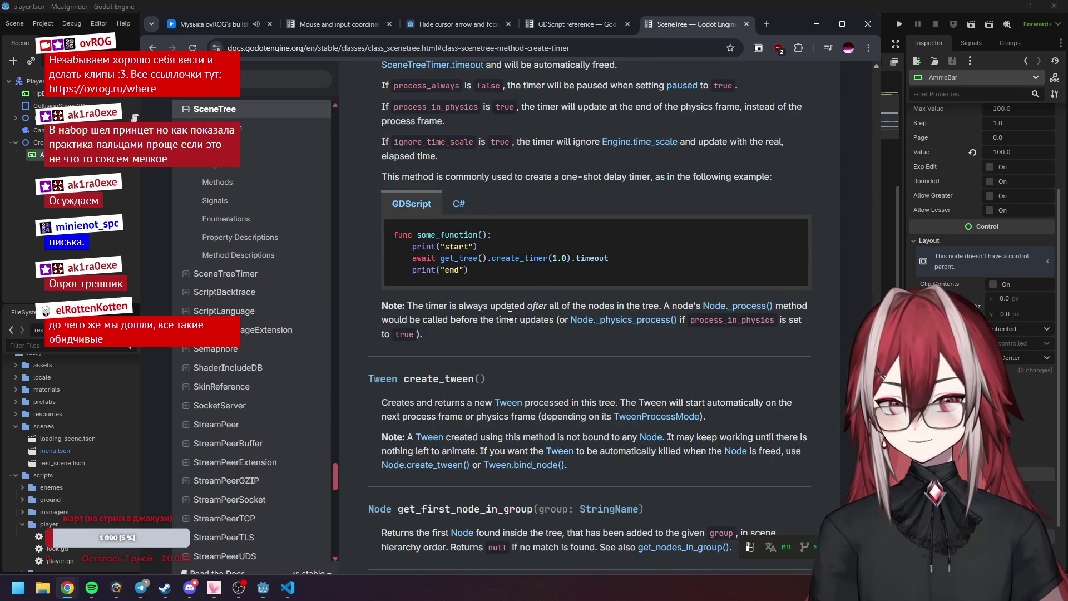
{"action": "scroll", "coordinate": [516, 326], "scroll_direction": "up", "scroll_amount": 2}
{"action": "scroll", "coordinate": [515, 331], "scroll_direction": "up", "scroll_amount": 1}
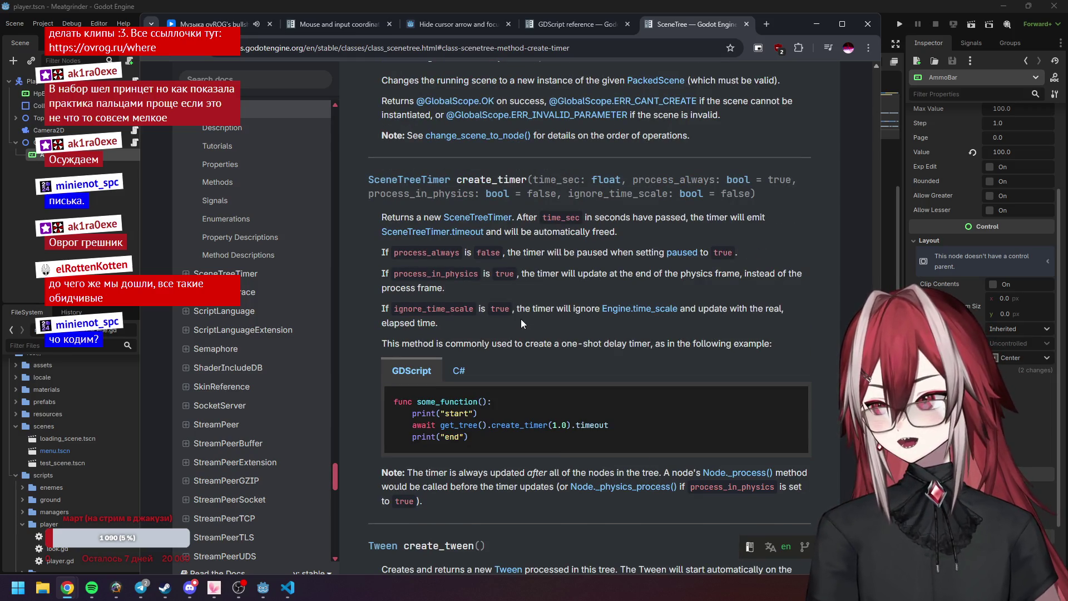
{"action": "left_click_drag", "start_coordinate": [786, 25], "coordinate": [763, 268]}
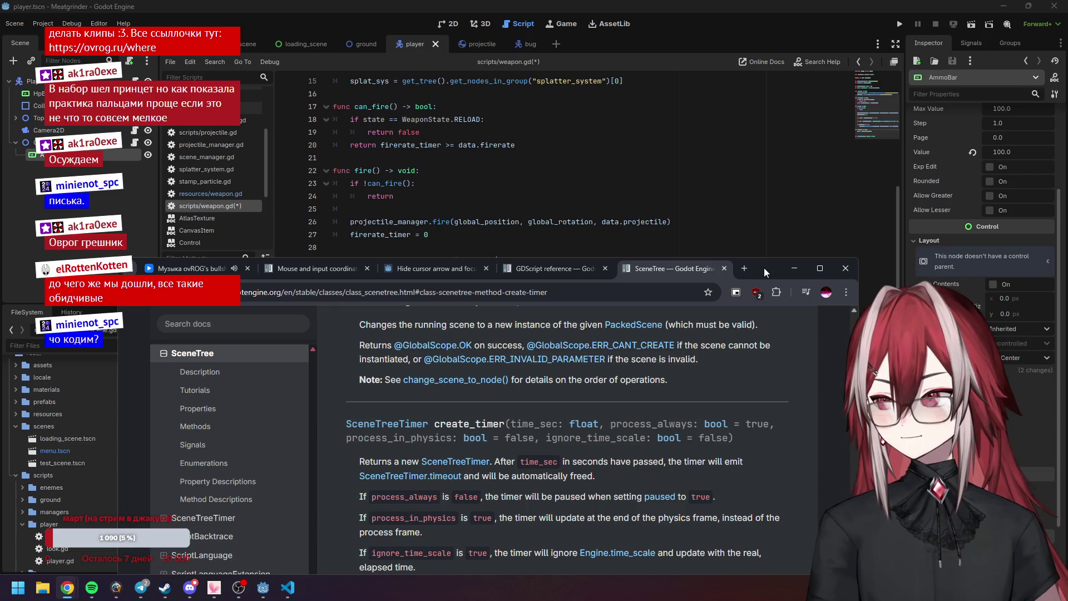
Move the docs window back to the top and scroll through the SceneTree reference page
{"action": "left_click_drag", "start_coordinate": [763, 268], "coordinate": [799, 35]}
{"action": "scroll", "coordinate": [654, 245], "scroll_direction": "down", "scroll_amount": 1}
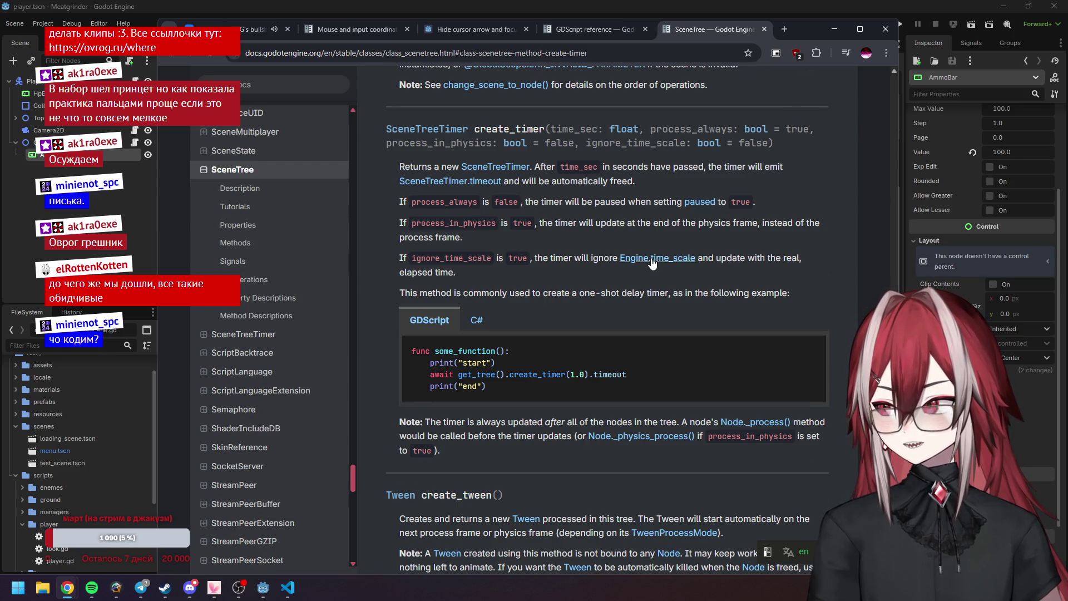
{"action": "scroll", "coordinate": [640, 255], "scroll_direction": "down", "scroll_amount": 6}
{"action": "scroll", "coordinate": [616, 237], "scroll_direction": "up", "scroll_amount": 5}
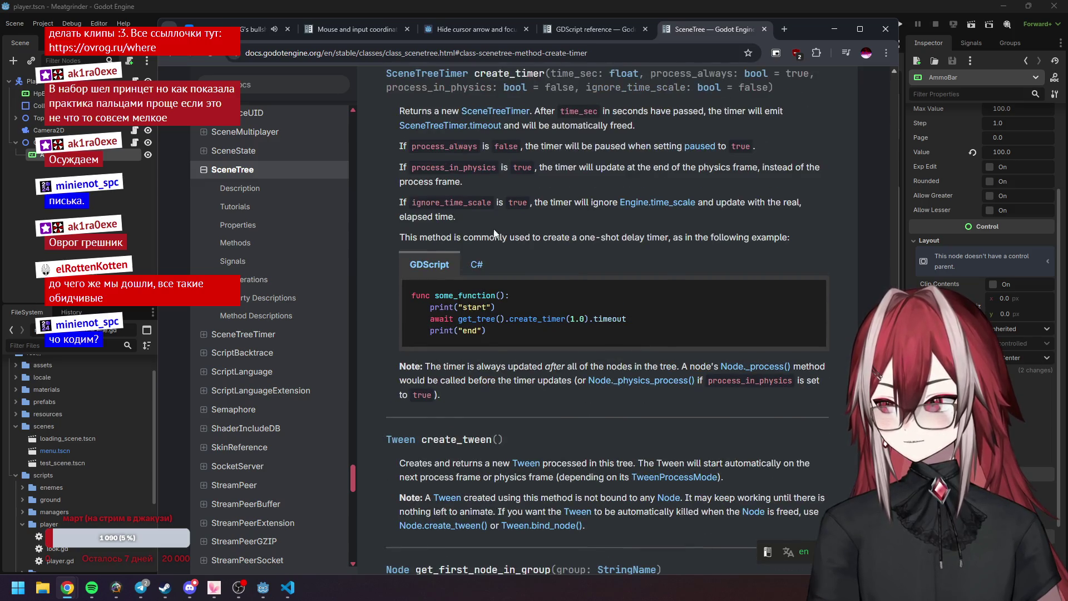
{"action": "left_click_drag", "start_coordinate": [498, 319], "coordinate": [598, 319]}
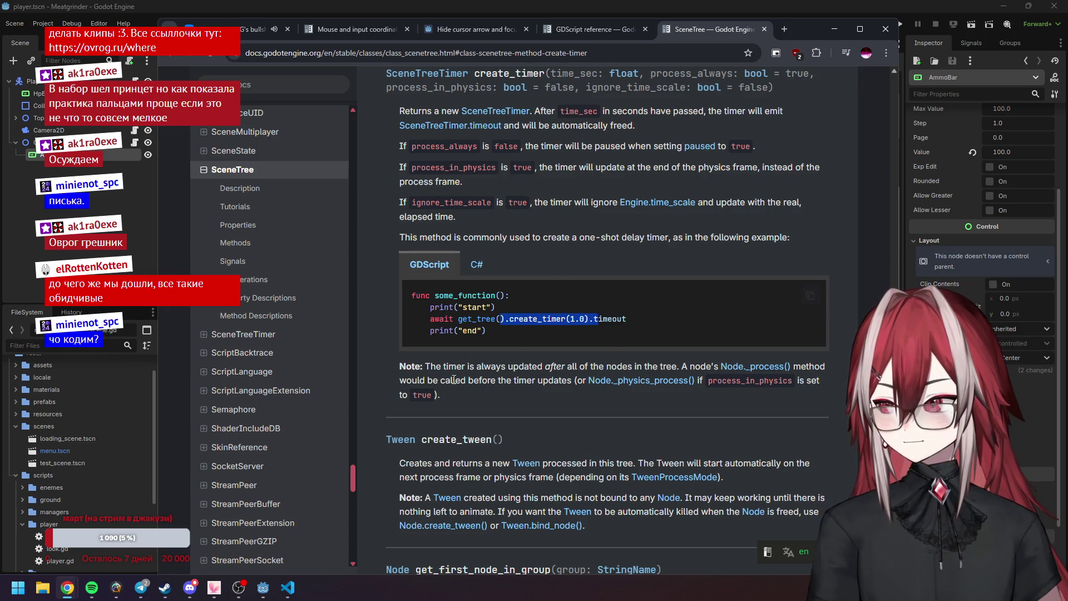
{"action": "scroll", "coordinate": [551, 268], "scroll_direction": "up", "scroll_amount": 15}
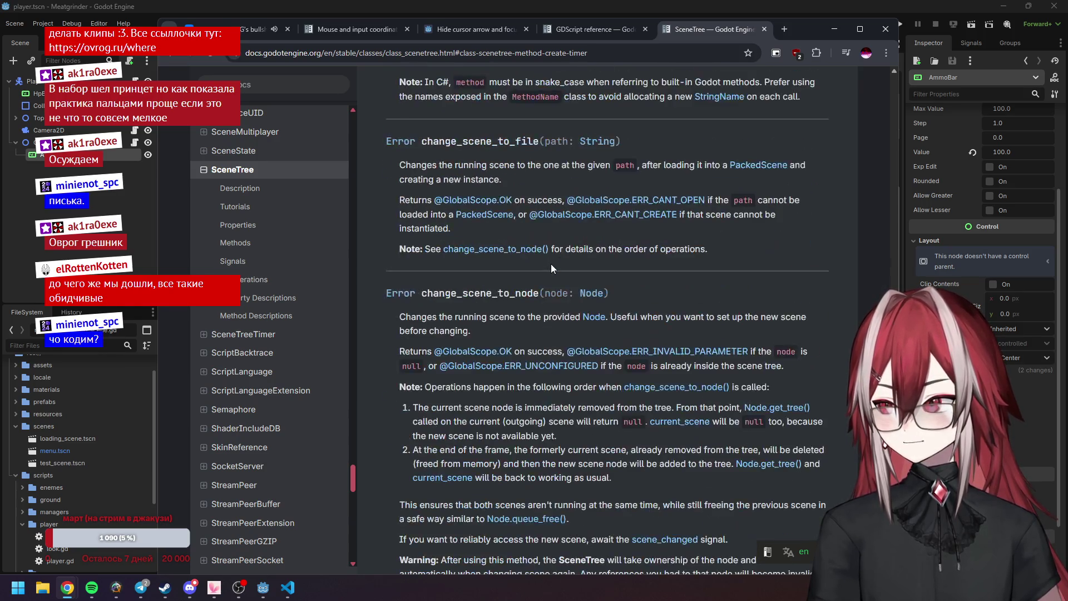
{"action": "scroll", "coordinate": [552, 269], "scroll_direction": "up", "scroll_amount": 15}
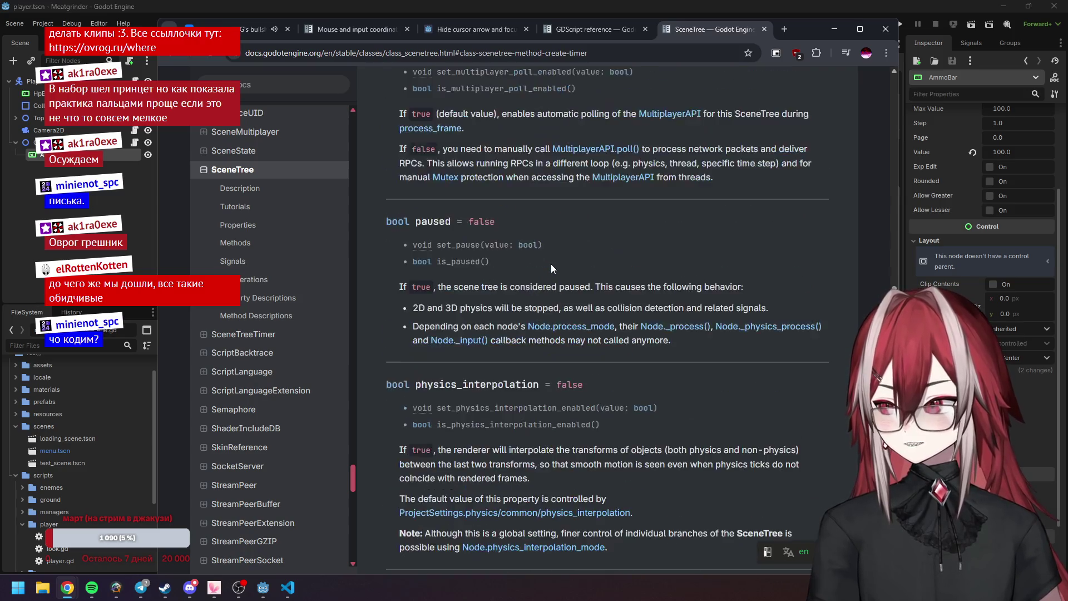
{"action": "scroll", "coordinate": [551, 267], "scroll_direction": "up", "scroll_amount": 10}
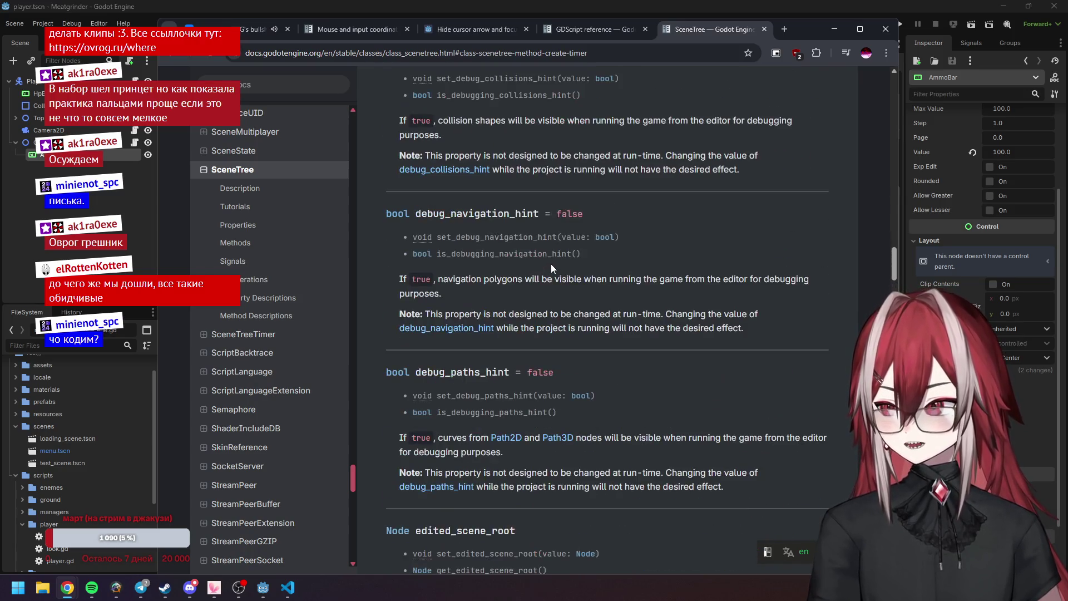
{"action": "scroll", "coordinate": [551, 264], "scroll_direction": "up", "scroll_amount": 10}
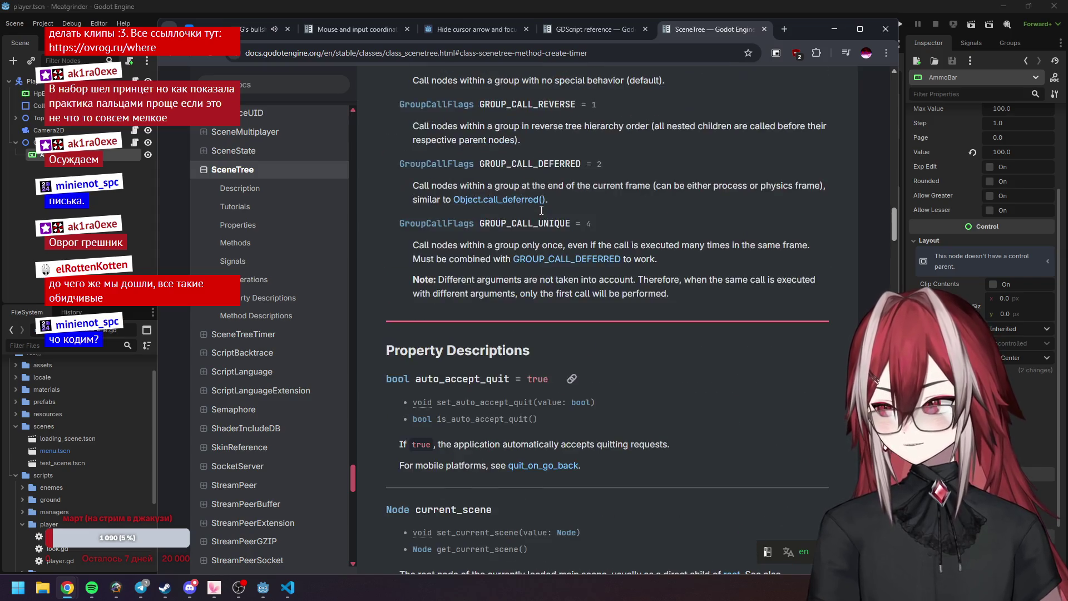
{"action": "scroll", "coordinate": [542, 210], "scroll_direction": "up", "scroll_amount": 12}
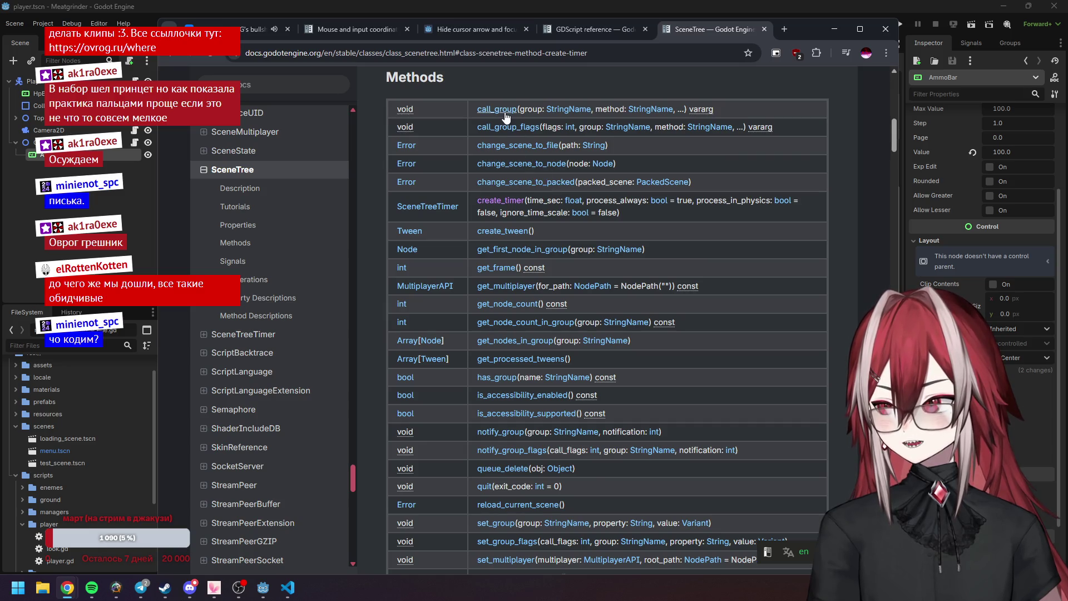
{"action": "scroll", "coordinate": [502, 174], "scroll_direction": "up", "scroll_amount": 10}
{"action": "scroll", "coordinate": [508, 209], "scroll_direction": "down", "scroll_amount": 5}
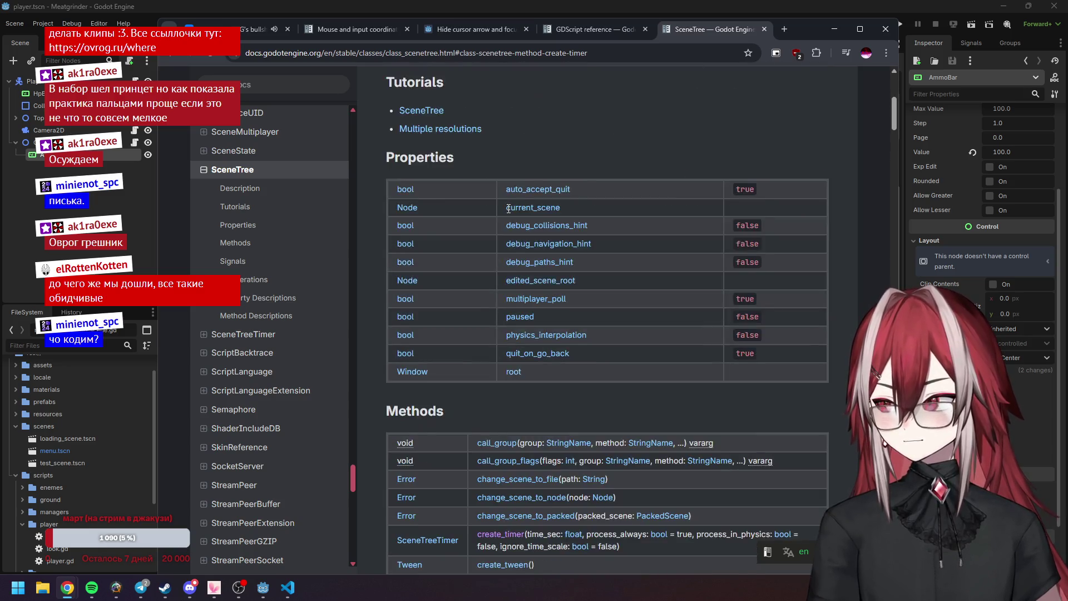
{"action": "scroll", "coordinate": [508, 208], "scroll_direction": "down", "scroll_amount": 4}
Go back to the Timer reference page, skim it, then return to weapon.gd in the editor
{"action": "key", "text": "alt+Left"}
{"action": "key", "text": "alt+Right"}
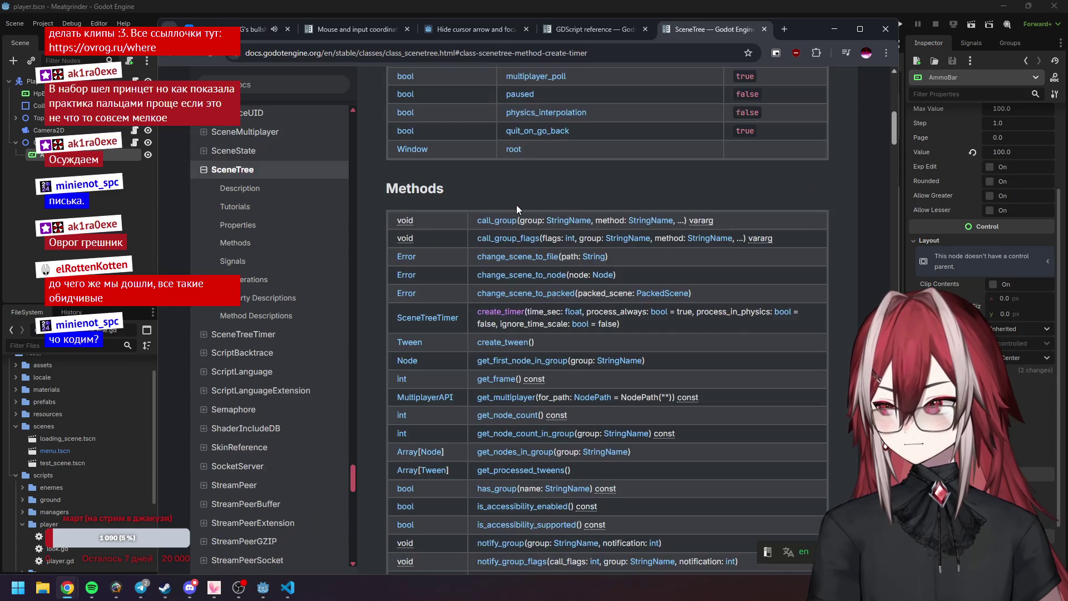
{"action": "key", "text": "alt+Left"}
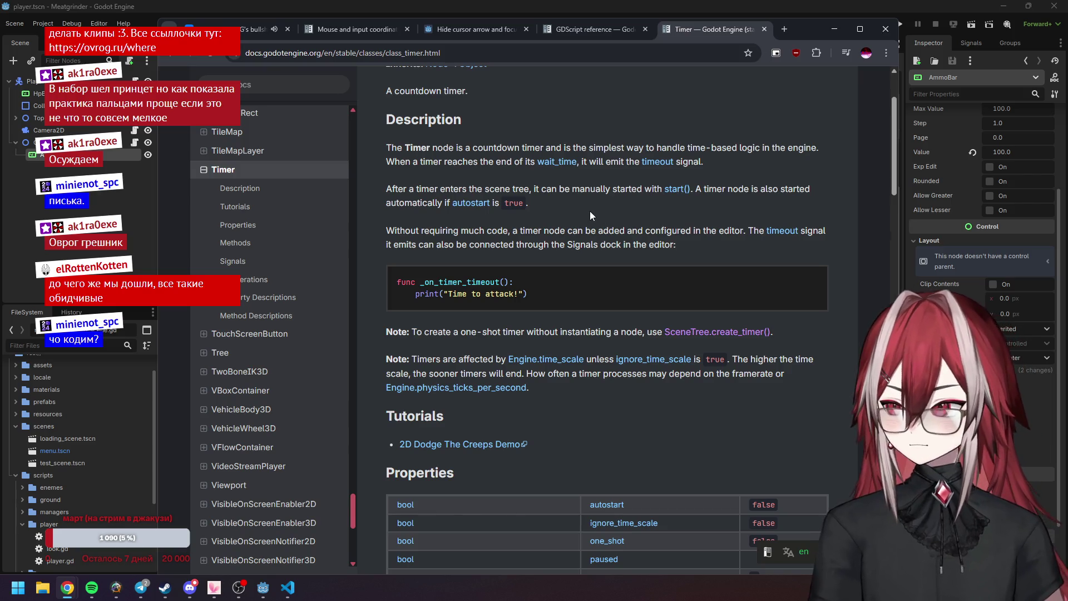
{"action": "scroll", "coordinate": [589, 211], "scroll_direction": "up", "scroll_amount": 2}
{"action": "scroll", "coordinate": [567, 203], "scroll_direction": "down", "scroll_amount": 8}
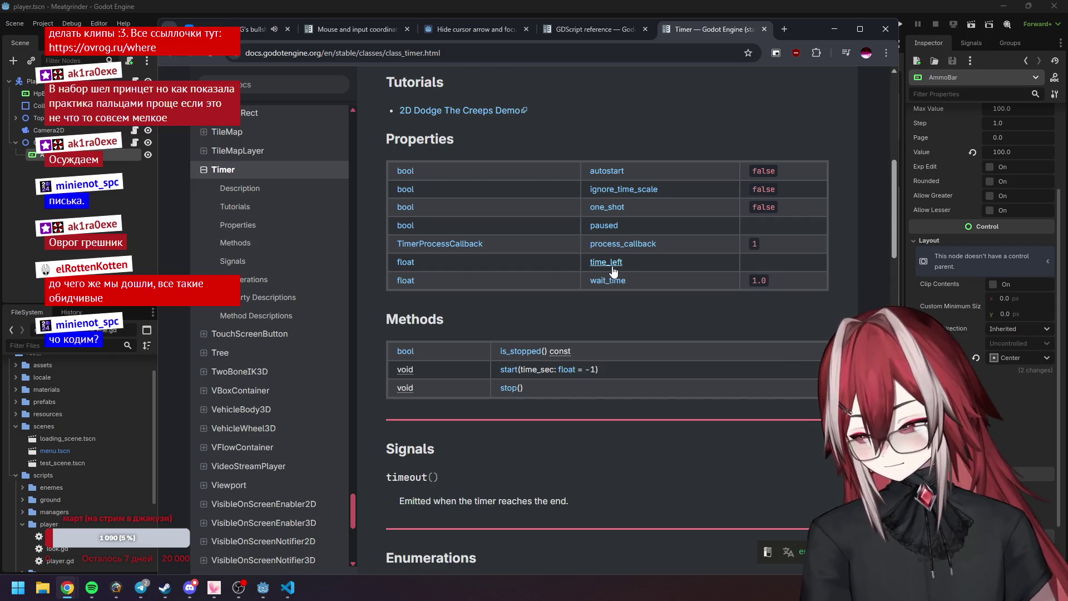
{"action": "left_click", "coordinate": [803, 5]}
{"action": "scroll", "coordinate": [440, 165], "scroll_direction": "up", "scroll_amount": 5}
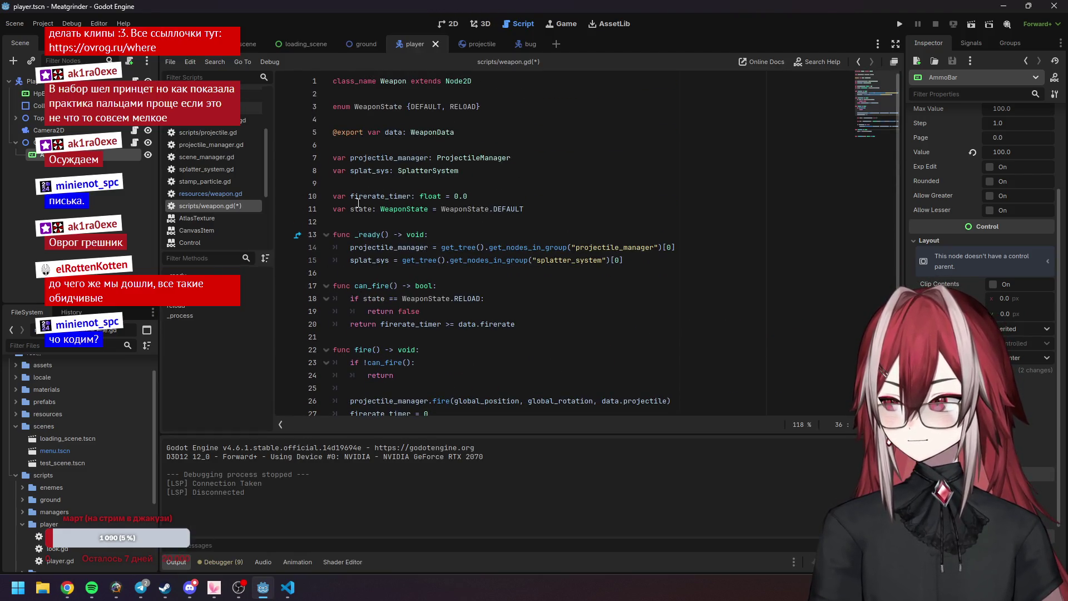
Declare 'var reload_timer: Timer' on a new line after the variable declarations in weapon.gd
{"action": "left_click", "coordinate": [356, 208]}
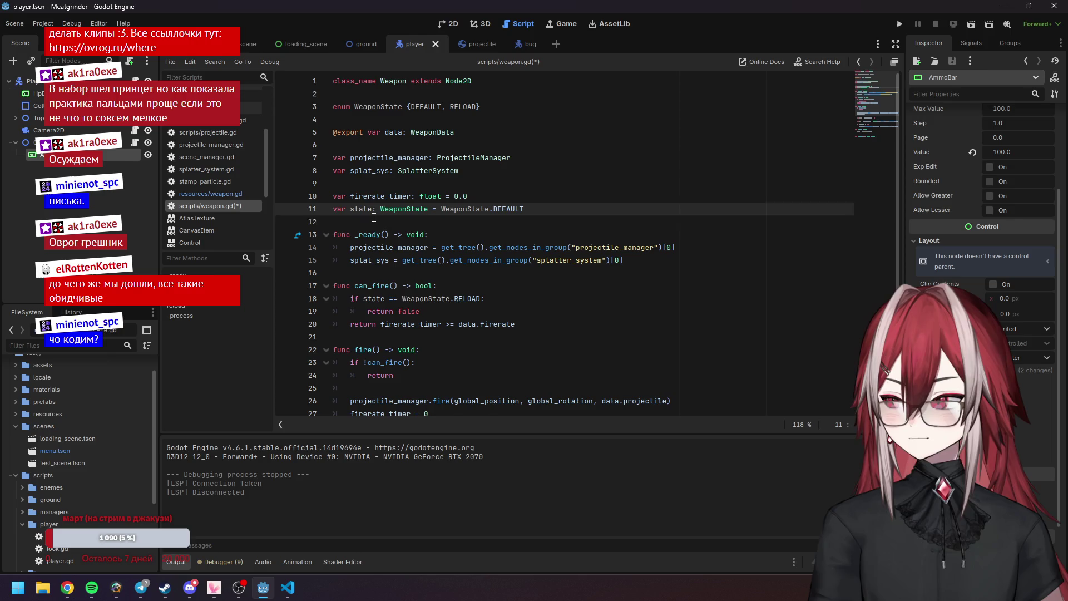
{"action": "left_click", "coordinate": [431, 217]}
{"action": "key", "text": "Return"}
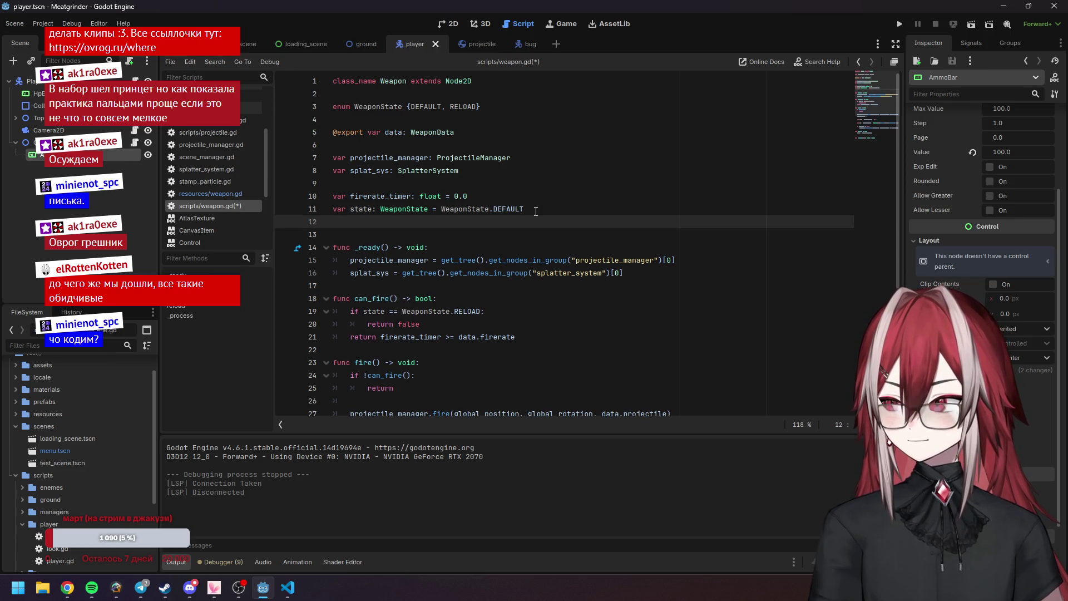
{"action": "type", "text": "var"}
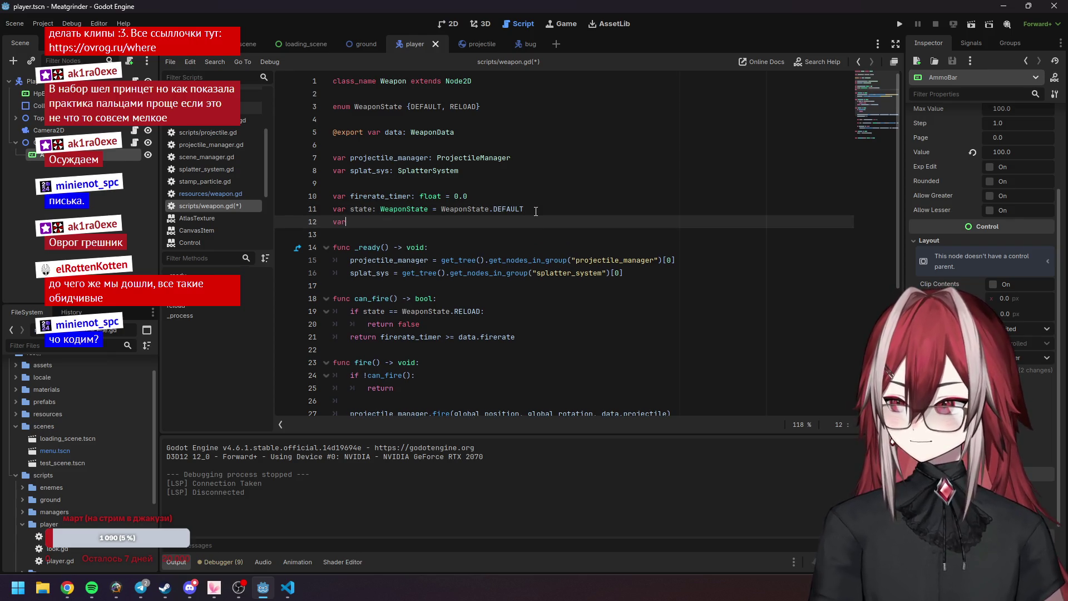
{"action": "type", "text": " reload_t"}
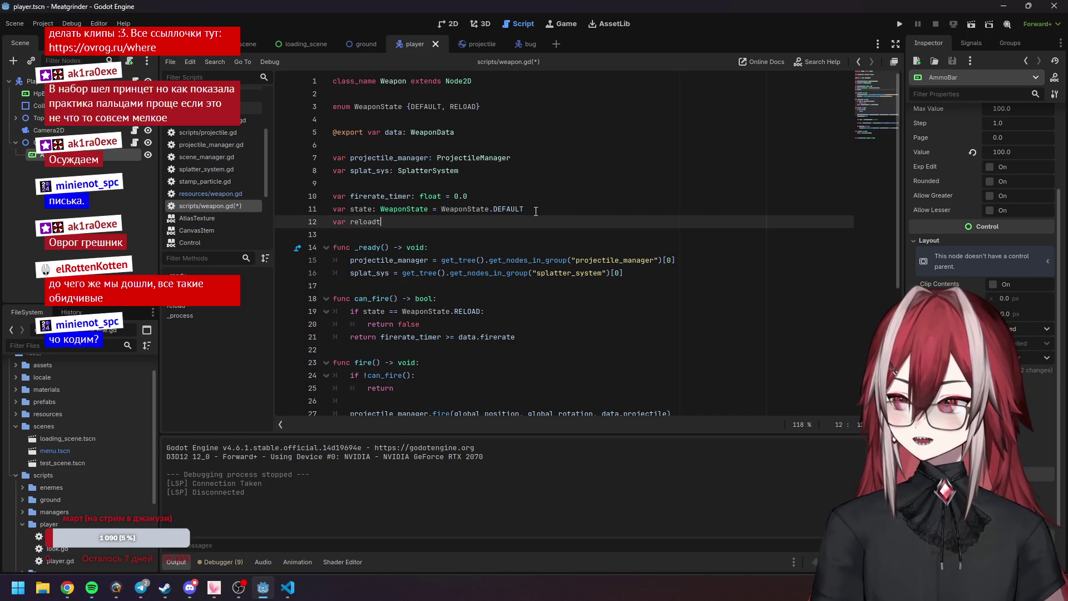
{"action": "type", "text": "imer: T"}
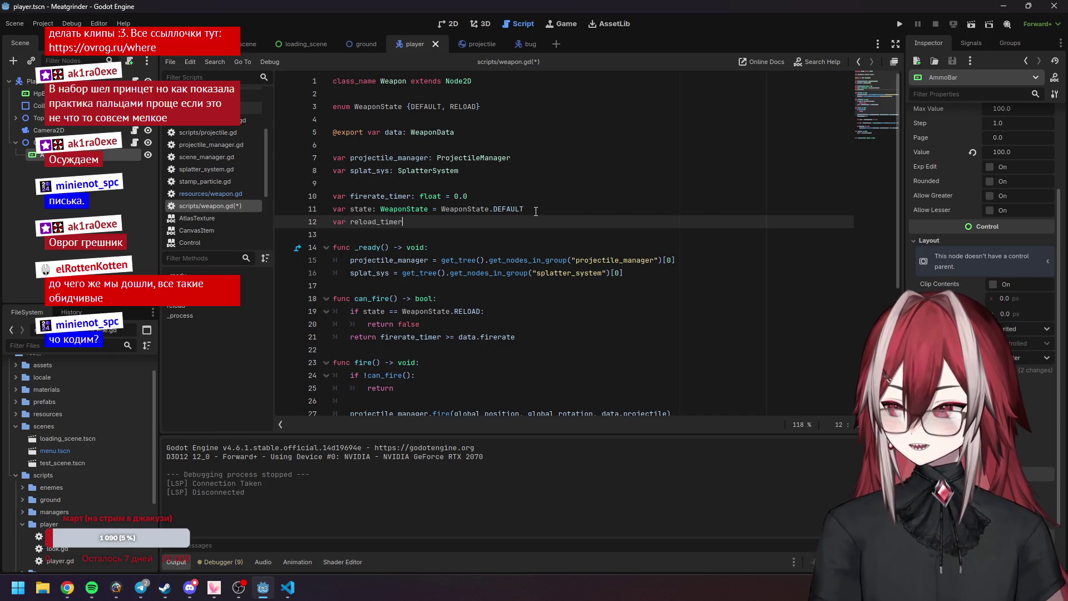
{"action": "type", "text": "imer"}
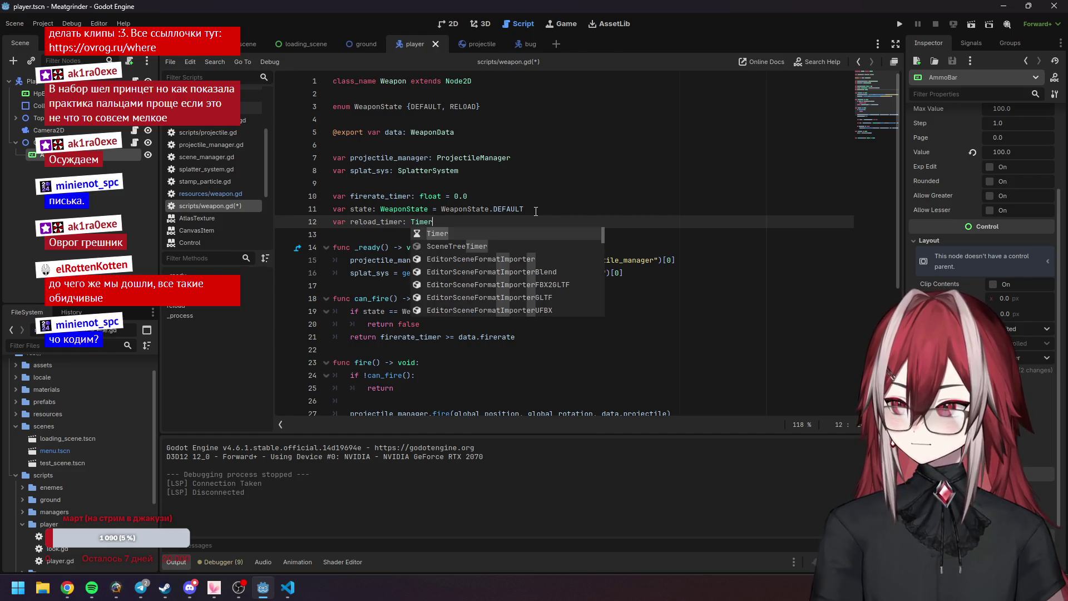
{"action": "left_click", "coordinate": [535, 211]}
{"action": "scroll", "coordinate": [502, 167], "scroll_direction": "down", "scroll_amount": 2}
{"action": "scroll", "coordinate": [503, 167], "scroll_direction": "up", "scroll_amount": 1}
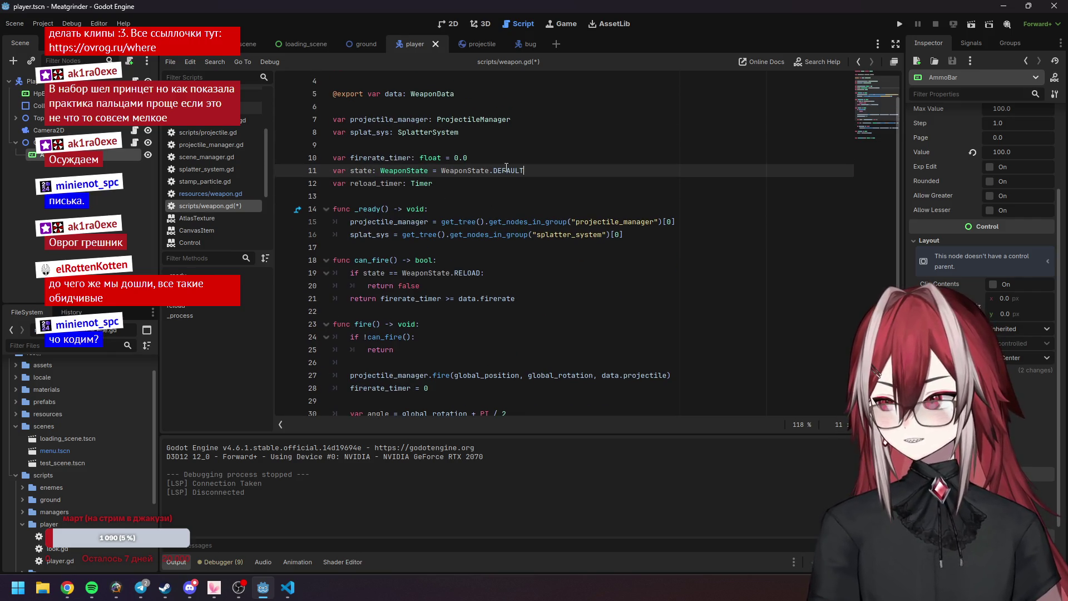
{"action": "scroll", "coordinate": [457, 196], "scroll_direction": "down", "scroll_amount": 4}
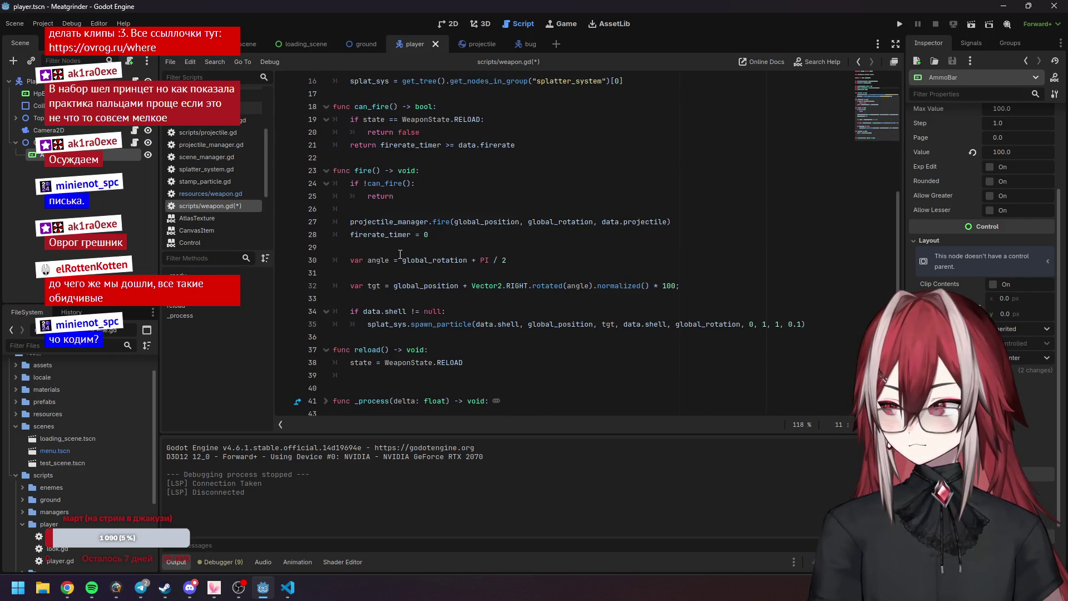
Start a 'reload_timer =' assignment inside reload() via autocompletion and bring the Timer docs back up
{"action": "left_click", "coordinate": [447, 368]}
{"action": "left_click", "coordinate": [478, 373]}
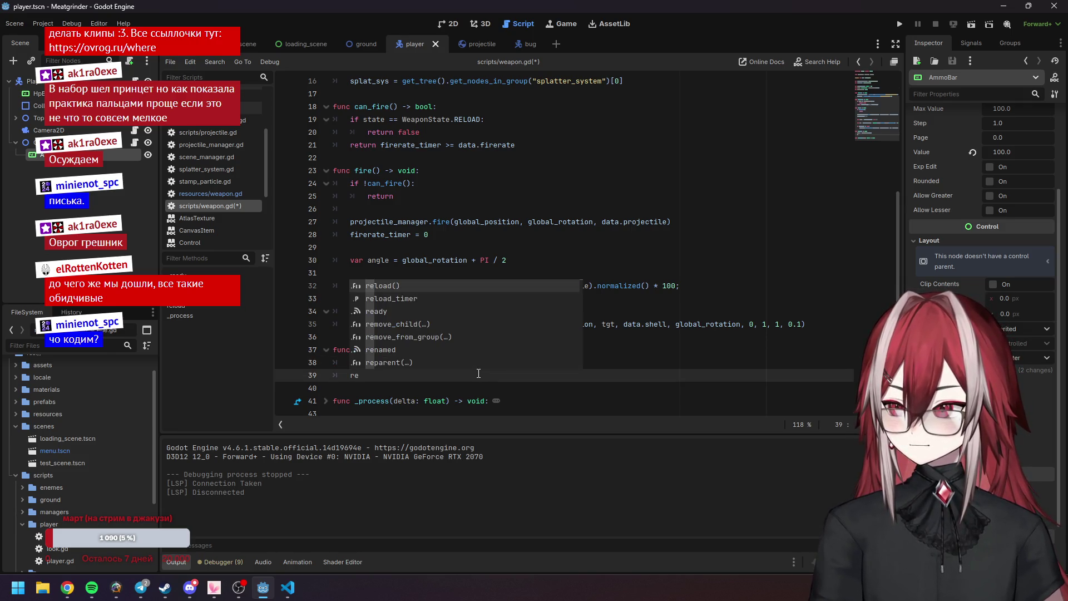
{"action": "key", "text": "Down"}
{"action": "key", "text": "Return"}
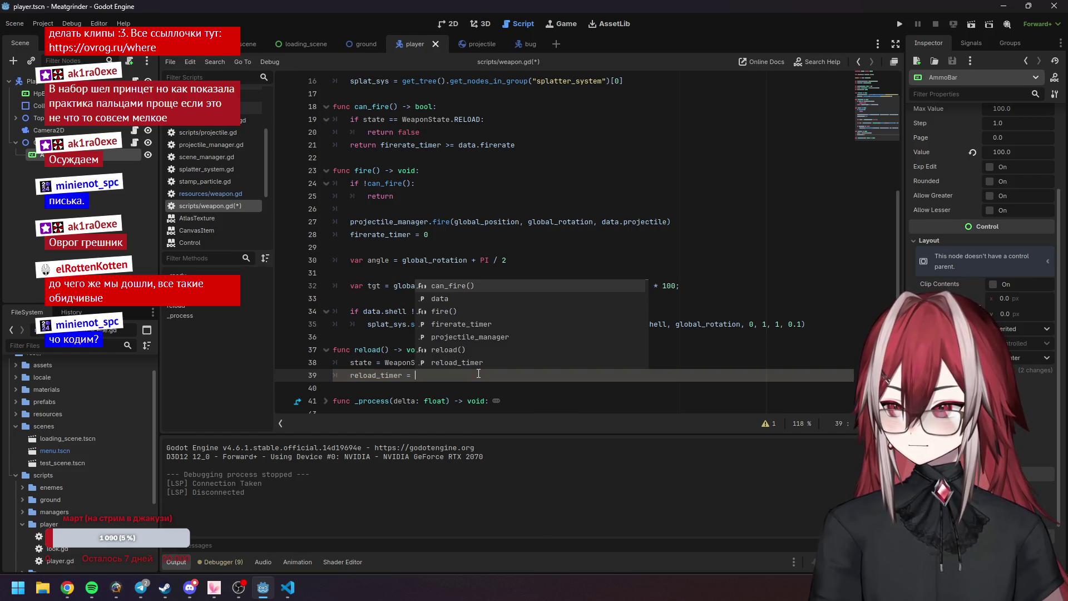
{"action": "key", "text": "alt+Tab"}
{"action": "scroll", "coordinate": [496, 345], "scroll_direction": "down", "scroll_amount": 10}
{"action": "scroll", "coordinate": [538, 305], "scroll_direction": "up", "scroll_amount": 10}
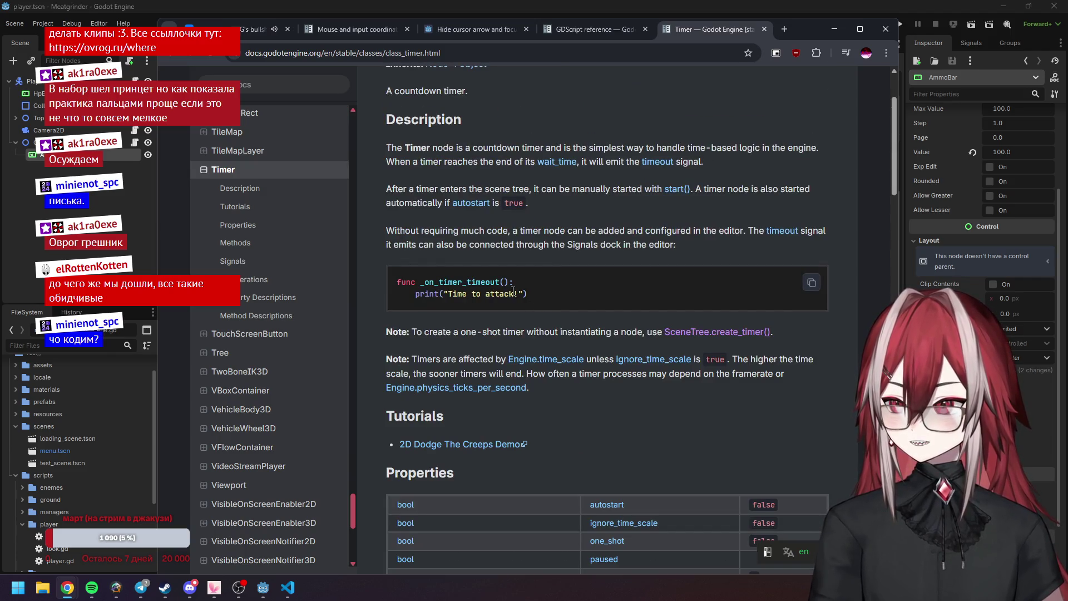
Continue the reload_timer assignment with SceneTree via autocomplete and begin typing creat
{"action": "scroll", "coordinate": [501, 291], "scroll_direction": "up", "scroll_amount": 1}
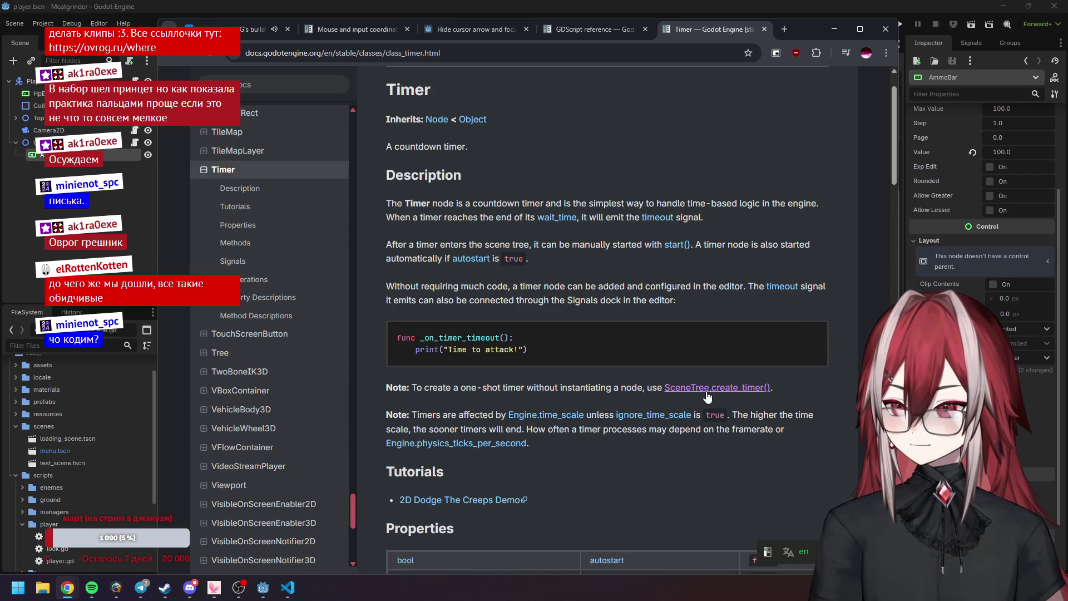
{"action": "key", "text": "alt+Tab"}
{"action": "left_click", "coordinate": [428, 374]}
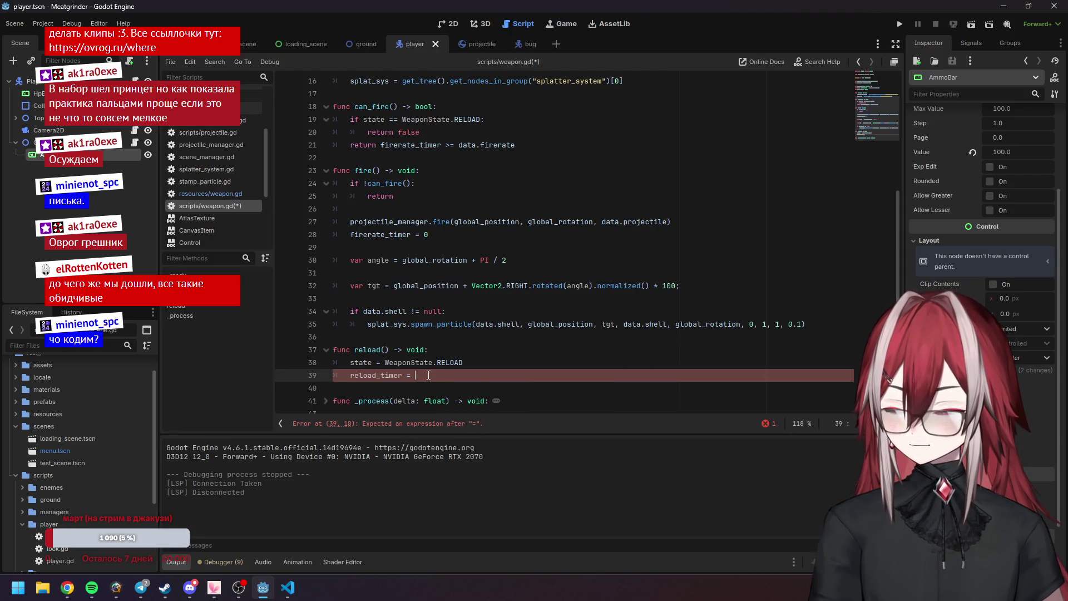
{"action": "type", "text": "Se"}
{"action": "key", "text": "BackSpace"}
{"action": "type", "text": "cee"}
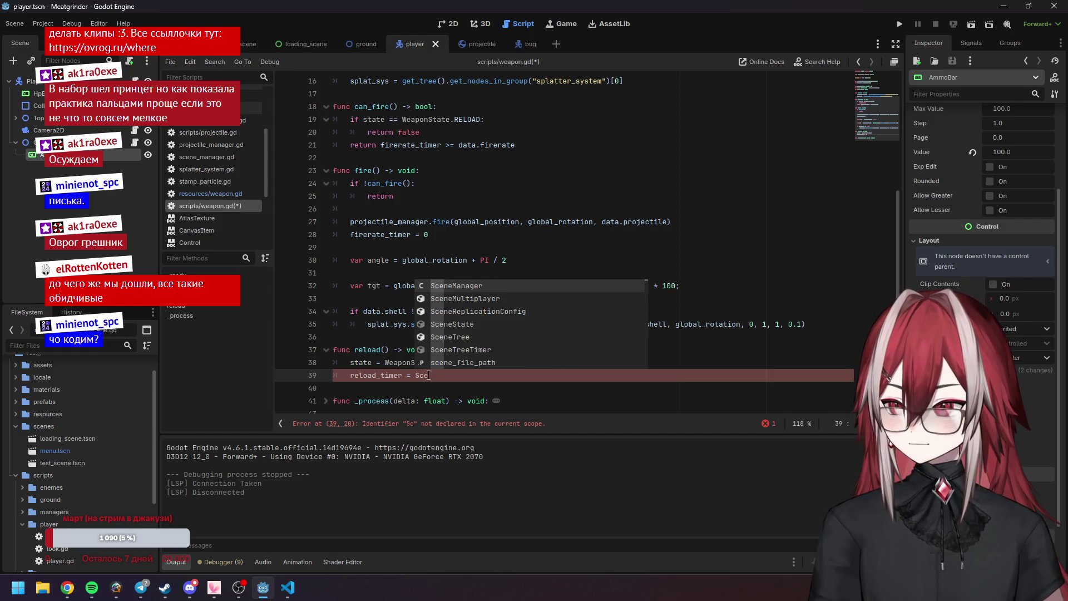
{"action": "key", "text": "Down"}
{"action": "key", "text": "Down"}
{"action": "key", "text": "Down"}
{"action": "key", "text": "Return"}
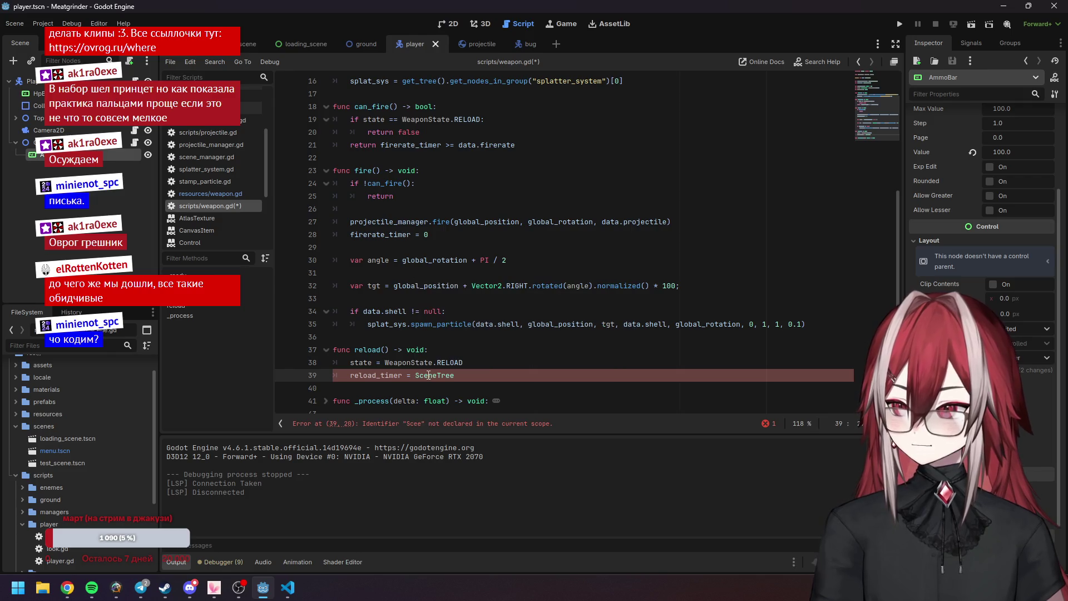
{"action": "type", "text": "creat"}
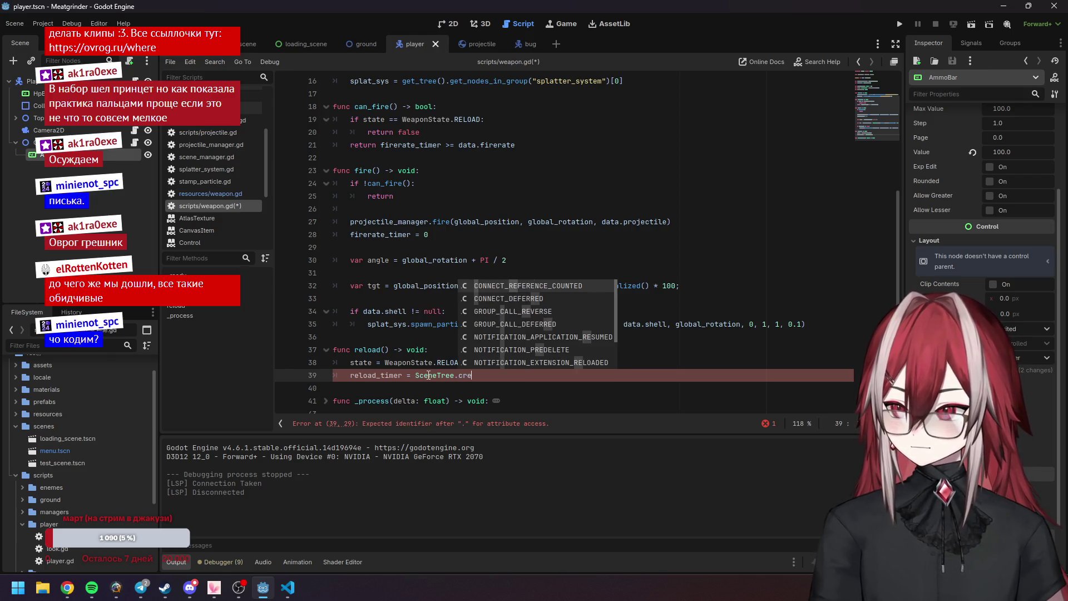
{"action": "key", "text": "BackSpace"}
{"action": "key", "text": "BackSpace"}
{"action": "key", "text": "BackSpace"}
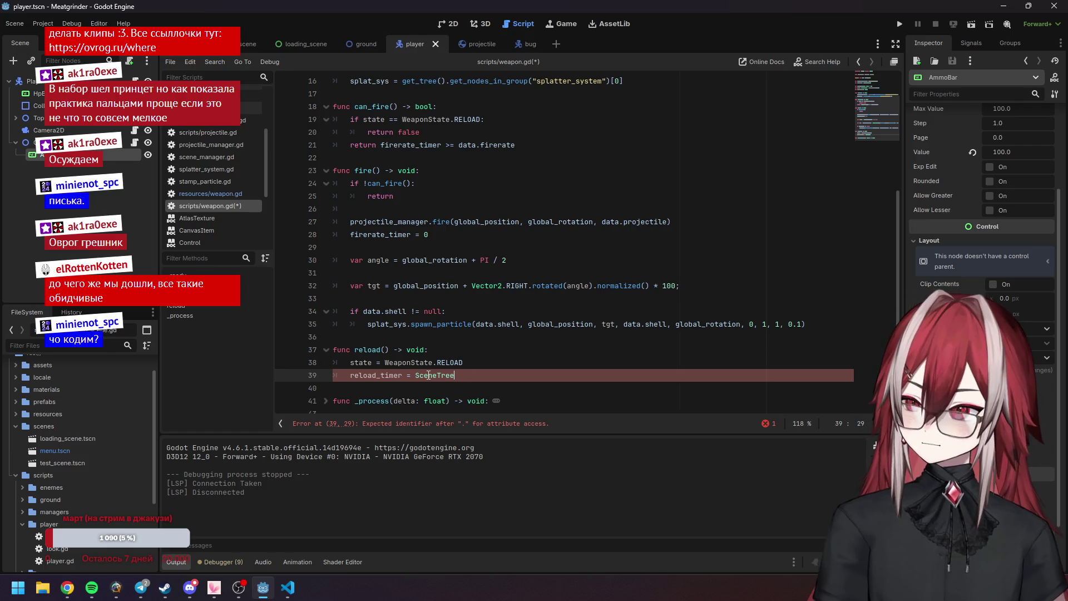
Glance at the Timer docs, rework line 39 to 'Scen', then switch back to the Timer documentation
{"action": "key", "text": "alt+Tab"}
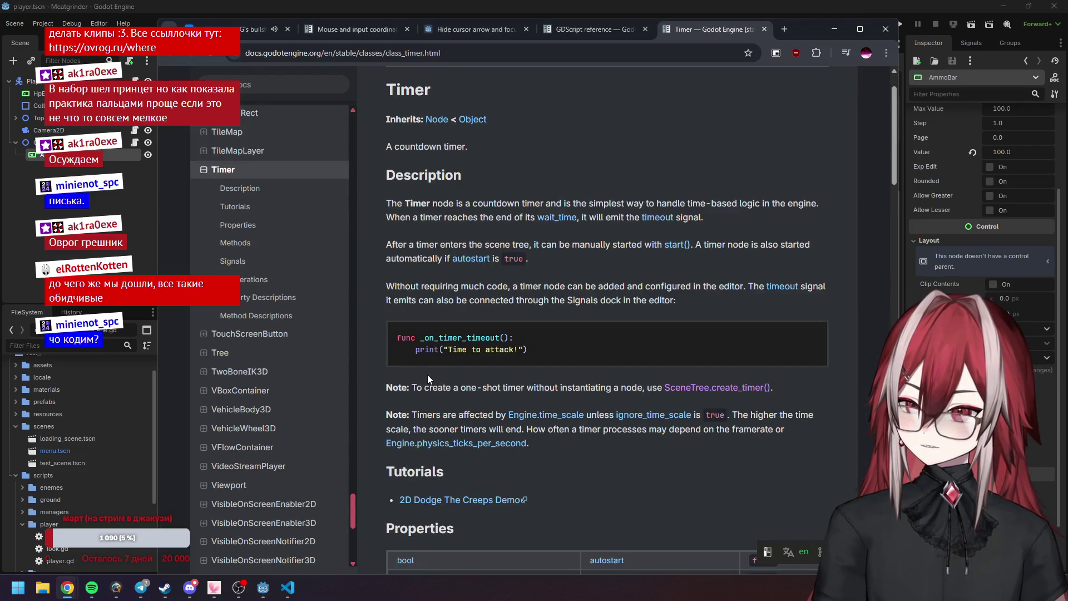
{"action": "key", "text": "alt+Tab"}
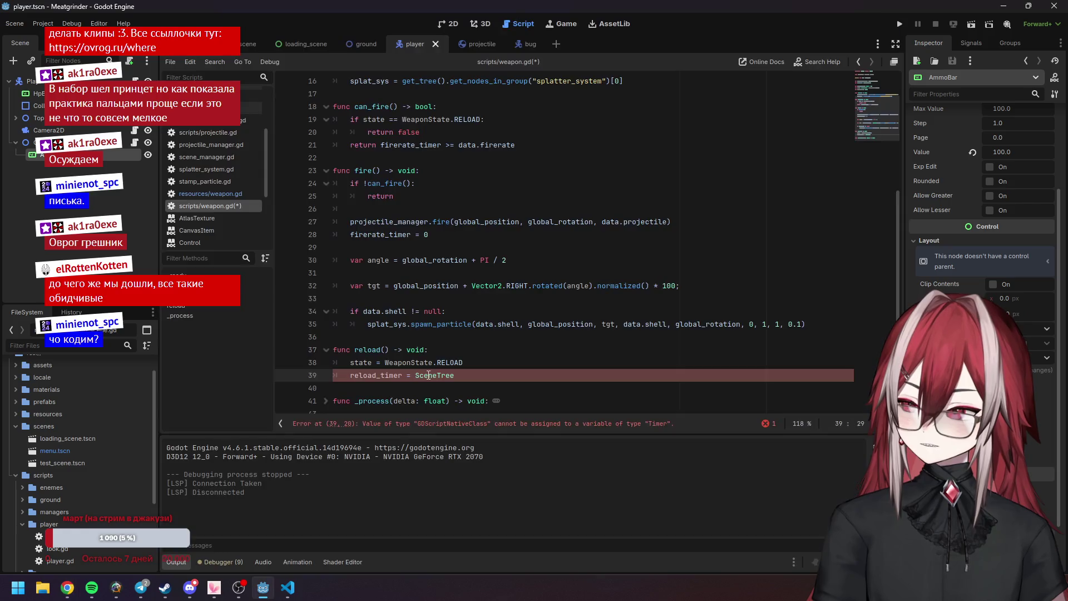
{"action": "scroll", "coordinate": [308, 206], "scroll_direction": "up", "scroll_amount": 5}
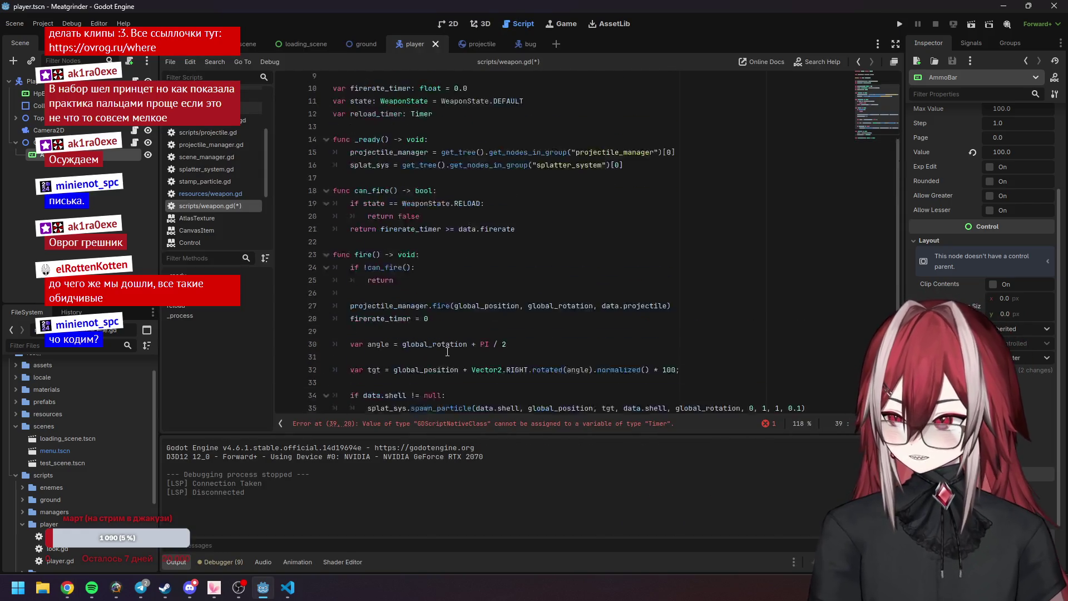
{"action": "scroll", "coordinate": [459, 95], "scroll_direction": "down", "scroll_amount": 5}
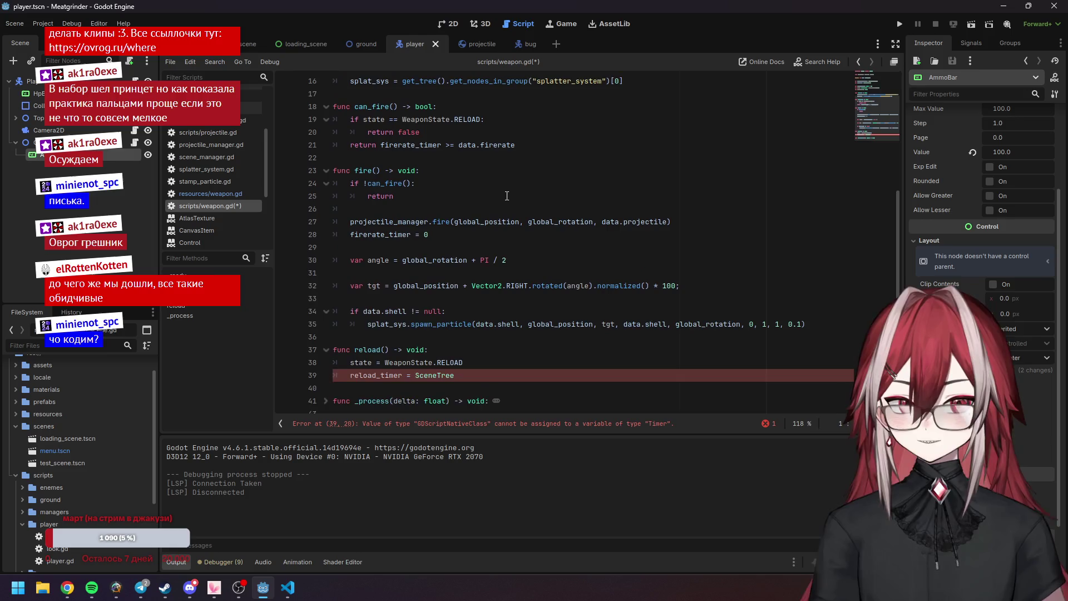
{"action": "type", "text": ".crea"}
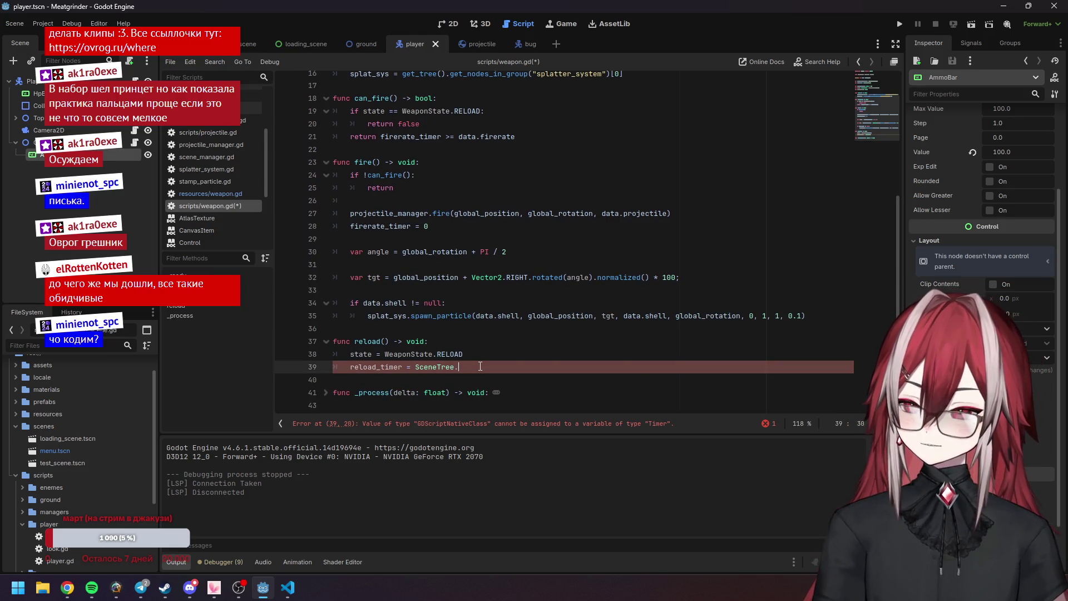
{"action": "key", "text": "BackSpace"}
{"action": "key", "text": "BackSpace"}
{"action": "key", "text": "BackSpace"}
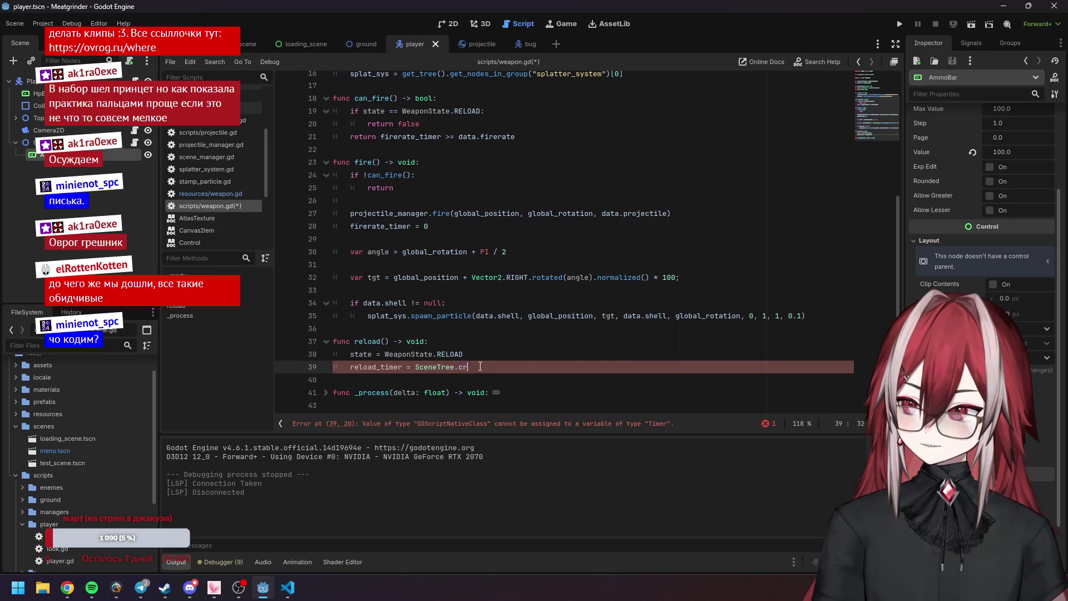
{"action": "type", "text": "Sce"}
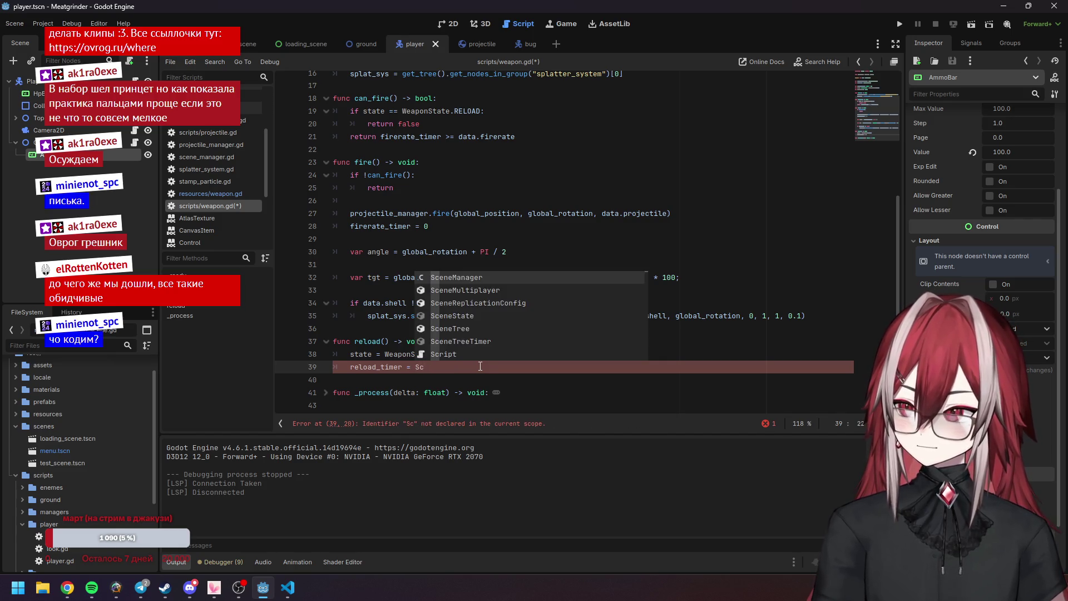
{"action": "type", "text": "n"}
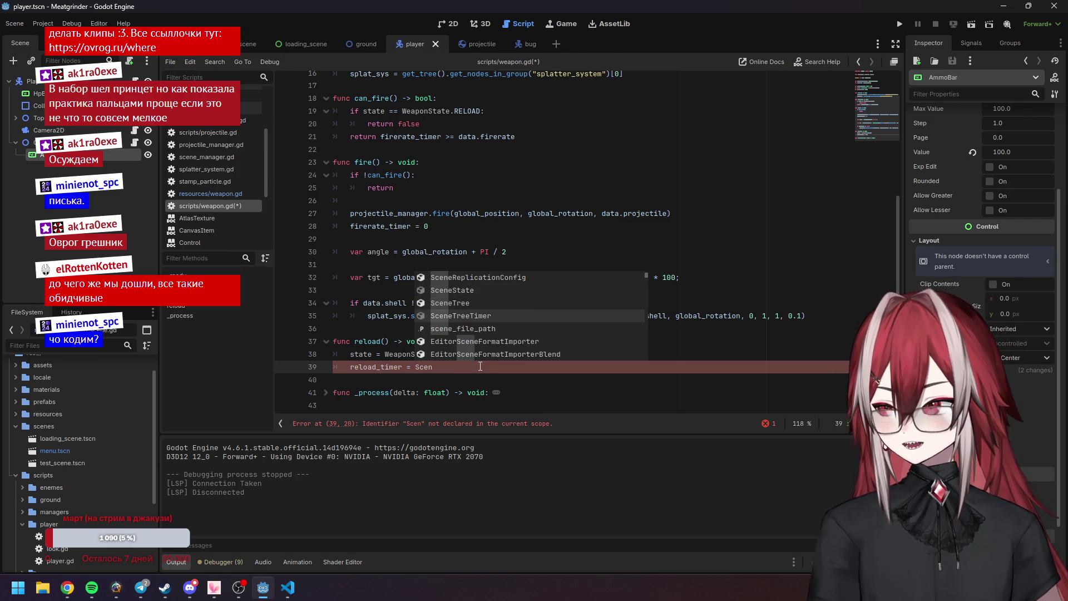
{"action": "key", "text": "alt+Tab"}
{"action": "scroll", "coordinate": [479, 302], "scroll_direction": "up", "scroll_amount": 2}
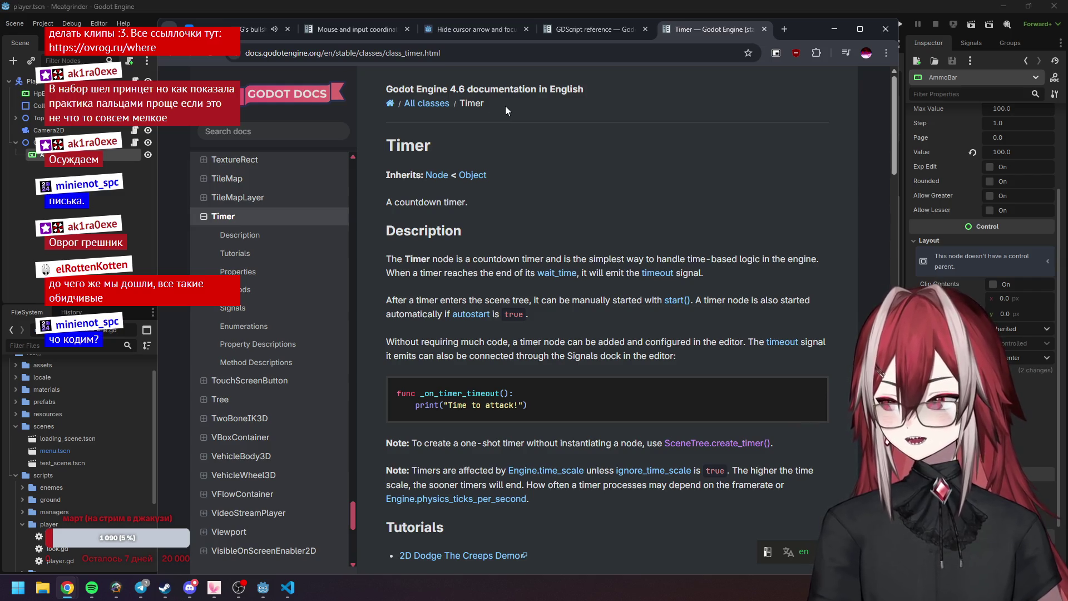
Follow the Timer page's one-shot note to SceneTree.create_timer, then erase 'Scen' from line 39 in weapon.gd
{"action": "scroll", "coordinate": [543, 367], "scroll_direction": "down", "scroll_amount": 2}
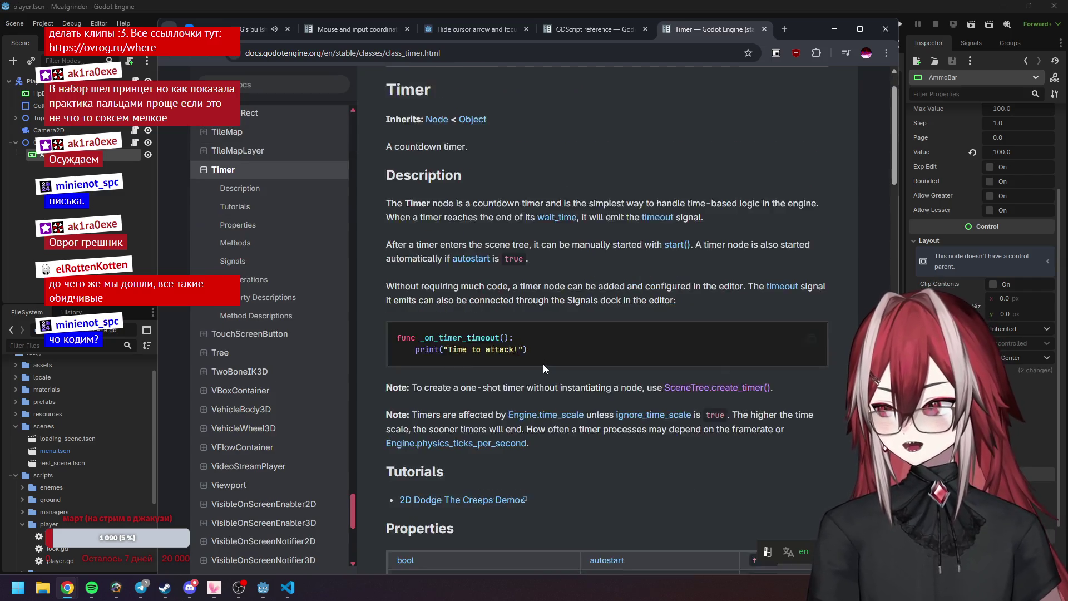
{"action": "scroll", "coordinate": [543, 364], "scroll_direction": "down", "scroll_amount": 2}
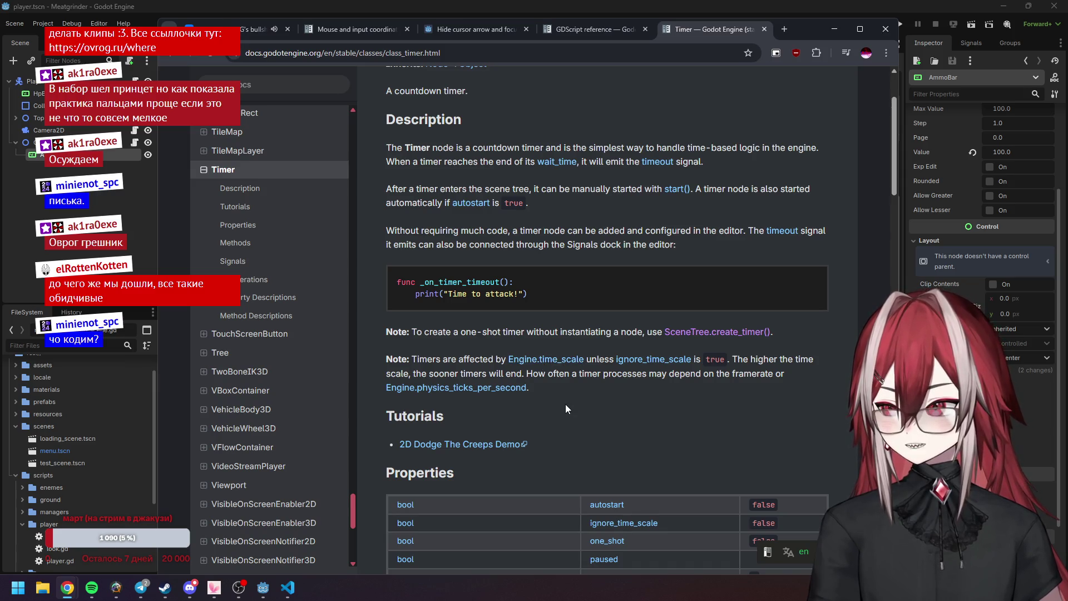
{"action": "left_click_drag", "start_coordinate": [466, 331], "coordinate": [544, 332]}
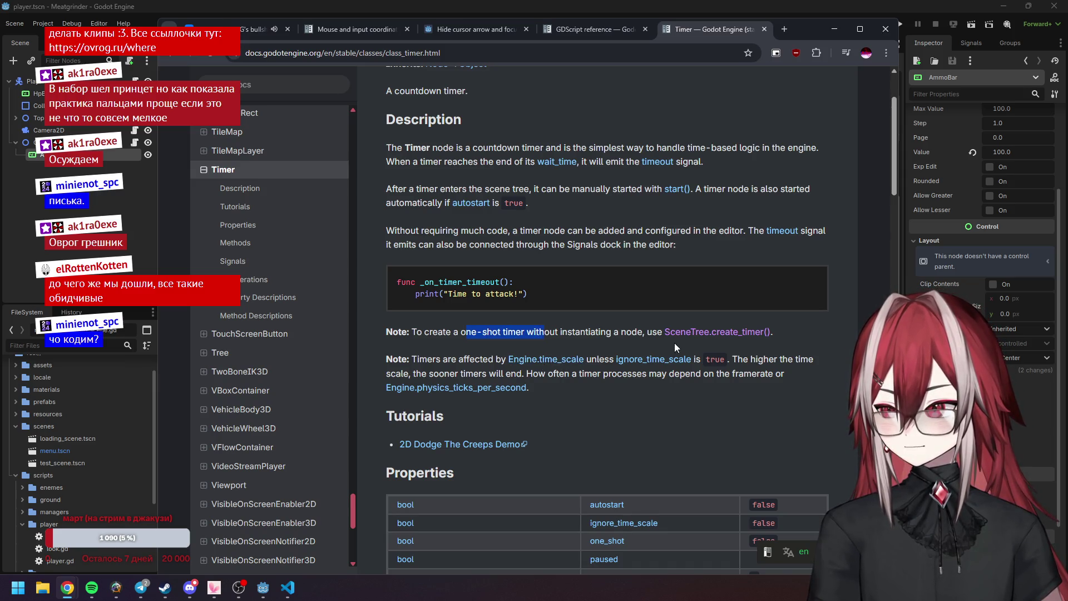
{"action": "left_click", "coordinate": [683, 332]}
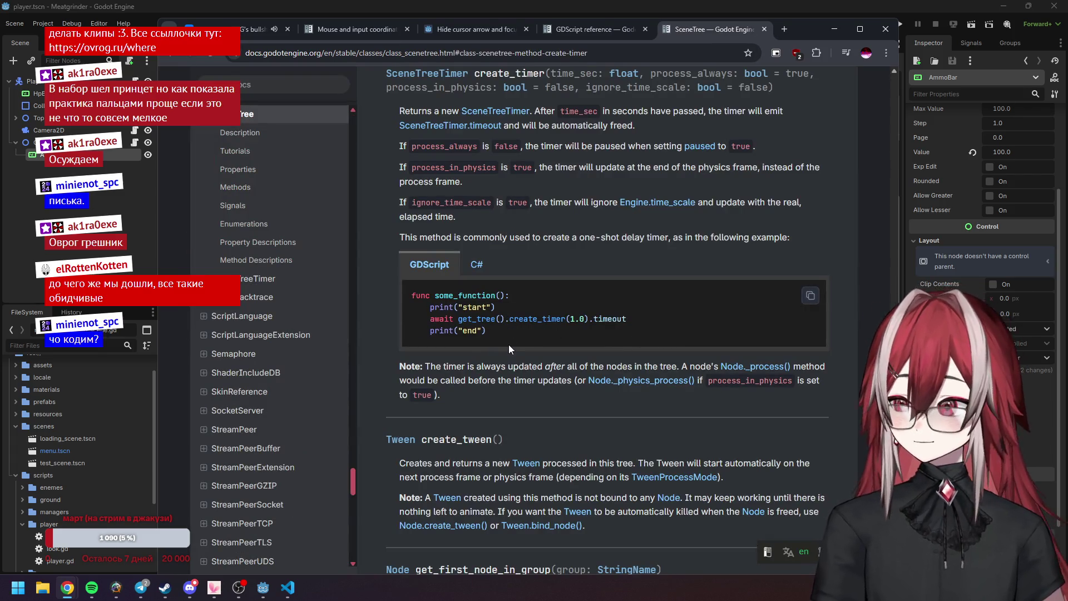
{"action": "key", "text": "alt+Tab"}
{"action": "key", "text": "BackSpace"}
{"action": "key", "text": "BackSpace"}
{"action": "key", "text": "BackSpace"}
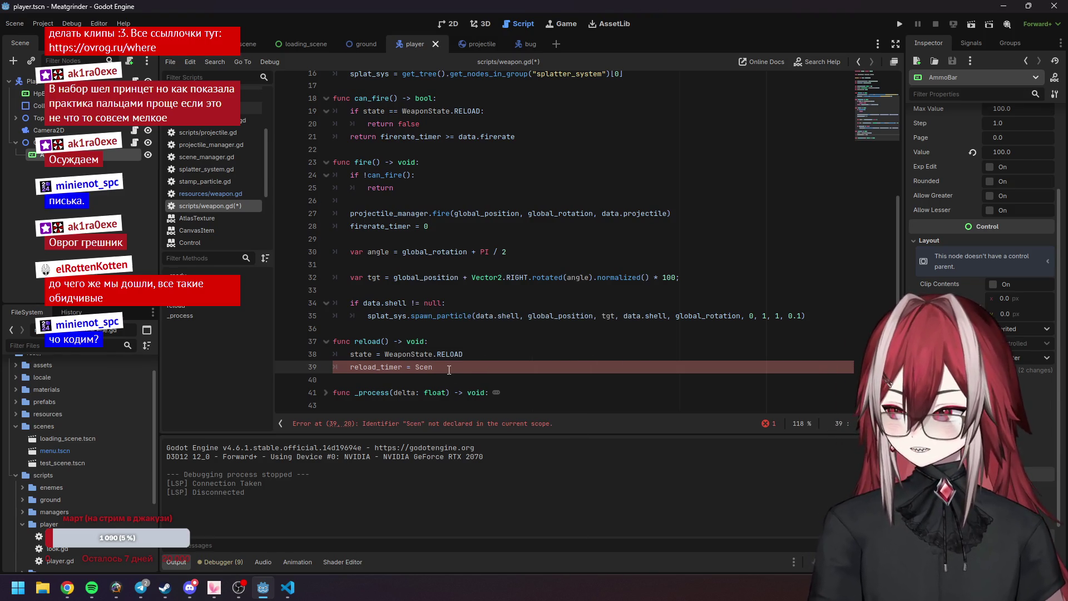
Type get_tree().create_timer on line 39 using autocompletion for both calls
{"action": "type", "text": "gre"}
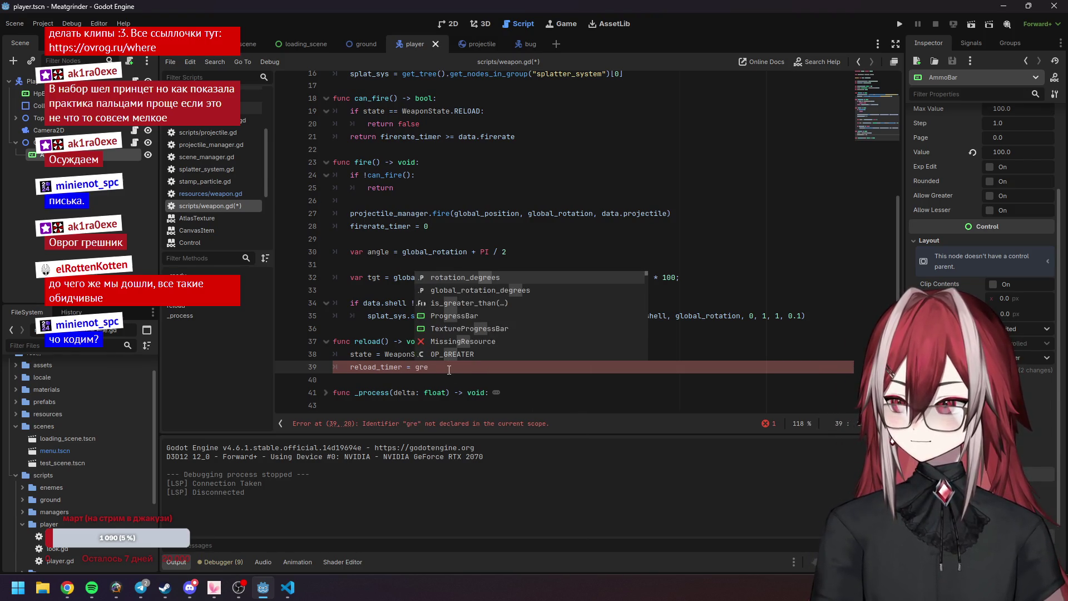
{"action": "key", "text": "BackSpace"}
{"action": "key", "text": "BackSpace"}
{"action": "type", "text": "et"}
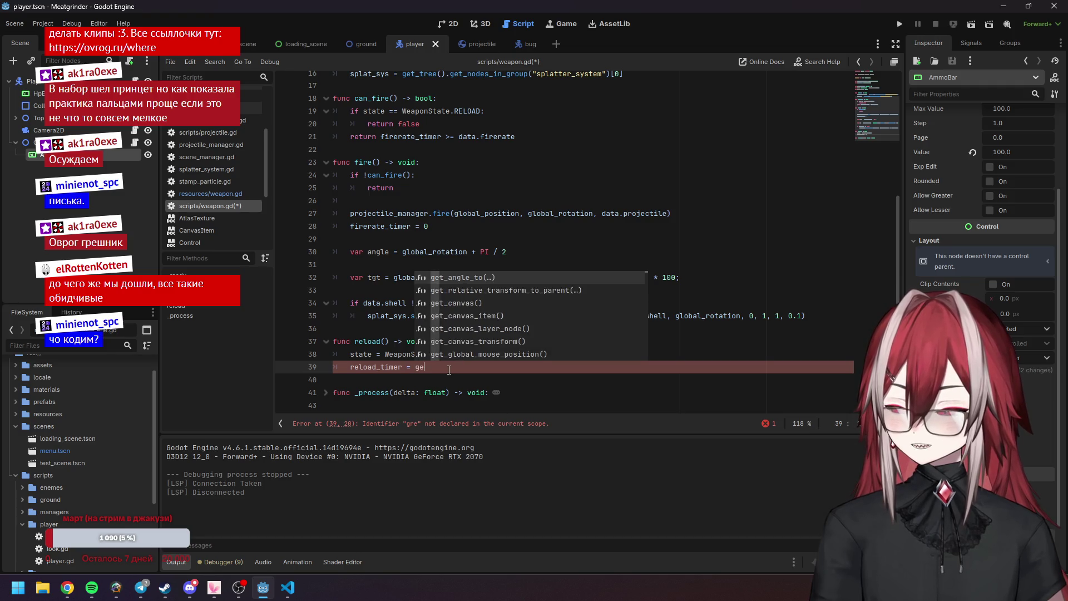
{"action": "type", "text": "_te"}
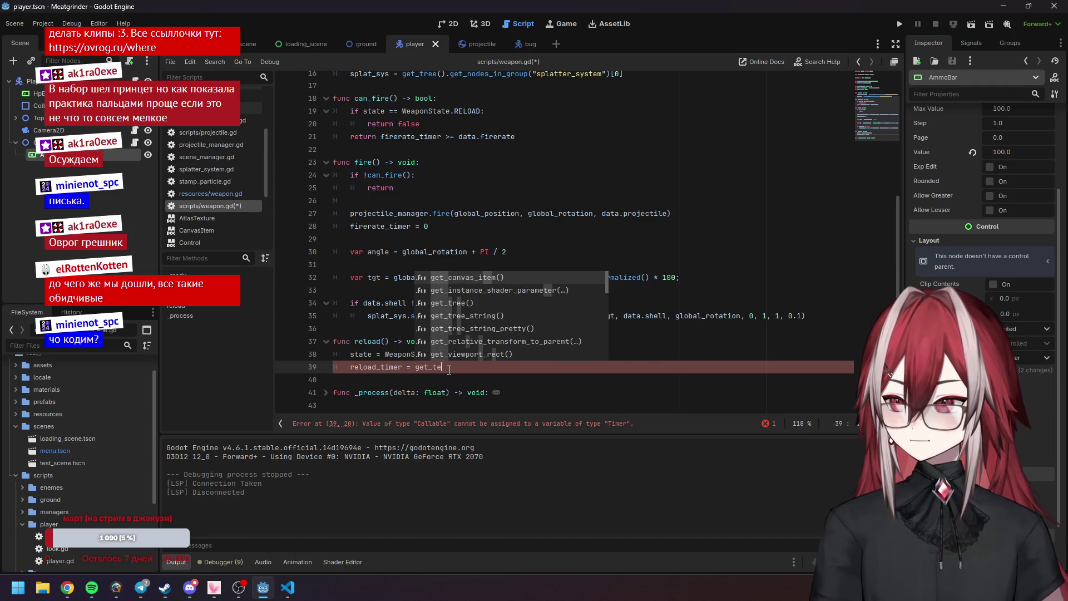
{"action": "key", "text": "Down"}
{"action": "key", "text": "Down"}
{"action": "key", "text": "Return"}
{"action": "type", "text": ".cre"}
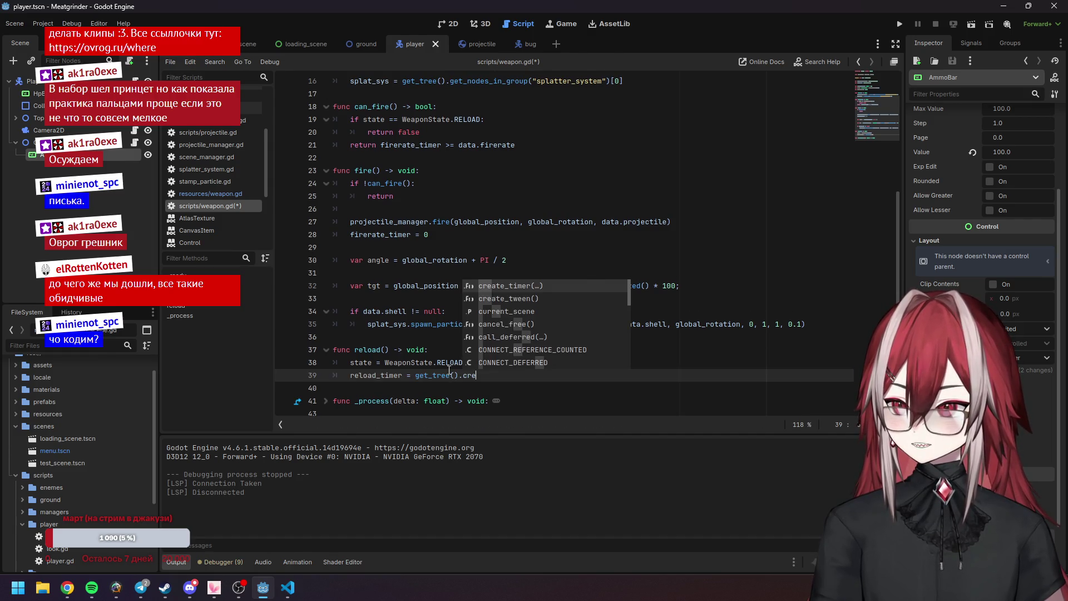
{"action": "key", "text": "Return"}
Pass data.reload_time inside create_timer's parentheses, after checking the reload_timer declaration
{"action": "key", "text": "alt+Tab"}
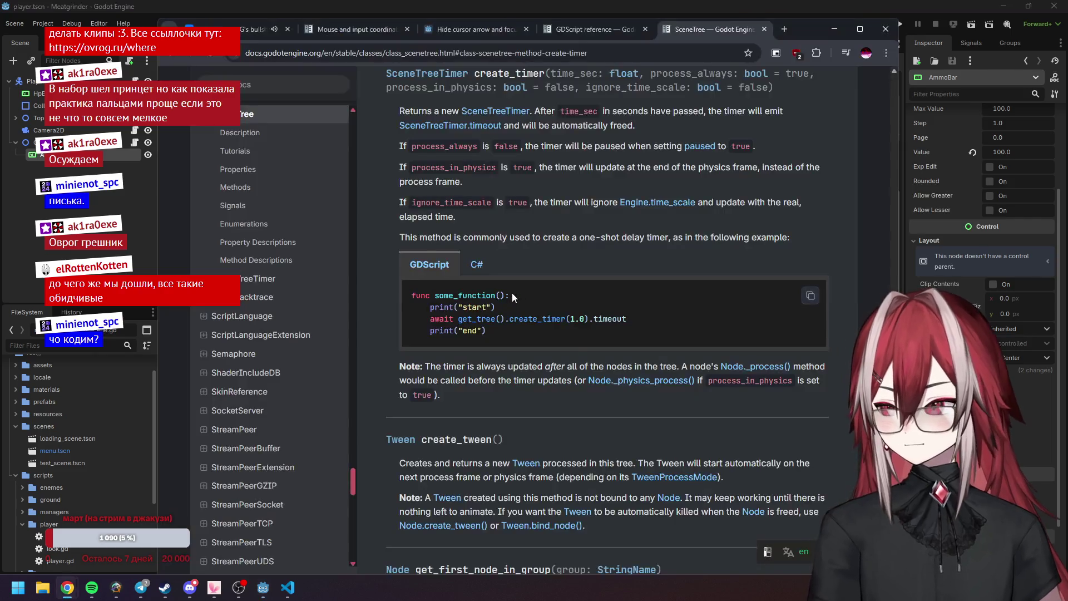
{"action": "key", "text": "alt+Tab"}
{"action": "scroll", "coordinate": [455, 340], "scroll_direction": "up", "scroll_amount": 5}
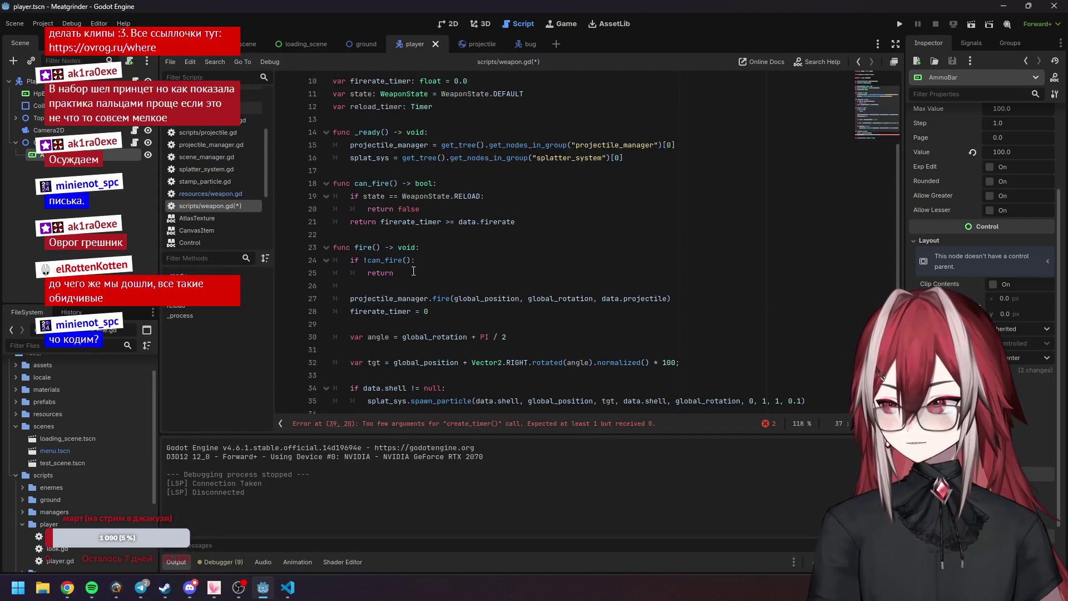
{"action": "left_click", "coordinate": [351, 222]}
{"action": "key", "text": "Down"}
{"action": "scroll", "coordinate": [482, 382], "scroll_direction": "down", "scroll_amount": 5}
{"action": "left_click", "coordinate": [520, 366]}
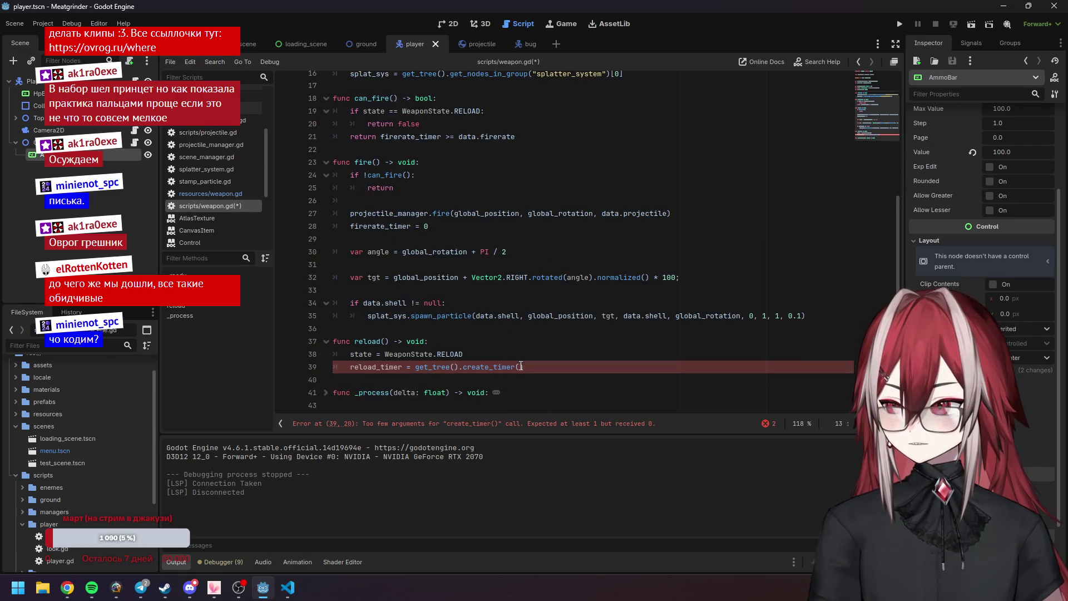
{"action": "type", "text": "data.reload_time"}
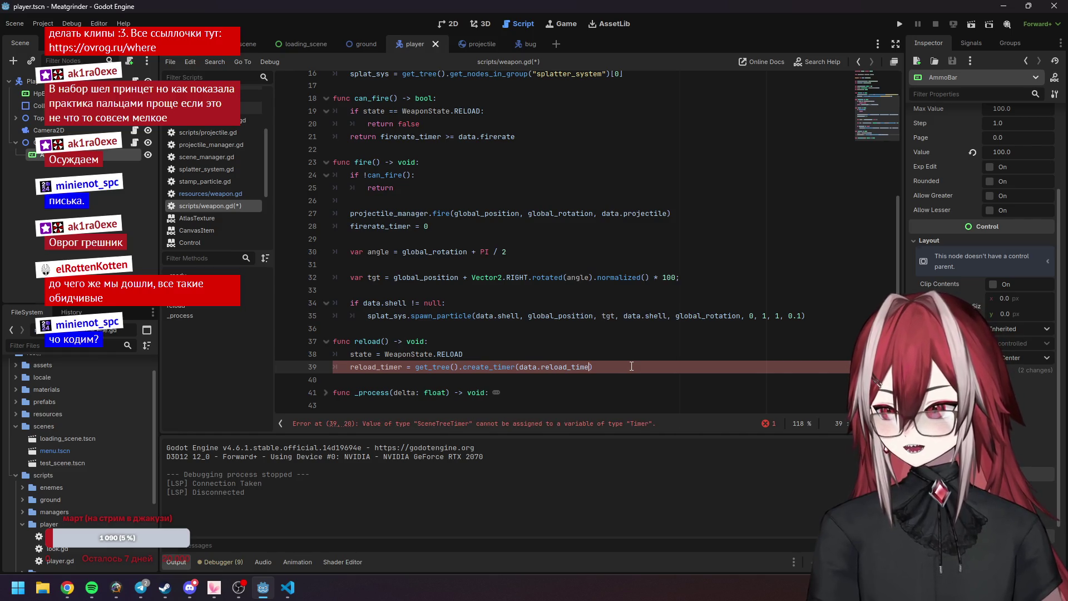
{"action": "key", "text": "Up"}
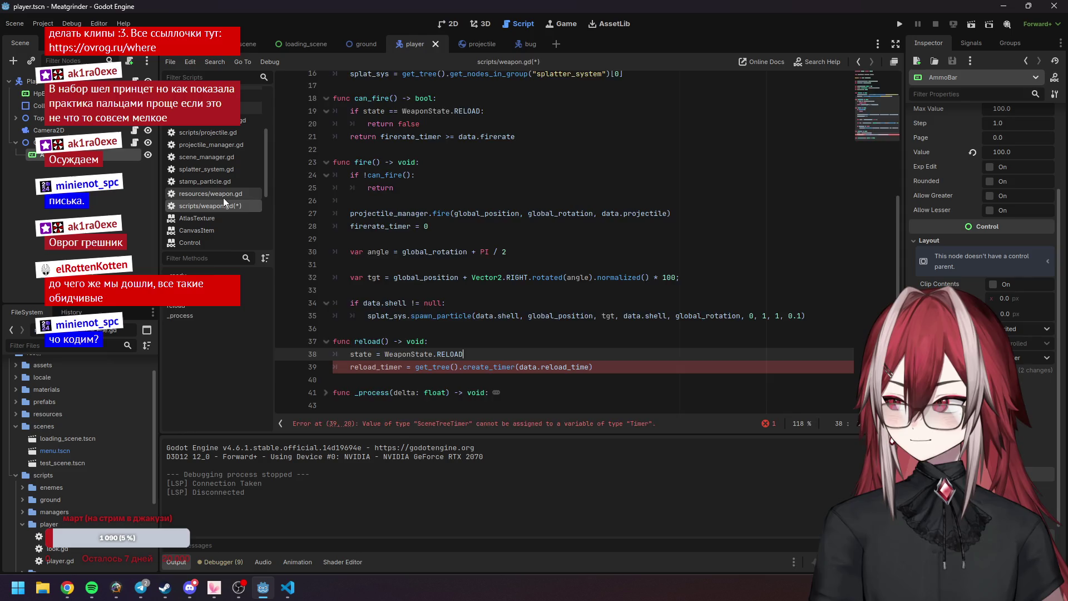
{"action": "left_click", "coordinate": [222, 197]}
Copy the '## in Seconds' comment above reload_time in the WeaponData script, save, and reopen weapon.gd
{"action": "left_click_drag", "start_coordinate": [390, 107], "coordinate": [322, 107]}
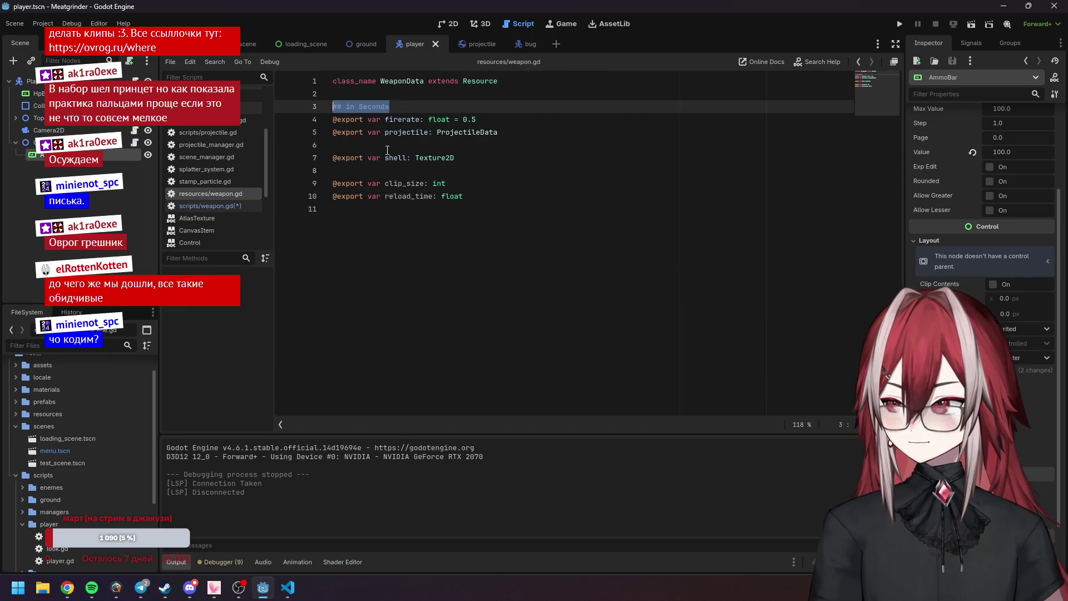
{"action": "key", "text": "ctrl+c"}
{"action": "left_click", "coordinate": [477, 187]}
{"action": "key", "text": "Return"}
{"action": "key", "text": "ctrl+v"}
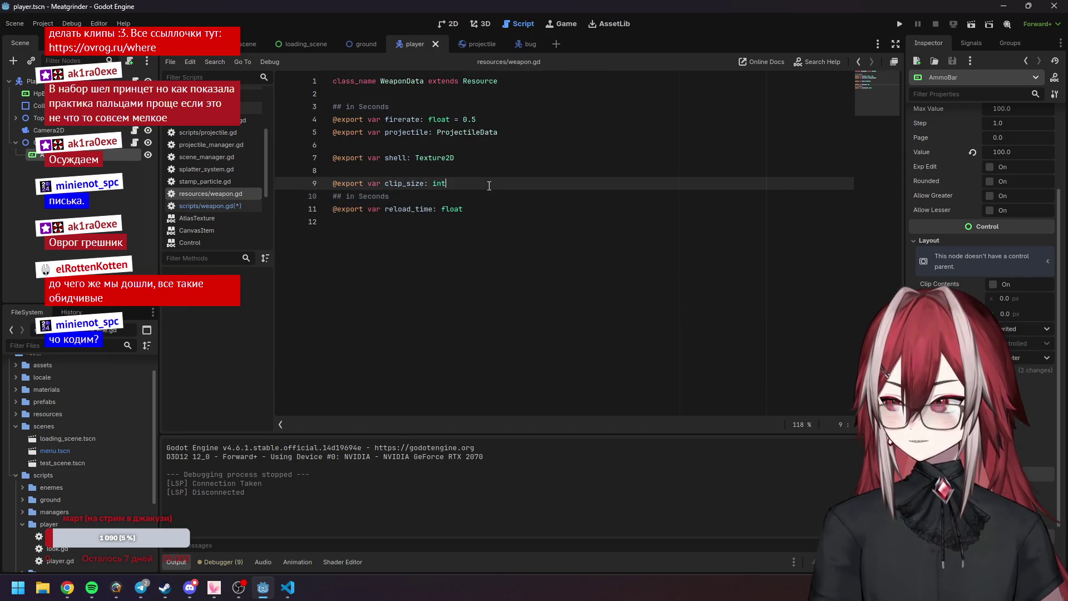
{"action": "key", "text": "ctrl+s"}
{"action": "key", "text": "ctrl+End"}
{"action": "left_click", "coordinate": [222, 206]}
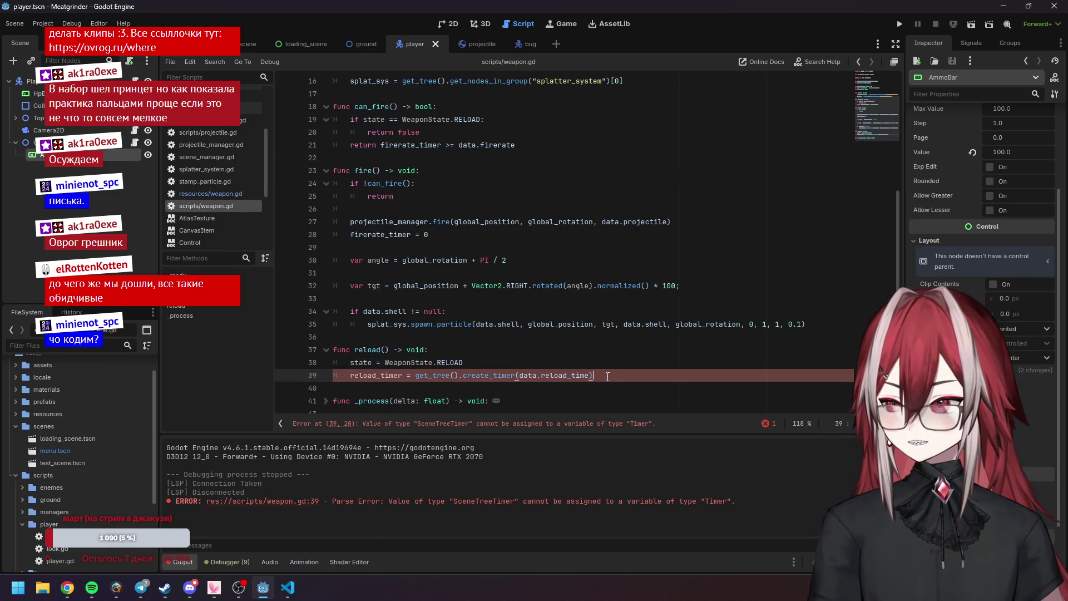
{"action": "key", "text": "alt+Tab"}
{"action": "key", "text": "alt+Tab"}
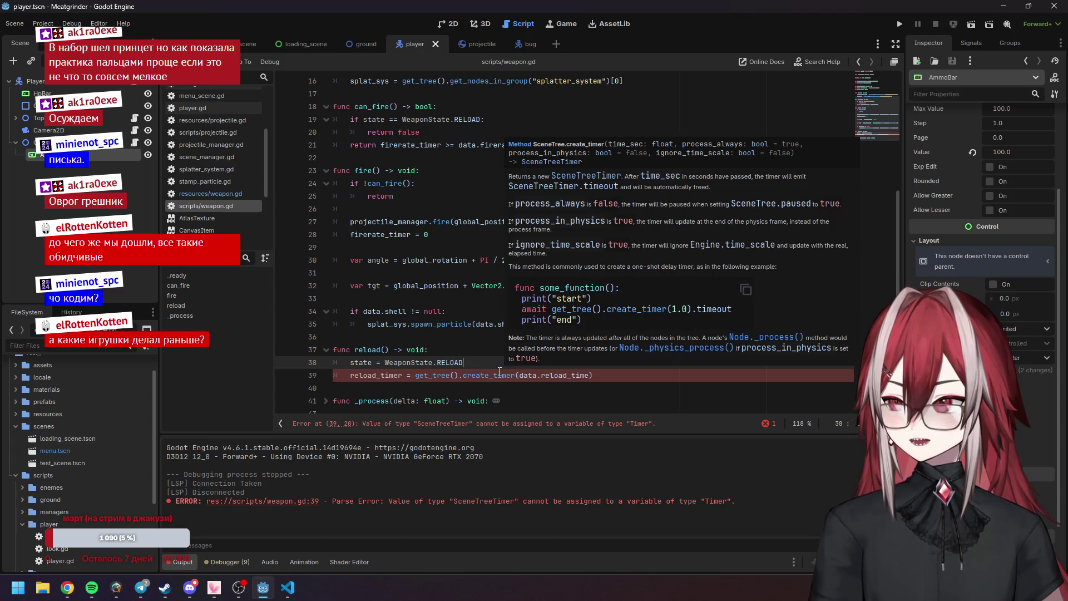
{"action": "mouse_move", "coordinate": [493, 372]}
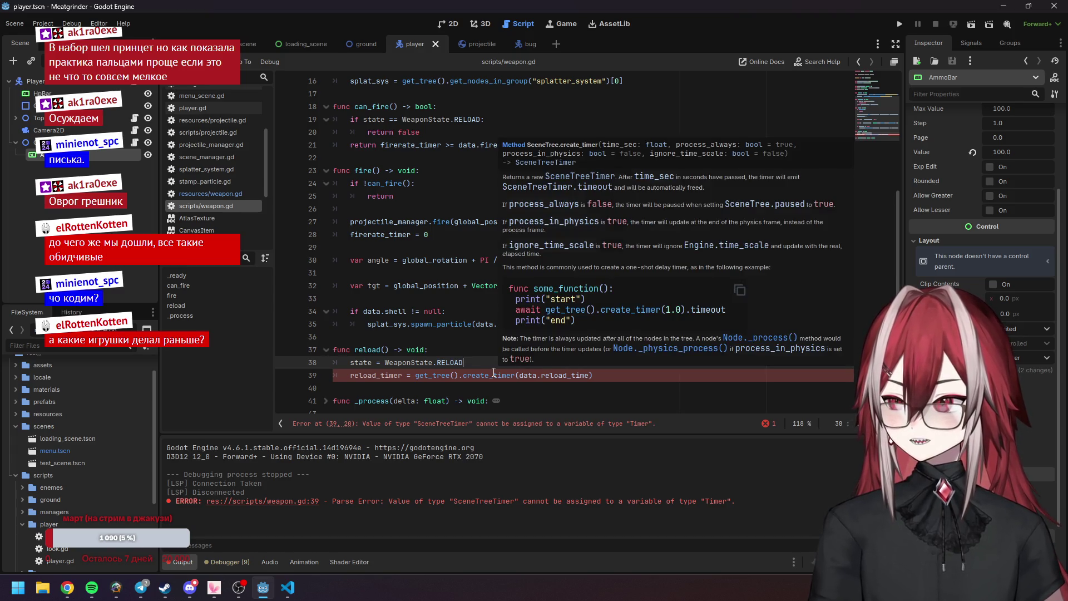
{"action": "mouse_move", "coordinate": [397, 379]}
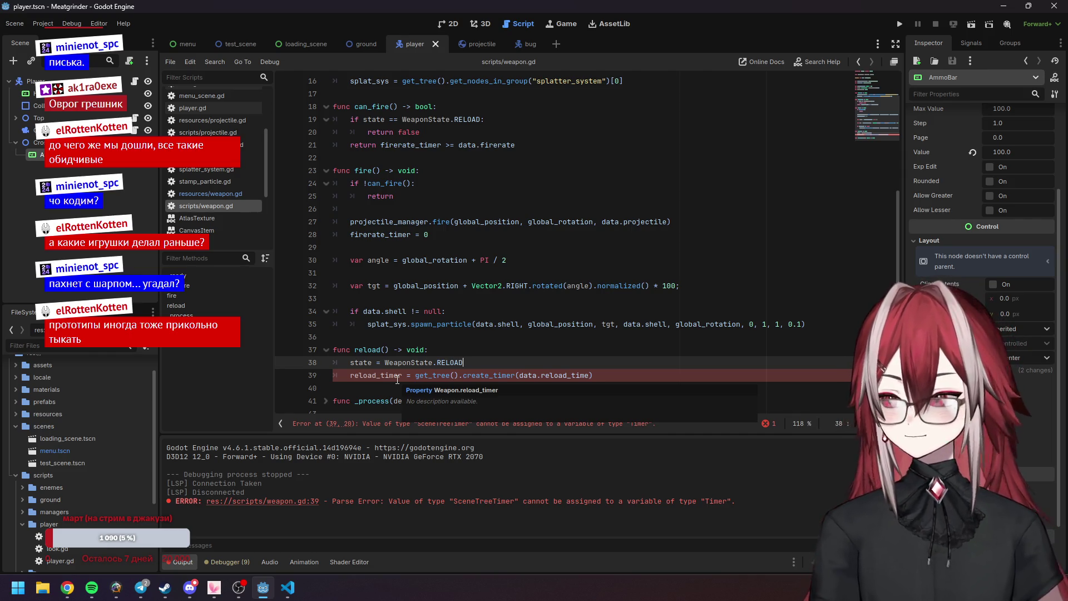
{"action": "key", "text": "Up"}
{"action": "key", "text": "Up"}
{"action": "key", "text": "Up"}
In Chrome, search the web for 'itch' in a new tab and open the itch.io homepage
{"action": "left_click", "coordinate": [484, 375], "text": "ctrl"}
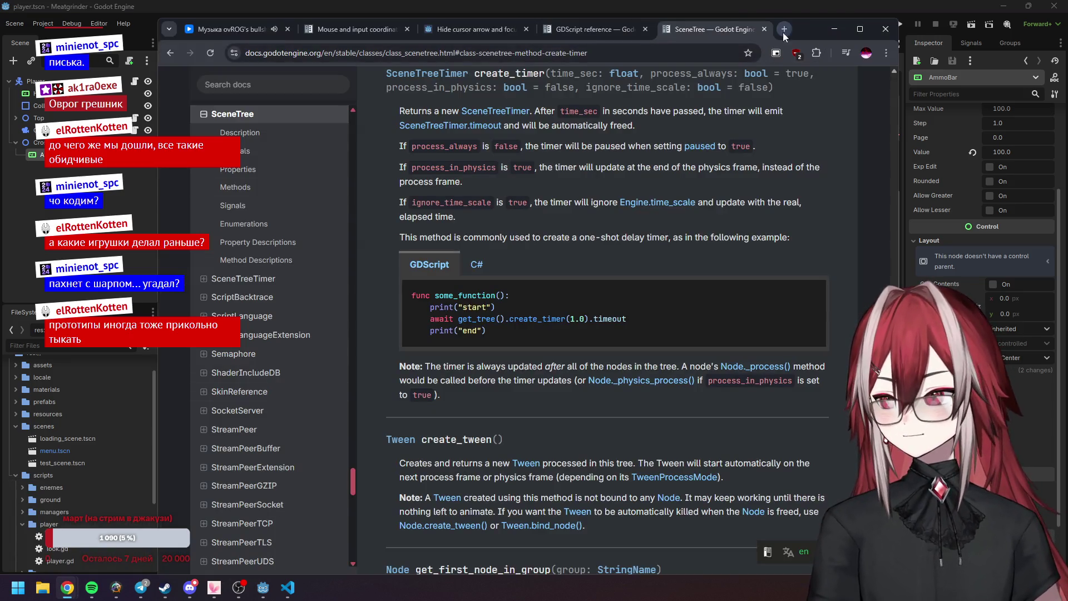
{"action": "left_click", "coordinate": [783, 30]}
{"action": "type", "text": "g"}
{"action": "key", "text": "BackSpace"}
{"action": "key", "text": "BackSpace"}
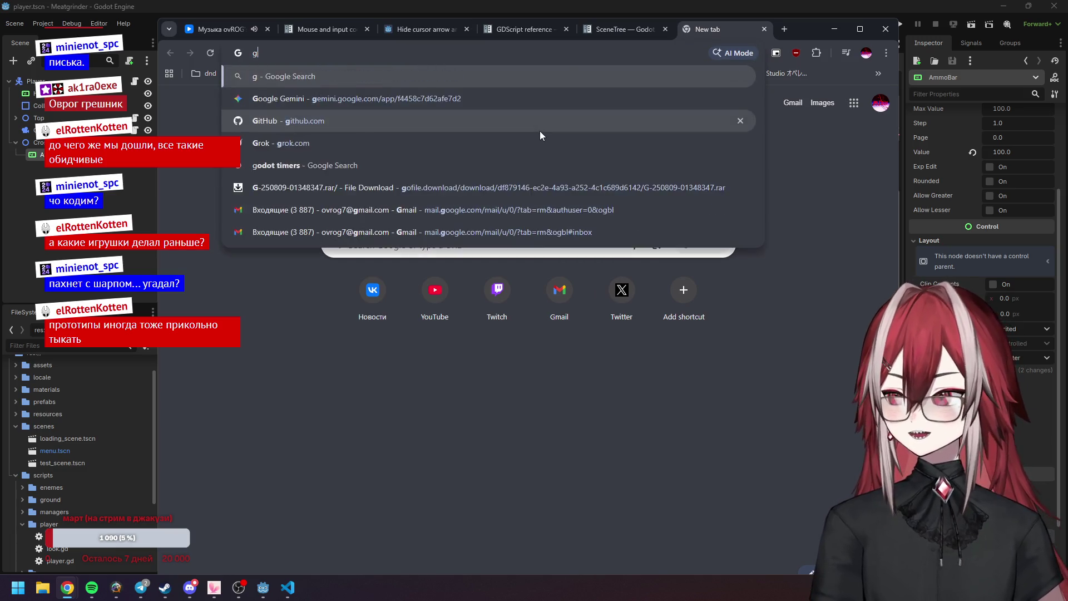
{"action": "type", "text": "itch"}
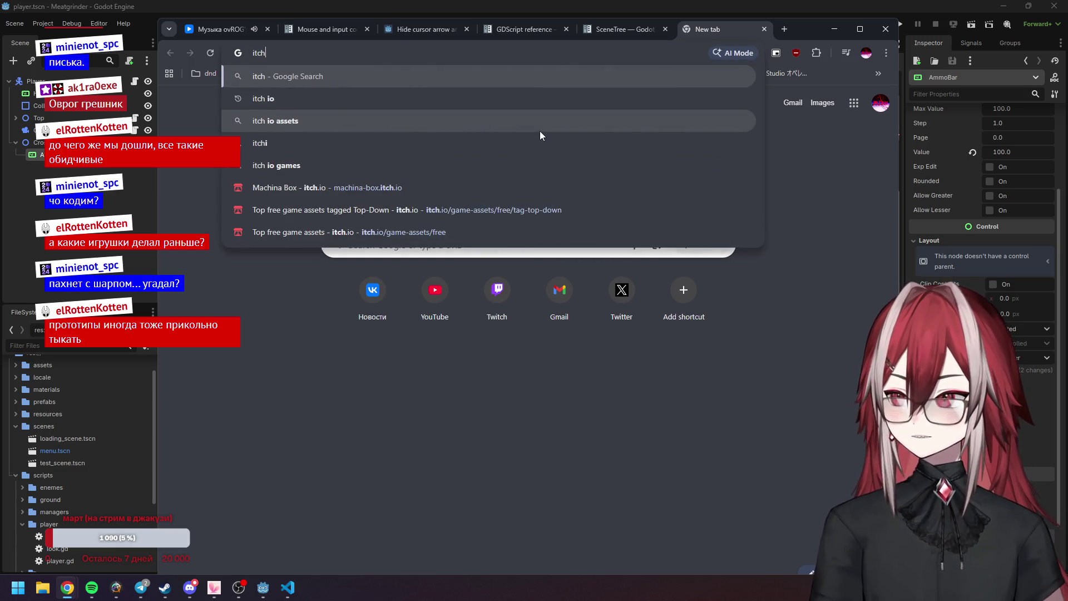
{"action": "key", "text": "Return"}
{"action": "left_click", "coordinate": [380, 189]}
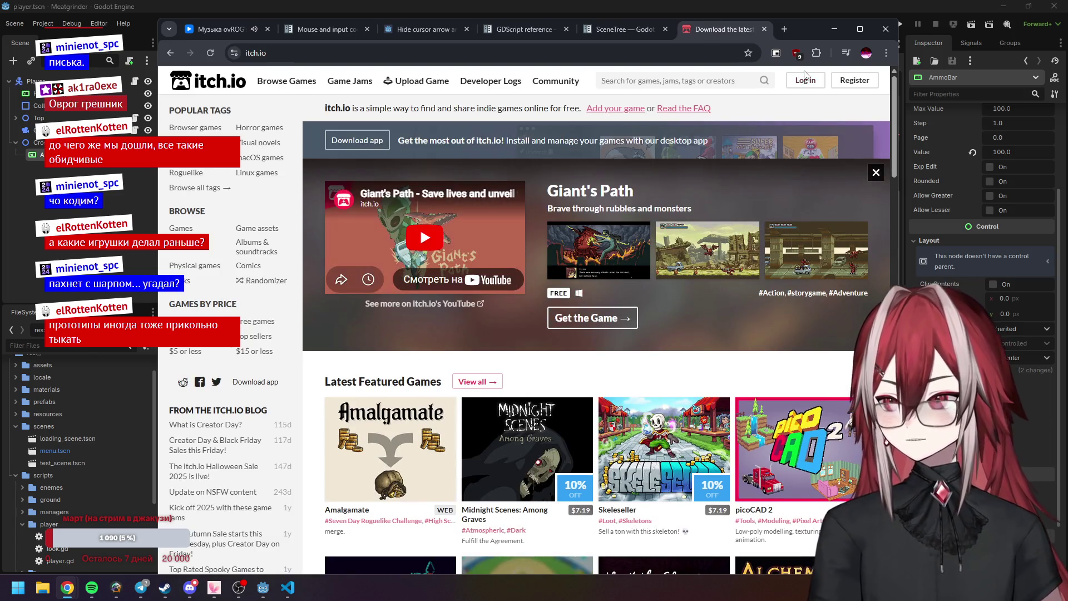
Log in to itch.io with the saved credentials and reach the verification code field
{"action": "left_click", "coordinate": [805, 78]}
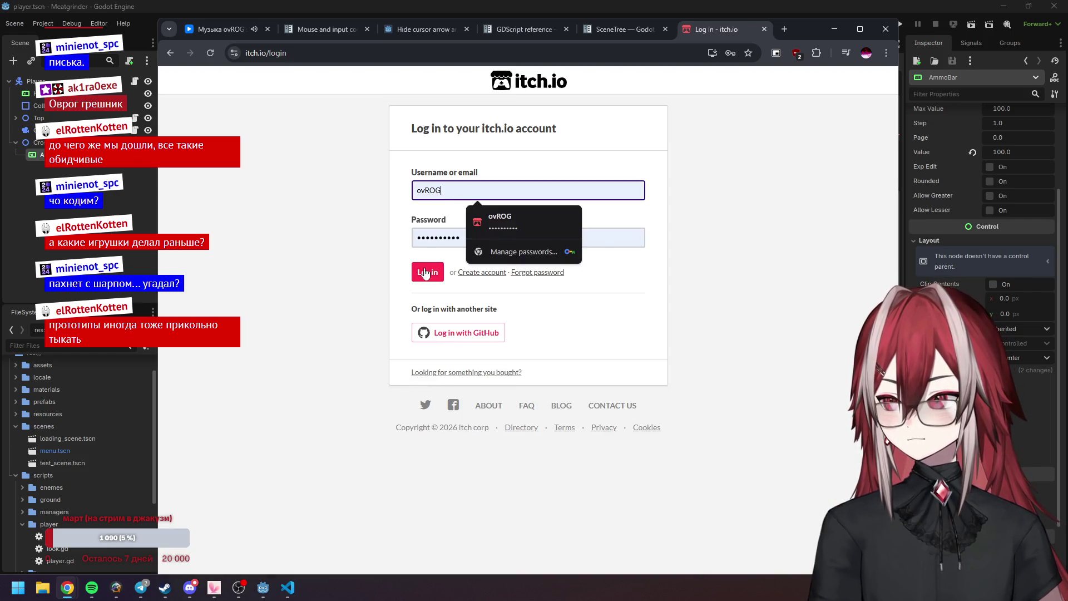
{"action": "left_click", "coordinate": [423, 273]}
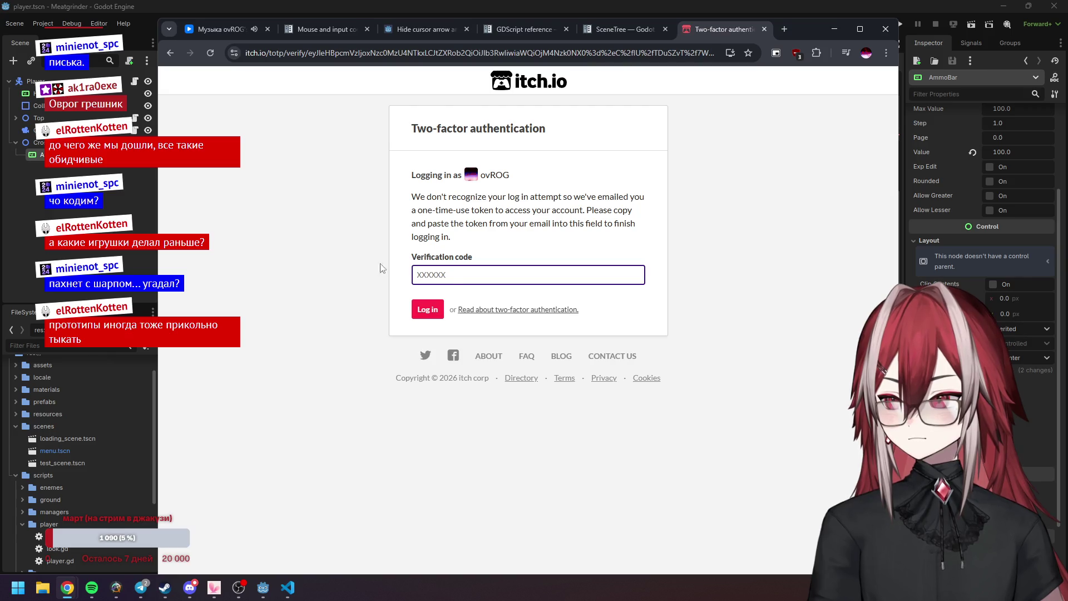
{"action": "left_click", "coordinate": [472, 274]}
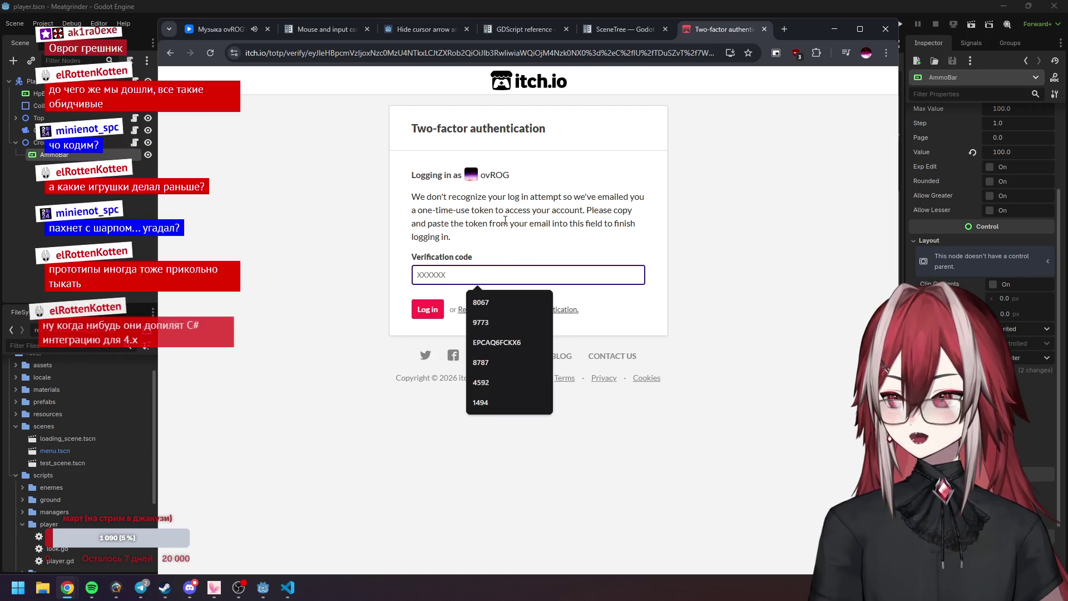
Paste the emailed verification code into the two-factor field and submit it to reach the Creator Dashboard
{"action": "left_click", "coordinate": [721, 253]}
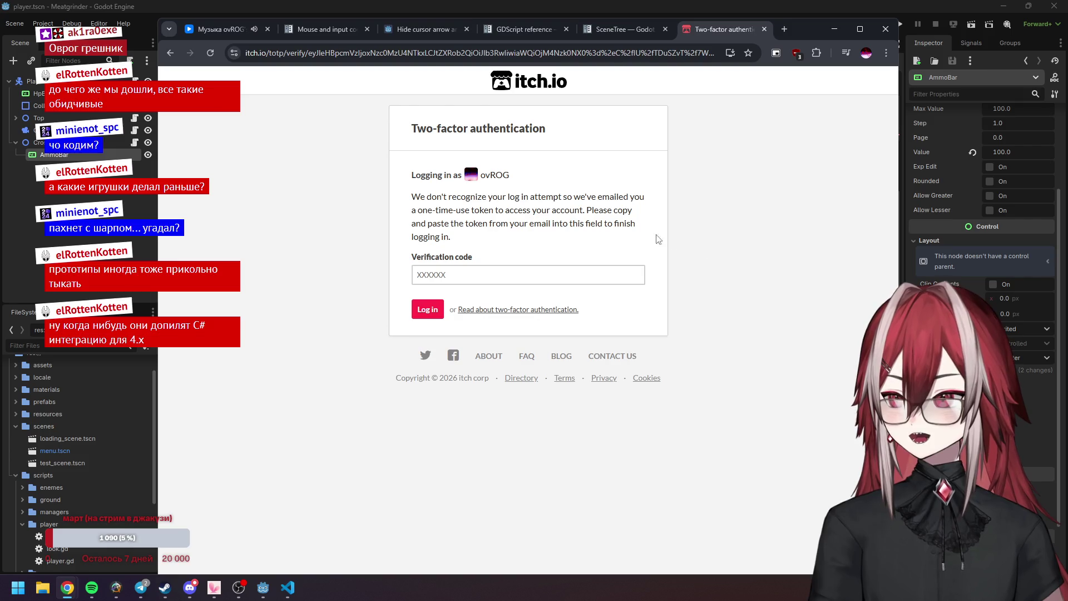
{"action": "left_click", "coordinate": [785, 29]}
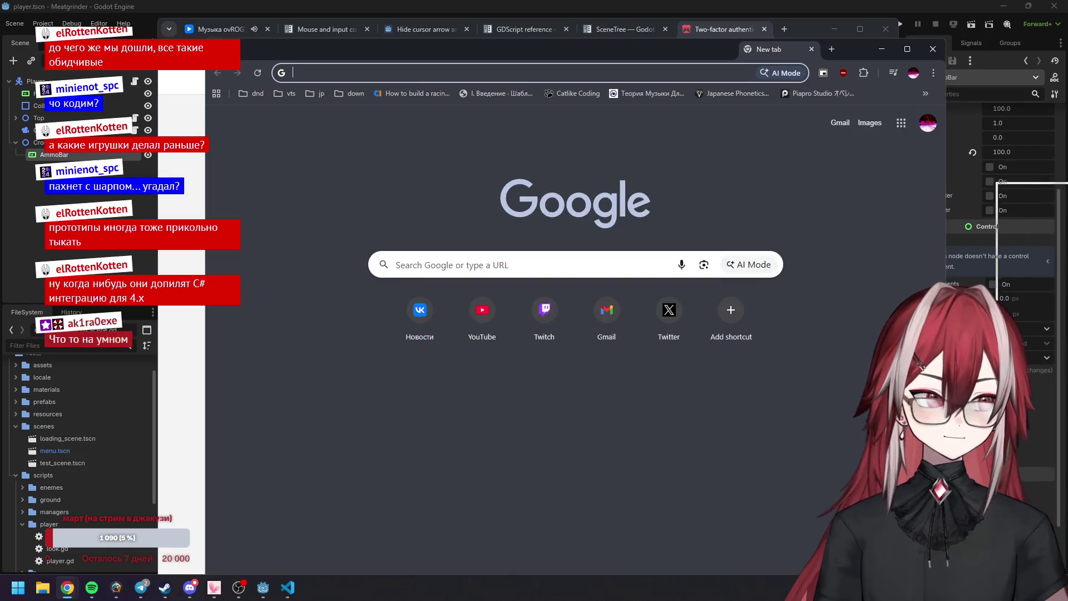
{"action": "key", "text": "ctrl+w"}
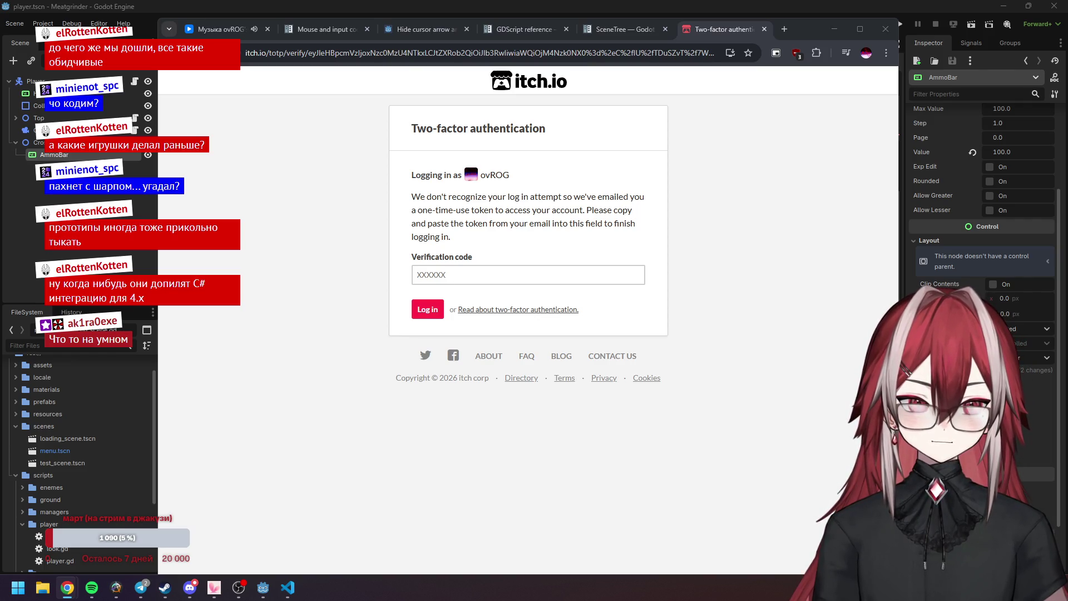
{"action": "left_click", "coordinate": [482, 277]}
{"action": "key", "text": "ctrl+v"}
{"action": "key", "text": "Return"}
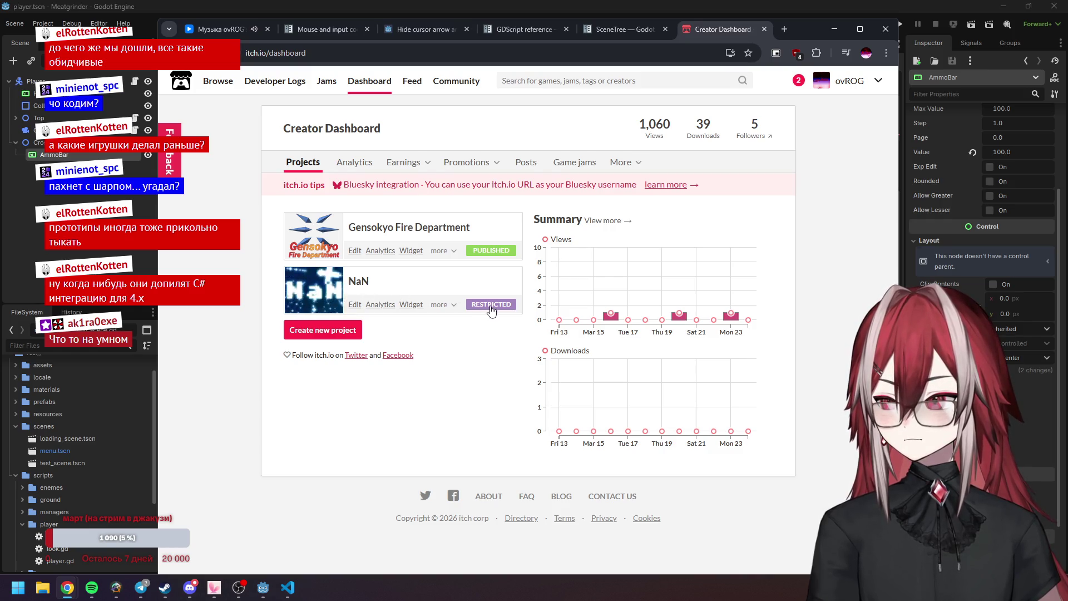
Check NaN's More information details, then go back and open the Gensokyo Fire Department page
{"action": "left_click", "coordinate": [361, 282]}
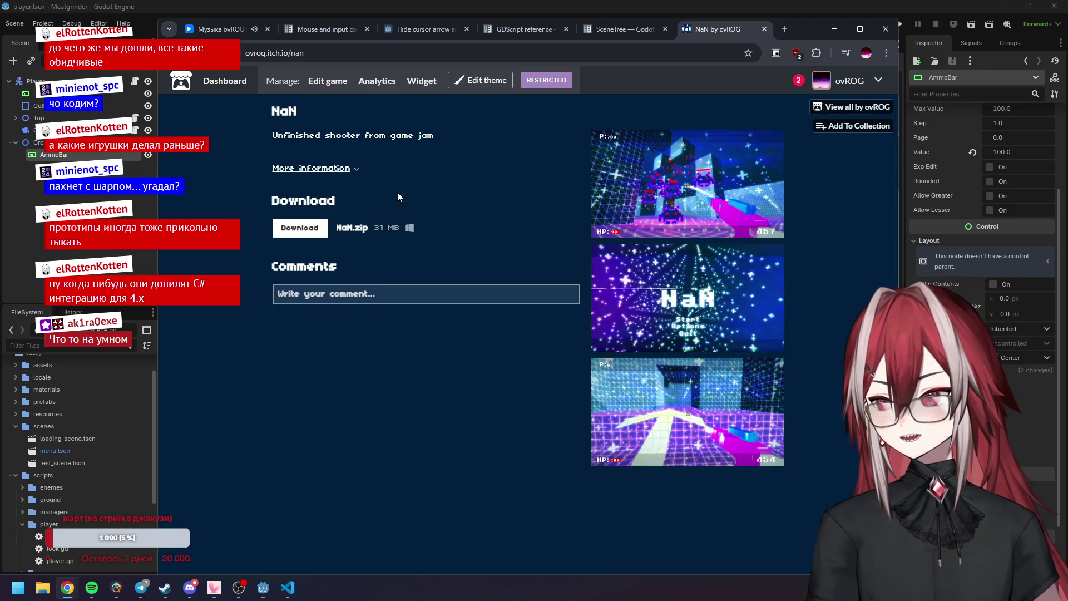
{"action": "left_click", "coordinate": [344, 169]}
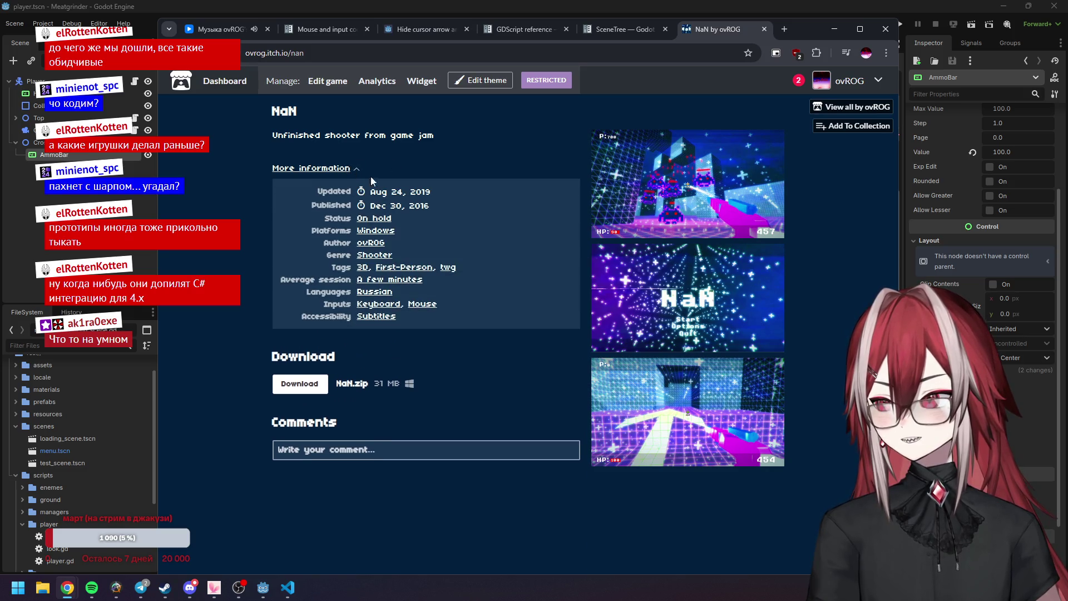
{"action": "mouse_move", "coordinate": [428, 206]}
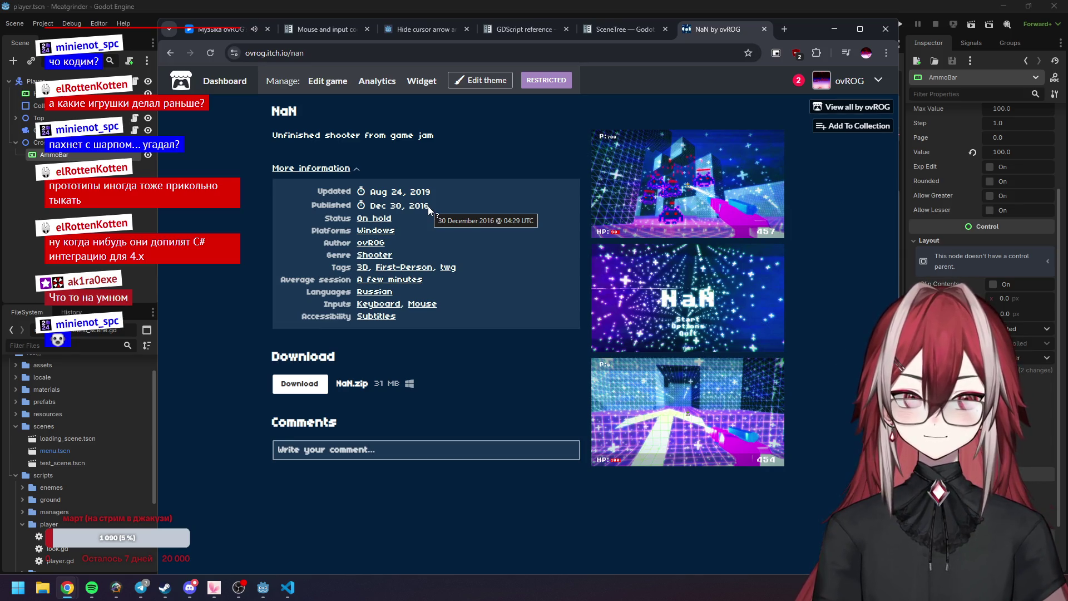
{"action": "key", "text": "alt+Left"}
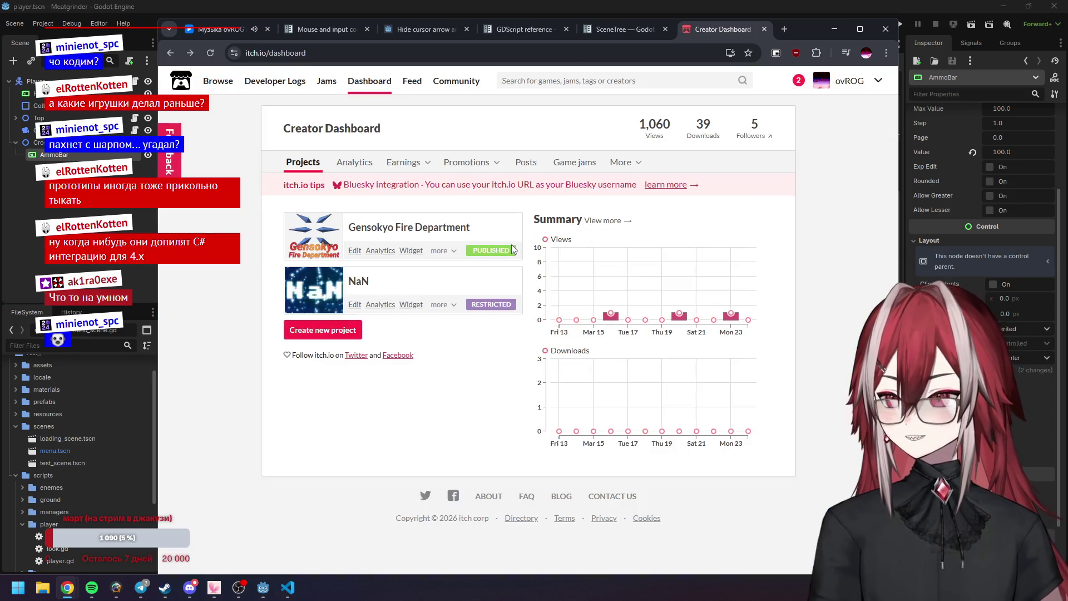
{"action": "left_click", "coordinate": [404, 231]}
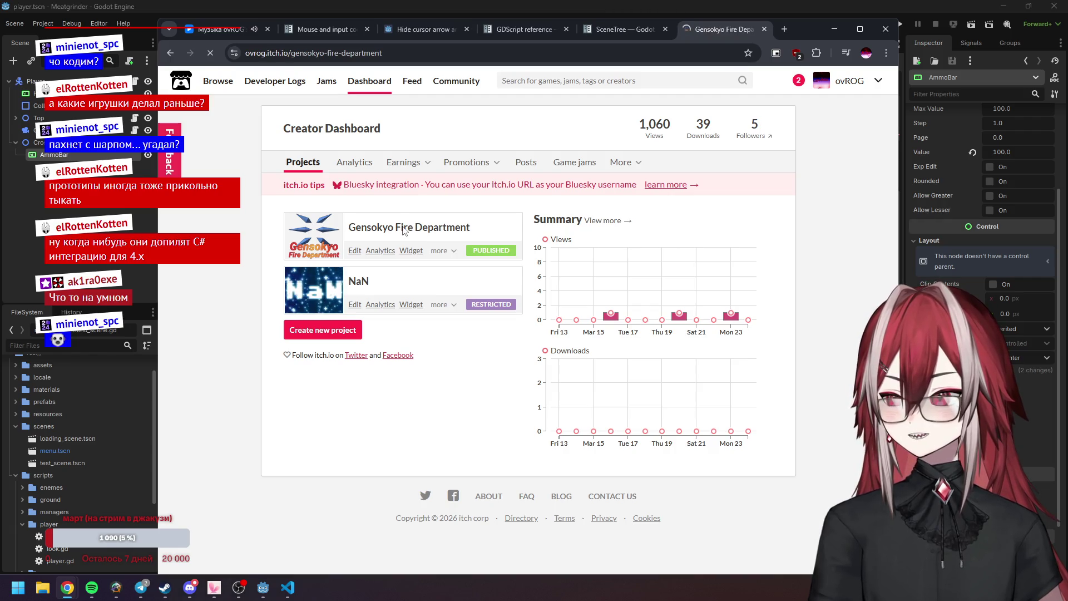
Expand the Gensokyo Fire Department page's More information and launch the embedded Run Game Jam Entry
{"action": "scroll", "coordinate": [407, 215], "scroll_direction": "down", "scroll_amount": 5}
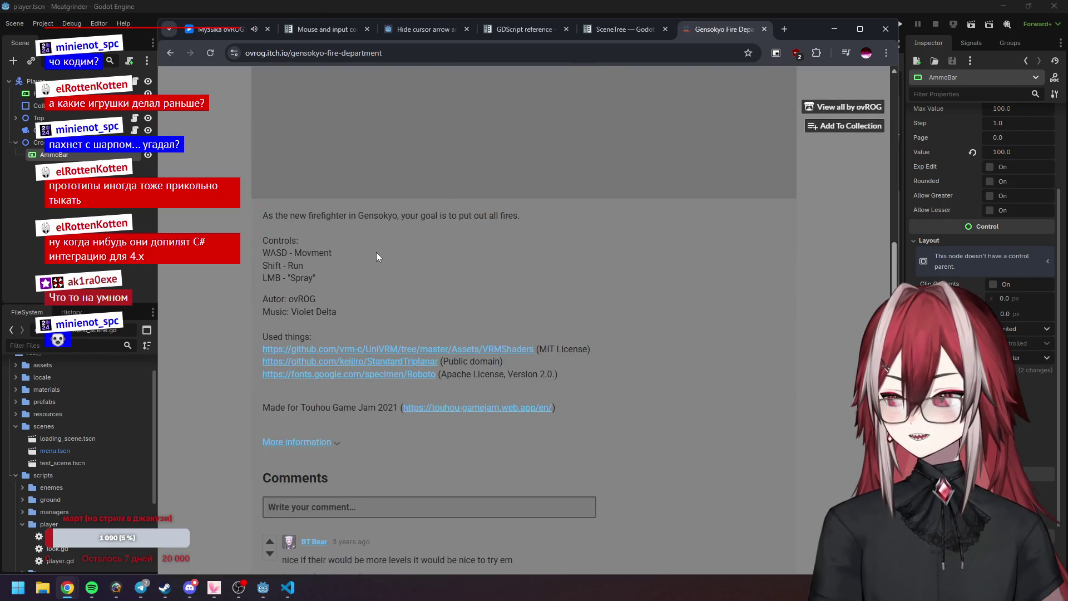
{"action": "left_click", "coordinate": [333, 397]}
{"action": "scroll", "coordinate": [367, 396], "scroll_direction": "down", "scroll_amount": 2}
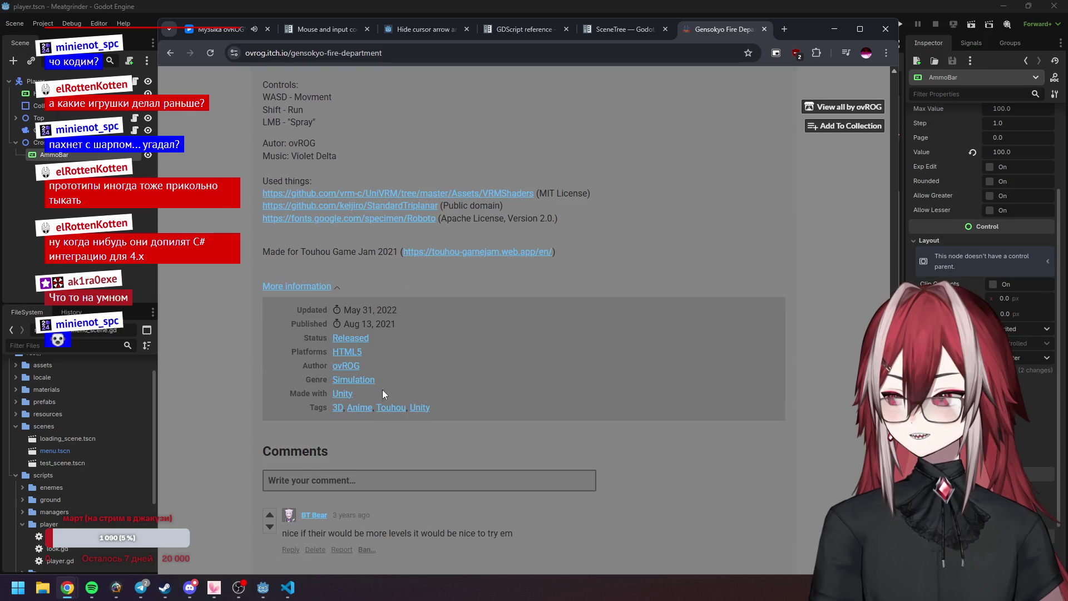
{"action": "scroll", "coordinate": [398, 325], "scroll_direction": "down", "scroll_amount": 1}
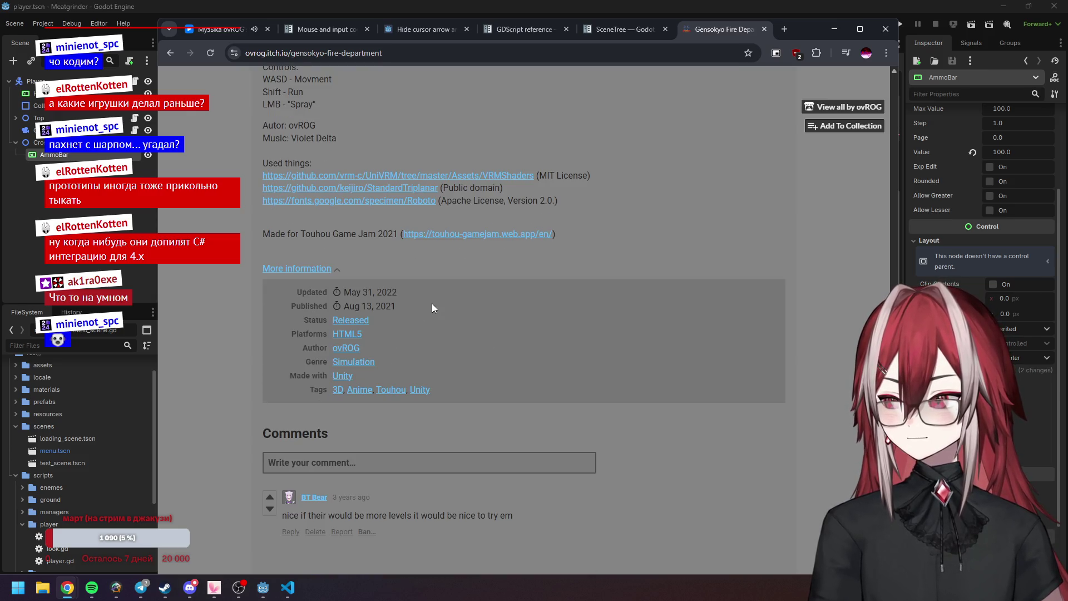
{"action": "scroll", "coordinate": [432, 303], "scroll_direction": "up", "scroll_amount": 7}
{"action": "left_click", "coordinate": [500, 242]}
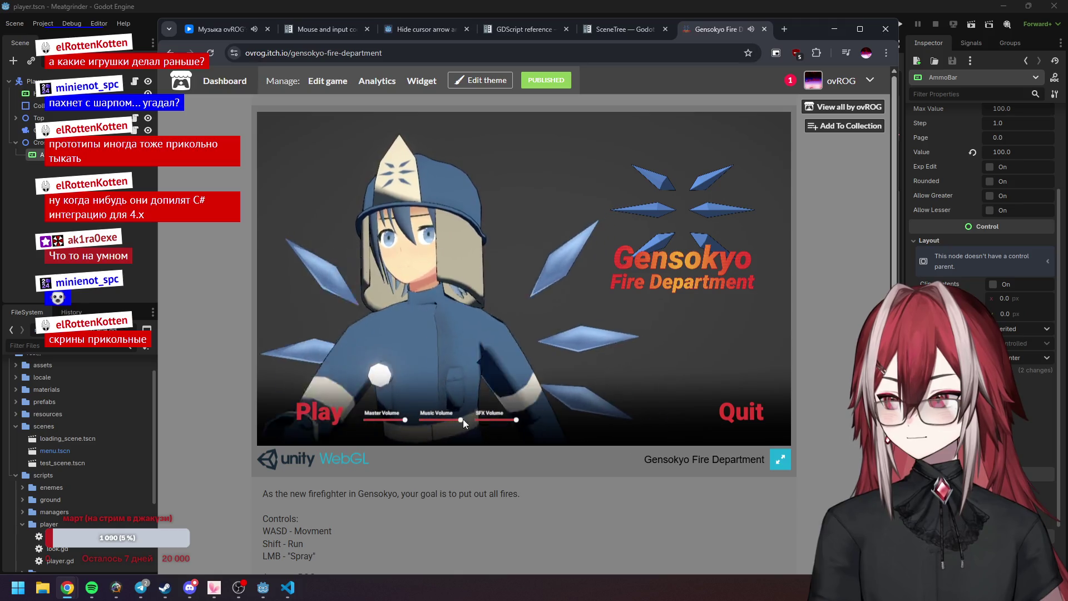
Start Gensokyo Fire Department and run the firefighter forward, spraying the burning trees
{"action": "left_click", "coordinate": [325, 403]}
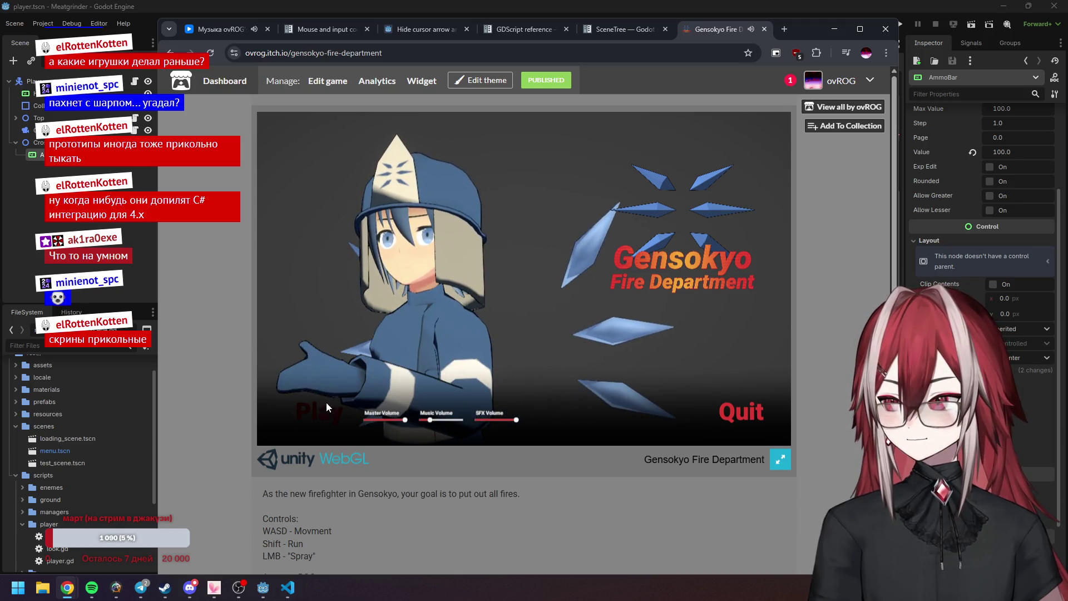
{"action": "left_click", "coordinate": [326, 402]}
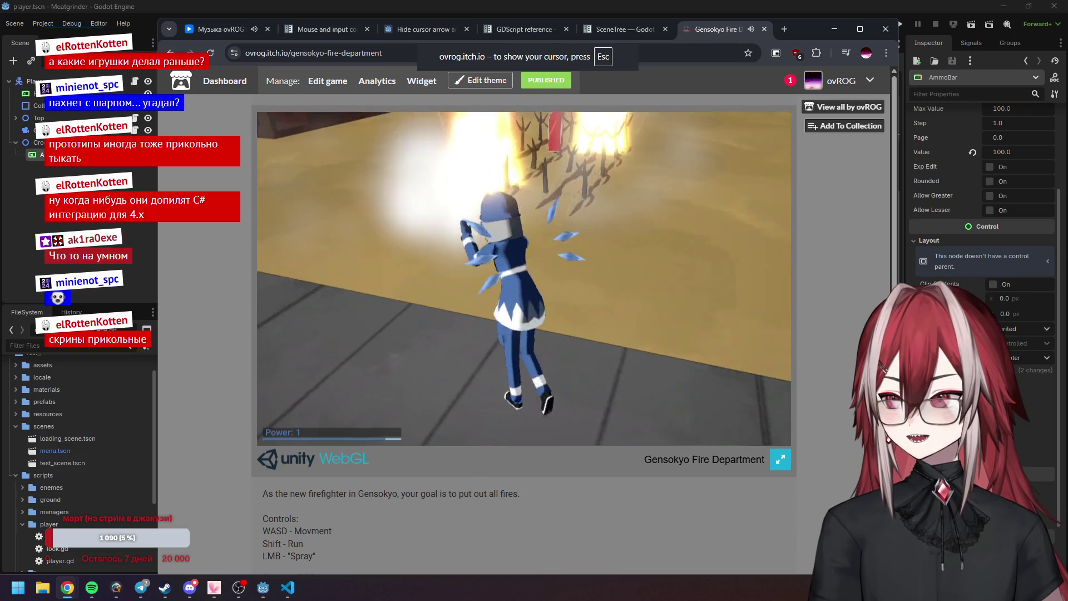
{"action": "key", "text": "w"}
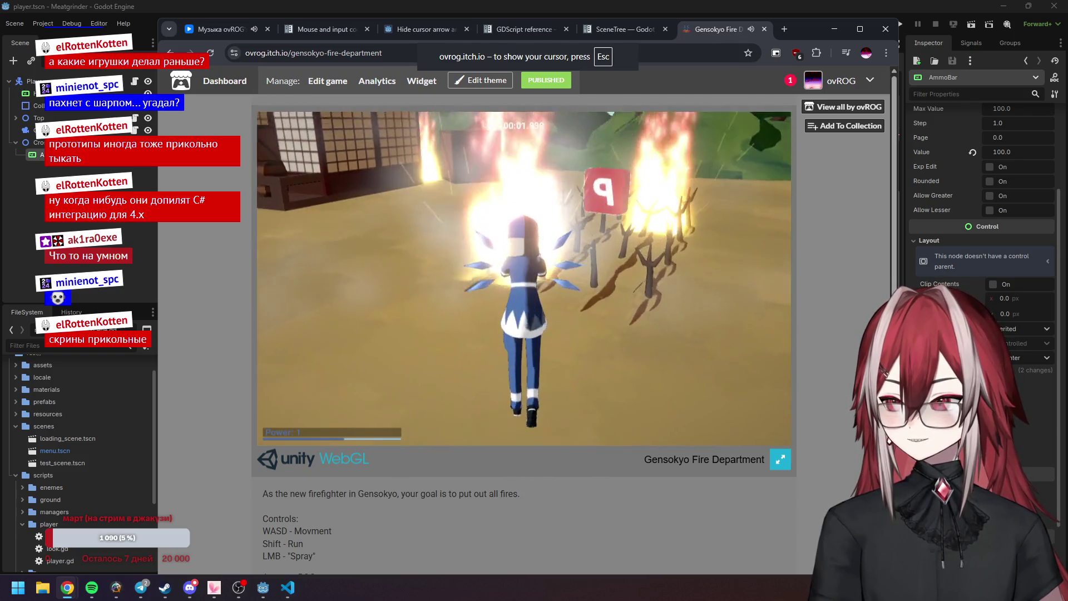
{"action": "key", "text": "w"}
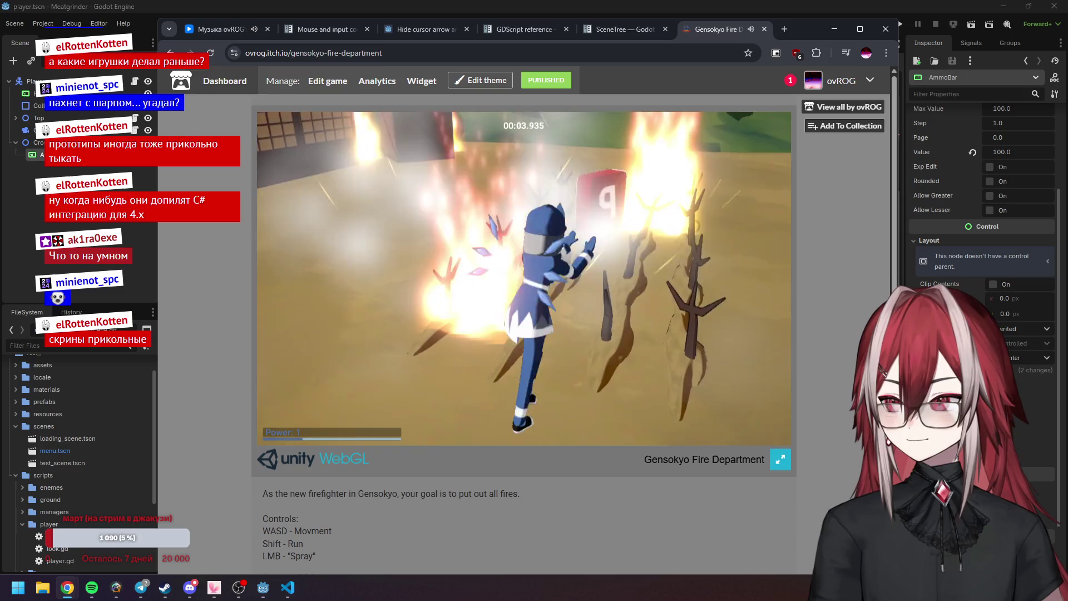
{"action": "key", "text": "w"}
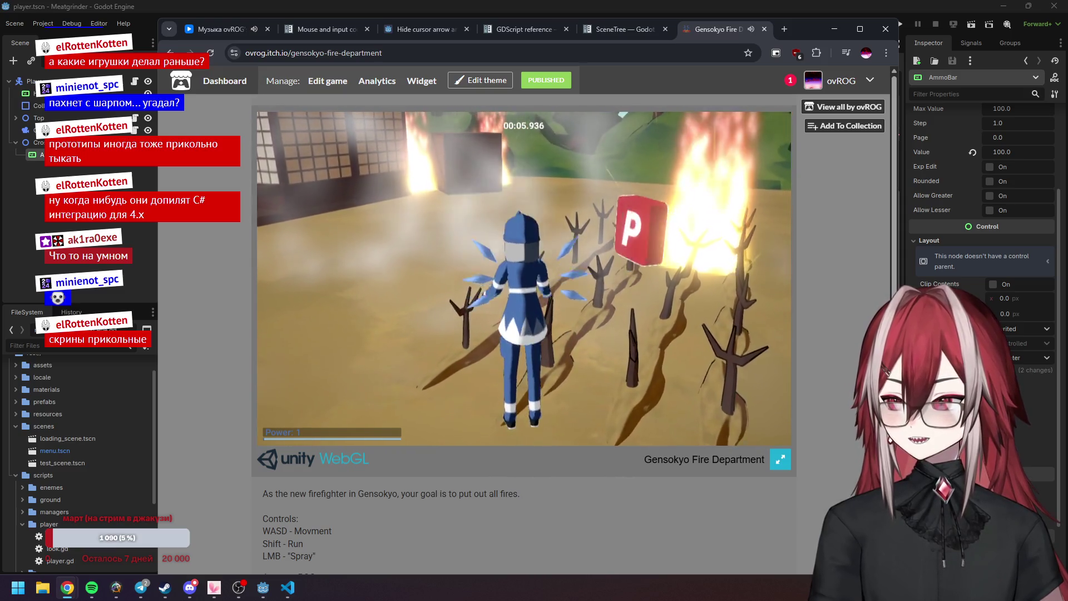
{"action": "key", "text": "w"}
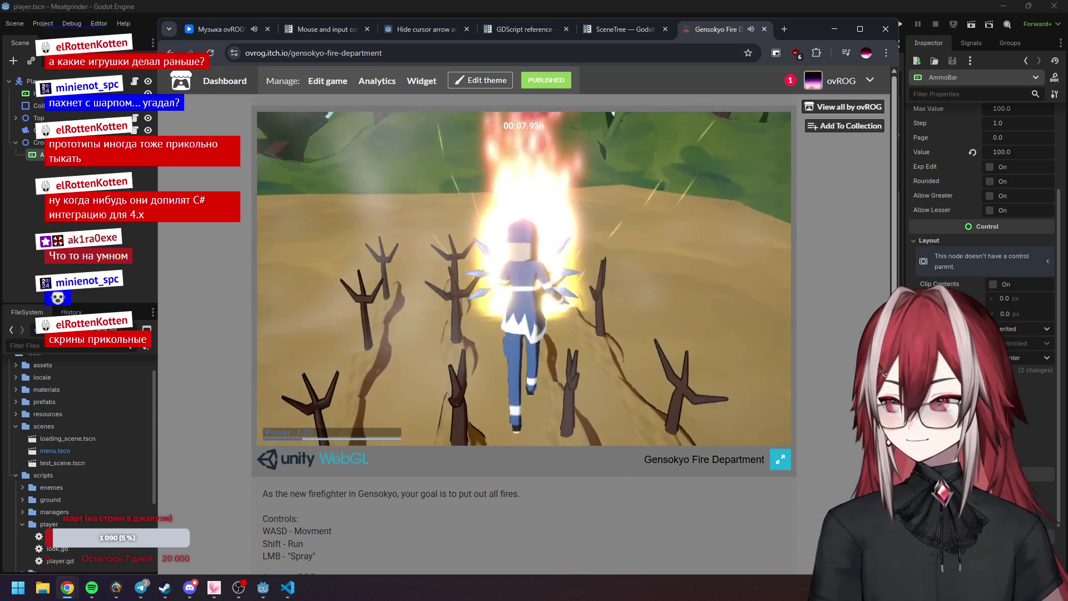
{"action": "key", "text": "w"}
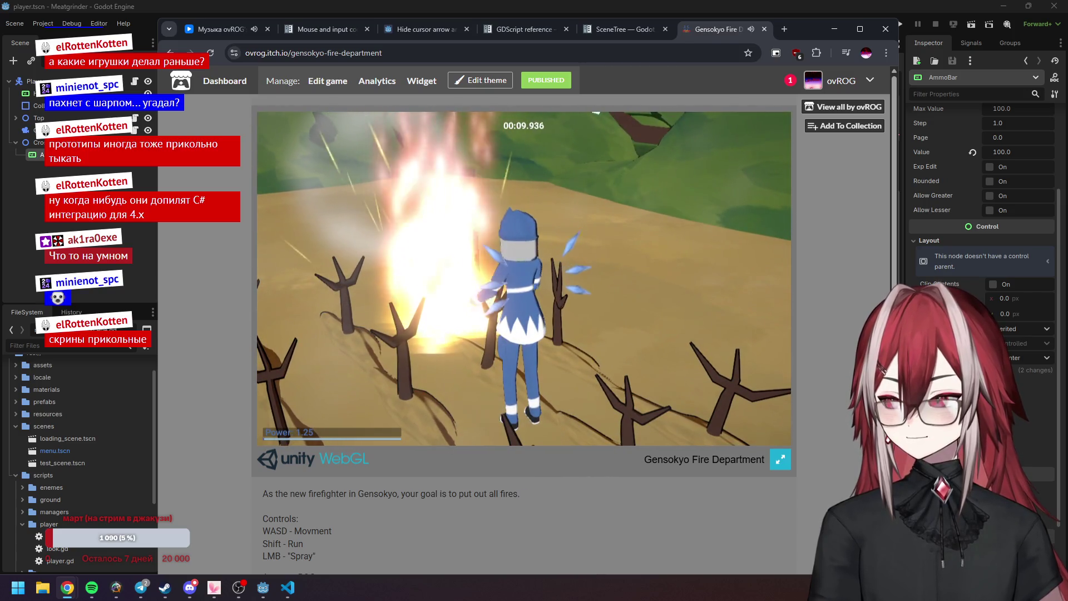
{"action": "key", "text": "w"}
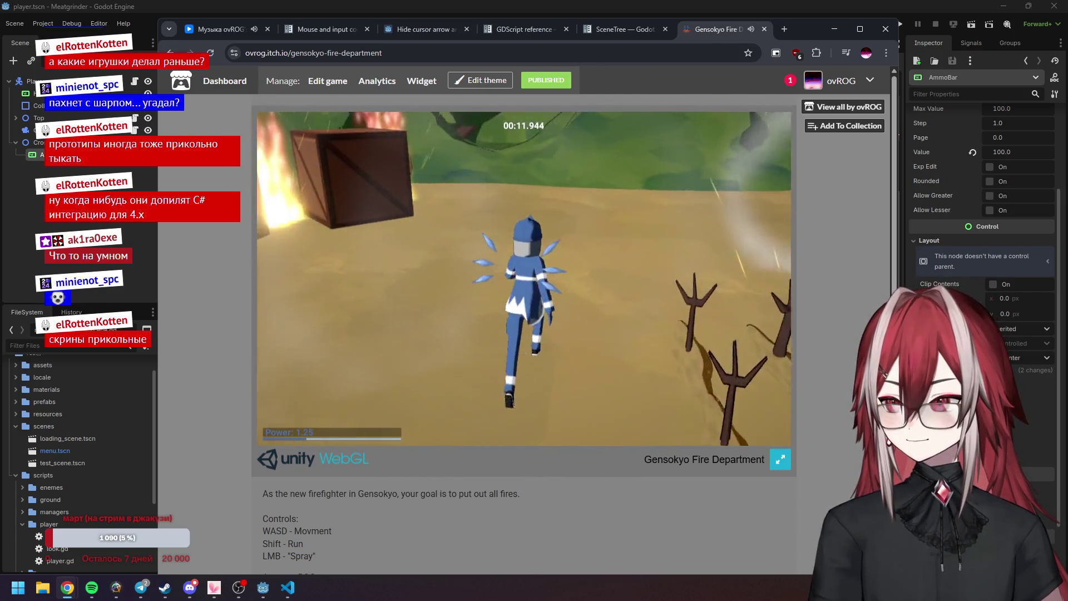
{"action": "key", "text": "w"}
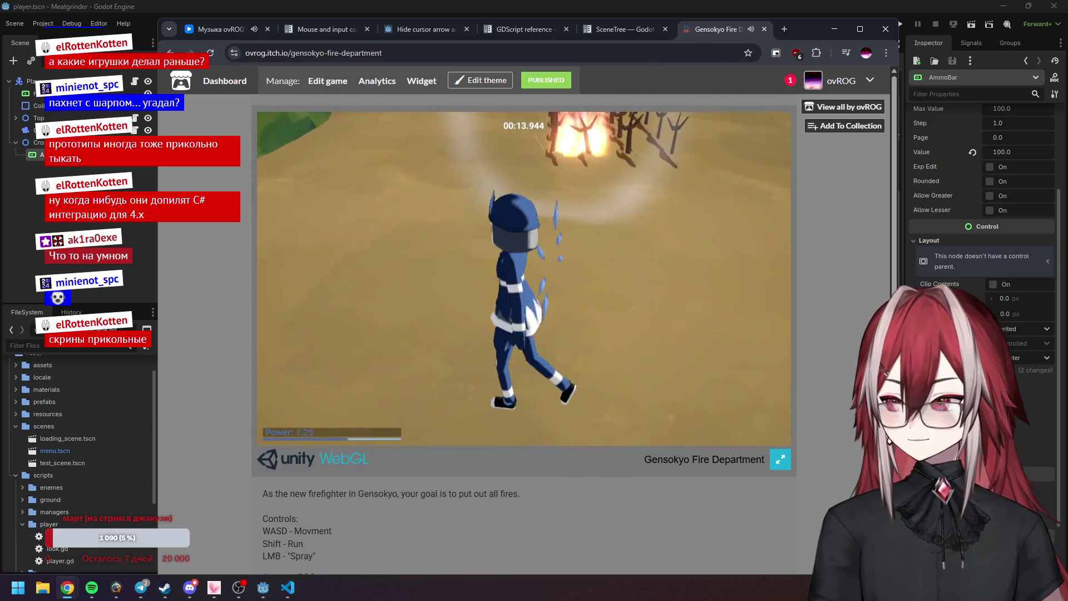
{"action": "key", "text": "w"}
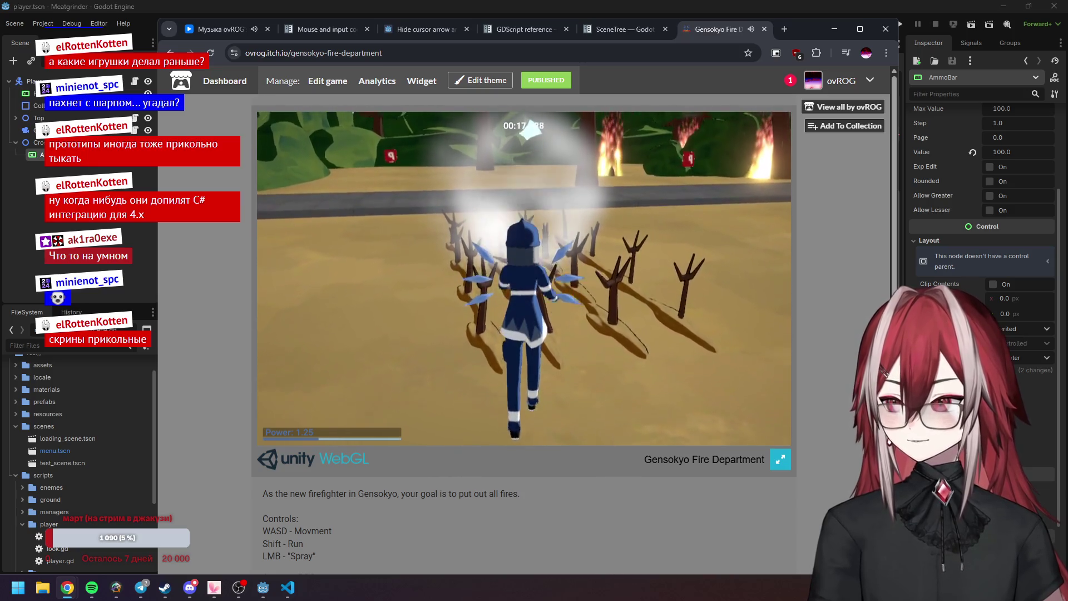
{"action": "key", "text": "w"}
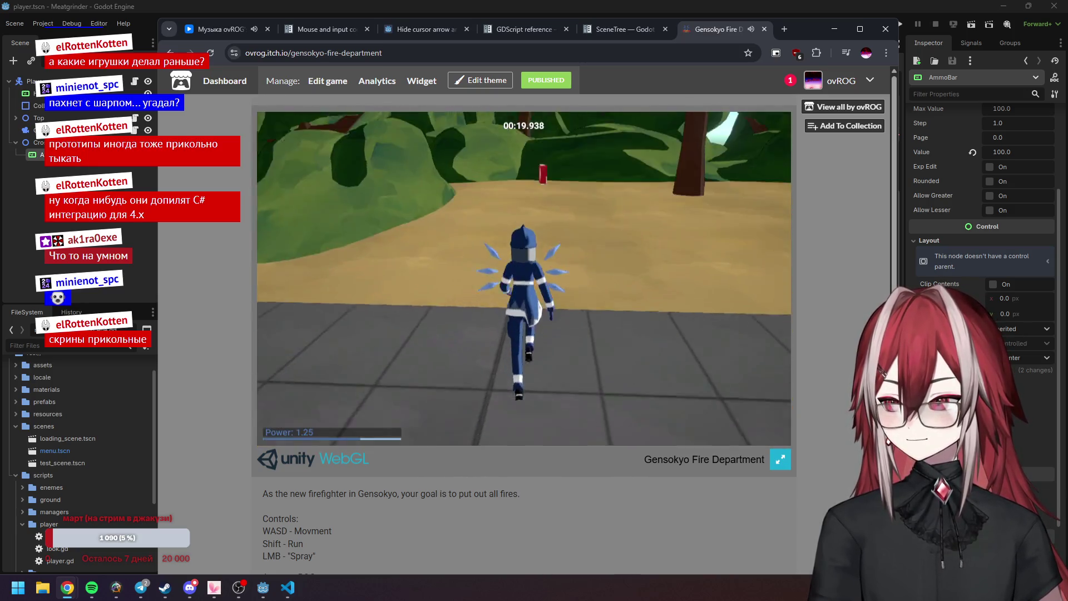
{"action": "key", "text": "w"}
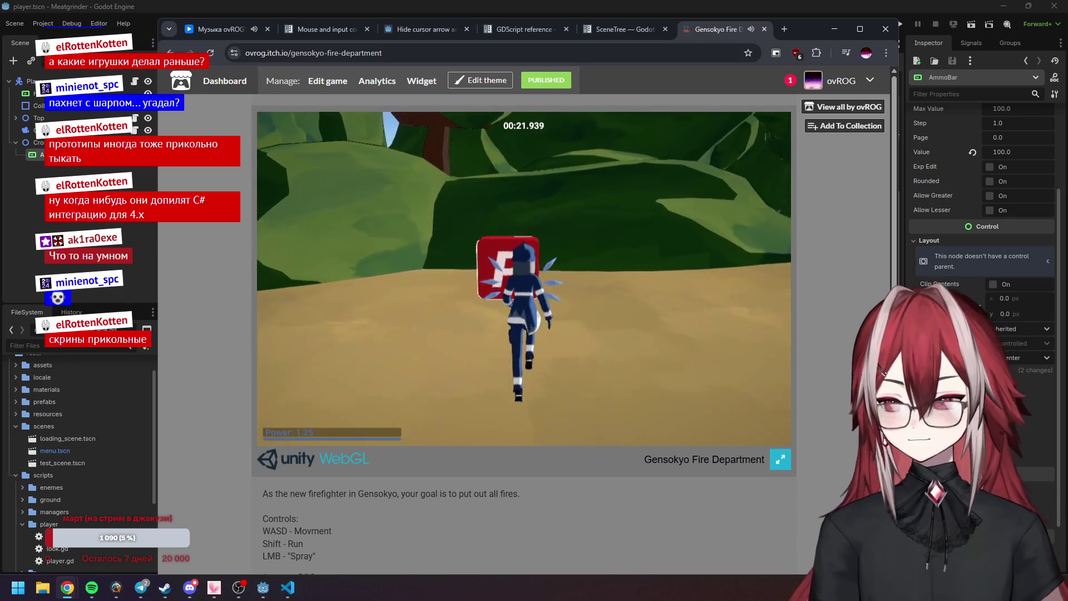
{"action": "key", "text": "w"}
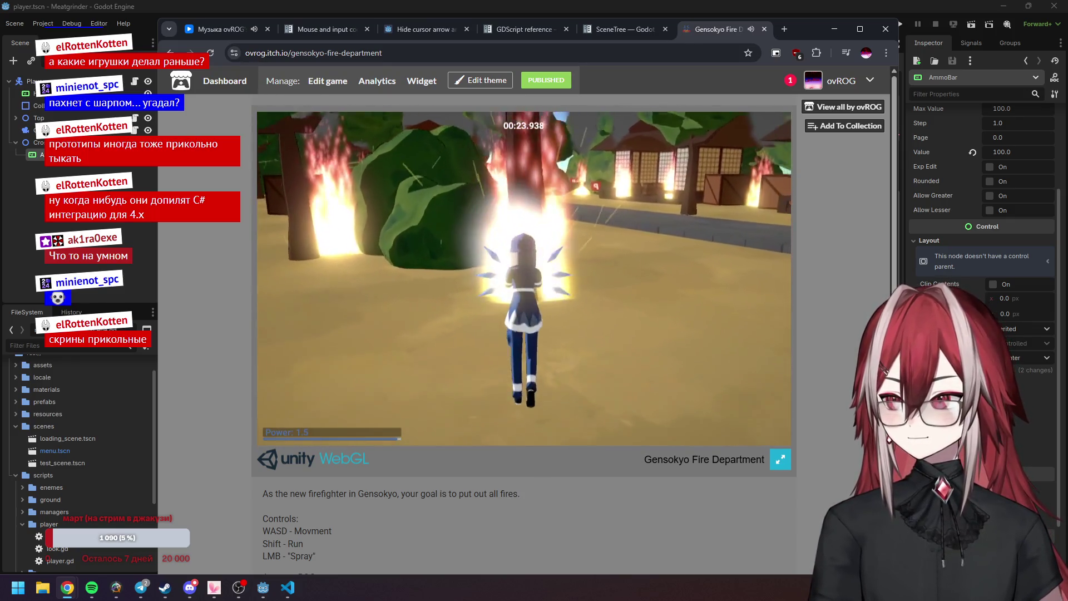
{"action": "key", "text": "w"}
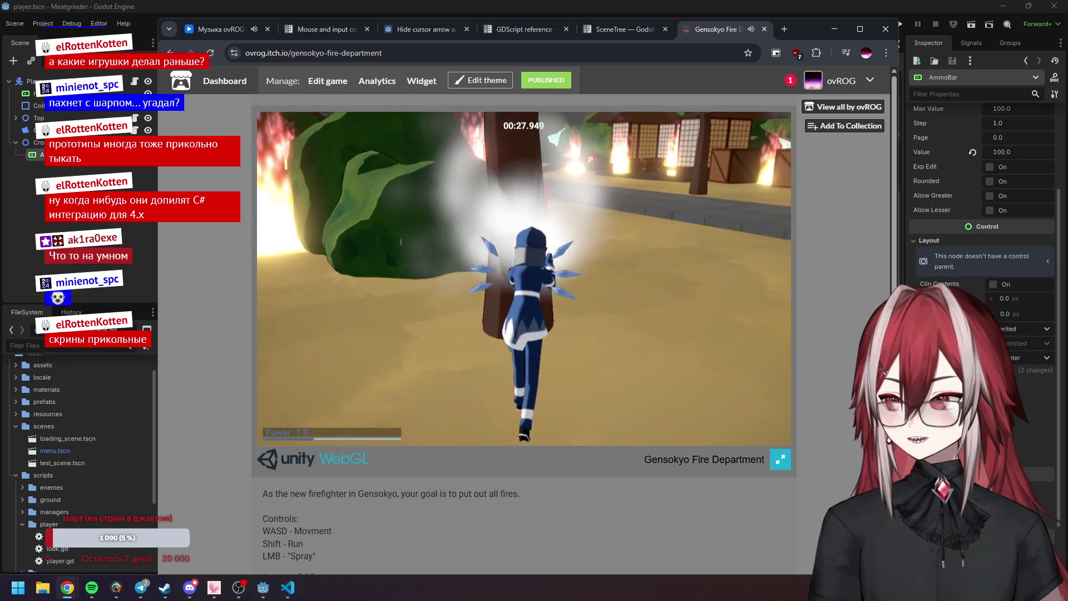
{"action": "key", "text": "w"}
{"action": "key", "text": "w"}
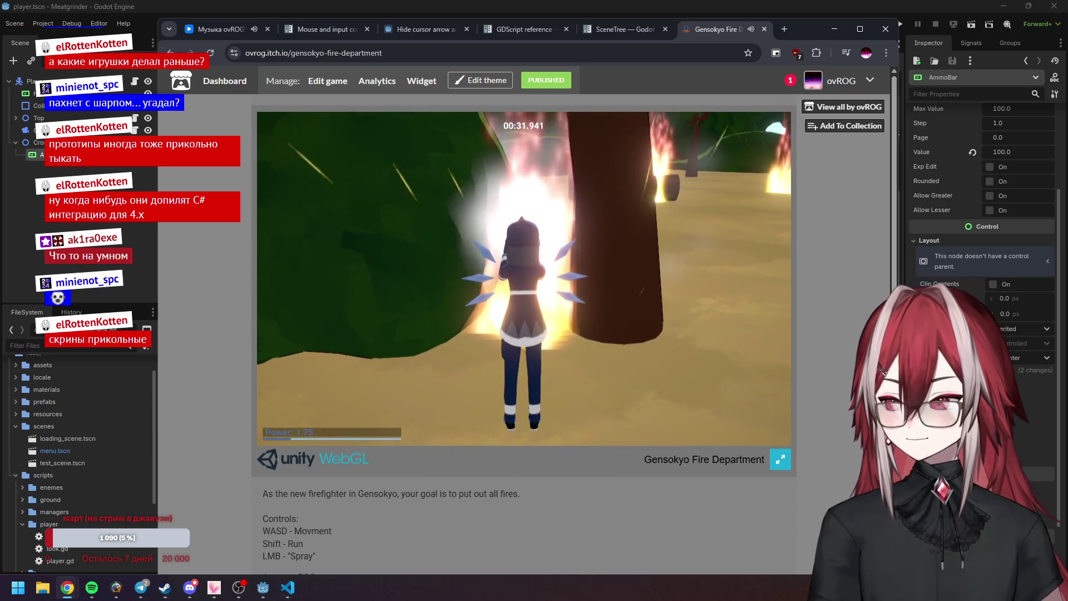
{"action": "key", "text": "w"}
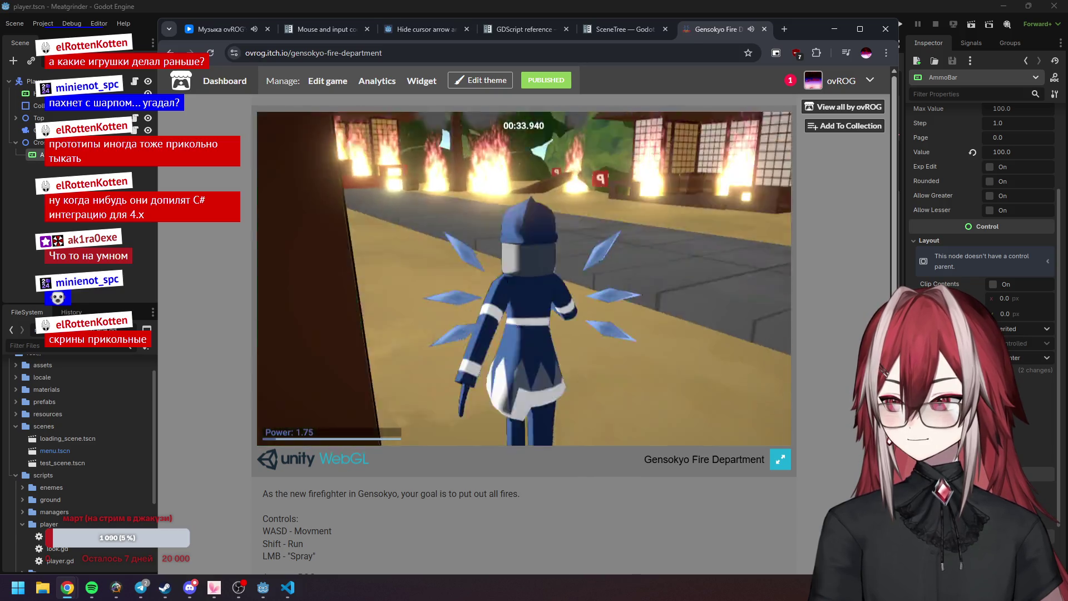
Douse the burning village doorway, house and crate fires, then scroll to the game's description
{"action": "key", "text": "w"}
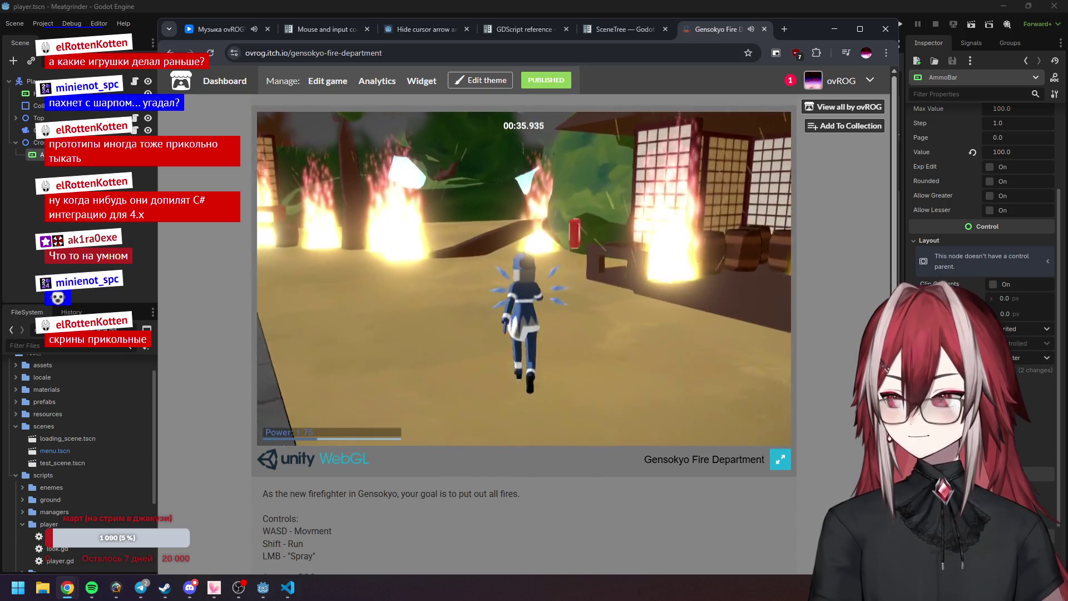
{"action": "key", "text": "w"}
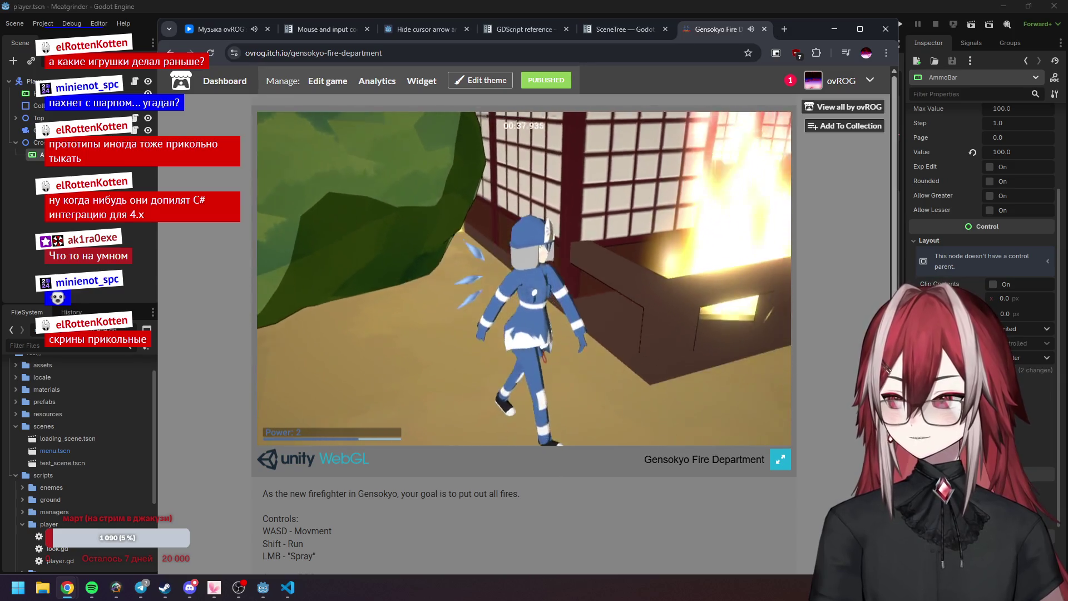
{"action": "key", "text": "w"}
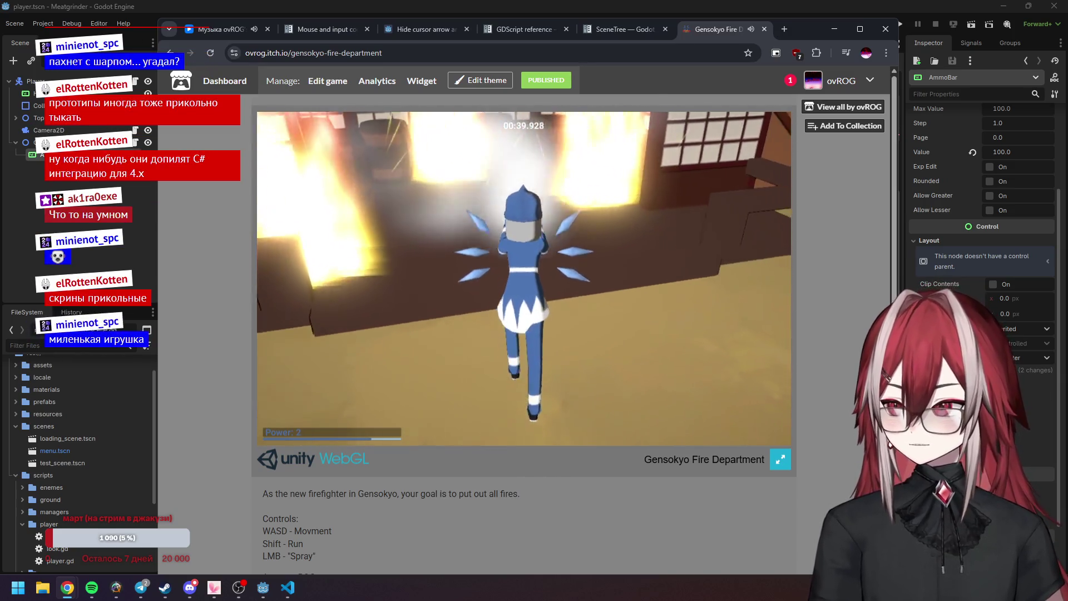
{"action": "key", "text": "w"}
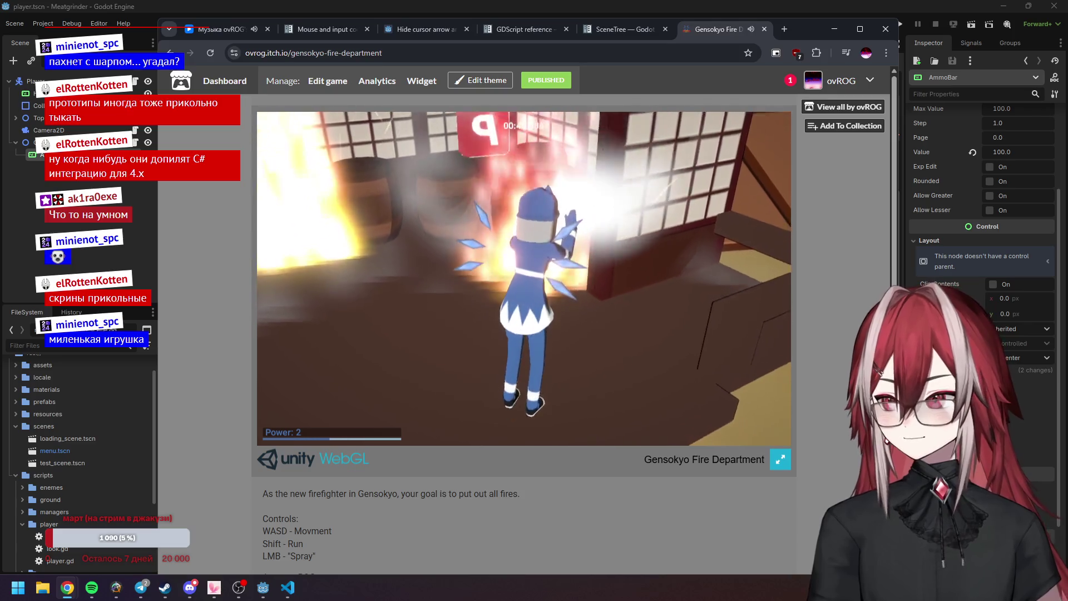
{"action": "key", "text": "w"}
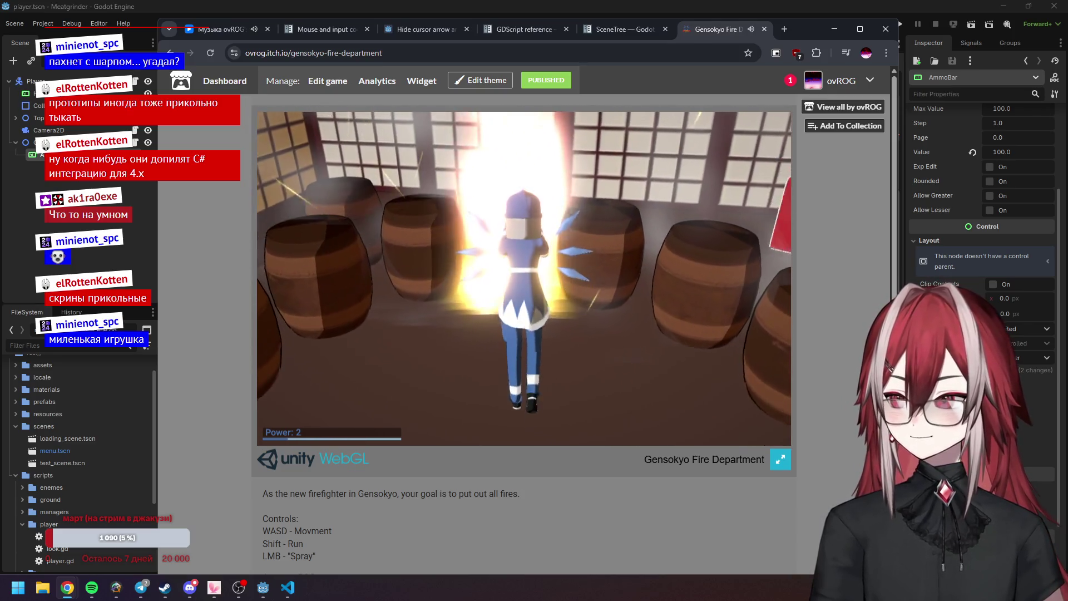
{"action": "key", "text": "w"}
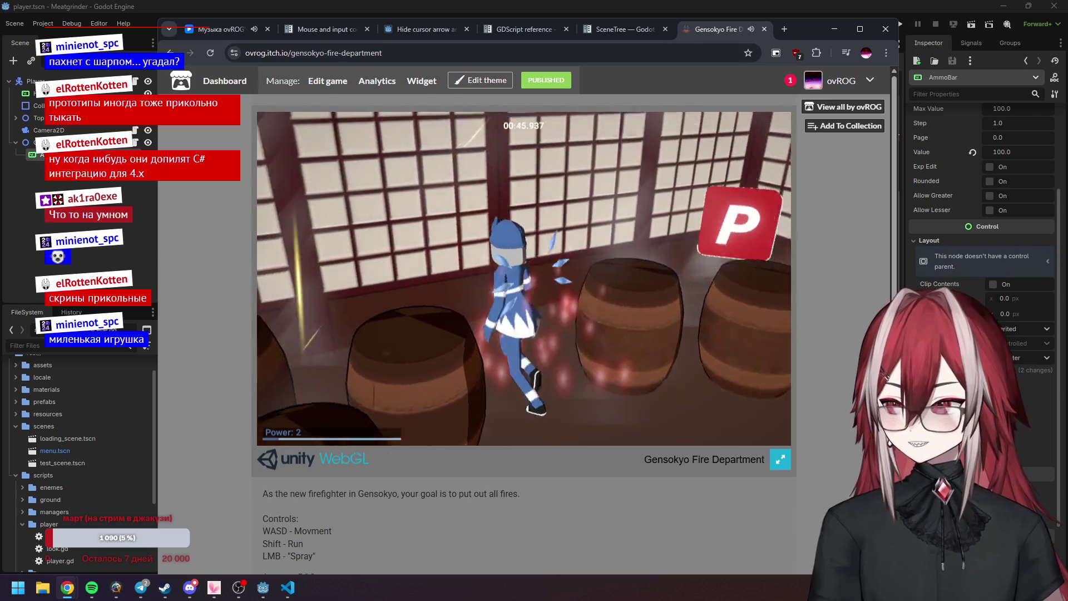
{"action": "key", "text": "w"}
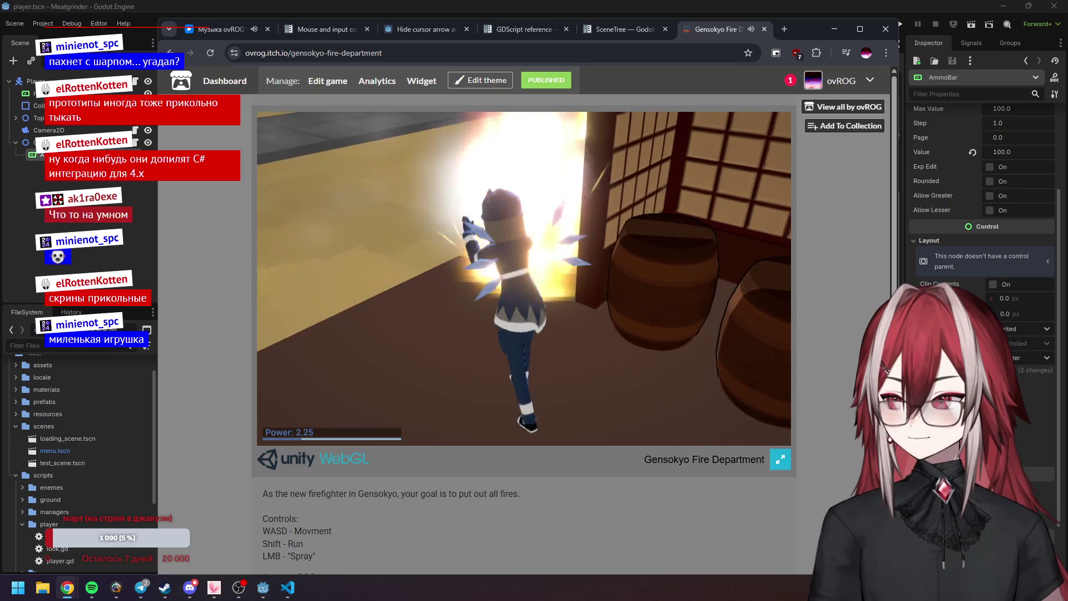
{"action": "key", "text": "w"}
{"action": "key", "text": "w"}
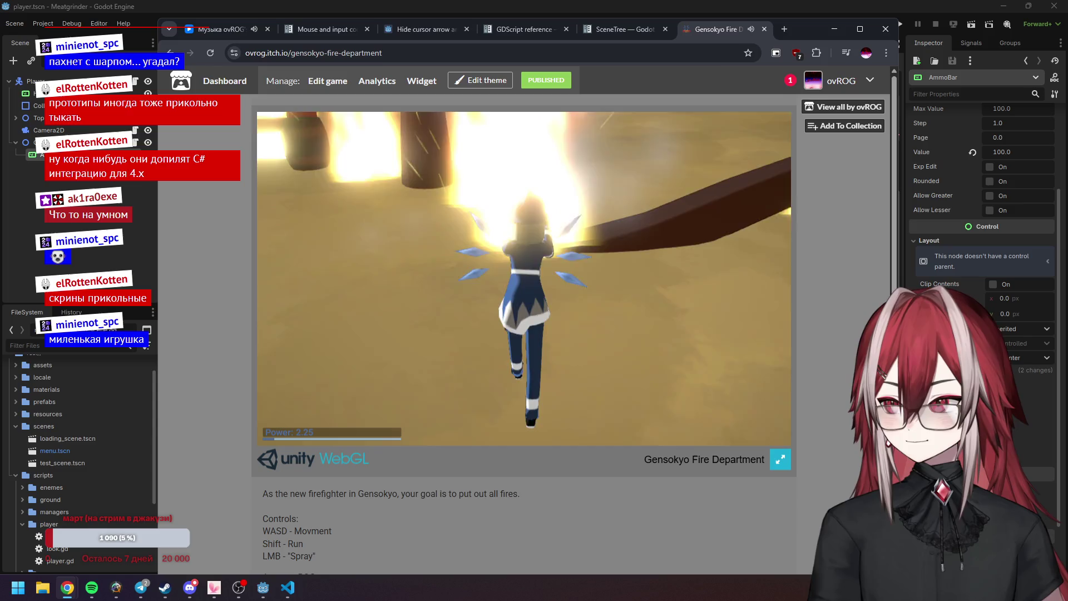
{"action": "key", "text": "w"}
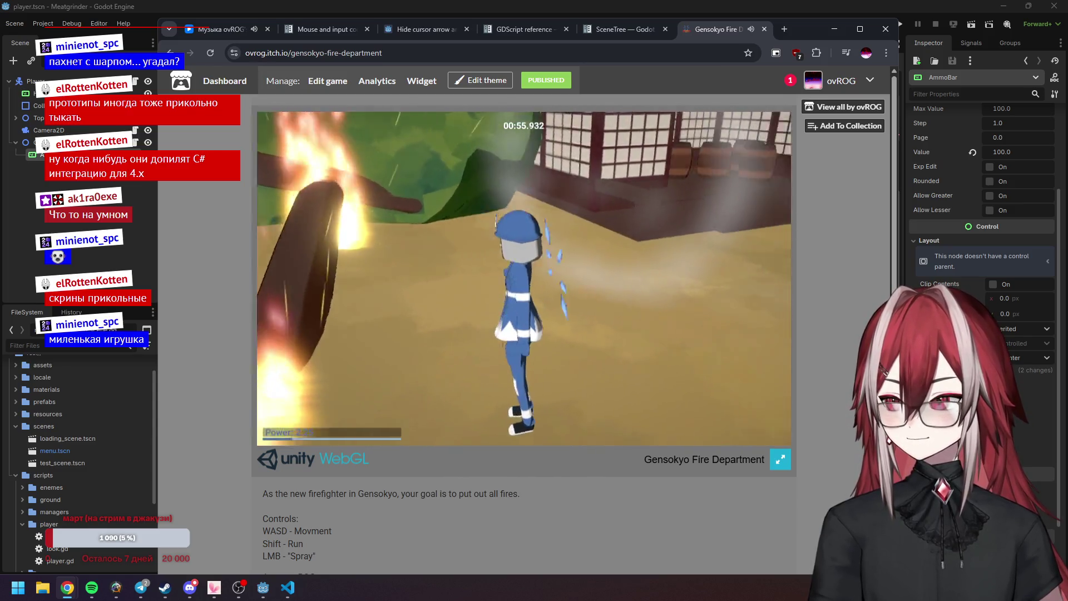
{"action": "key", "text": "w"}
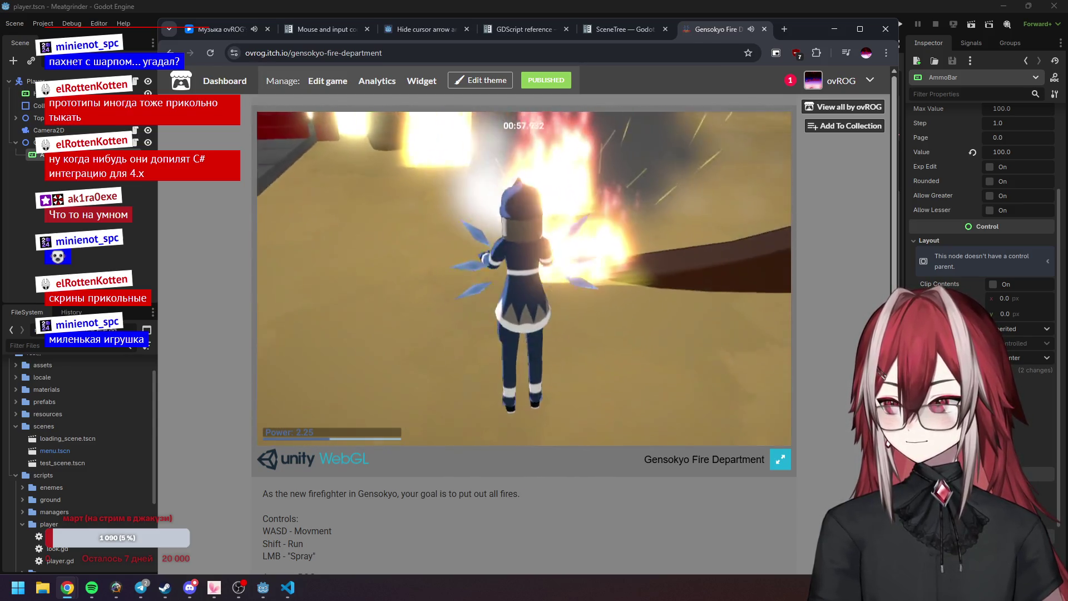
{"action": "key", "text": "w"}
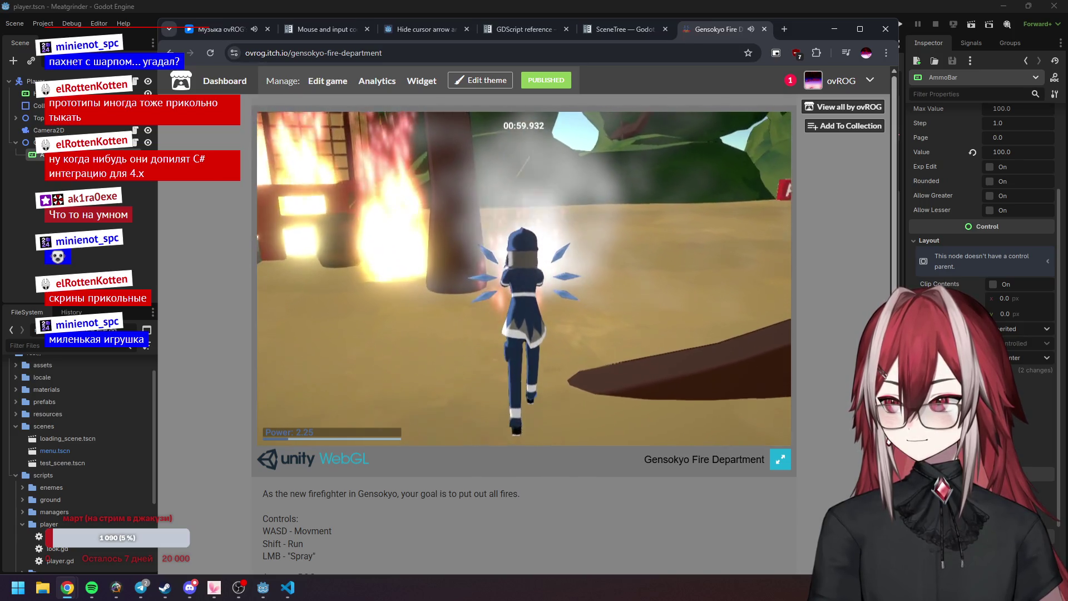
{"action": "key", "text": "w"}
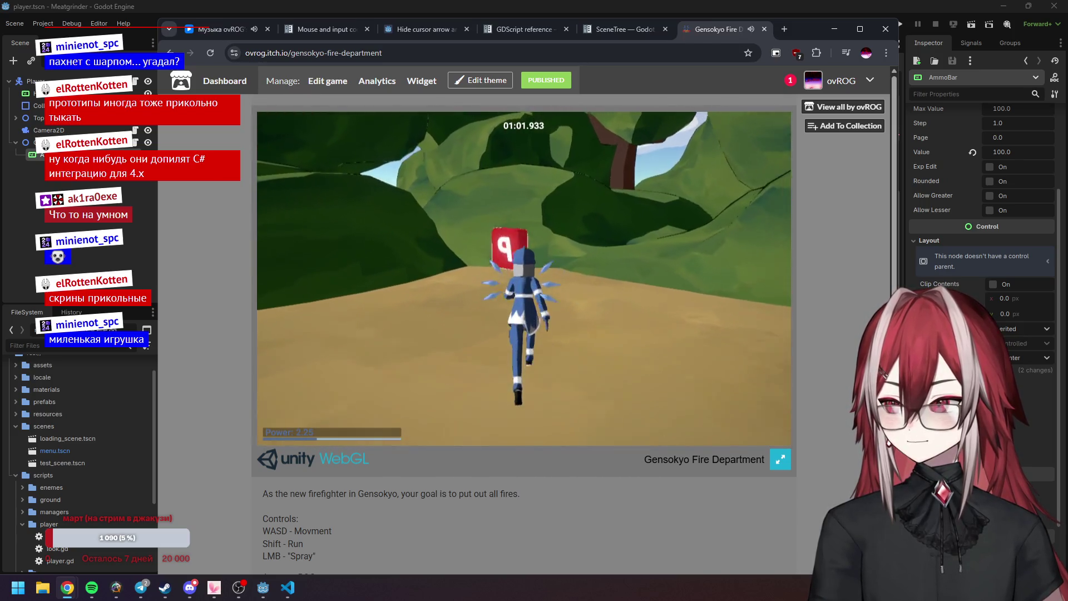
{"action": "key", "text": "w"}
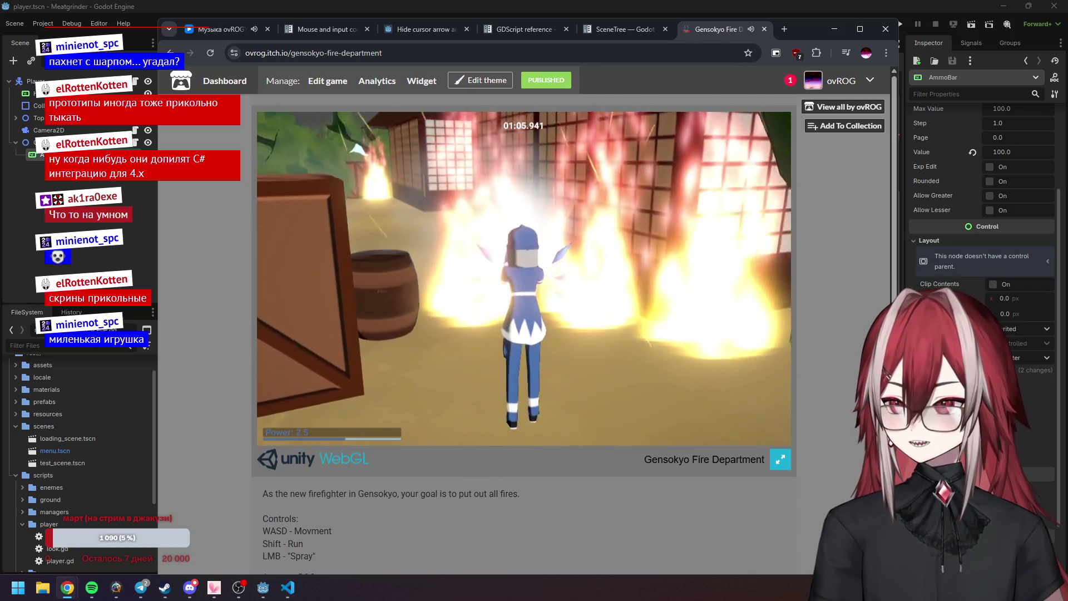
{"action": "key", "text": "w"}
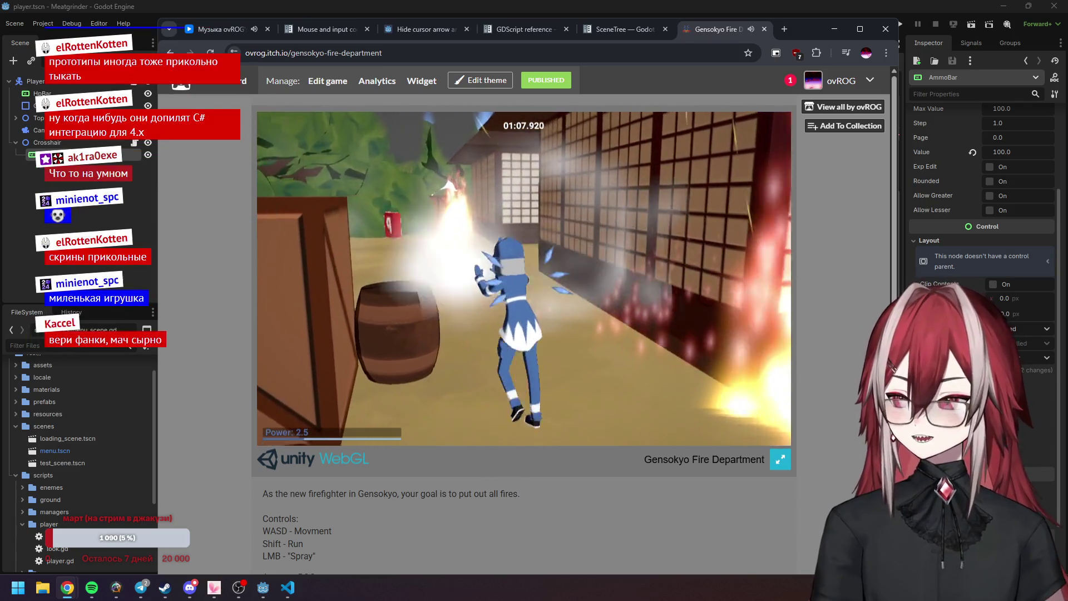
{"action": "key", "text": "w"}
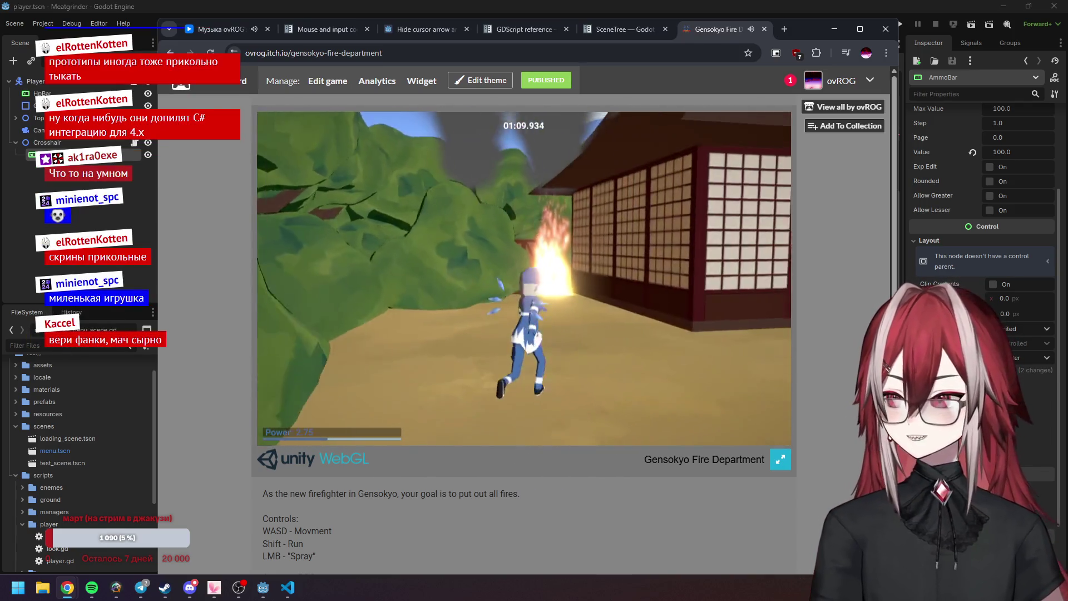
{"action": "key", "text": "w"}
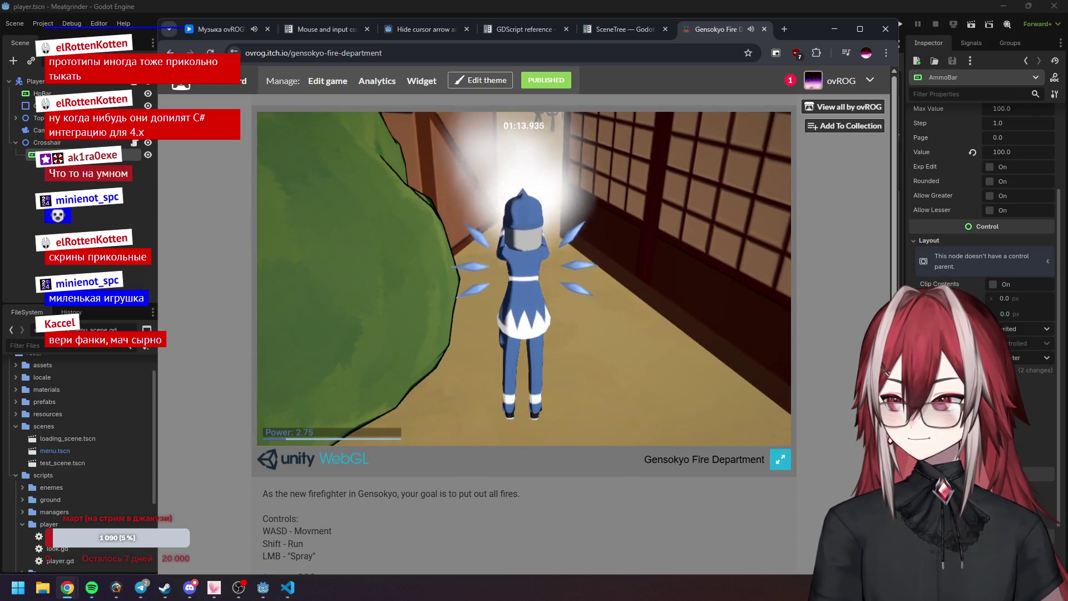
{"action": "key", "text": "w"}
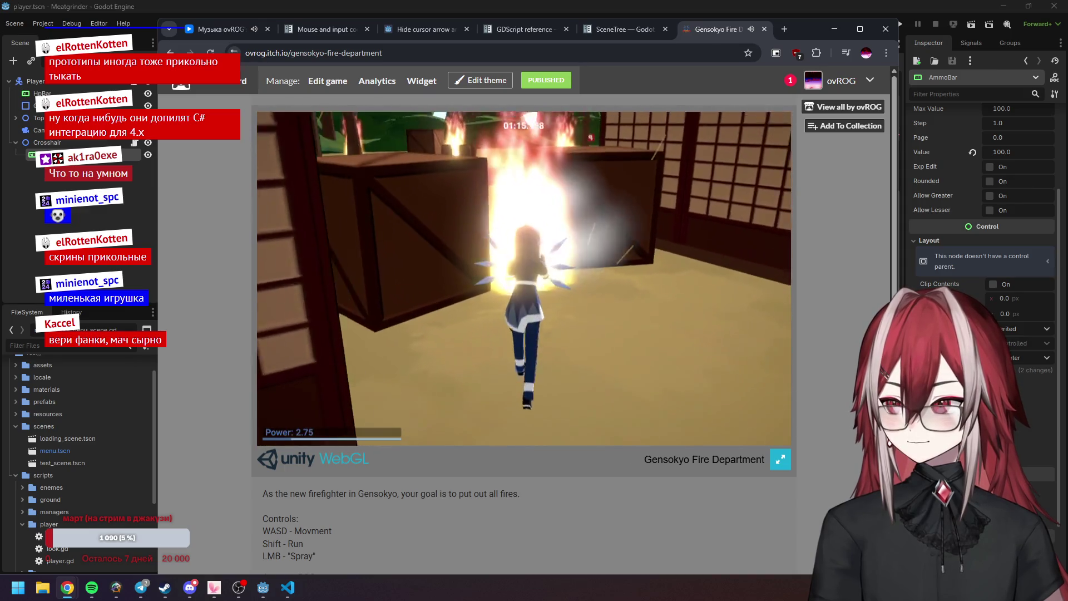
{"action": "key", "text": "w"}
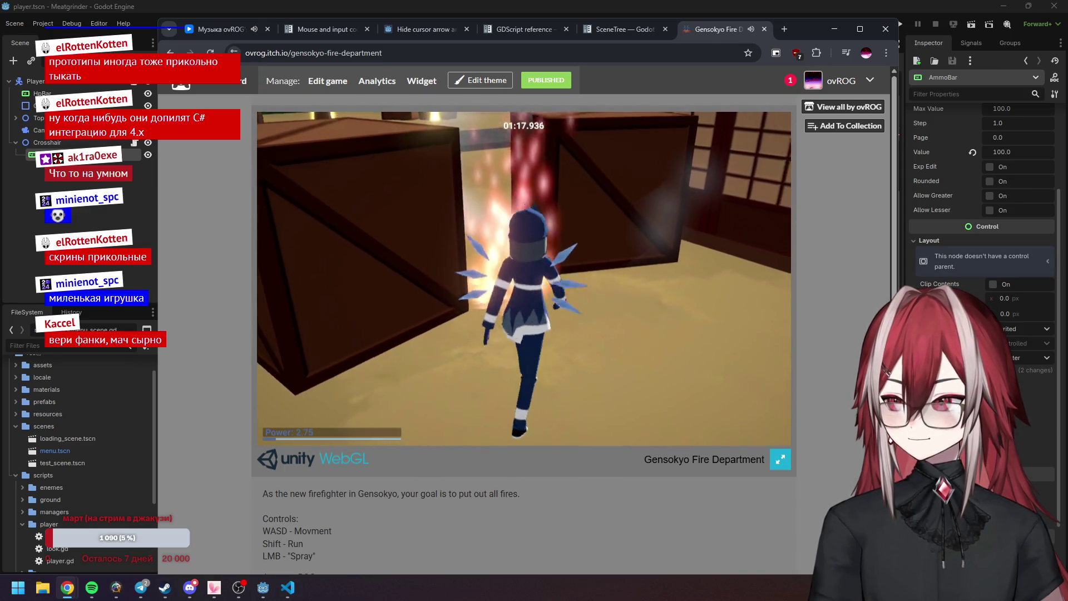
{"action": "key", "text": "super"}
{"action": "key", "text": "super"}
{"action": "scroll", "coordinate": [316, 440], "scroll_direction": "down", "scroll_amount": 3}
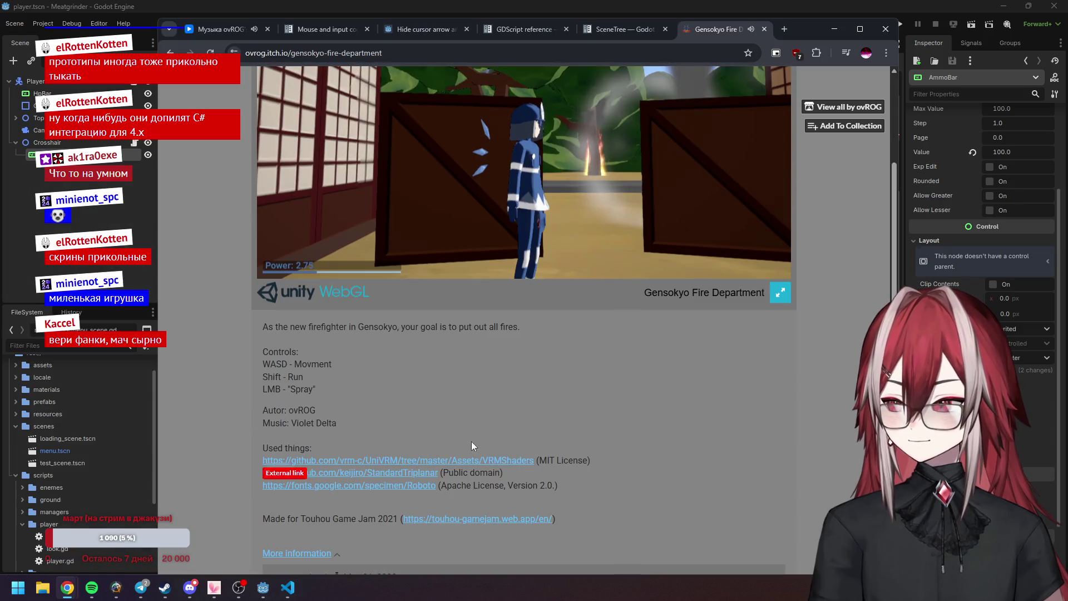
Pause the track in the VK Music tab and return to the Gensokyo Fire Department tab
{"action": "left_click", "coordinate": [501, 178]}
{"action": "key", "text": "super"}
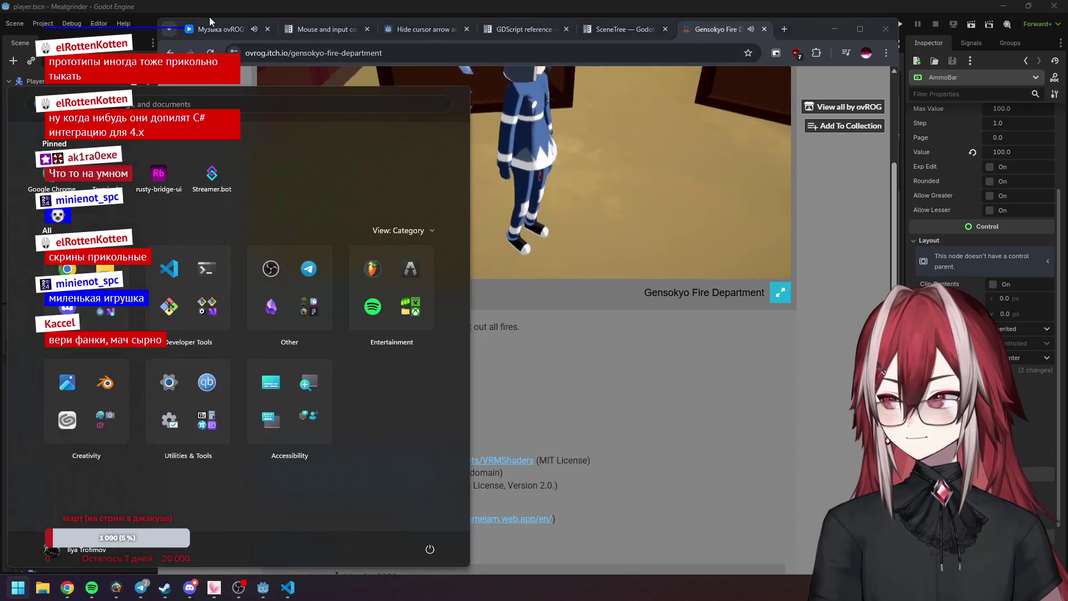
{"action": "left_click", "coordinate": [217, 29]}
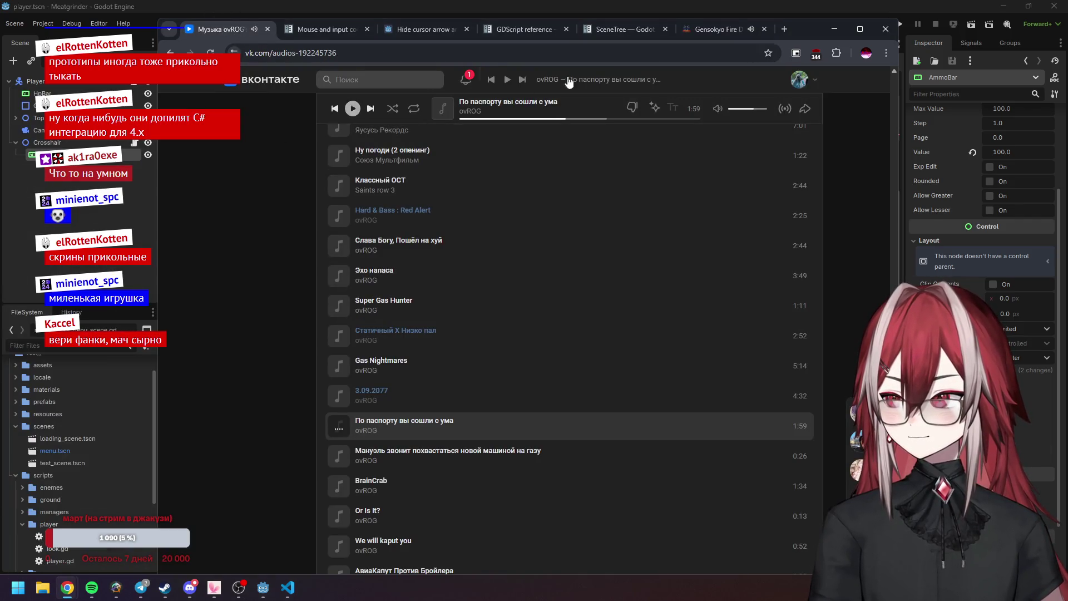
{"action": "left_click", "coordinate": [506, 79]}
{"action": "left_click", "coordinate": [715, 29]}
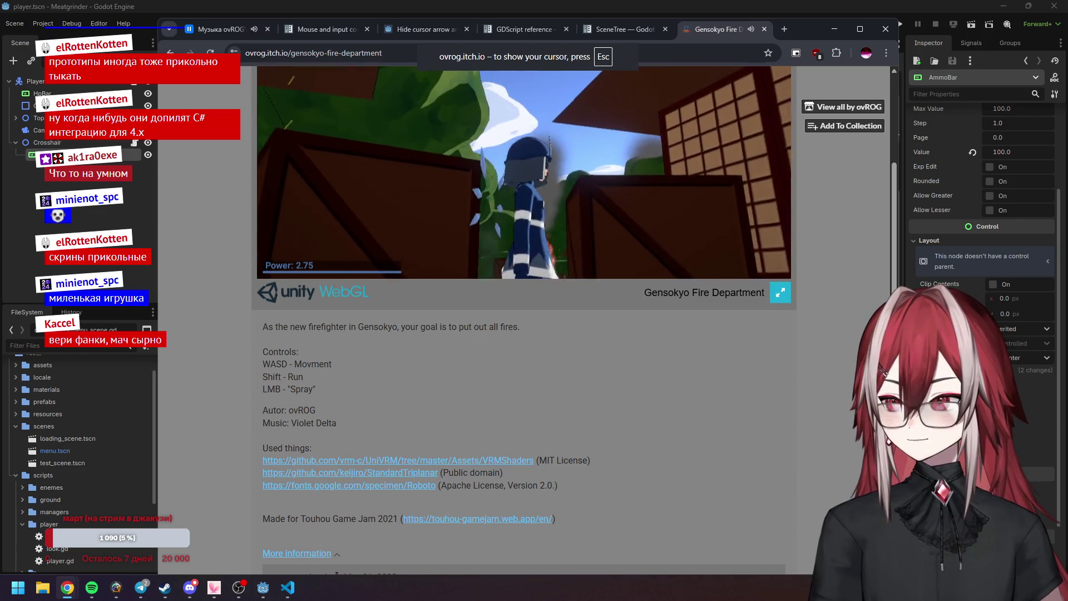
{"action": "key", "text": "super"}
{"action": "key", "text": "super"}
Quit the run to the title menu with Yes, start a new round, and run toward the burning houses
{"action": "scroll", "coordinate": [523, 278], "scroll_direction": "up", "scroll_amount": 3}
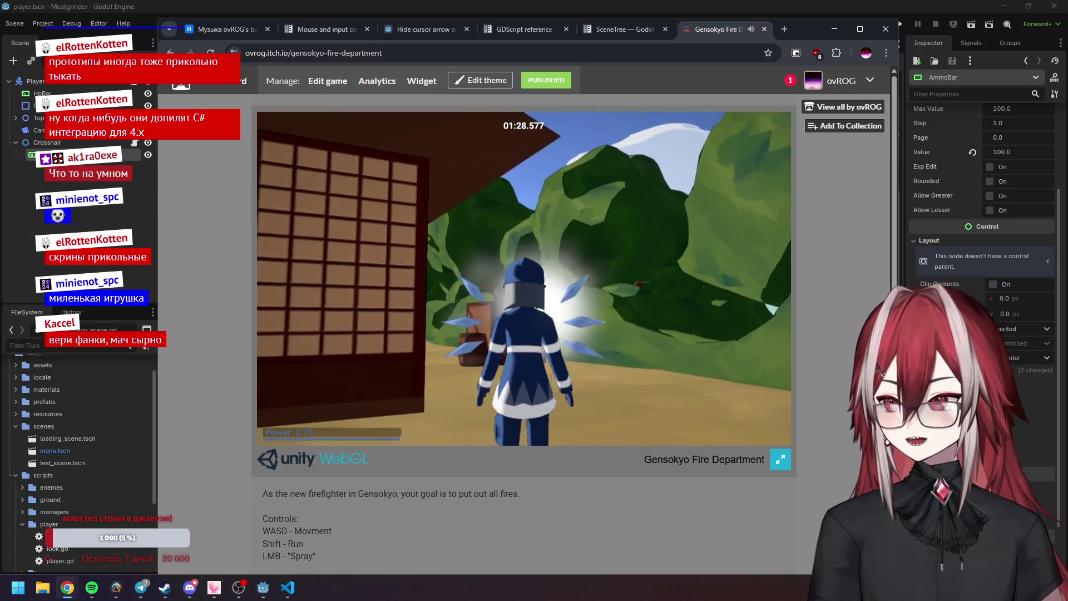
{"action": "key", "text": "Escape"}
{"action": "left_click", "coordinate": [476, 276]}
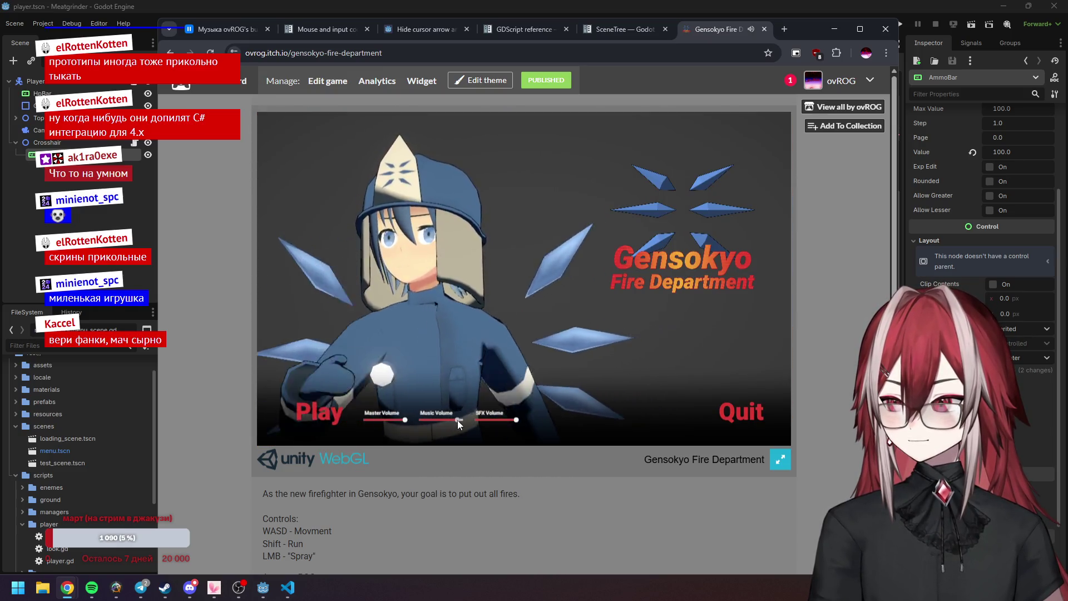
{"action": "left_click", "coordinate": [315, 413]}
{"action": "left_click", "coordinate": [314, 412]}
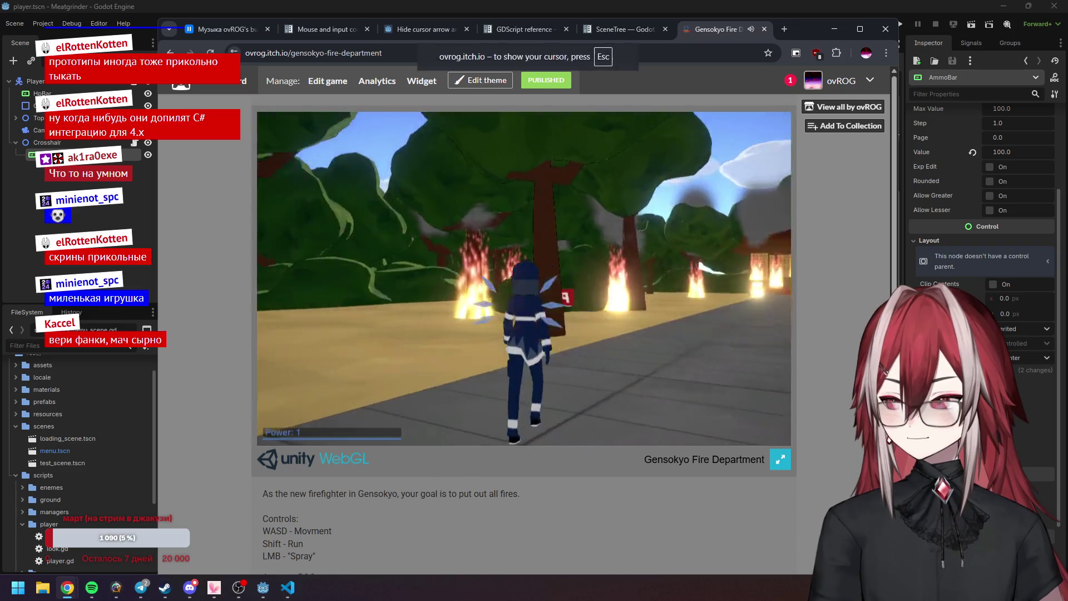
{"action": "key", "text": "w"}
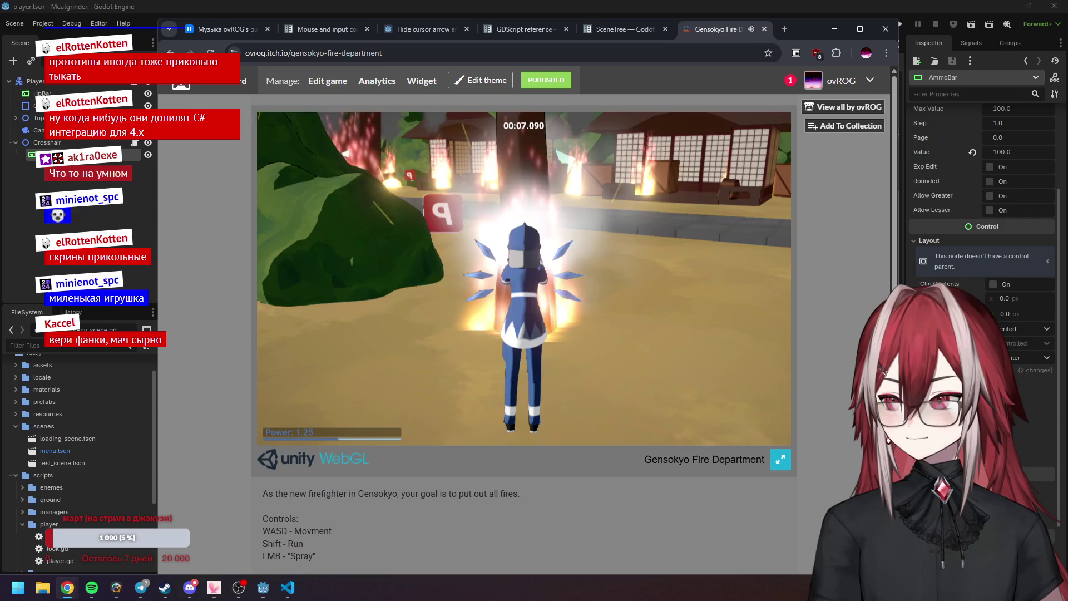
{"action": "key", "text": "w"}
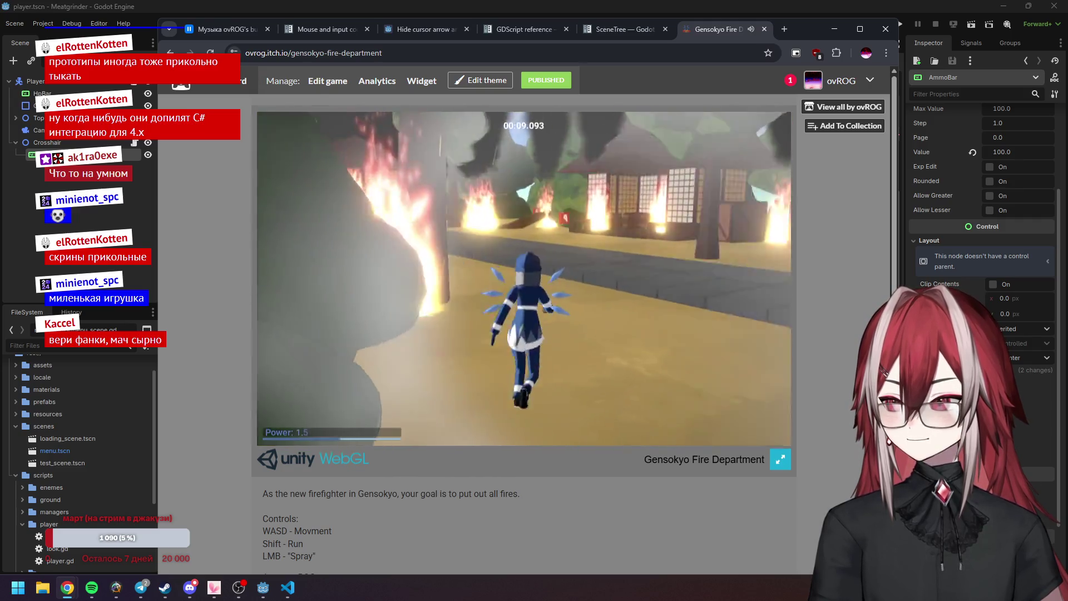
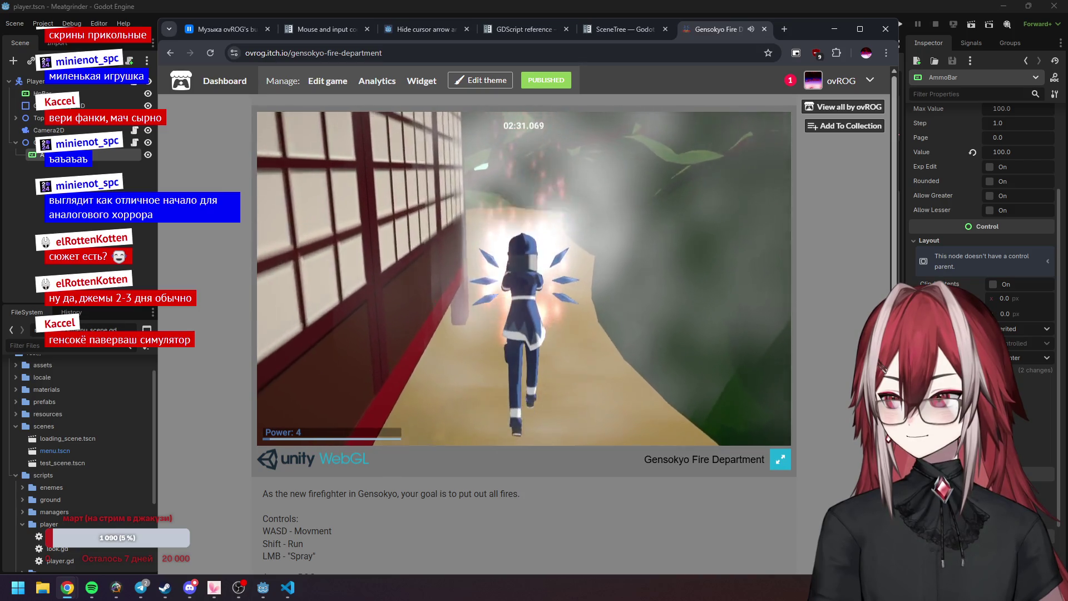
Move the firefighter around the finished Gensokyo Fire Department level until the title menu returns
{"action": "key", "text": "w"}
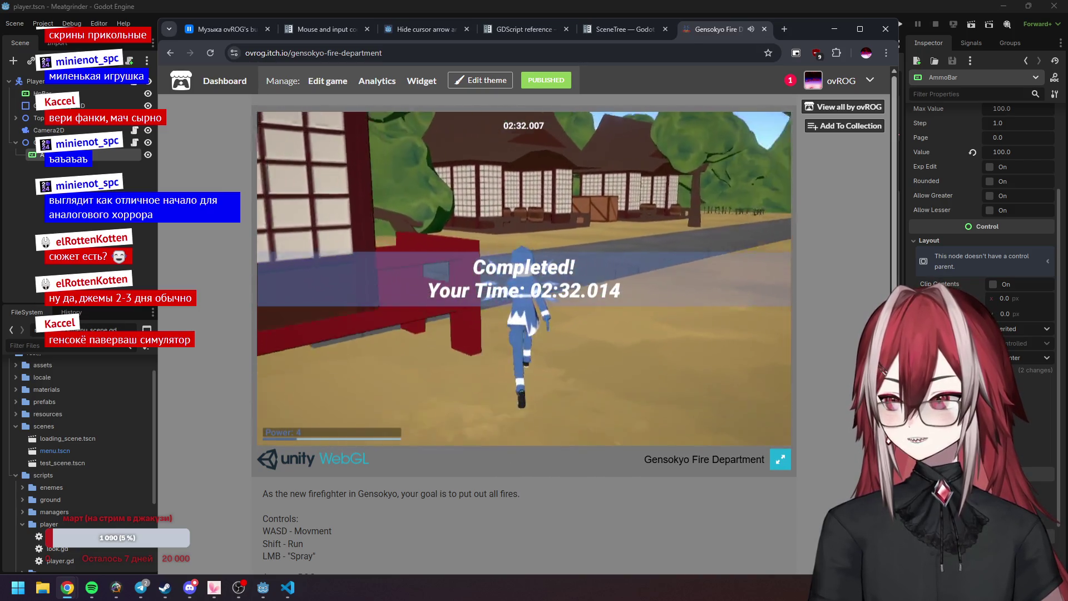
{"action": "key", "text": "w"}
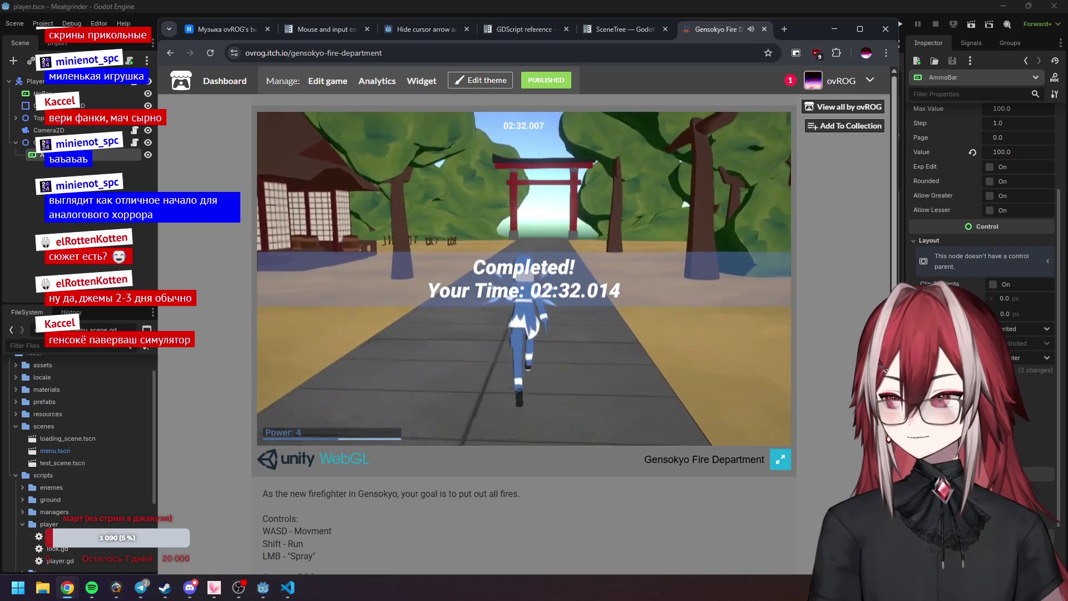
{"action": "key", "text": "w"}
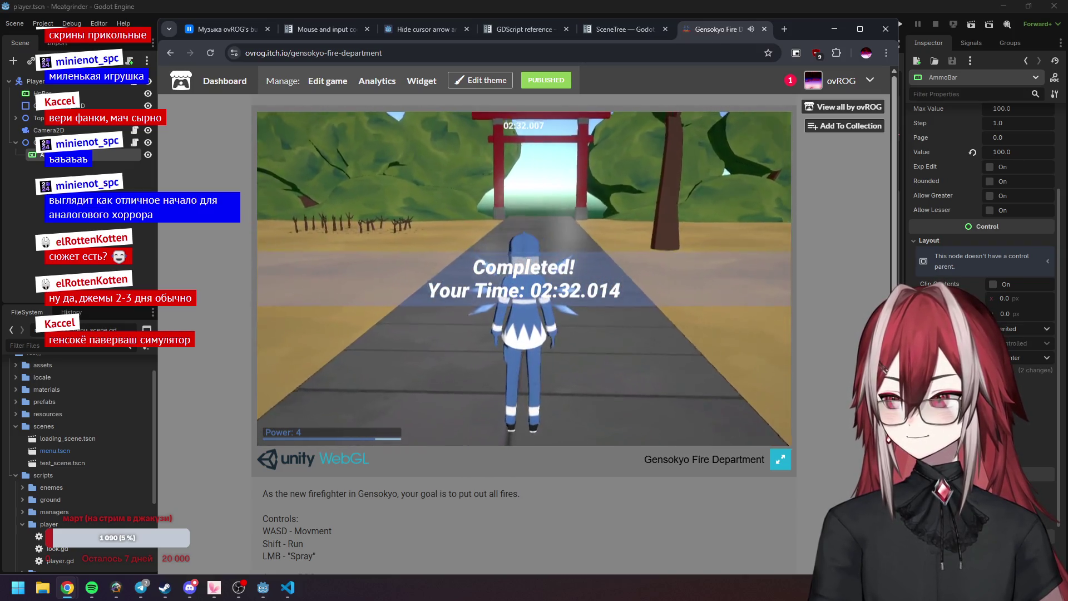
{"action": "key", "text": "w"}
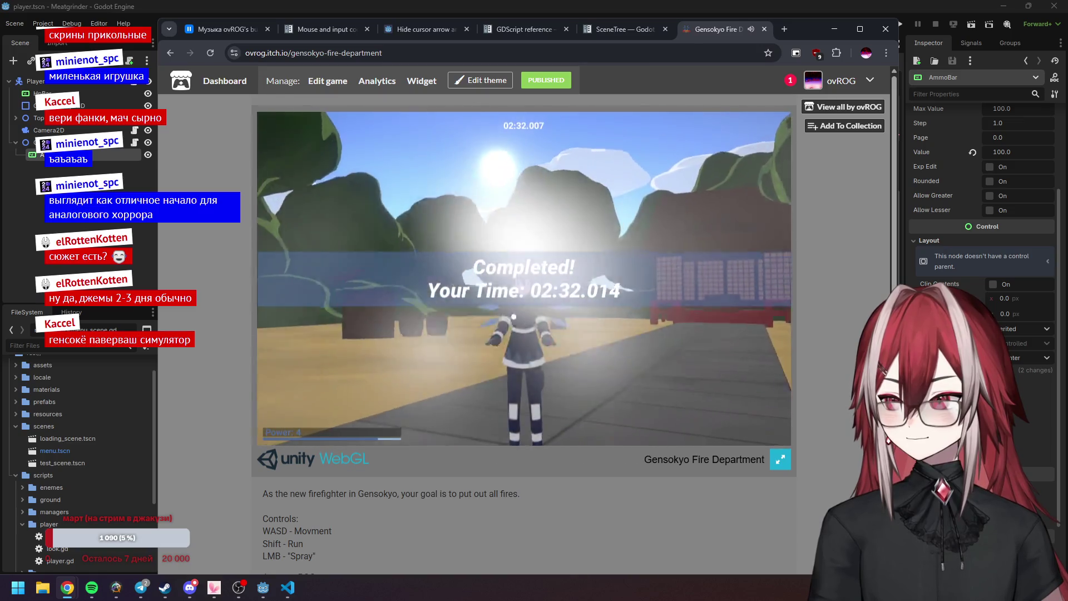
{"action": "key", "text": "w"}
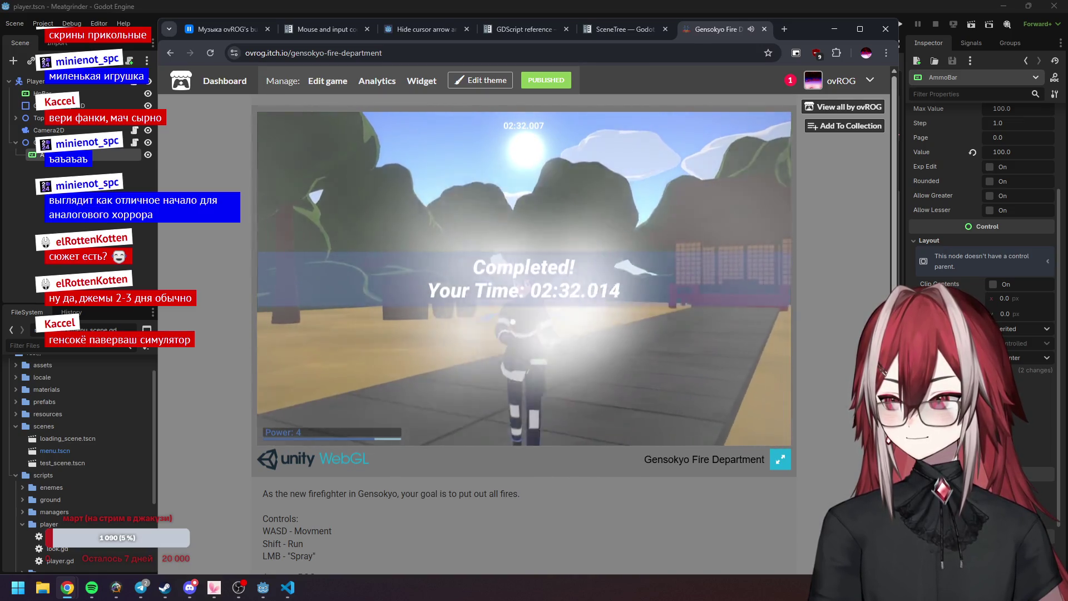
{"action": "key", "text": "w"}
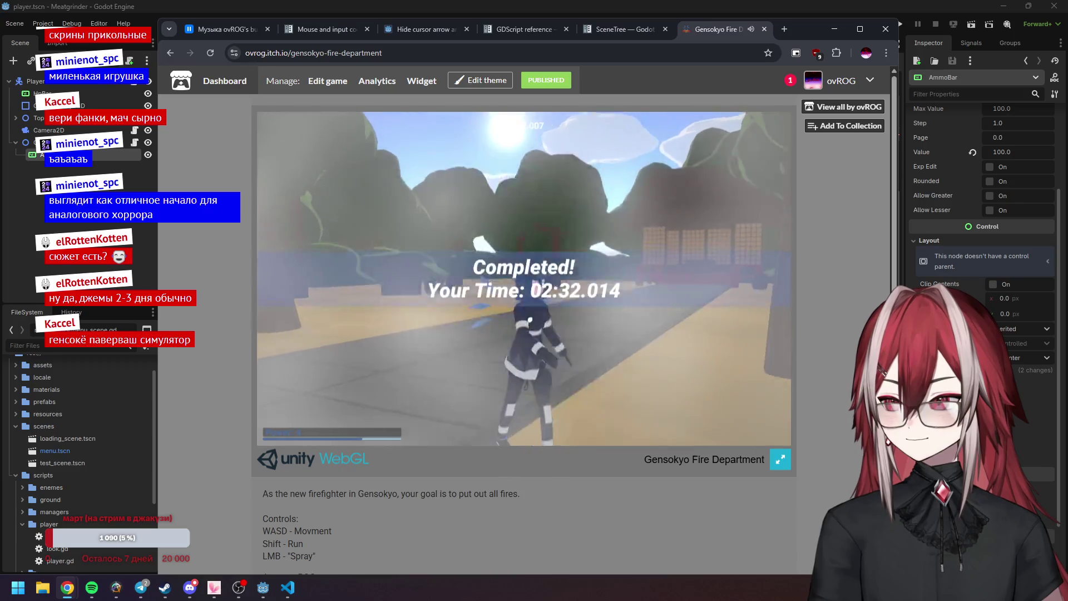
{"action": "key", "text": "s"}
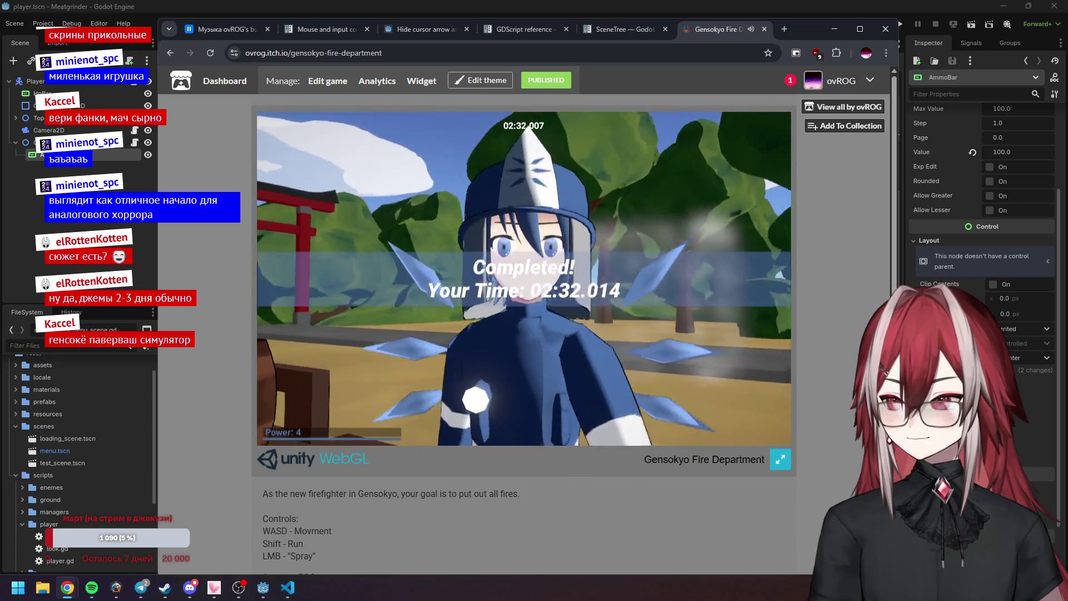
{"action": "key", "text": "s"}
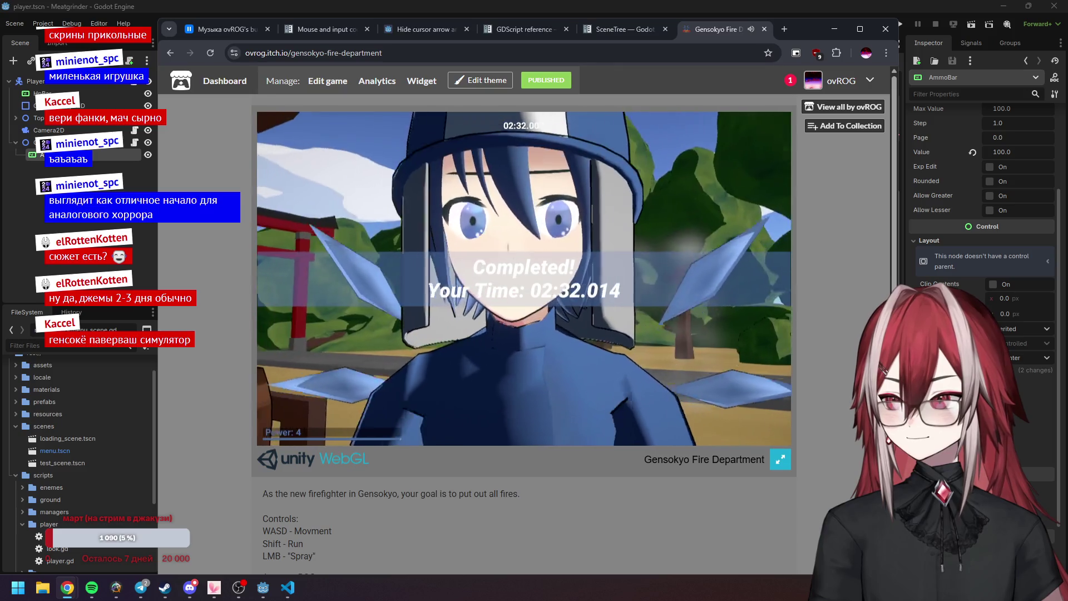
{"action": "key", "text": "w"}
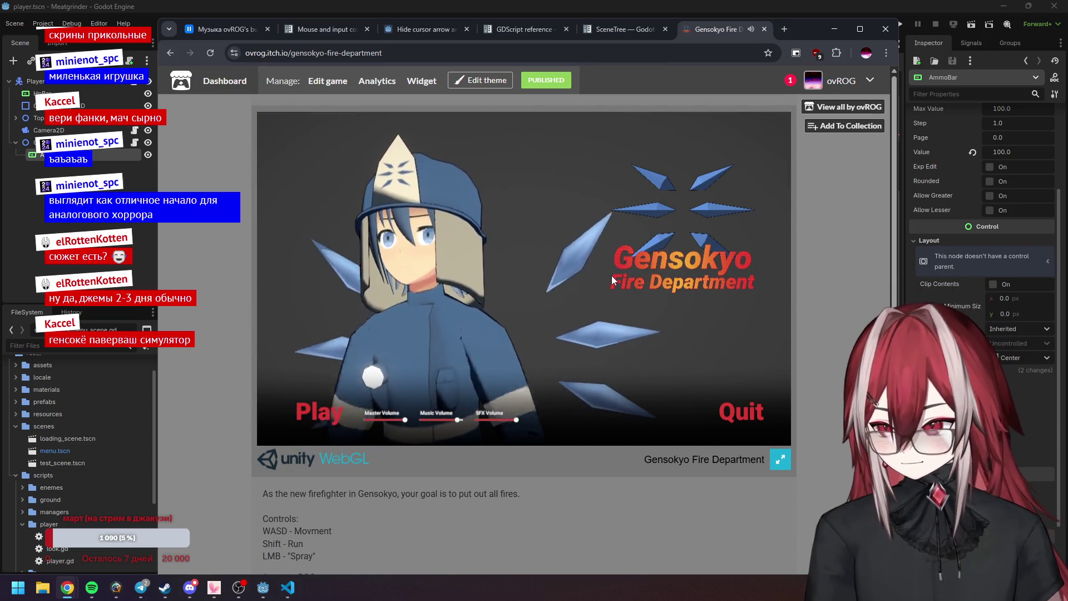
Copy the Gensokyo Fire Department page URL to share, then head to the Creator Dashboard
{"action": "left_click", "coordinate": [624, 53]}
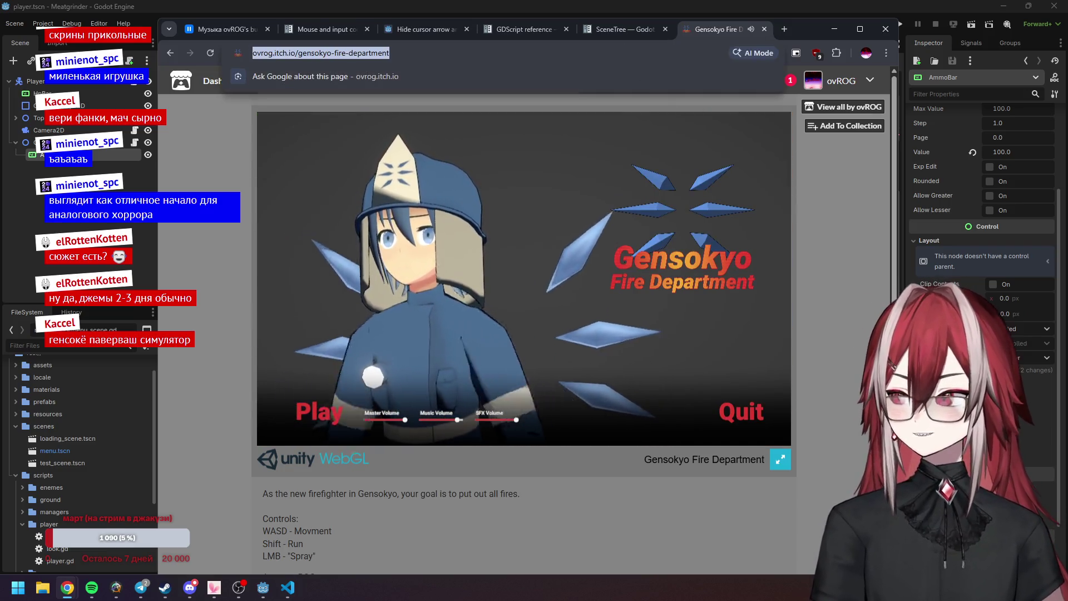
{"action": "key", "text": "alt+Tab"}
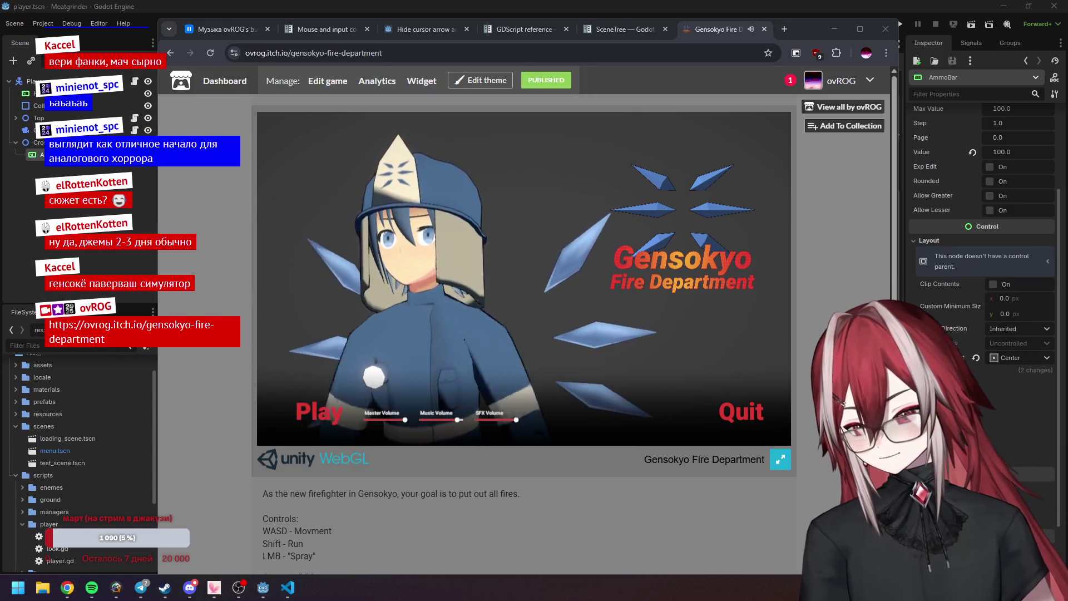
{"action": "key", "text": "alt+Tab"}
{"action": "key", "text": "alt+Tab"}
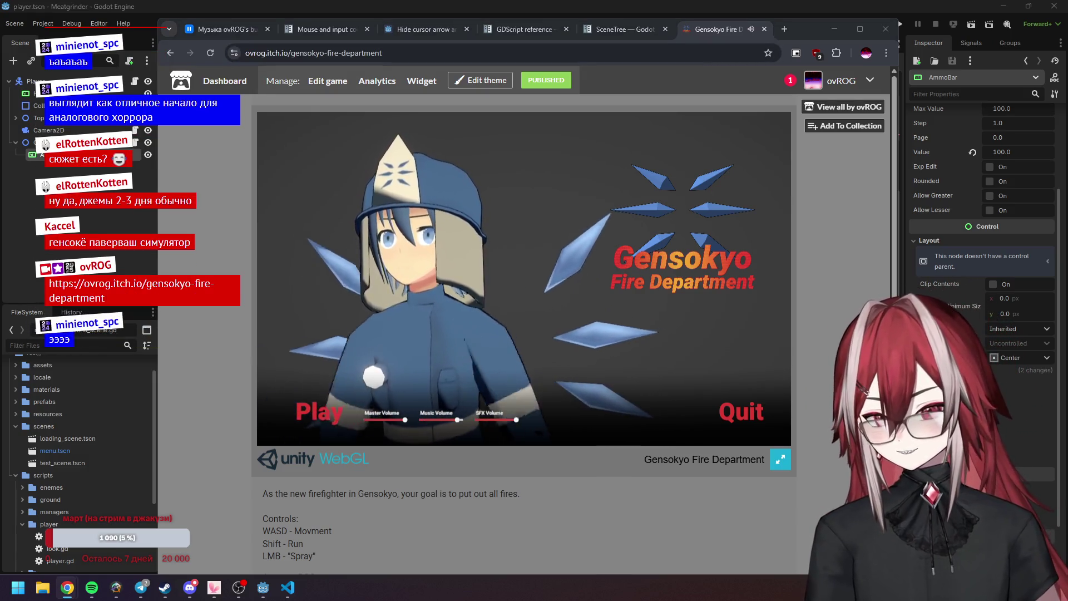
{"action": "left_click", "coordinate": [661, 85]}
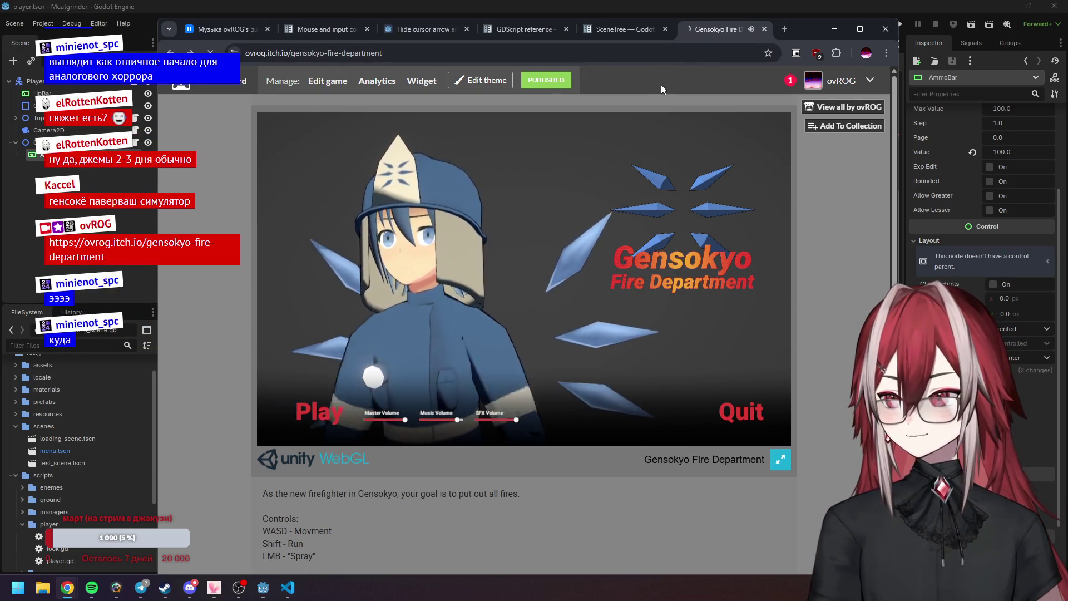
{"action": "key", "text": "alt+Left"}
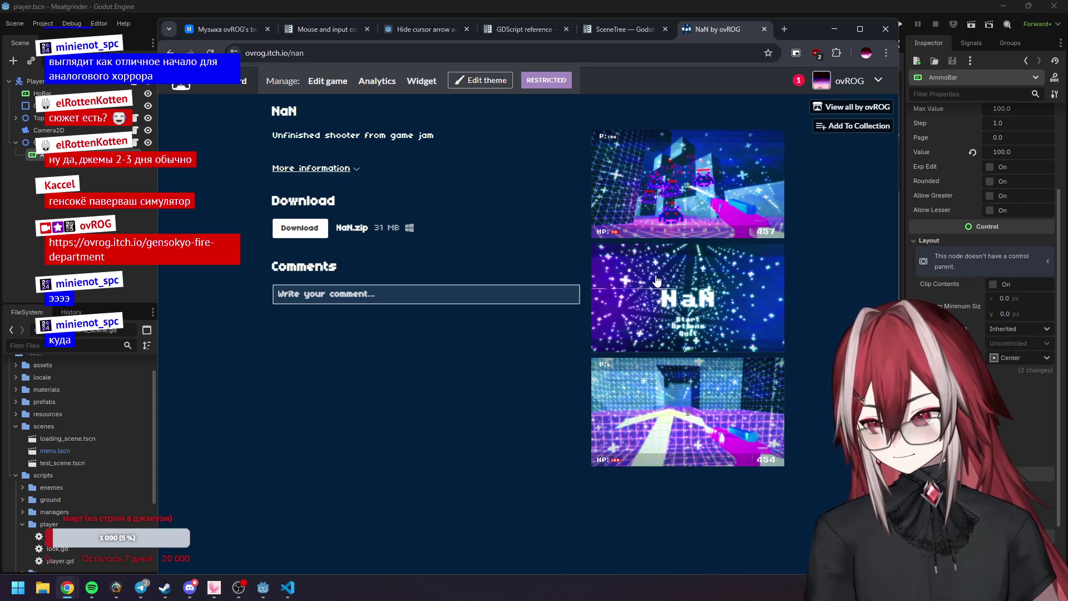
{"action": "left_click", "coordinate": [350, 169]}
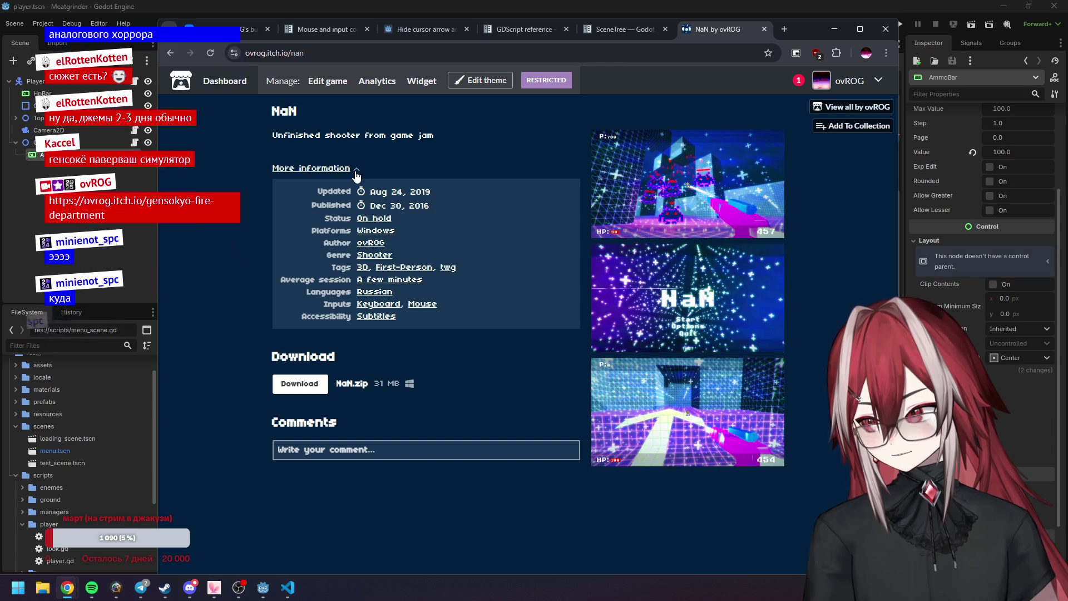
{"action": "left_click", "coordinate": [357, 170]}
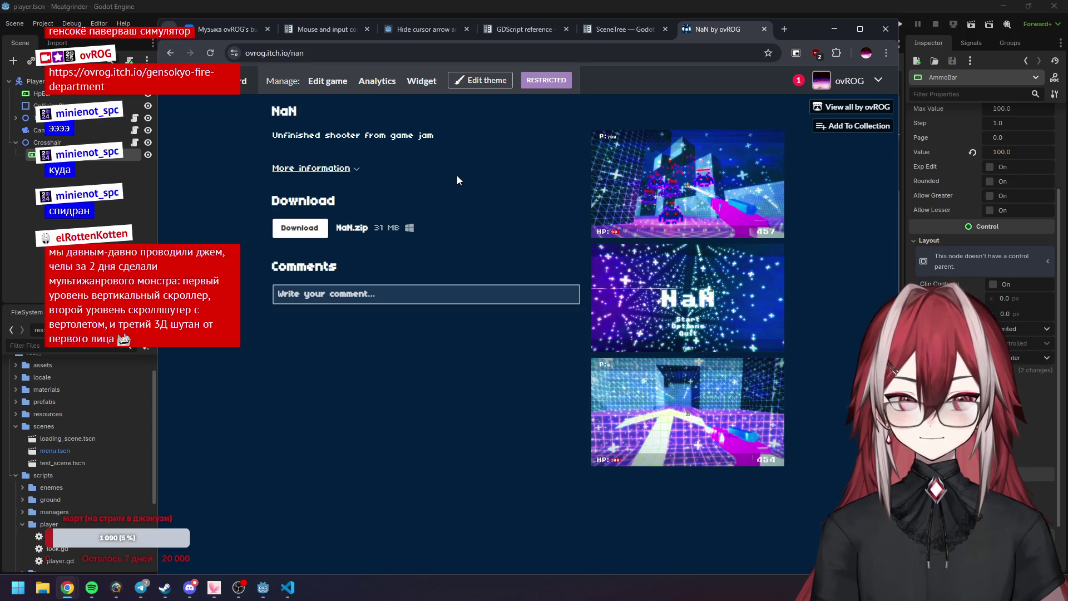
{"action": "left_click", "coordinate": [781, 31]}
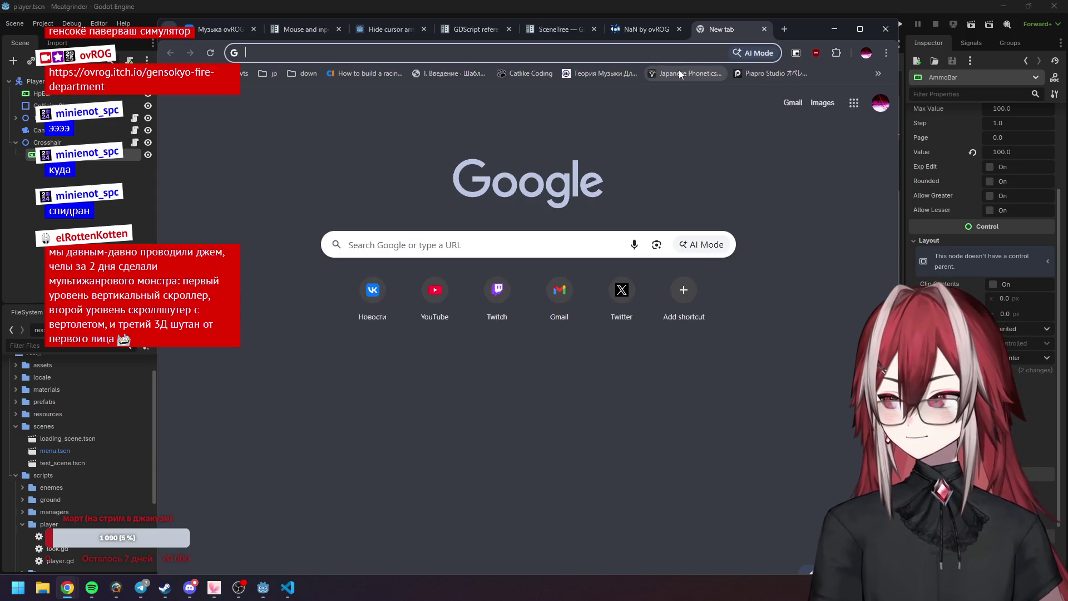
Search Google for 'two weeks game 5' and open the 2weeks.games result in a new tab
{"action": "type", "text": "twg"}
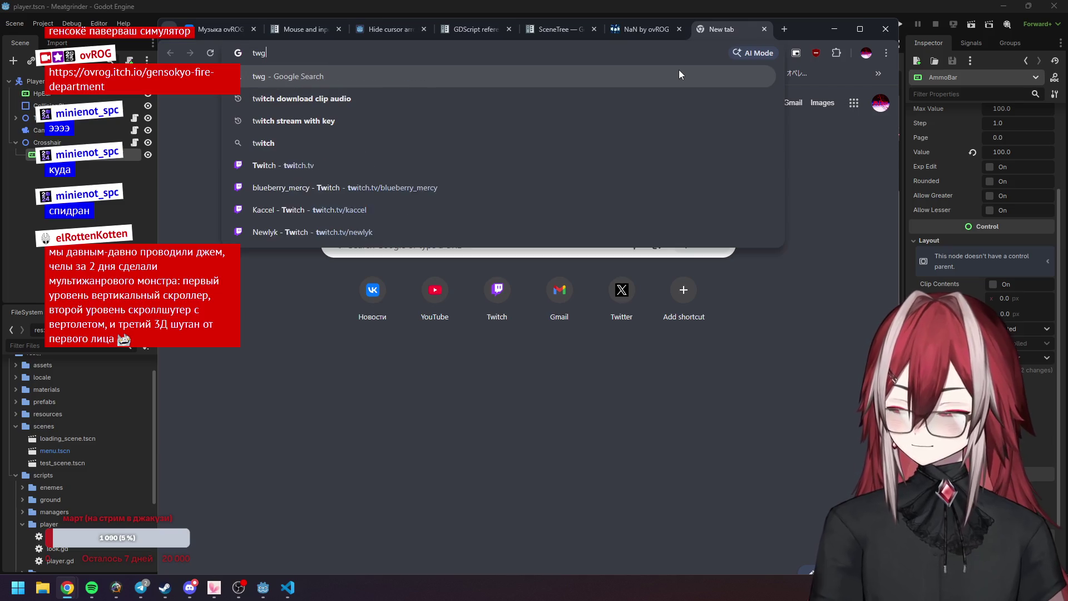
{"action": "type", "text": " 5"}
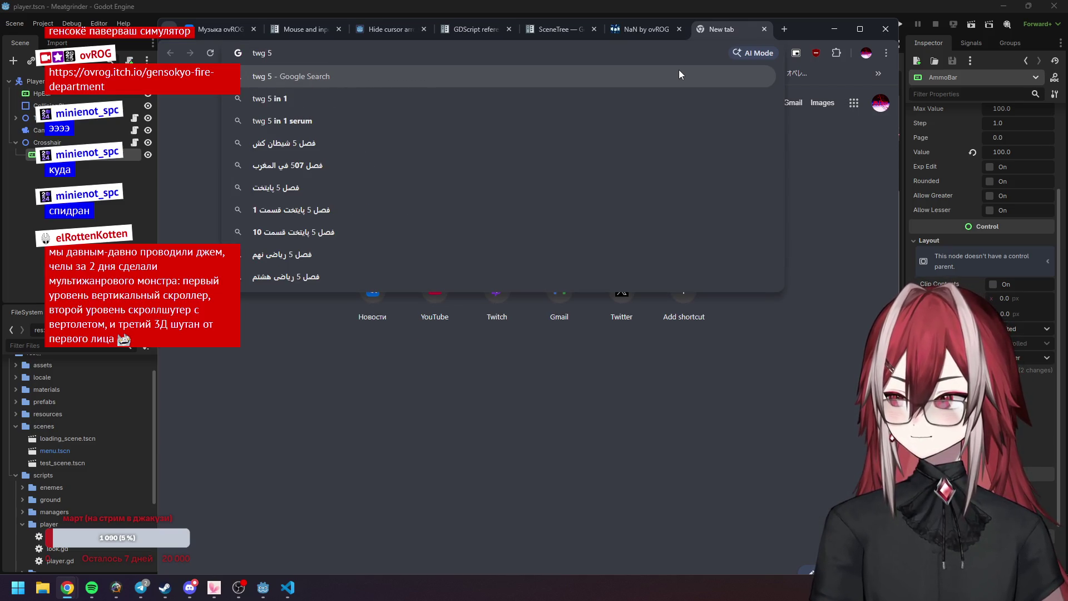
{"action": "key", "text": "BackSpace"}
{"action": "type", "text": "o "}
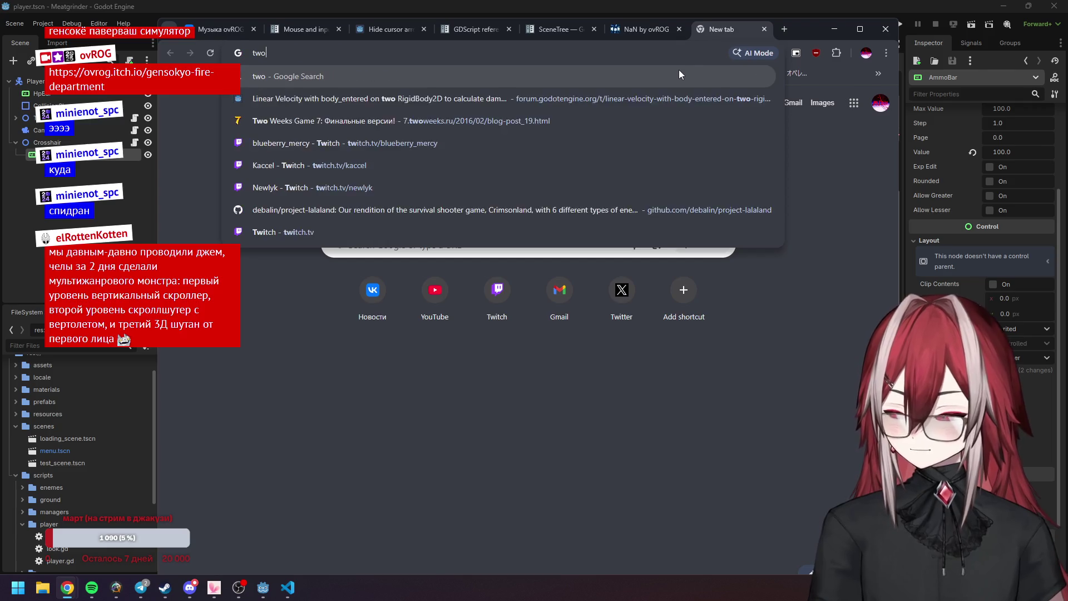
{"action": "type", "text": "weeks "}
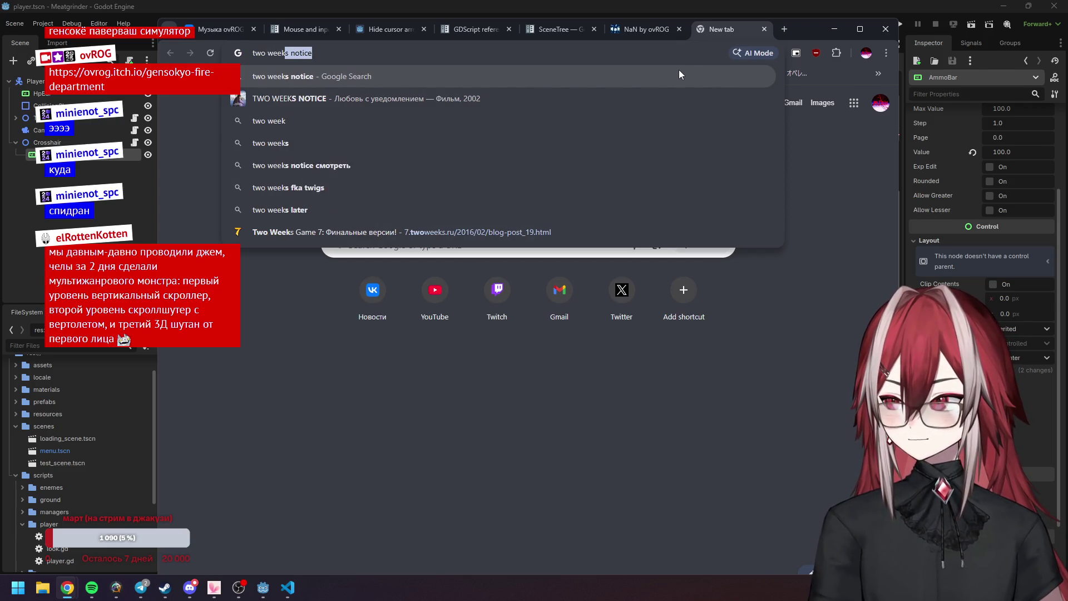
{"action": "type", "text": "ga"}
{"action": "type", "text": "5"}
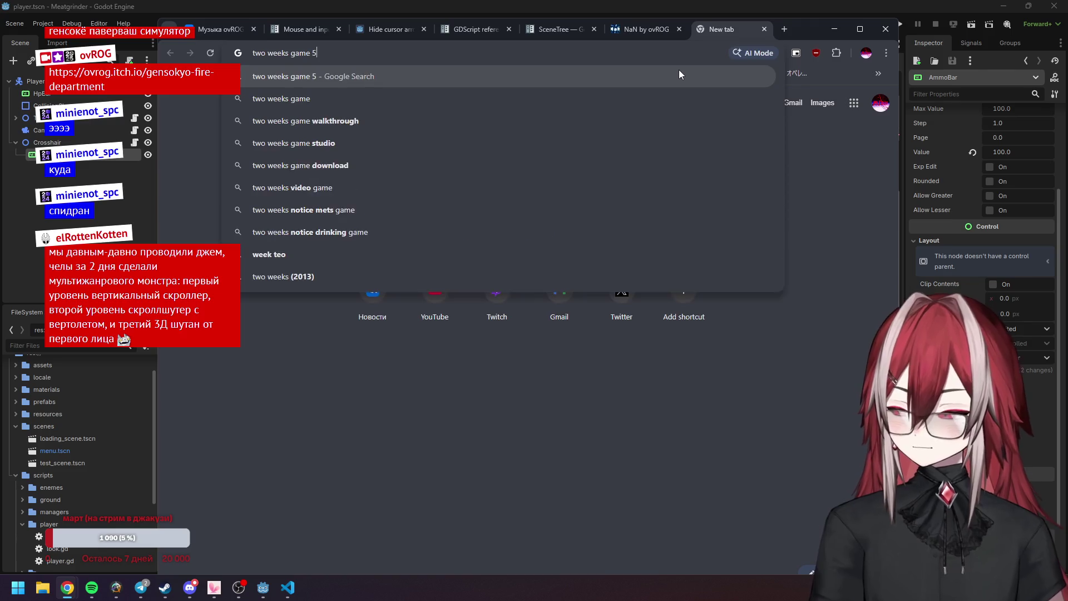
{"action": "key", "text": "Return"}
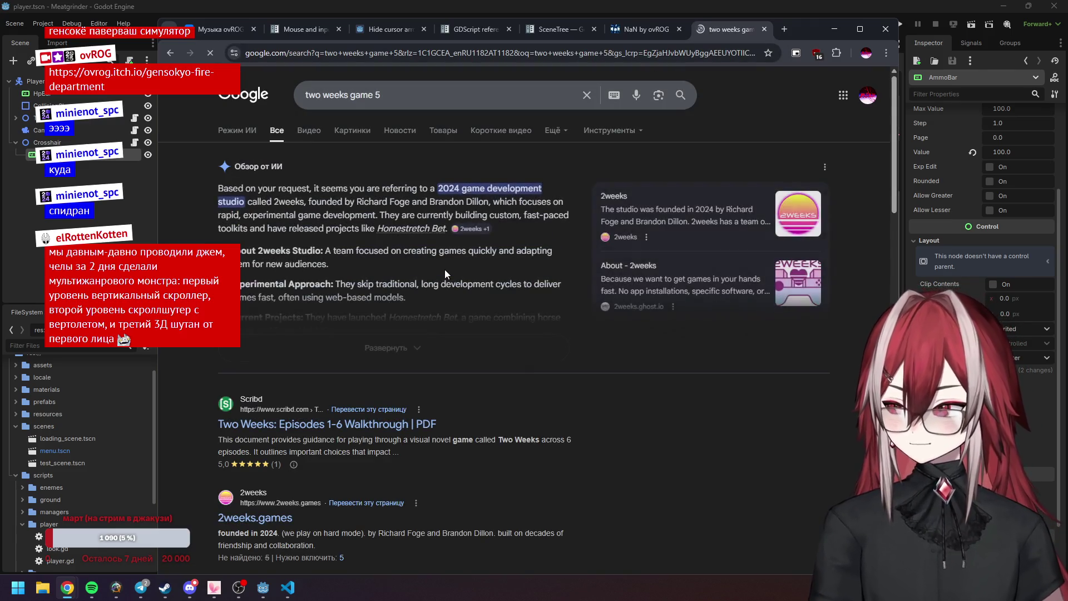
{"action": "scroll", "coordinate": [440, 289], "scroll_direction": "down", "scroll_amount": 1}
{"action": "middle_click", "coordinate": [324, 438]}
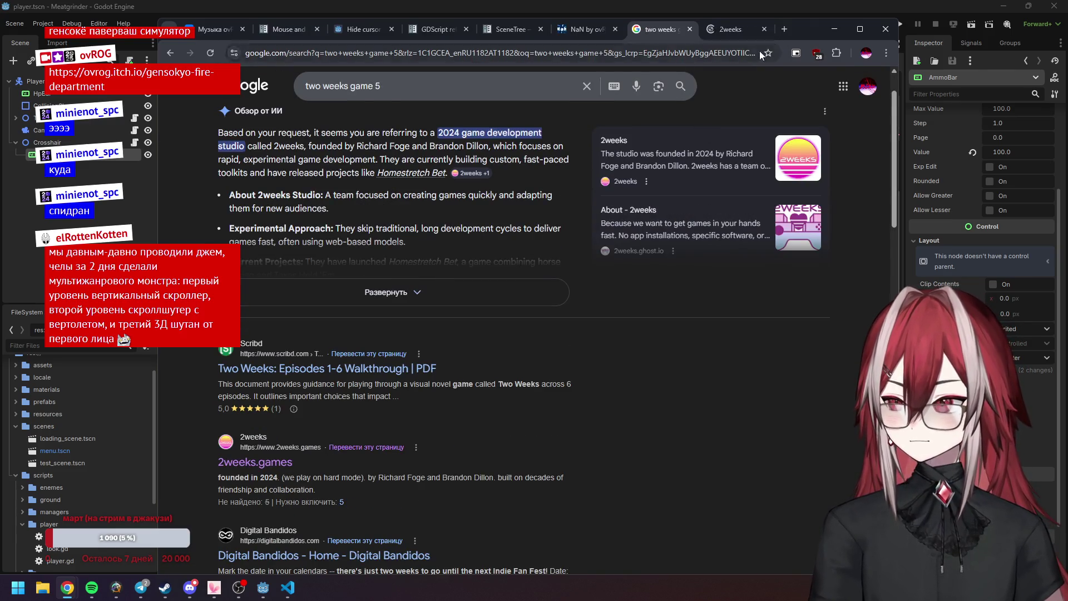
Start playing the current track in the VK music tab
{"action": "left_click", "coordinate": [723, 31]}
{"action": "left_click", "coordinate": [211, 25]}
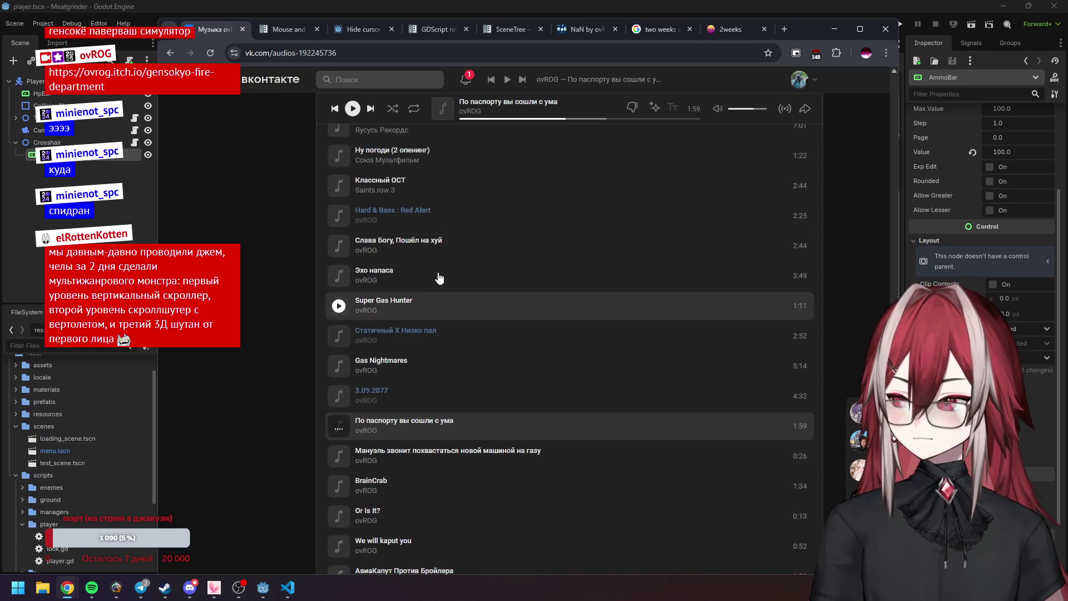
{"action": "left_click", "coordinate": [358, 111]}
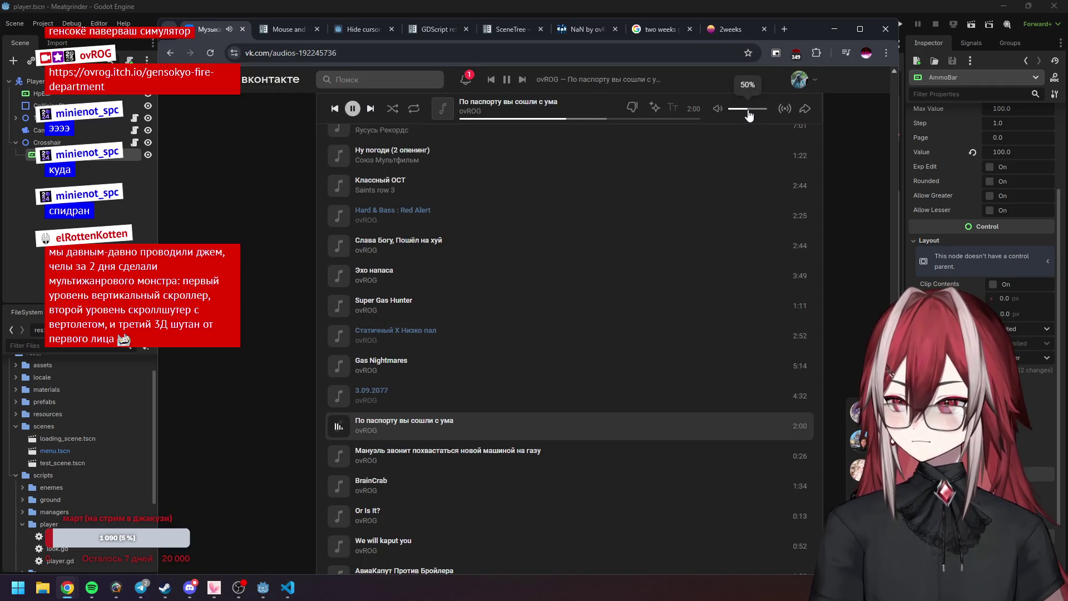
Browse the 2weeks.games site, then close it to return to the search results
{"action": "left_click", "coordinate": [739, 31]}
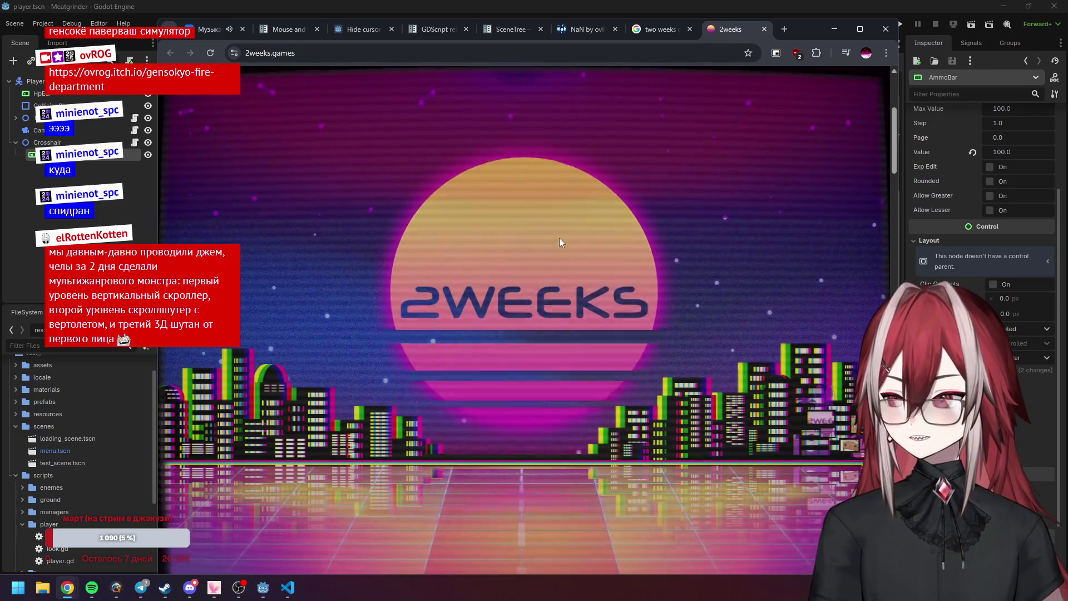
{"action": "scroll", "coordinate": [556, 238], "scroll_direction": "down", "scroll_amount": 10}
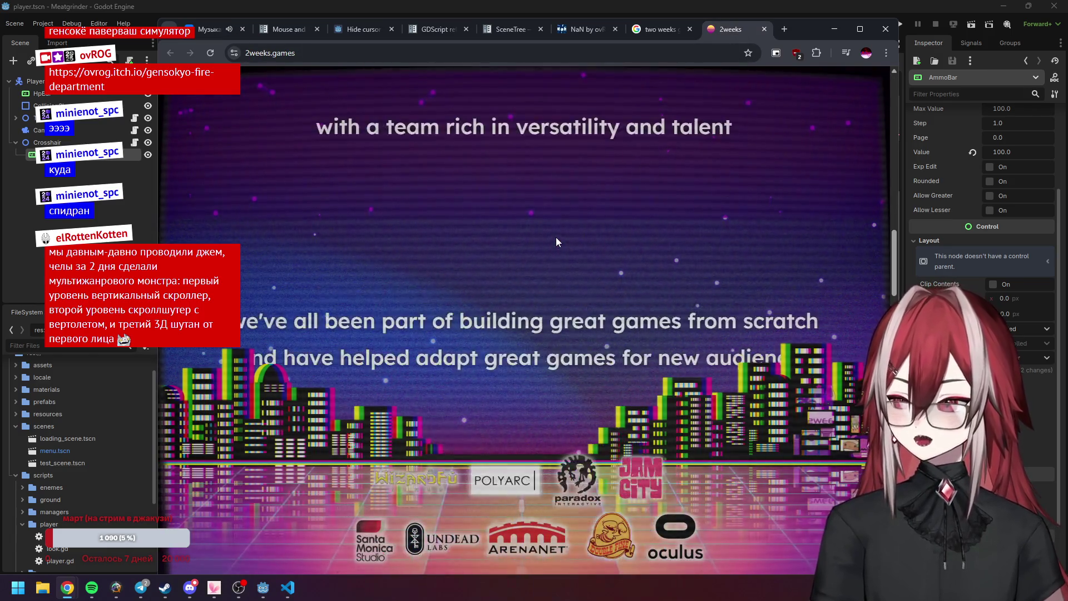
{"action": "scroll", "coordinate": [556, 237], "scroll_direction": "down", "scroll_amount": 5}
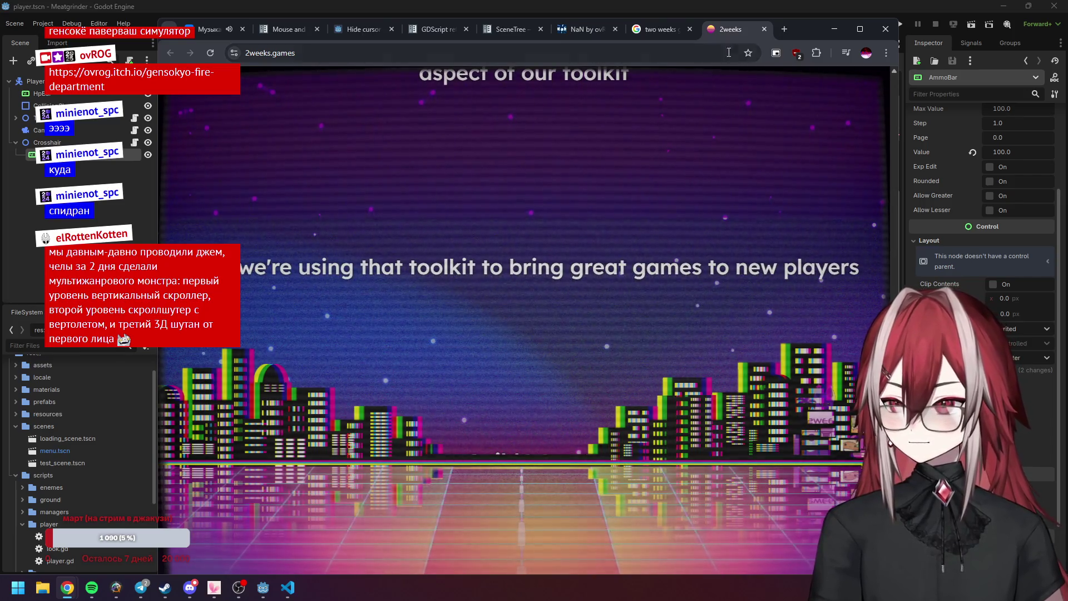
{"action": "left_click", "coordinate": [764, 29]}
{"action": "scroll", "coordinate": [484, 359], "scroll_direction": "down", "scroll_amount": 5}
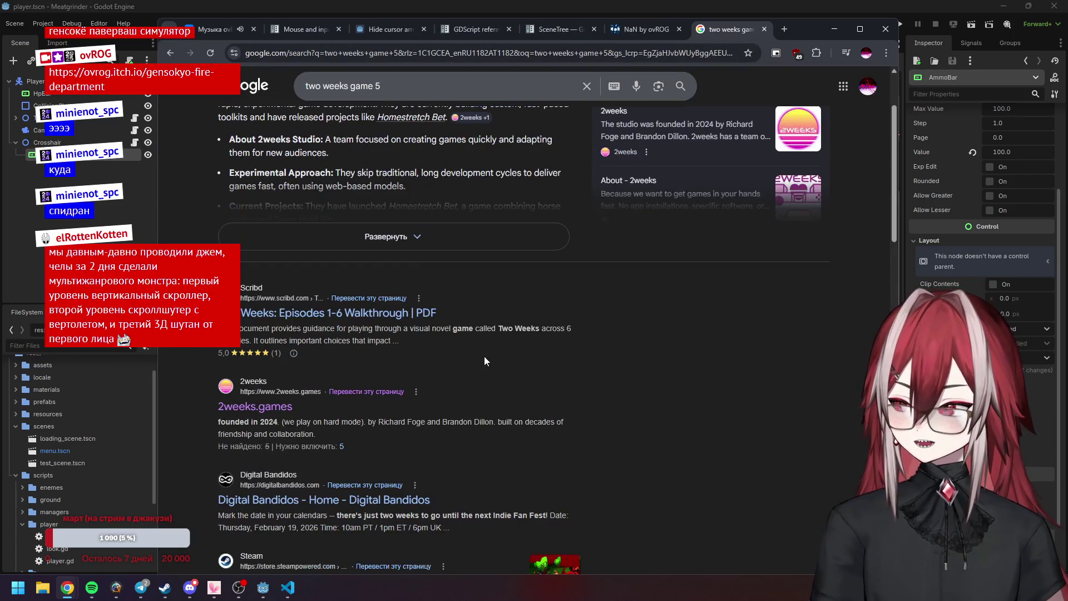
After scanning the game 5 results, change the search to 'two weeks game 6'
{"action": "scroll", "coordinate": [483, 355], "scroll_direction": "up", "scroll_amount": 5}
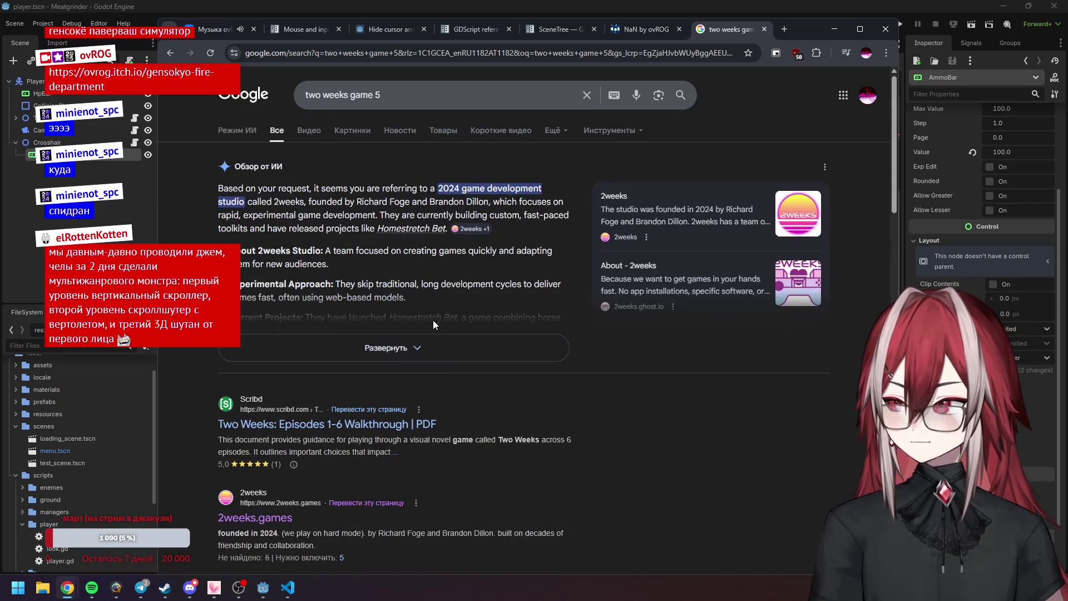
{"action": "scroll", "coordinate": [477, 342], "scroll_direction": "down", "scroll_amount": 3}
{"action": "scroll", "coordinate": [476, 342], "scroll_direction": "down", "scroll_amount": 8}
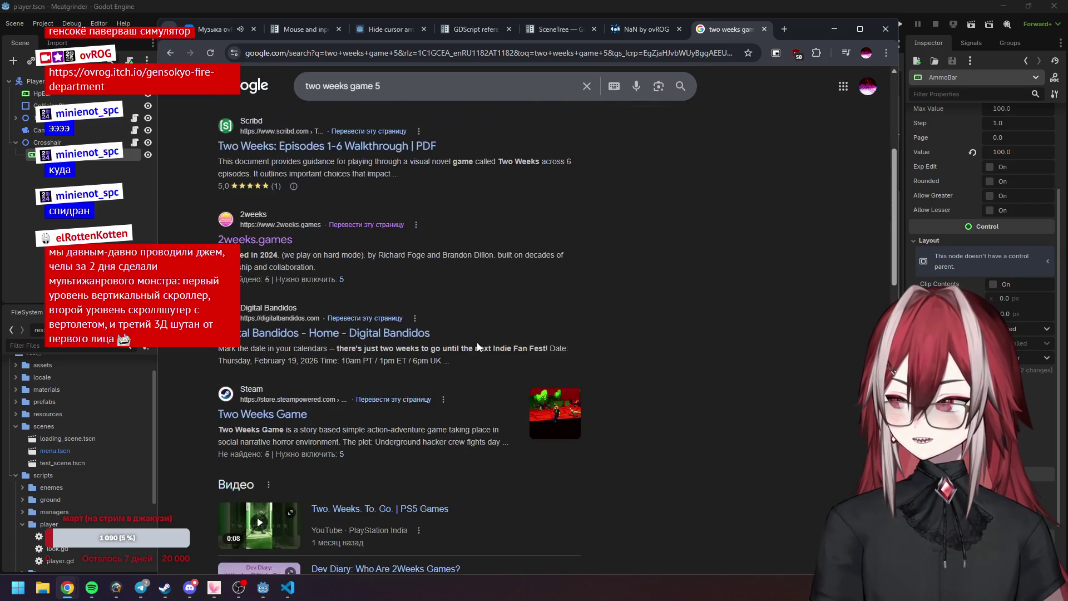
{"action": "scroll", "coordinate": [477, 343], "scroll_direction": "down", "scroll_amount": 3}
{"action": "scroll", "coordinate": [497, 326], "scroll_direction": "down", "scroll_amount": 4}
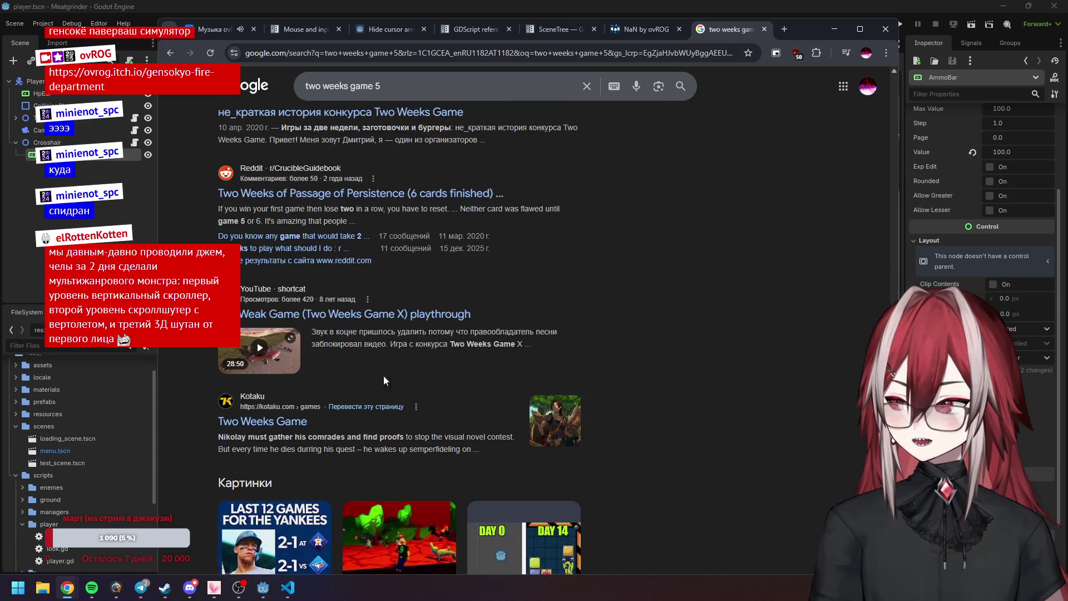
{"action": "scroll", "coordinate": [461, 358], "scroll_direction": "down", "scroll_amount": 7}
{"action": "scroll", "coordinate": [462, 359], "scroll_direction": "up", "scroll_amount": 15}
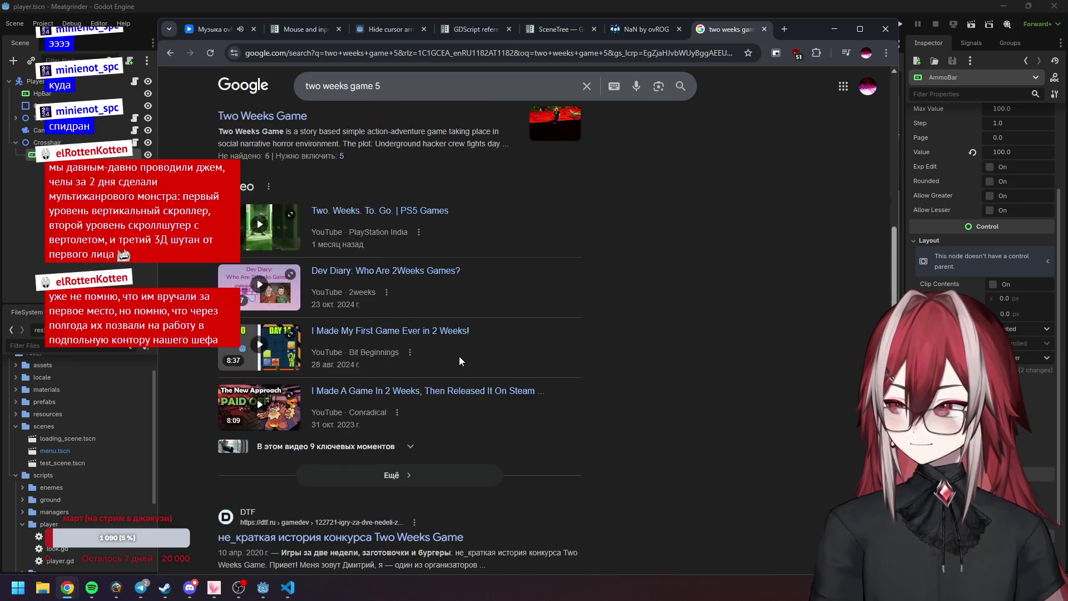
{"action": "left_click", "coordinate": [402, 96]}
{"action": "key", "text": "BackSpace"}
{"action": "type", "text": "6"}
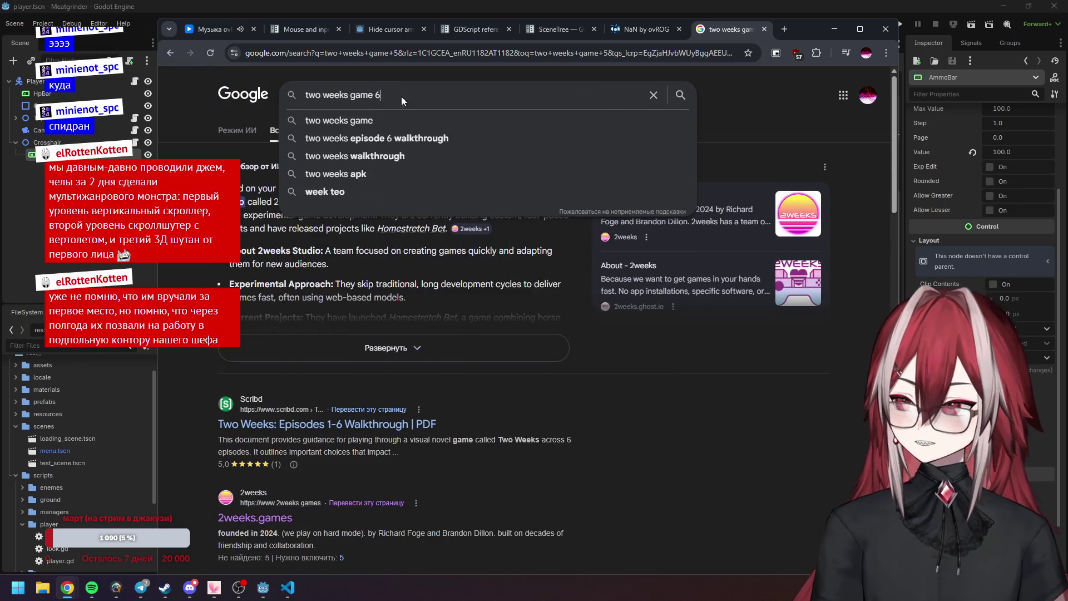
{"action": "key", "text": "Return"}
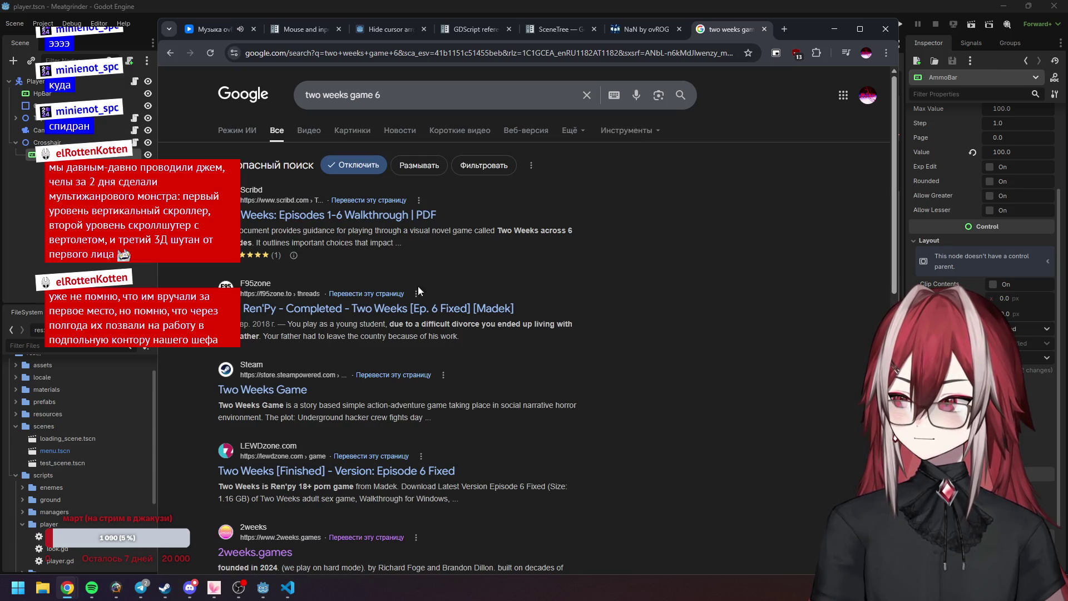
Open the twoweeksgame.ru contest result in a new tab
{"action": "scroll", "coordinate": [382, 315], "scroll_direction": "down", "scroll_amount": 3}
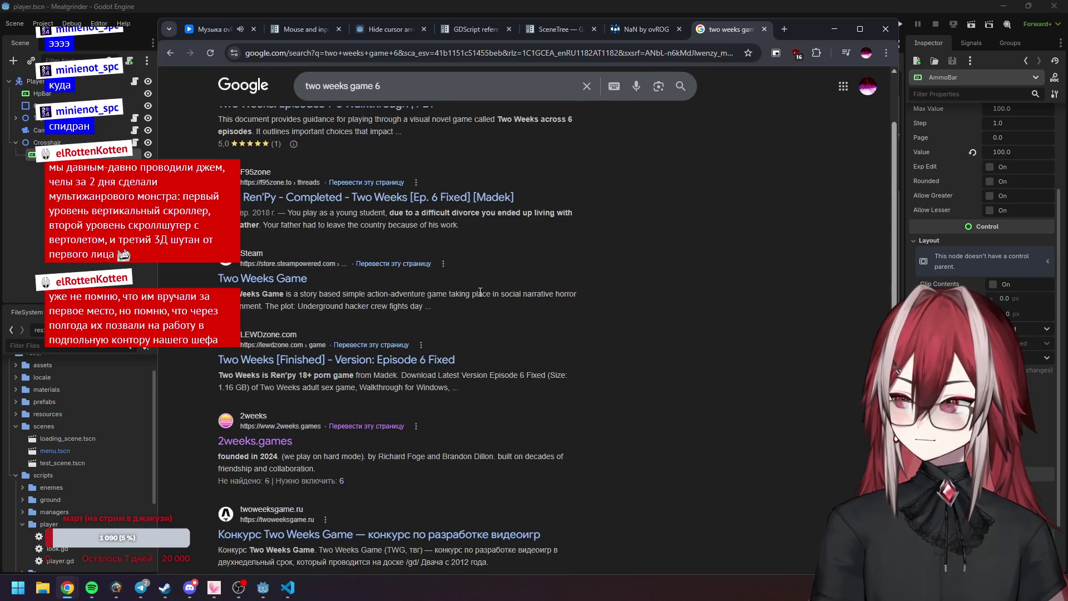
{"action": "scroll", "coordinate": [453, 301], "scroll_direction": "down", "scroll_amount": 1}
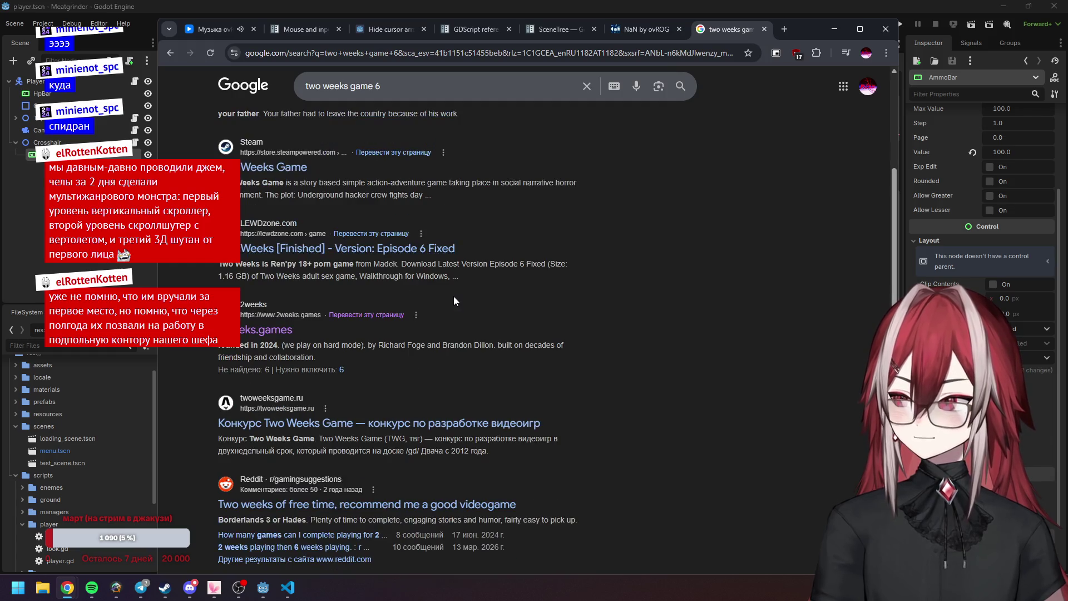
{"action": "scroll", "coordinate": [454, 300], "scroll_direction": "down", "scroll_amount": 1}
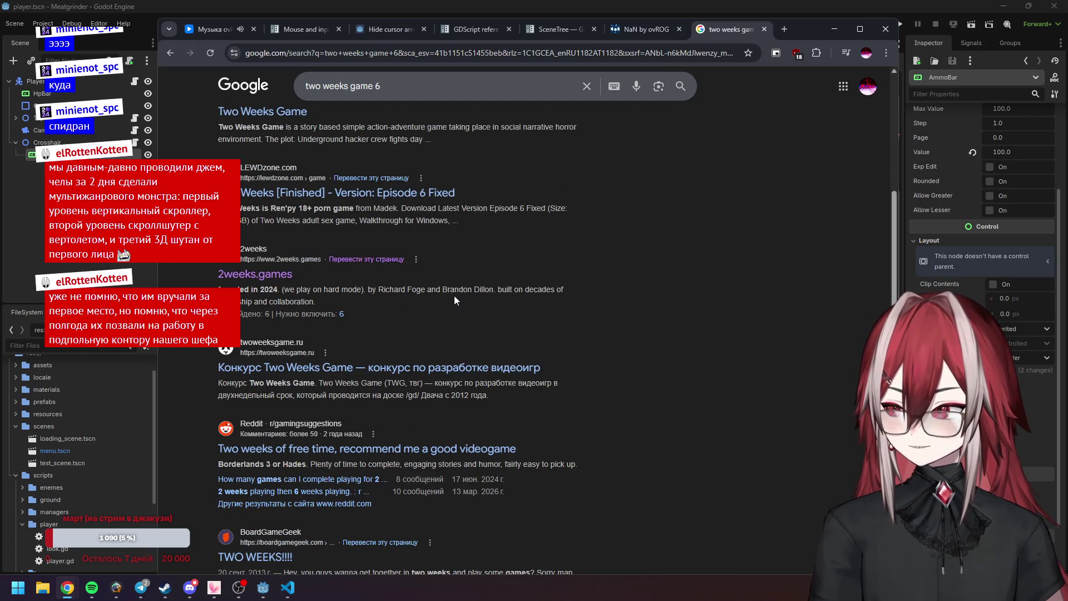
{"action": "middle_click", "coordinate": [389, 368]}
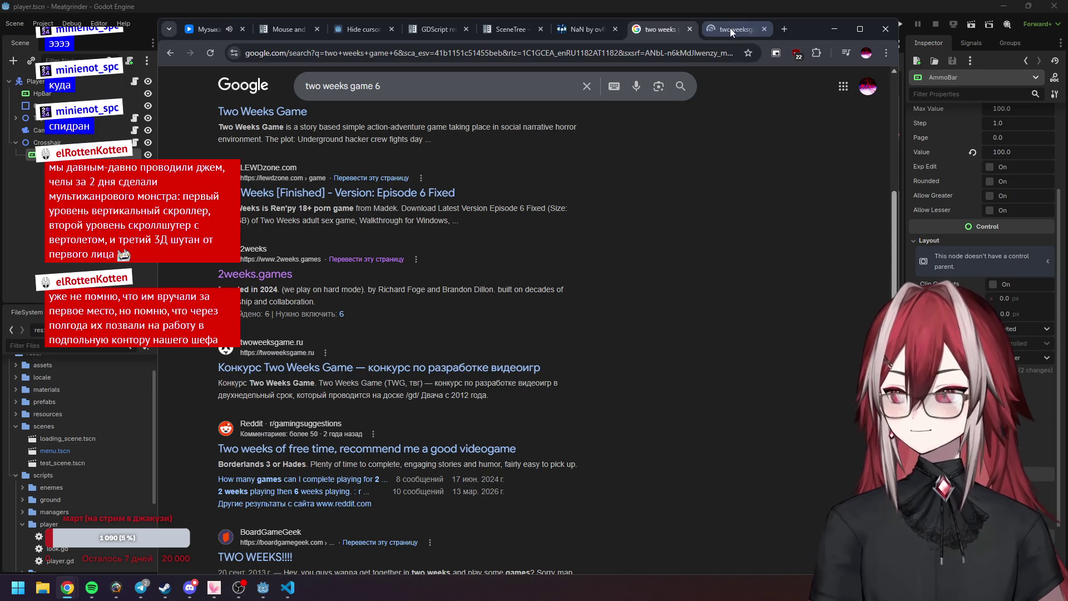
Open the Two Weeks Game 6 blog from the twoweeksgame.ru contest list in a new tab
{"action": "left_click", "coordinate": [731, 32]}
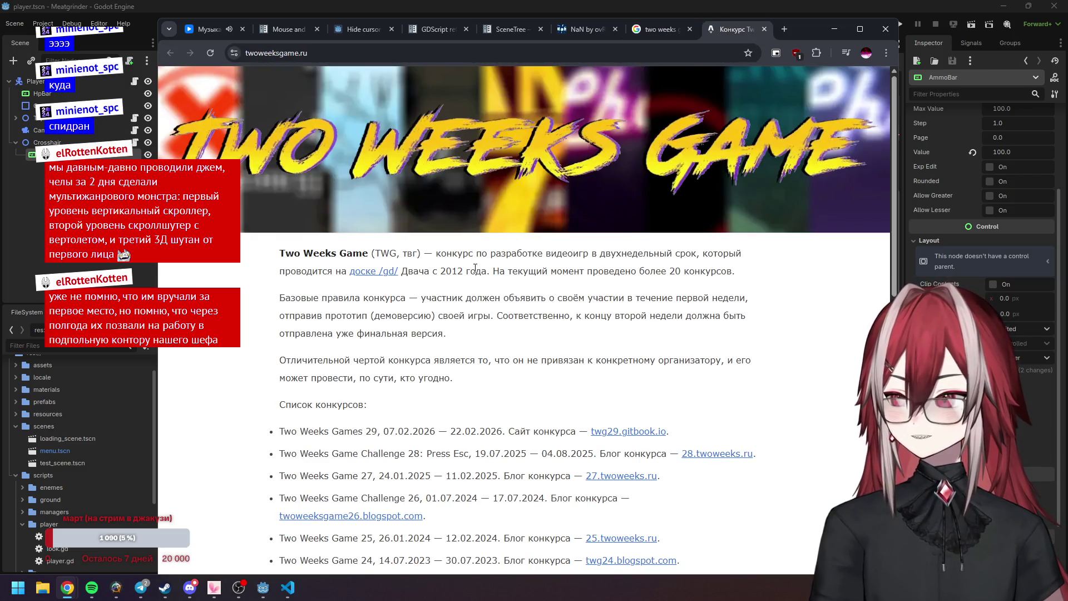
{"action": "scroll", "coordinate": [475, 268], "scroll_direction": "down", "scroll_amount": 1}
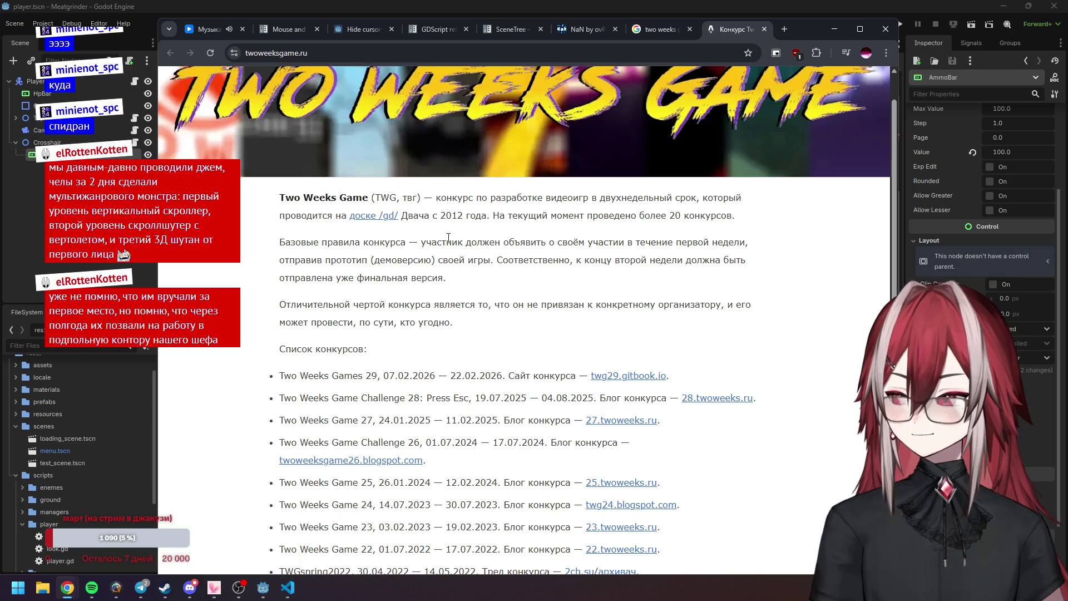
{"action": "scroll", "coordinate": [445, 237], "scroll_direction": "down", "scroll_amount": 15}
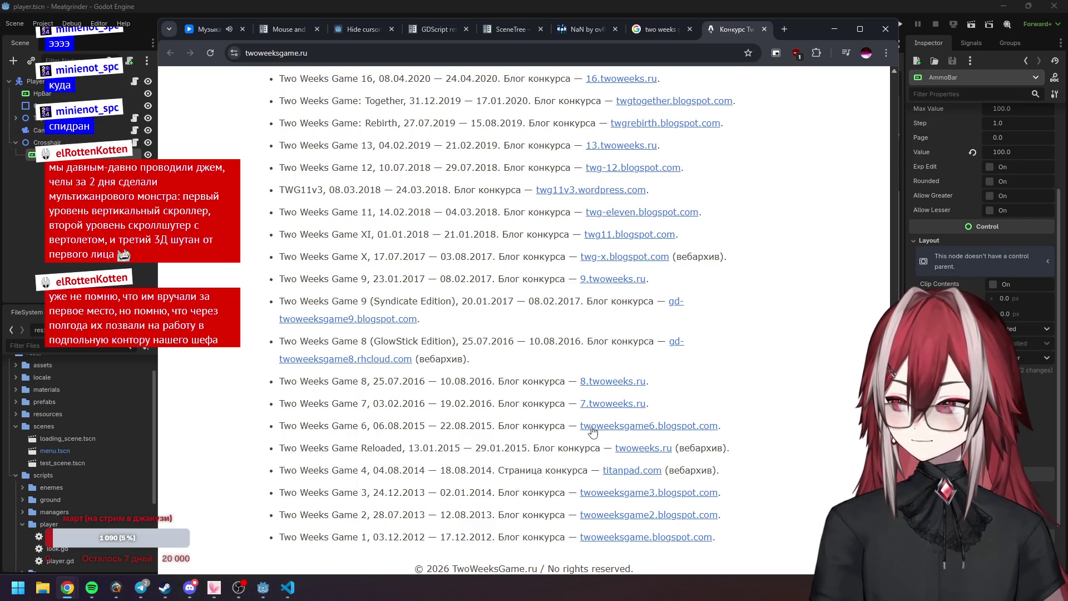
{"action": "middle_click", "coordinate": [651, 429]}
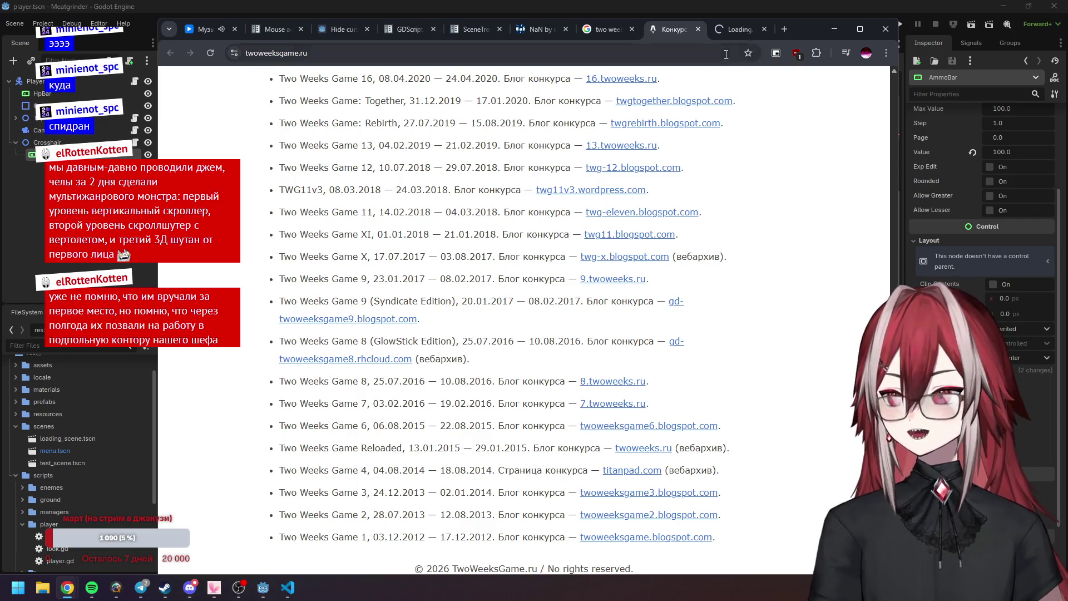
{"action": "left_click", "coordinate": [736, 35]}
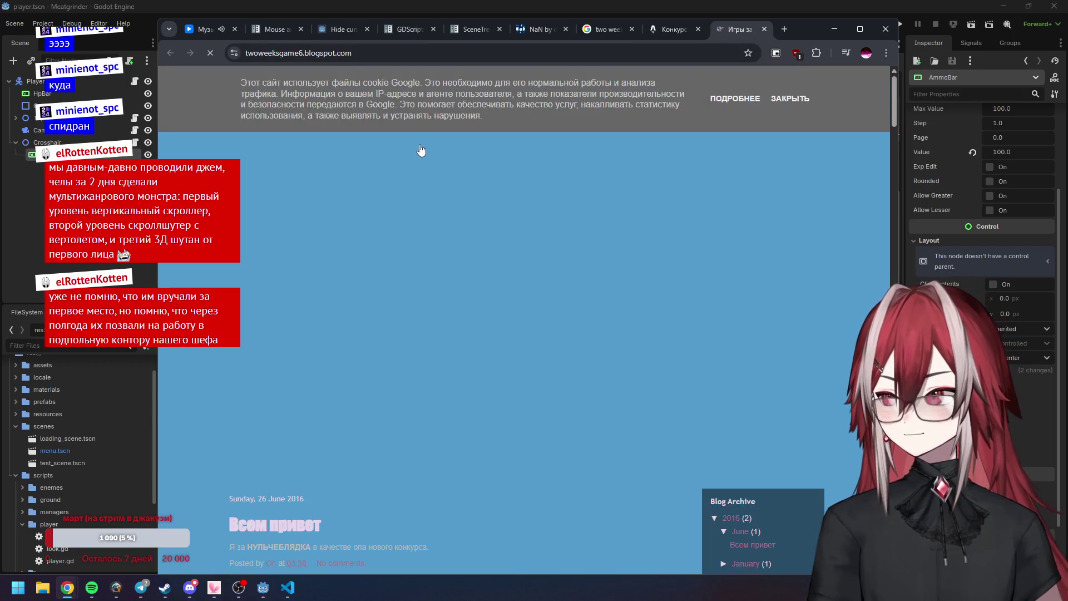
{"action": "scroll", "coordinate": [579, 239], "scroll_direction": "down", "scroll_amount": 10}
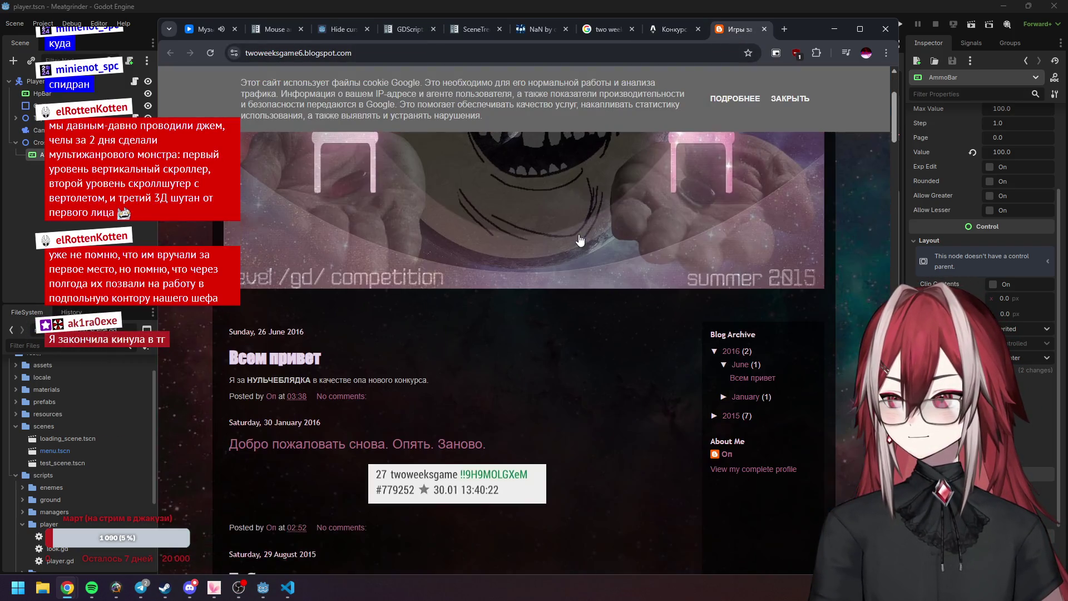
{"action": "scroll", "coordinate": [576, 238], "scroll_direction": "down", "scroll_amount": 3}
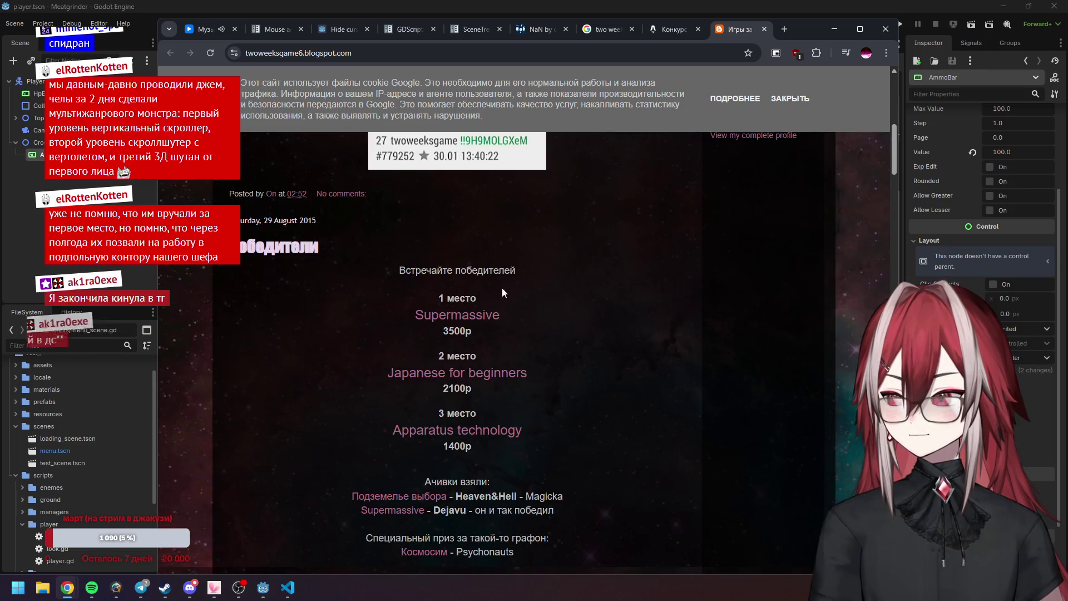
{"action": "scroll", "coordinate": [505, 406], "scroll_direction": "down", "scroll_amount": 4}
{"action": "scroll", "coordinate": [459, 359], "scroll_direction": "up", "scroll_amount": 11}
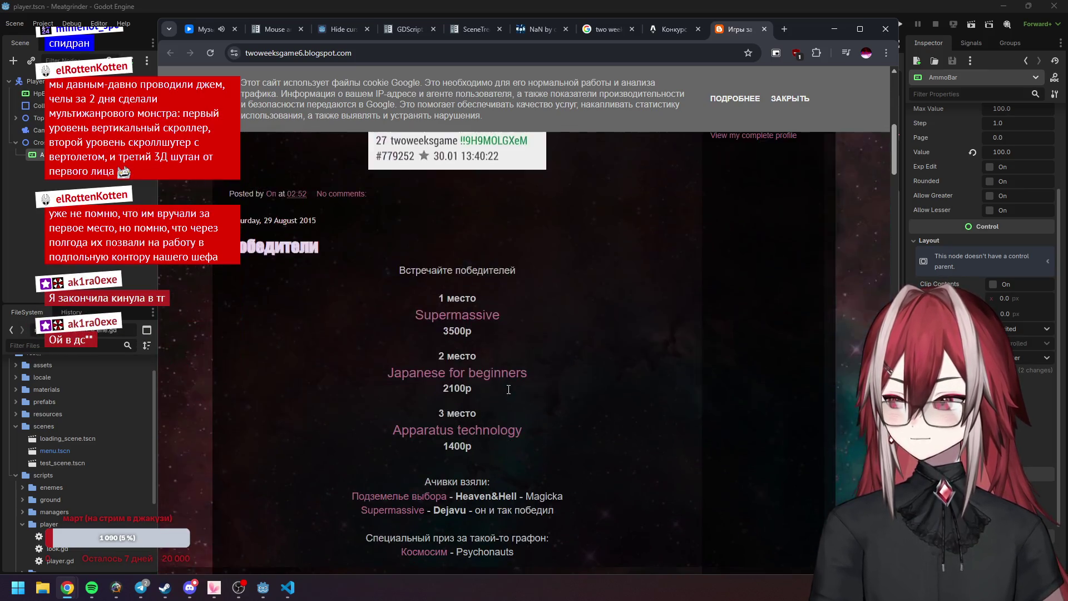
{"action": "scroll", "coordinate": [372, 343], "scroll_direction": "down", "scroll_amount": 15}
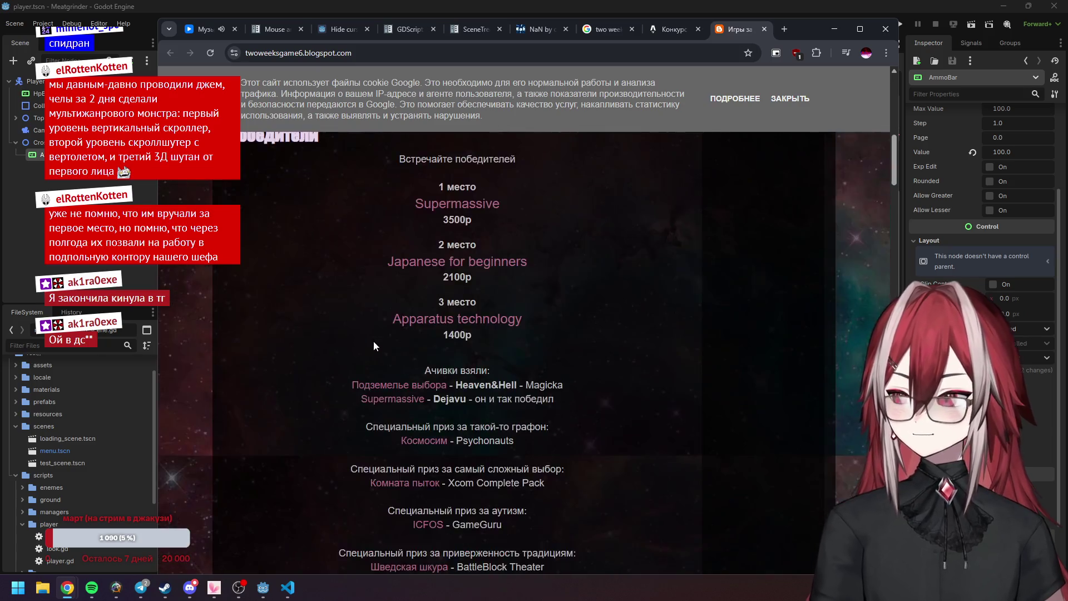
{"action": "scroll", "coordinate": [433, 295], "scroll_direction": "down", "scroll_amount": 15}
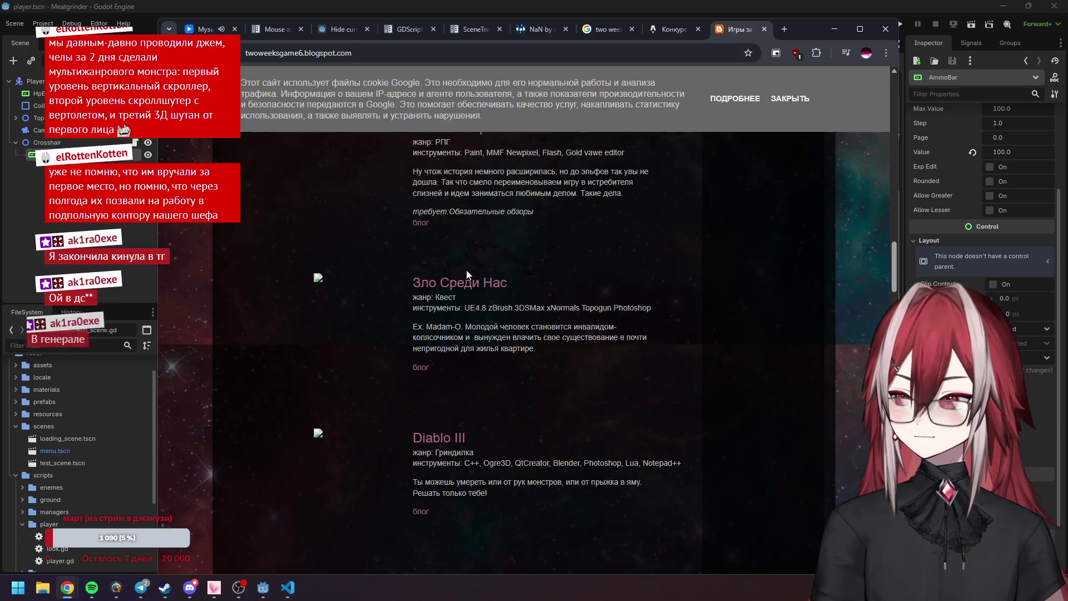
{"action": "scroll", "coordinate": [484, 264], "scroll_direction": "down", "scroll_amount": 15}
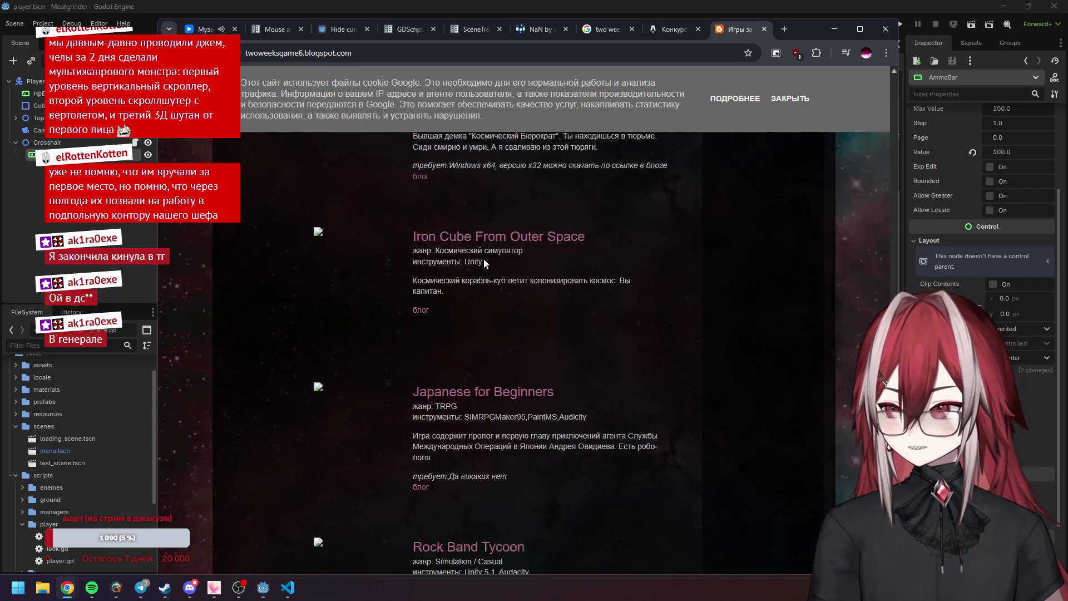
{"action": "scroll", "coordinate": [484, 263], "scroll_direction": "down", "scroll_amount": 15}
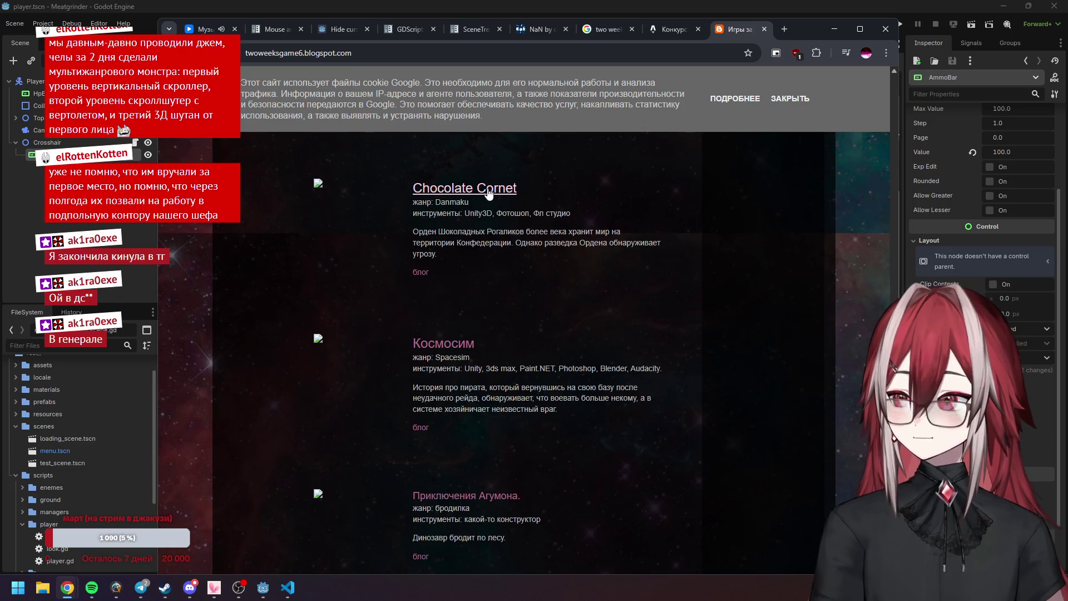
{"action": "left_click", "coordinate": [443, 192]}
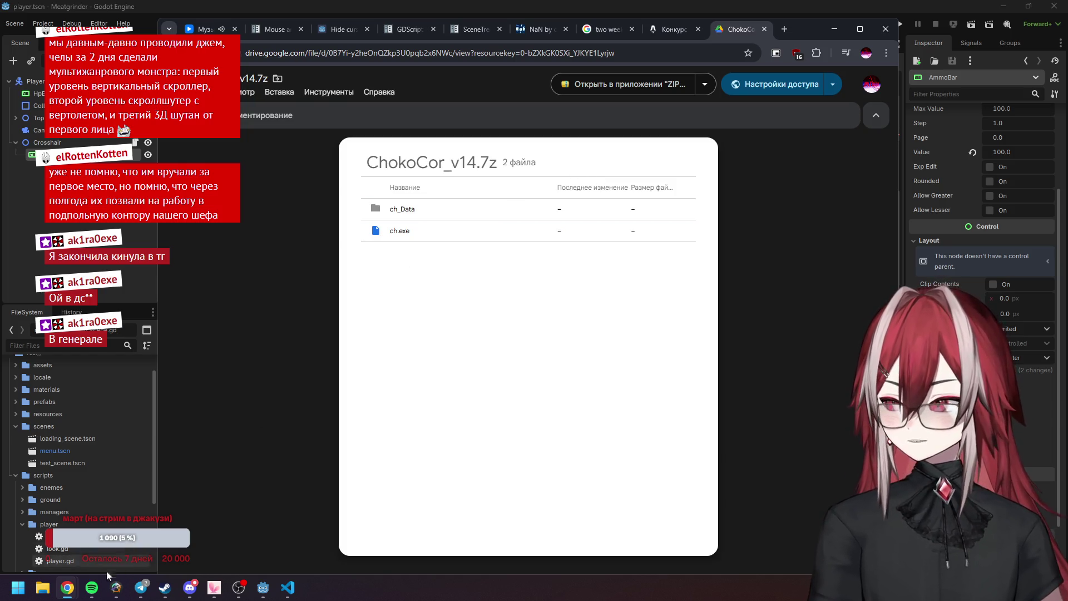
Bring the Discord server's general channel to the front over the Google Drive preview
{"action": "left_click", "coordinate": [190, 587]}
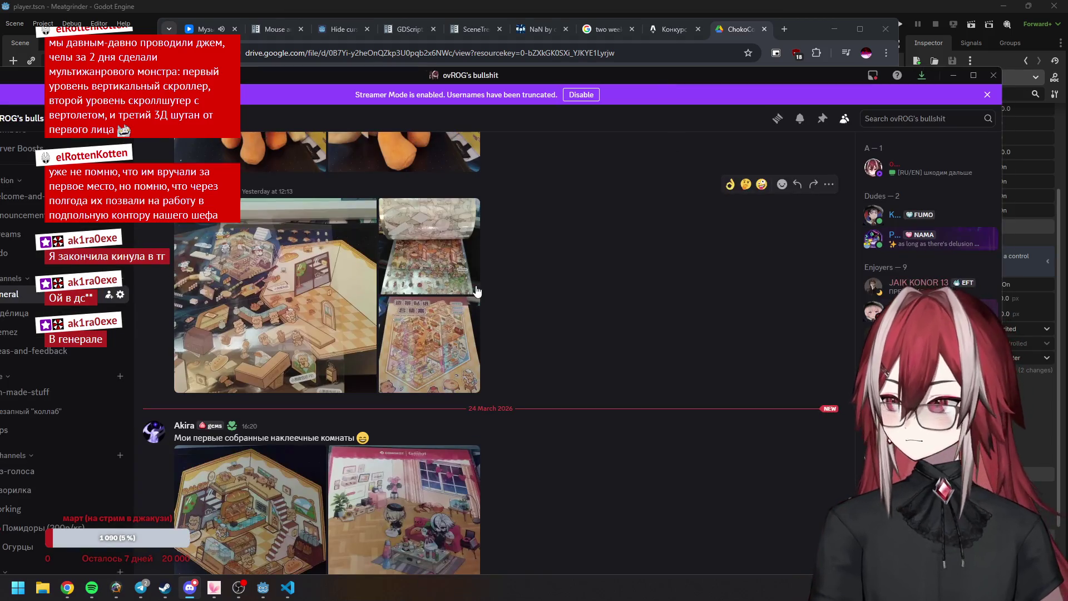
{"action": "left_click", "coordinate": [251, 506]}
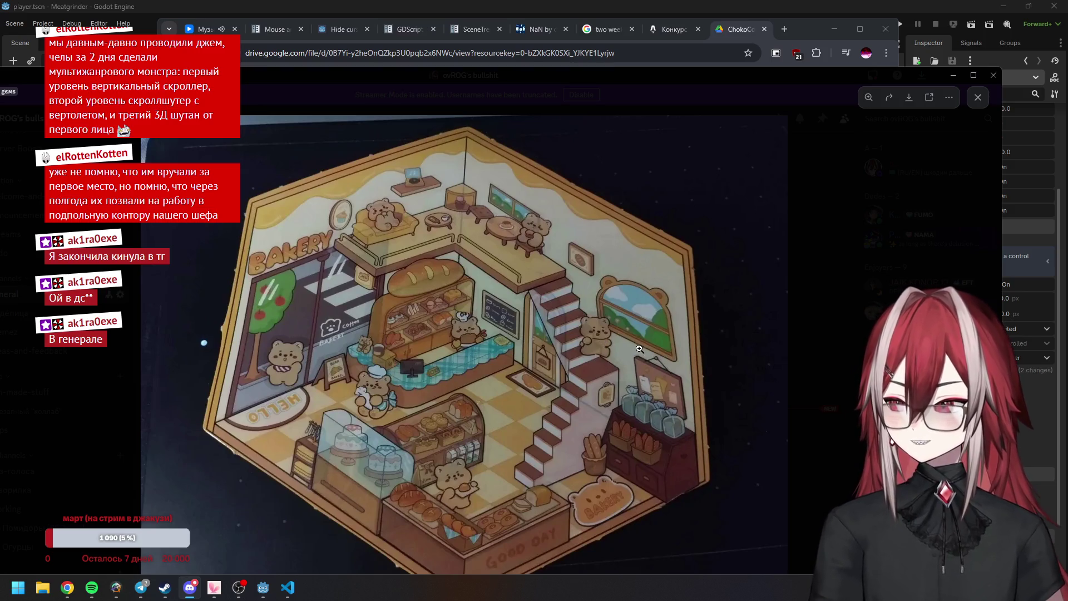
{"action": "key", "text": "Right"}
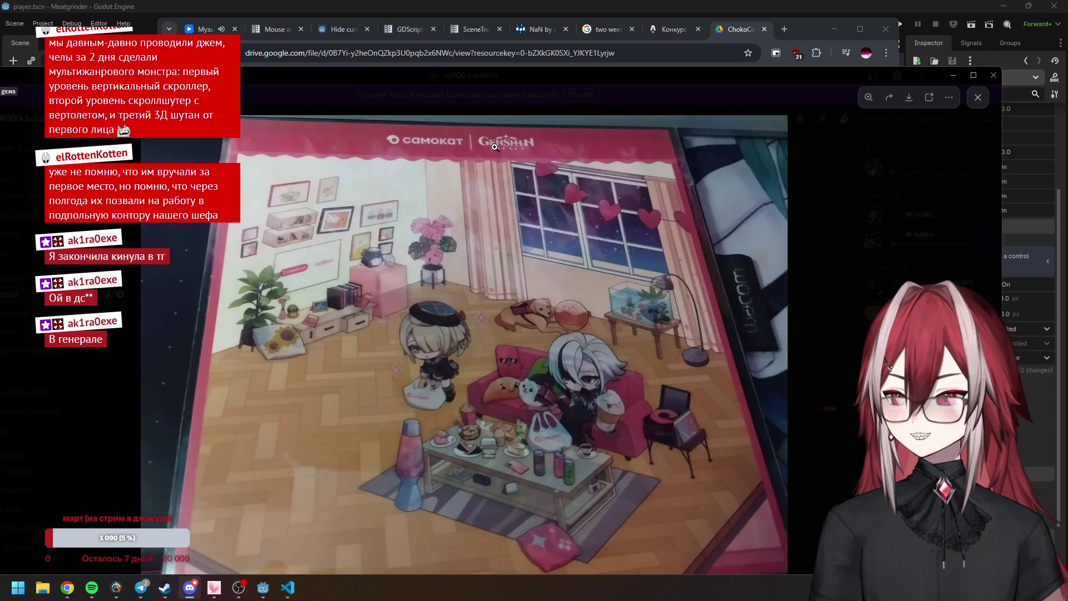
{"action": "left_click", "coordinate": [870, 218]}
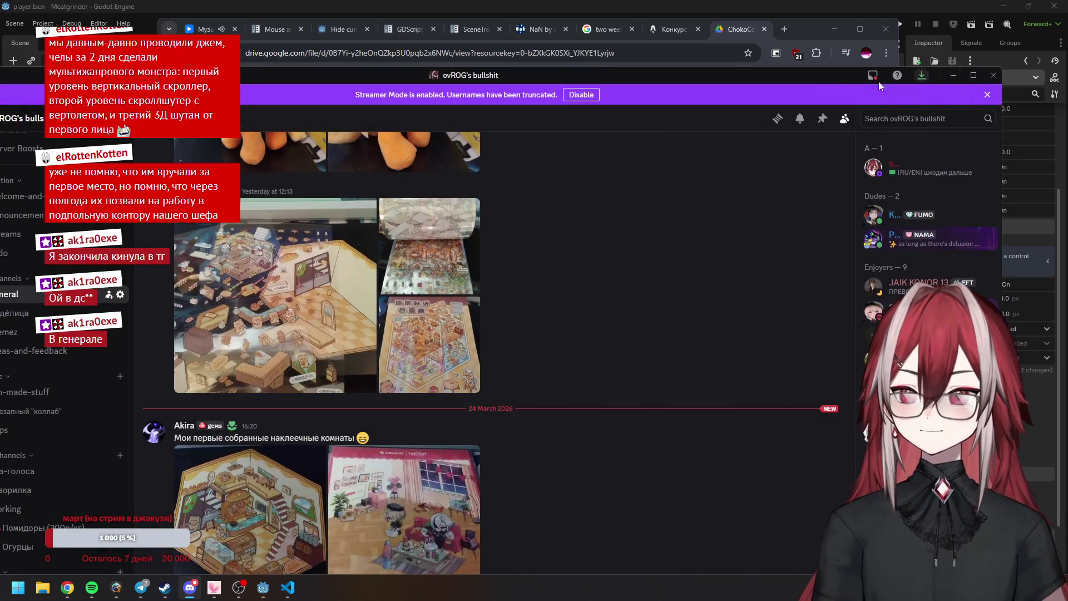
{"action": "left_click", "coordinate": [953, 76]}
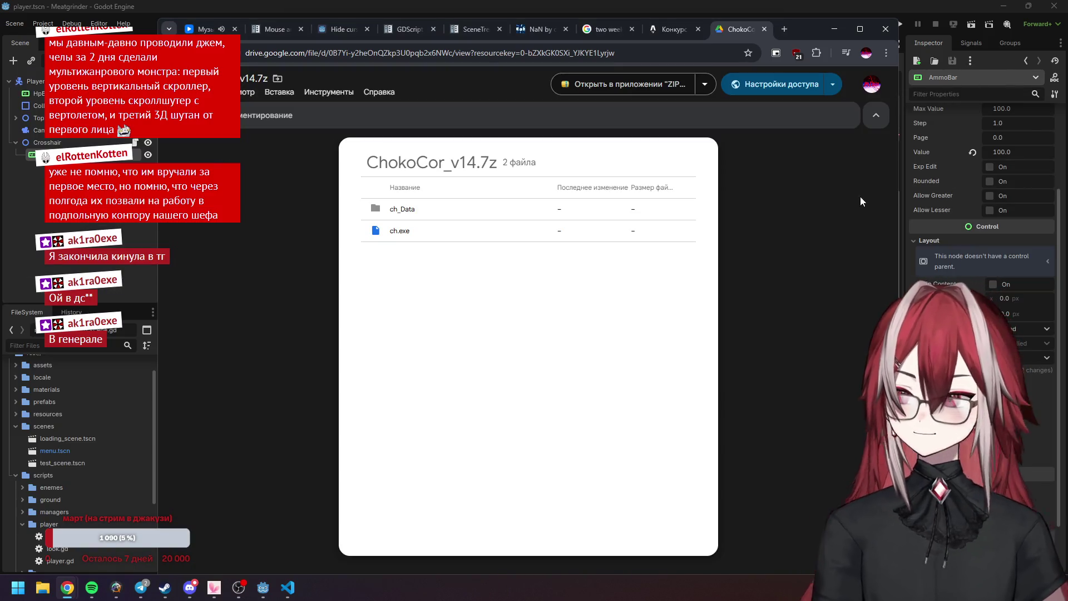
Open the Chocolate Cornet blog from the Game 6 page, confirm it's deleted, and go back
{"action": "key", "text": "alt+Left"}
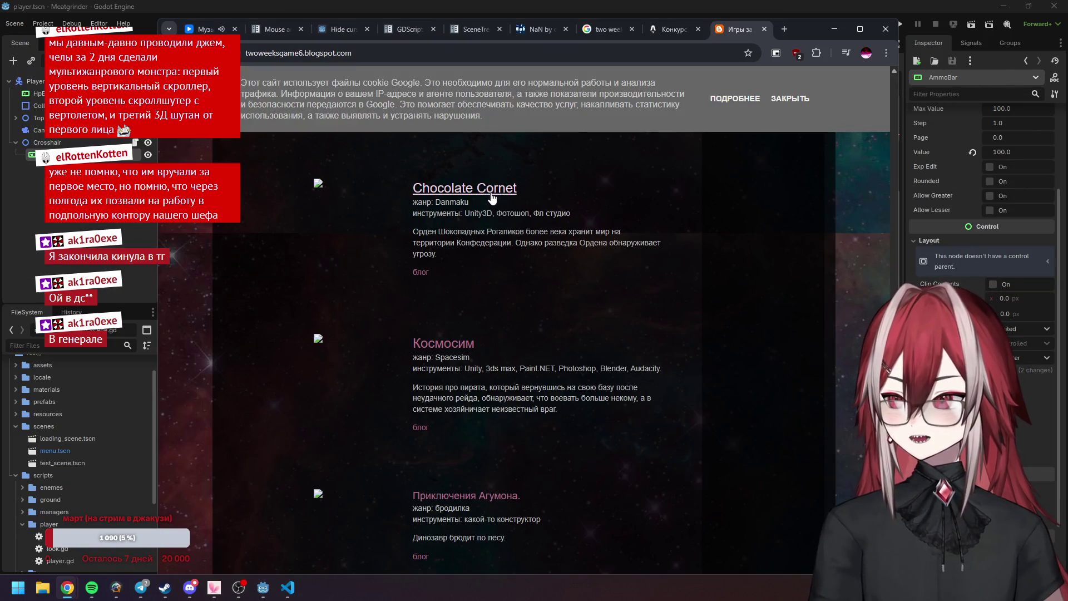
{"action": "left_click", "coordinate": [421, 273]}
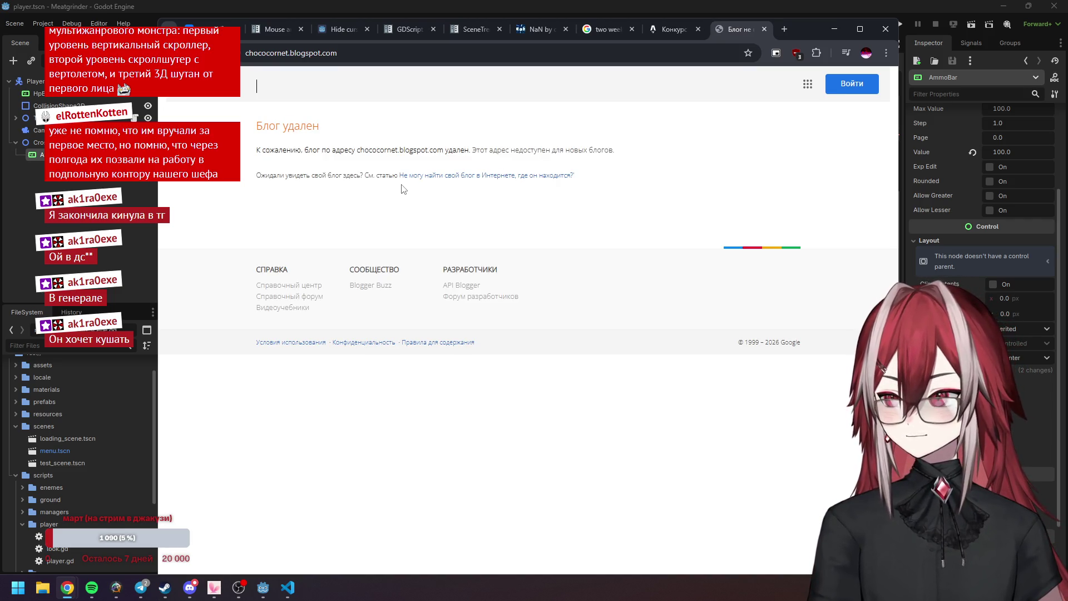
{"action": "left_click_drag", "start_coordinate": [348, 152], "coordinate": [487, 150]}
{"action": "double_click", "coordinate": [528, 150]}
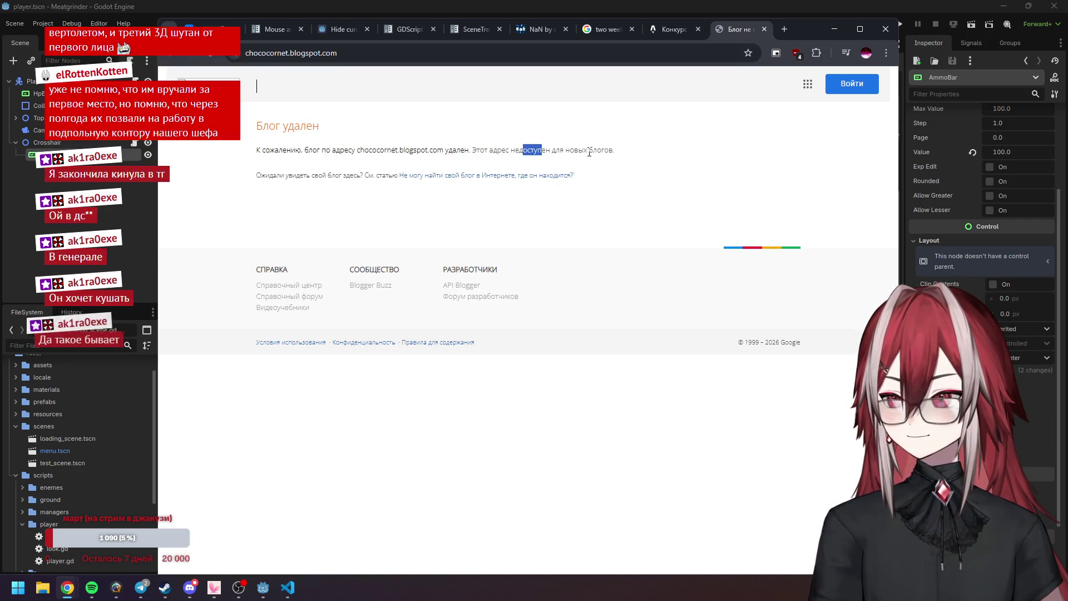
{"action": "key", "text": "alt+Left"}
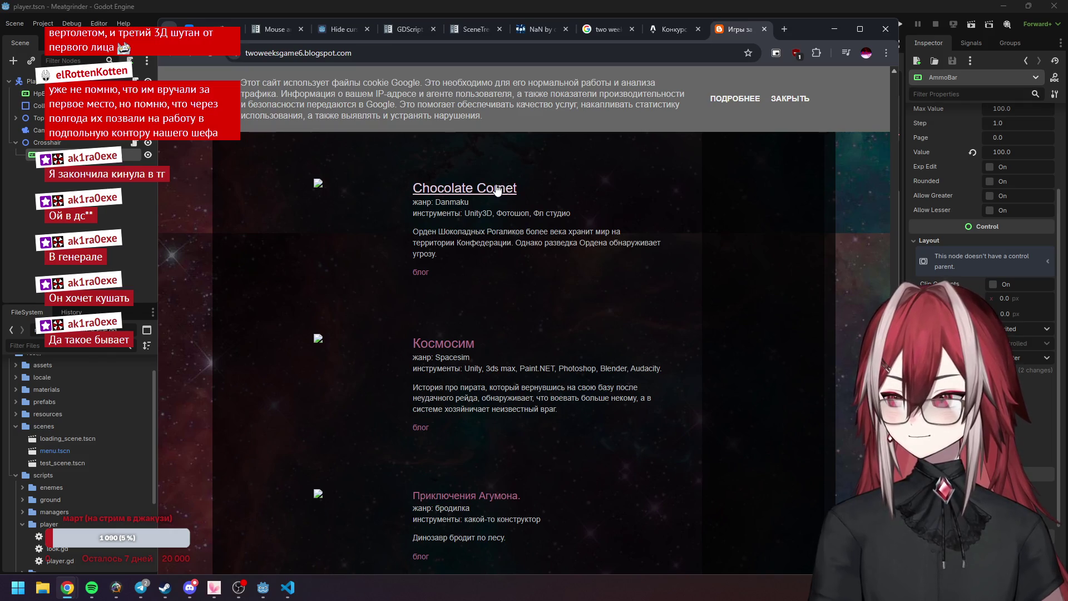
Close the Game 6 blog tab and highlight the Game 6 contest dates on the twoweeksgame.ru list
{"action": "left_click", "coordinate": [710, 34]}
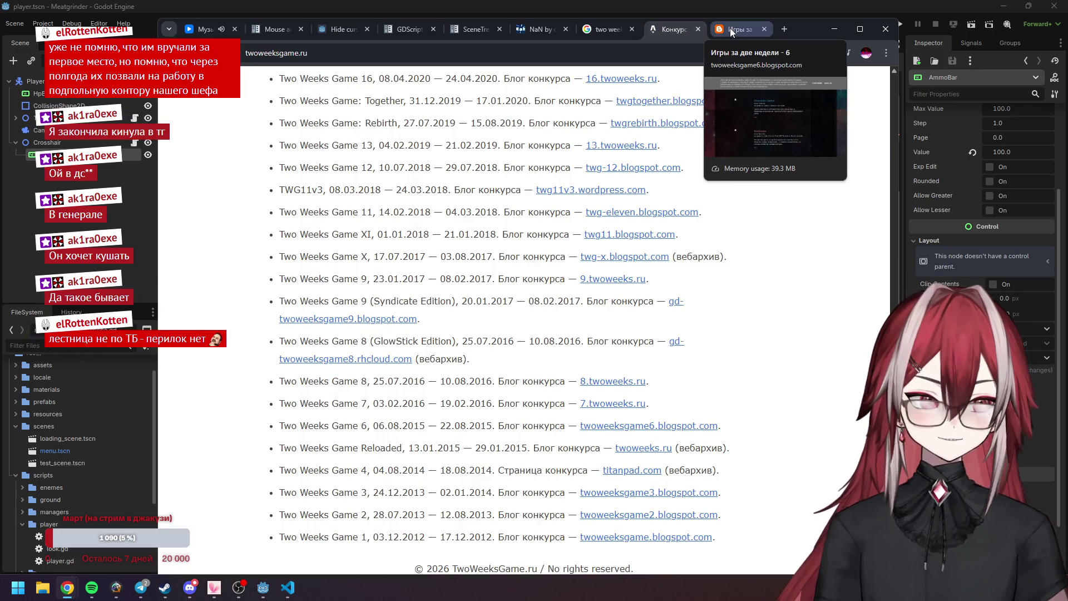
{"action": "middle_click", "coordinate": [730, 28]}
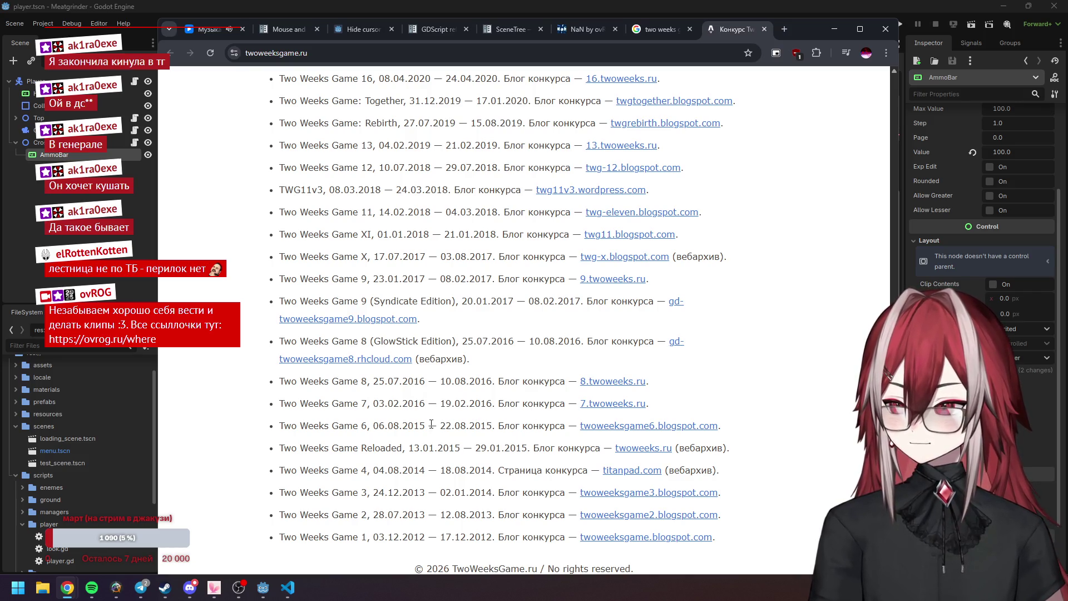
{"action": "left_click_drag", "start_coordinate": [371, 427], "coordinate": [415, 424]}
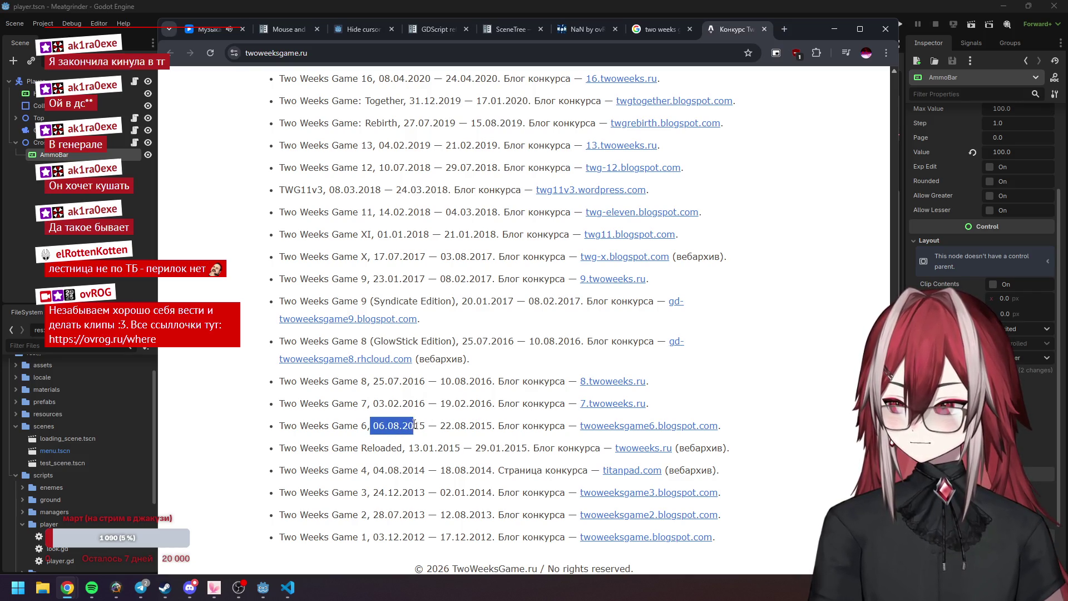
{"action": "left_click", "coordinate": [431, 424]}
{"action": "left_click_drag", "start_coordinate": [391, 424], "coordinate": [499, 426]}
Browse the Two Weeks Game 7 blog's final versions post, close it, and open the Game 8 blog
{"action": "middle_click", "coordinate": [589, 406]}
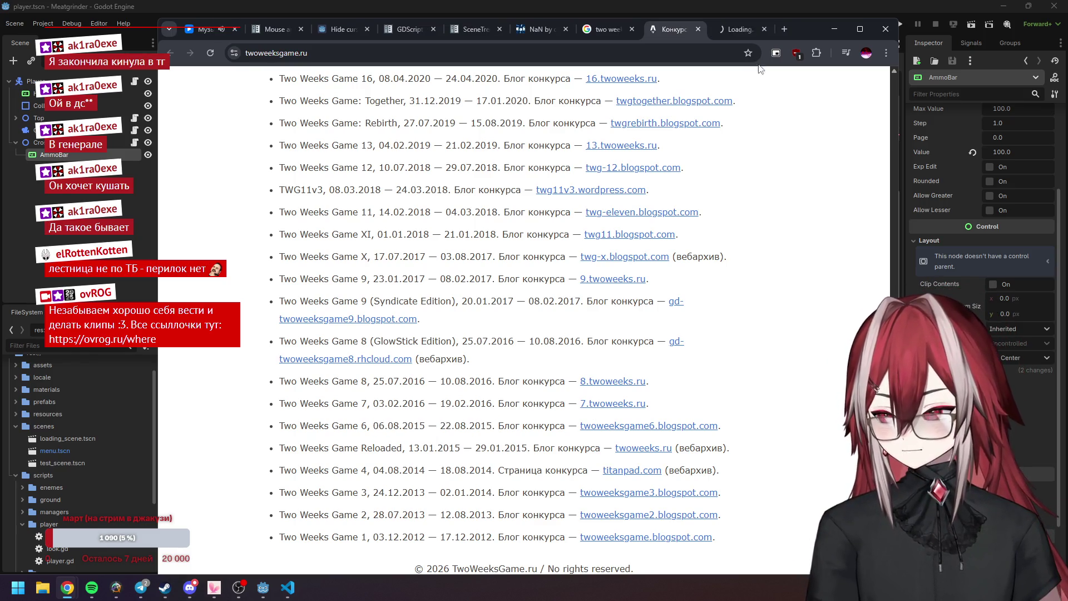
{"action": "left_click", "coordinate": [725, 25]}
{"action": "scroll", "coordinate": [466, 174], "scroll_direction": "down", "scroll_amount": 3}
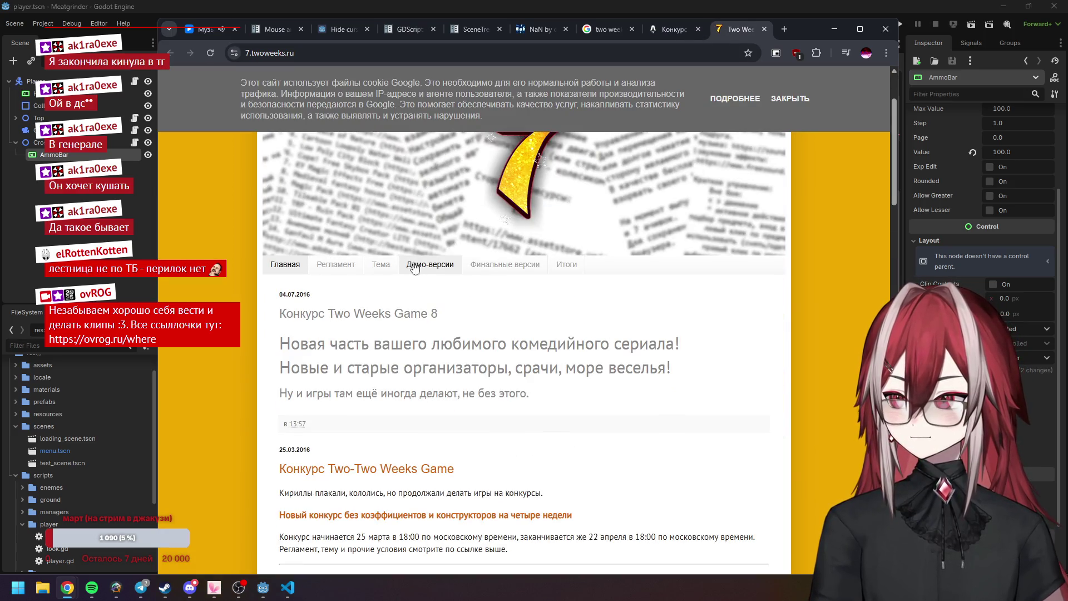
{"action": "left_click", "coordinate": [505, 264]}
{"action": "scroll", "coordinate": [366, 300], "scroll_direction": "down", "scroll_amount": 2}
{"action": "scroll", "coordinate": [366, 301], "scroll_direction": "down", "scroll_amount": 13}
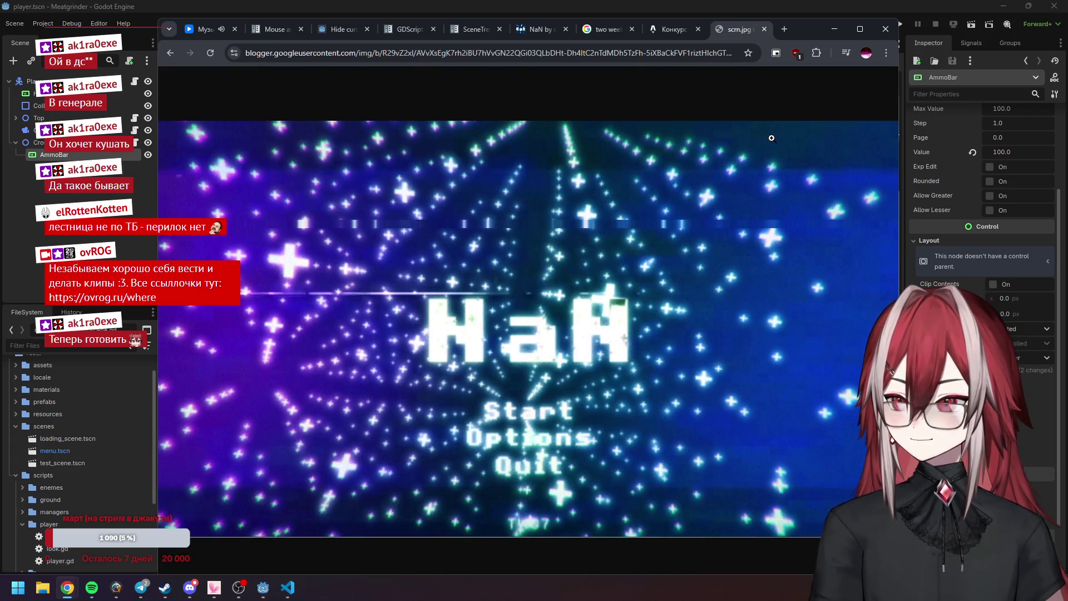
{"action": "left_click", "coordinate": [763, 29]}
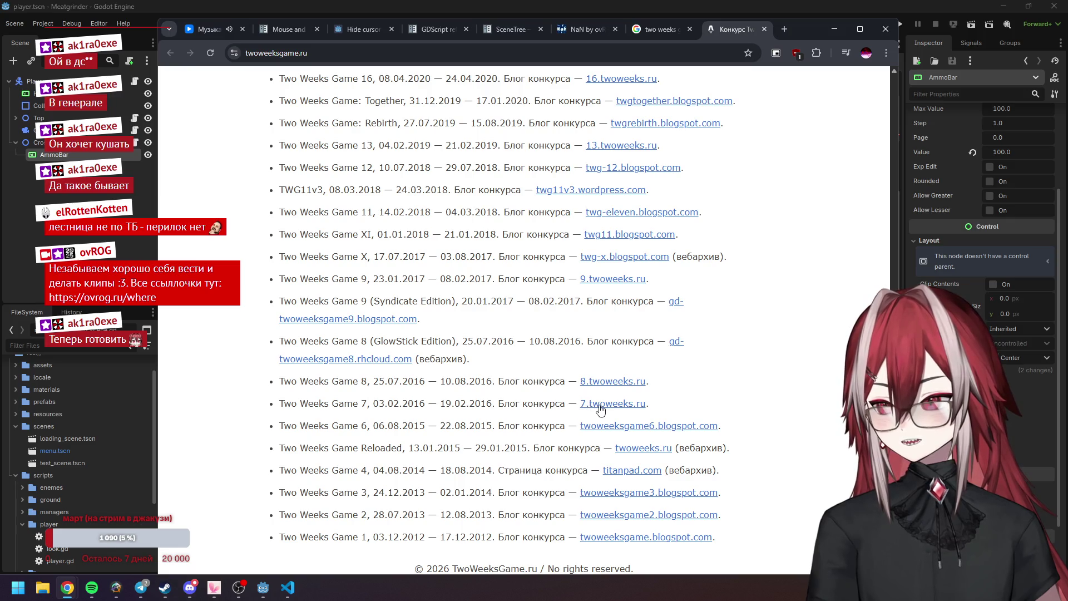
{"action": "left_click", "coordinate": [611, 382]}
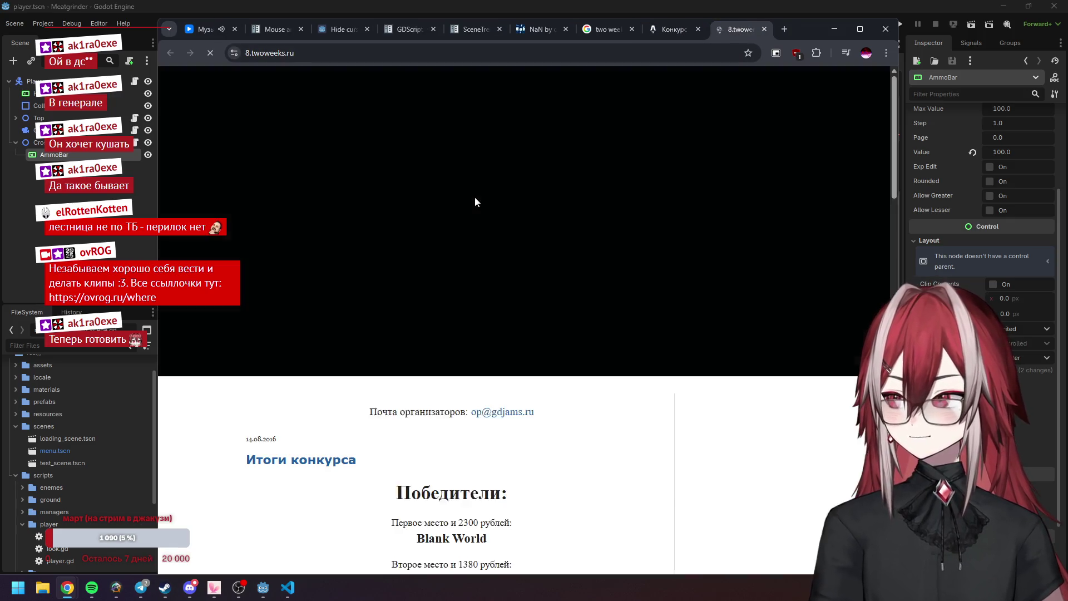
{"action": "scroll", "coordinate": [482, 240], "scroll_direction": "down", "scroll_amount": 5}
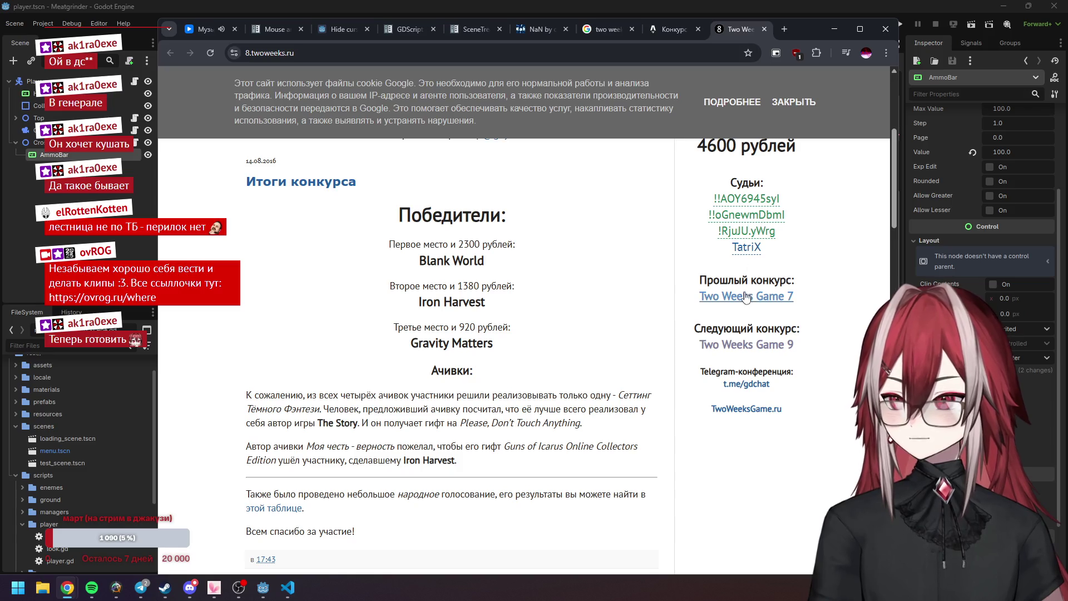
{"action": "scroll", "coordinate": [516, 276], "scroll_direction": "down", "scroll_amount": 7}
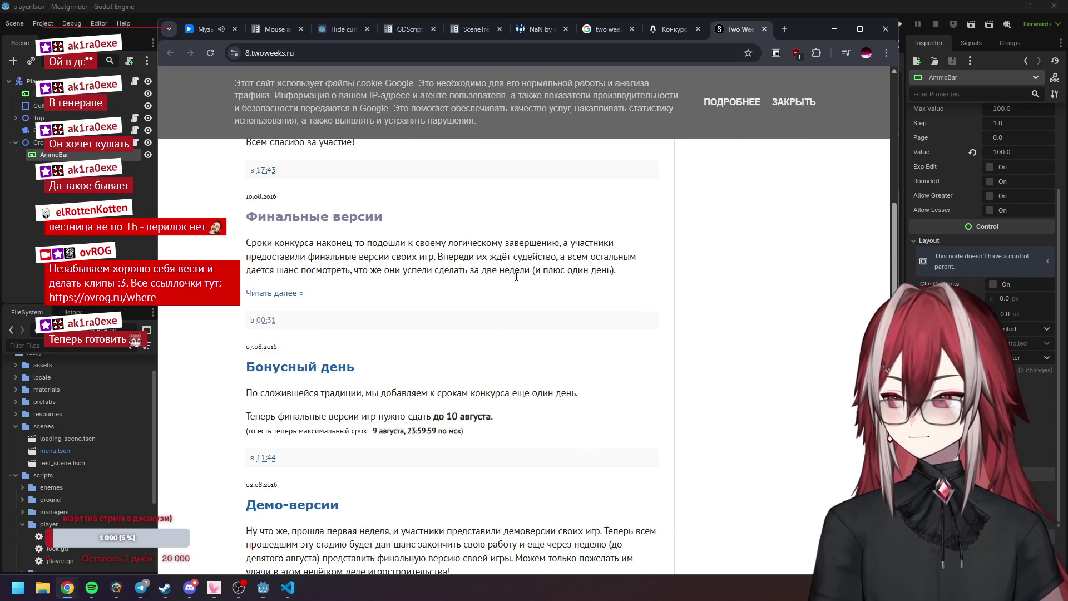
{"action": "left_click", "coordinate": [352, 221]}
{"action": "scroll", "coordinate": [341, 242], "scroll_direction": "down", "scroll_amount": 9}
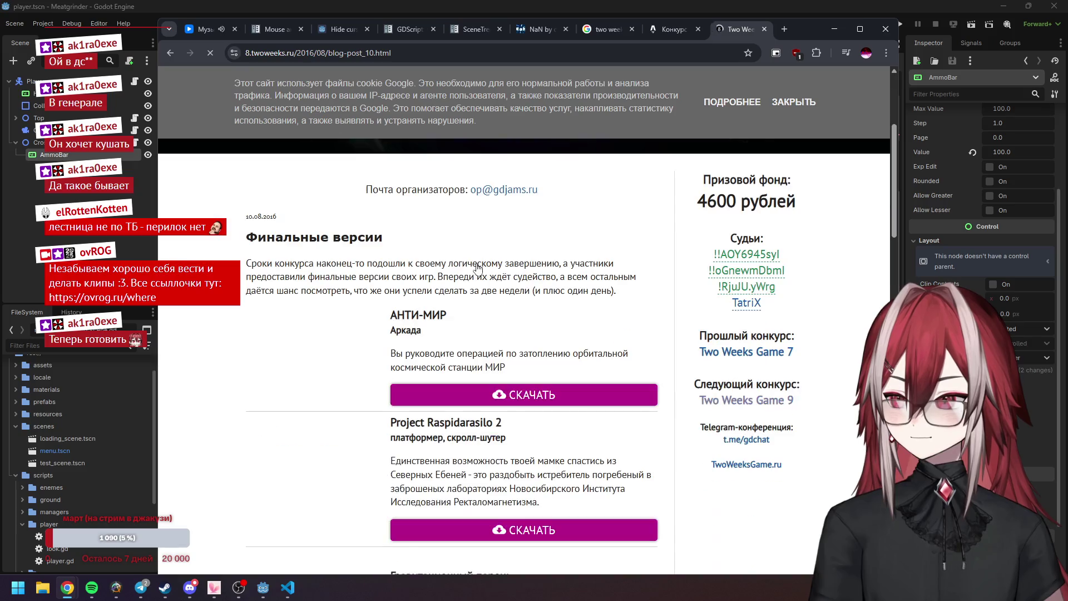
{"action": "scroll", "coordinate": [341, 242], "scroll_direction": "down", "scroll_amount": 3}
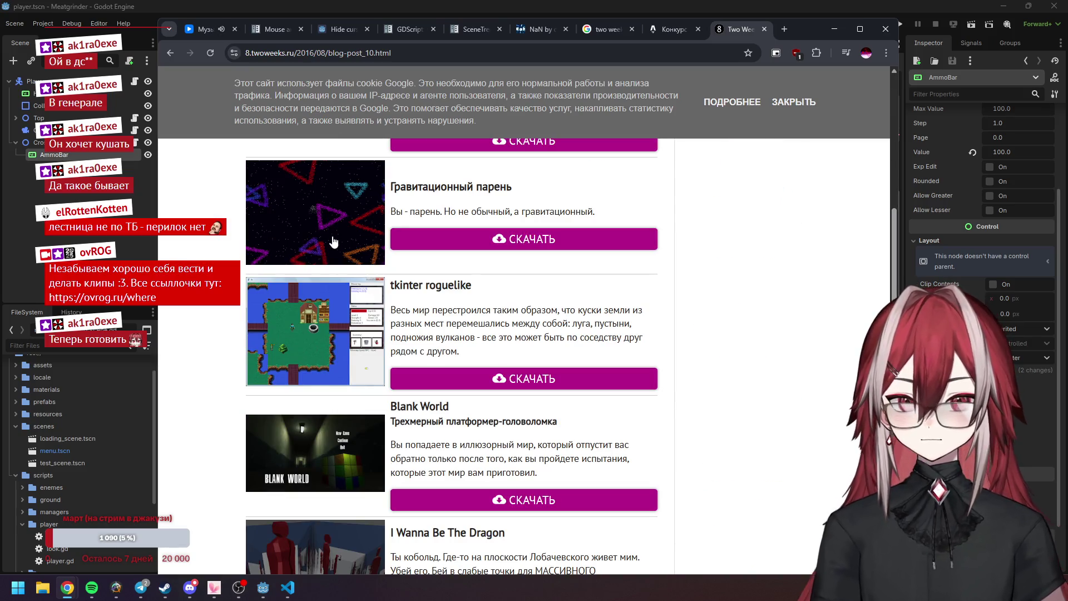
{"action": "scroll", "coordinate": [333, 242], "scroll_direction": "down", "scroll_amount": 1}
{"action": "scroll", "coordinate": [331, 228], "scroll_direction": "down", "scroll_amount": 8}
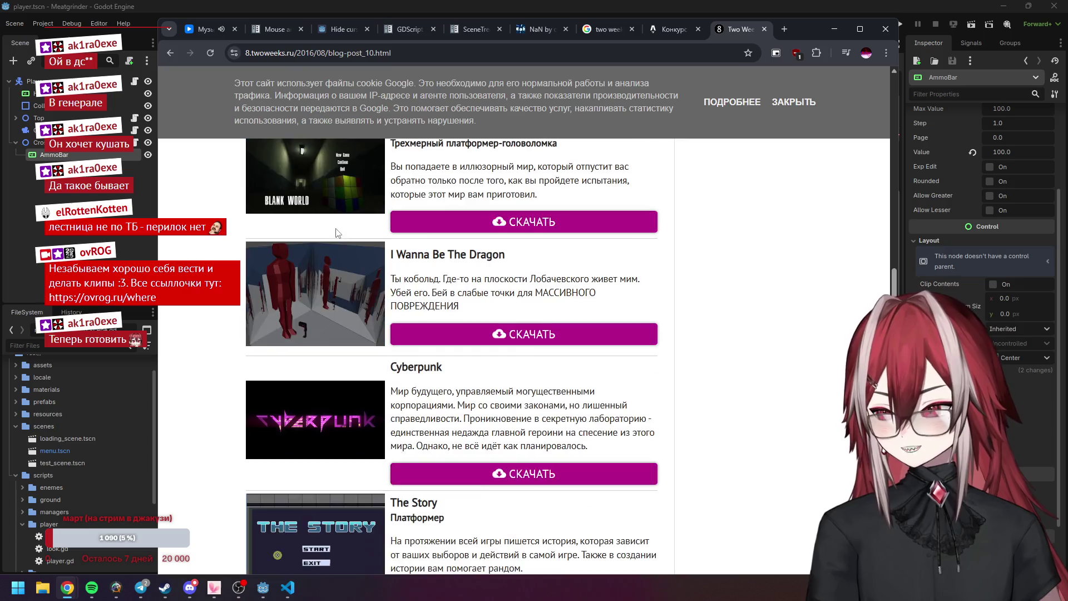
{"action": "scroll", "coordinate": [327, 210], "scroll_direction": "down", "scroll_amount": 13}
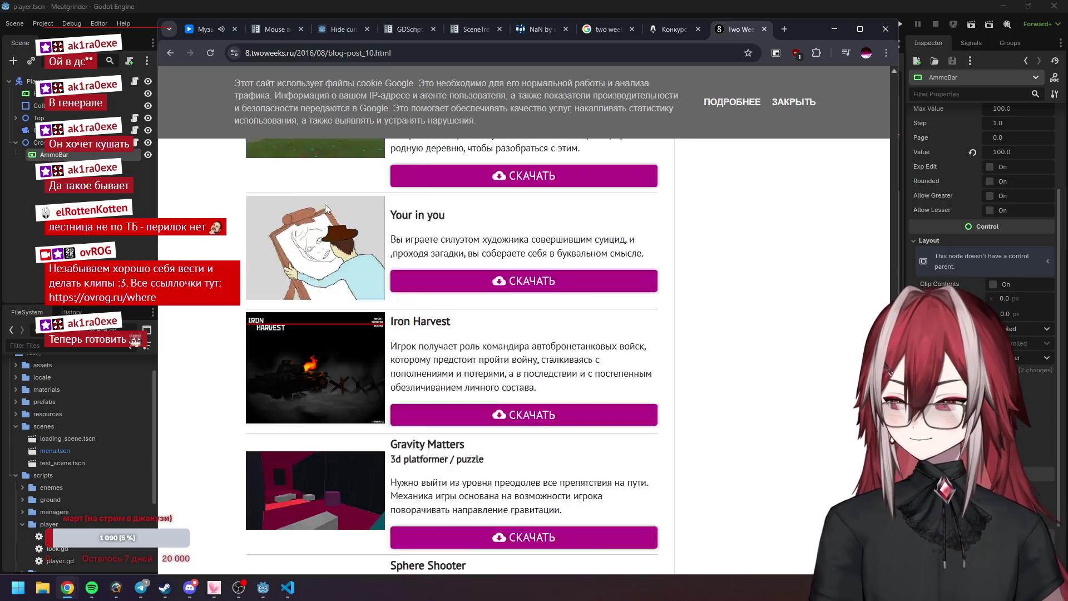
{"action": "scroll", "coordinate": [327, 209], "scroll_direction": "down", "scroll_amount": 3}
{"action": "scroll", "coordinate": [327, 209], "scroll_direction": "up", "scroll_amount": 16}
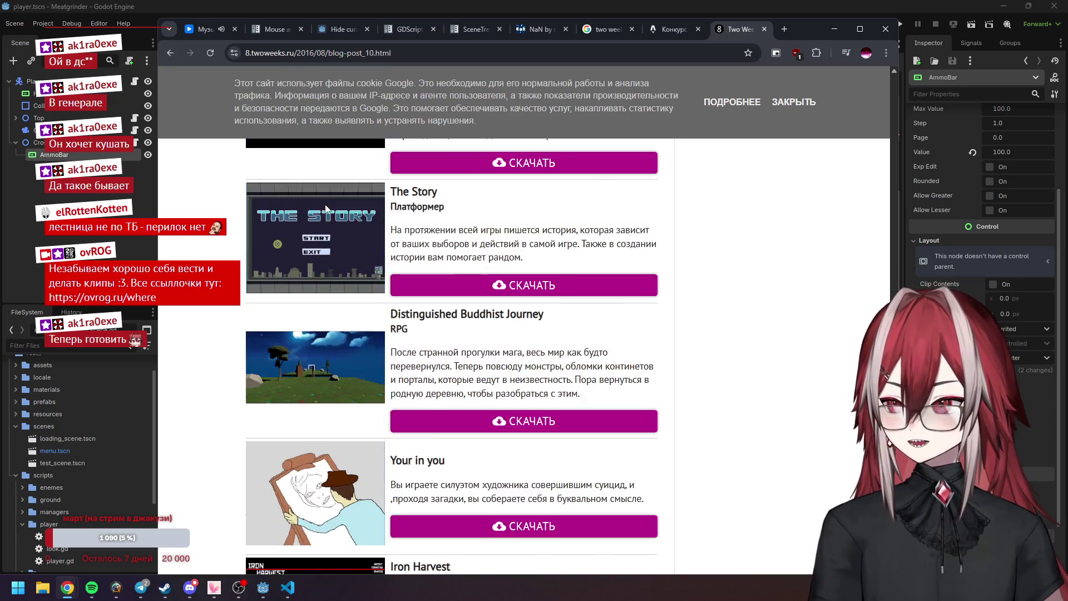
{"action": "scroll", "coordinate": [325, 203], "scroll_direction": "up", "scroll_amount": 10}
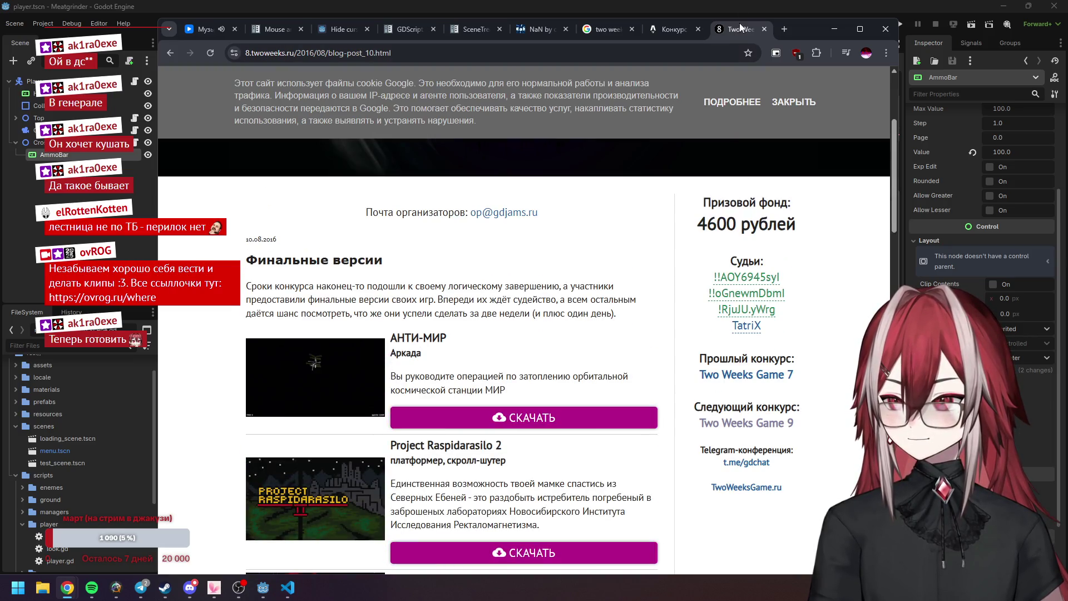
{"action": "left_click", "coordinate": [764, 28]}
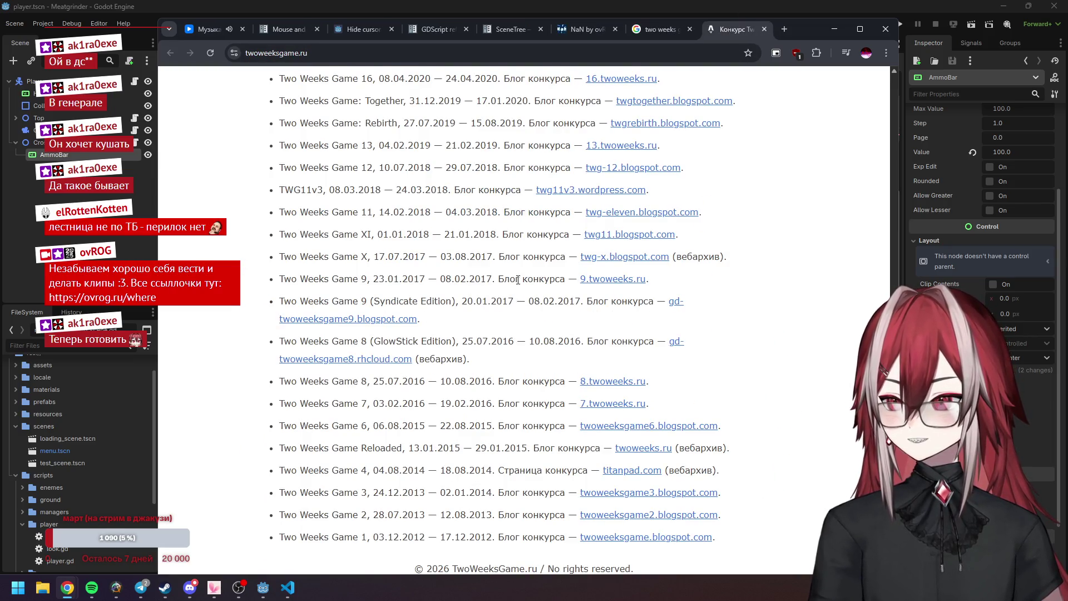
Close the twoweeksgame.ru contest list, Google search, and NaN itch.io tabs
{"action": "scroll", "coordinate": [517, 282], "scroll_direction": "up", "scroll_amount": 1}
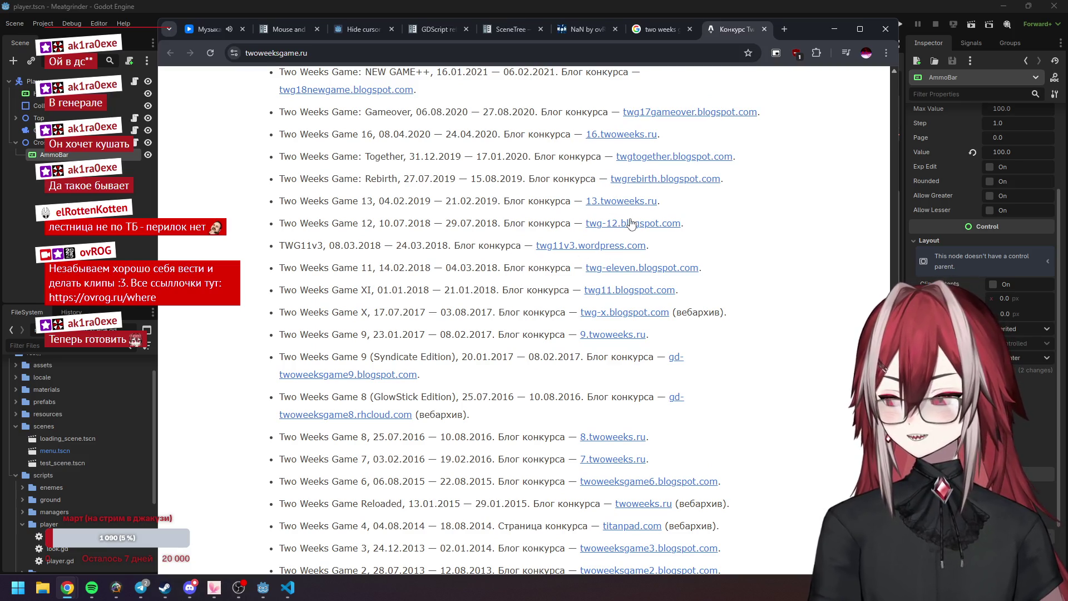
{"action": "scroll", "coordinate": [460, 212], "scroll_direction": "up", "scroll_amount": 4}
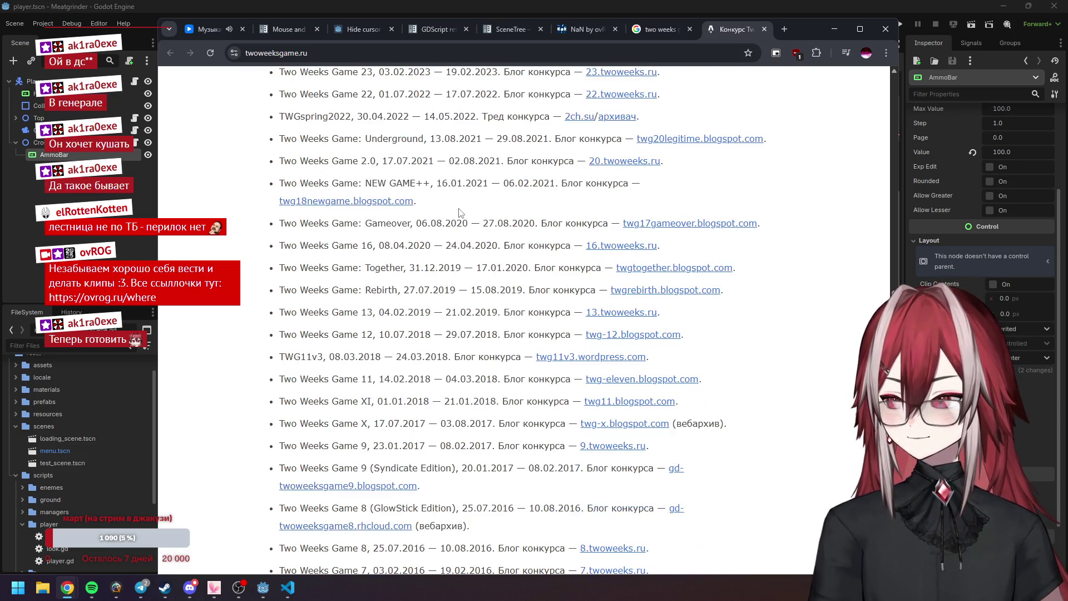
{"action": "scroll", "coordinate": [460, 212], "scroll_direction": "down", "scroll_amount": 4}
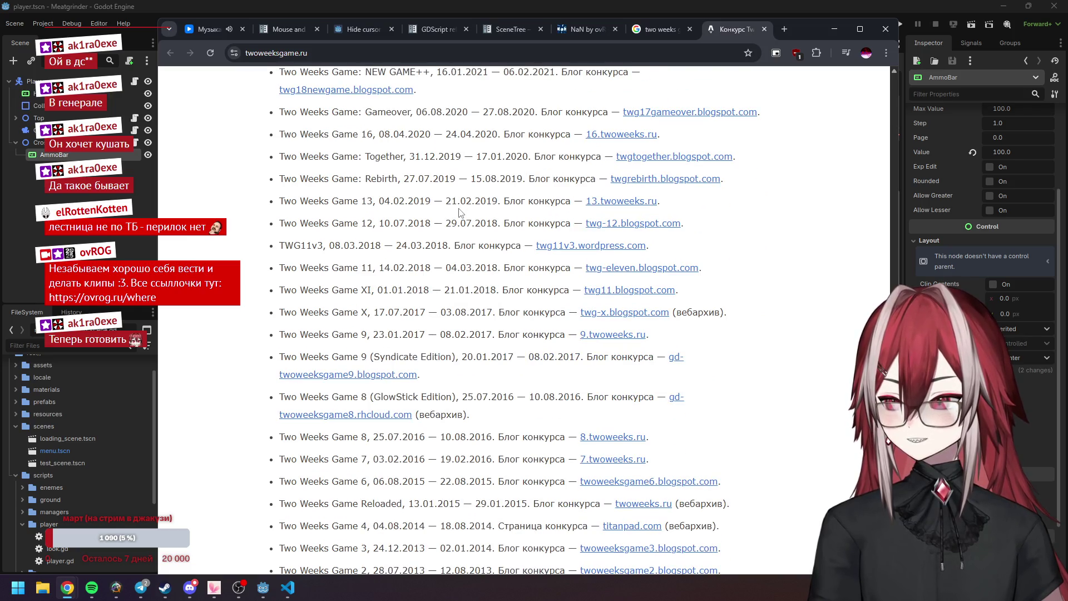
{"action": "scroll", "coordinate": [459, 212], "scroll_direction": "up", "scroll_amount": 7}
{"action": "scroll", "coordinate": [573, 183], "scroll_direction": "down", "scroll_amount": 5}
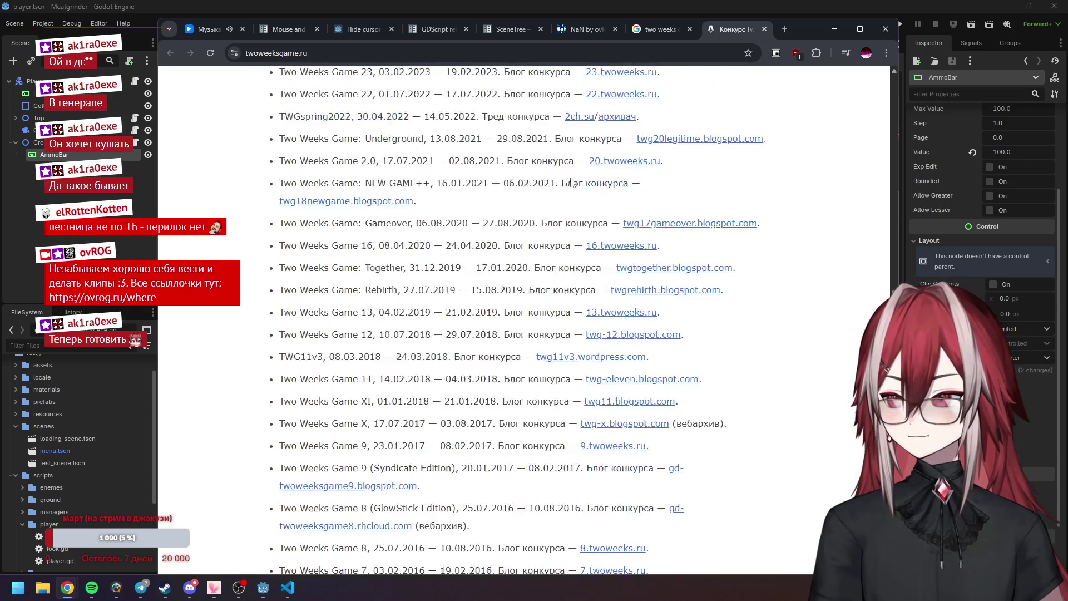
{"action": "left_click", "coordinate": [764, 29]}
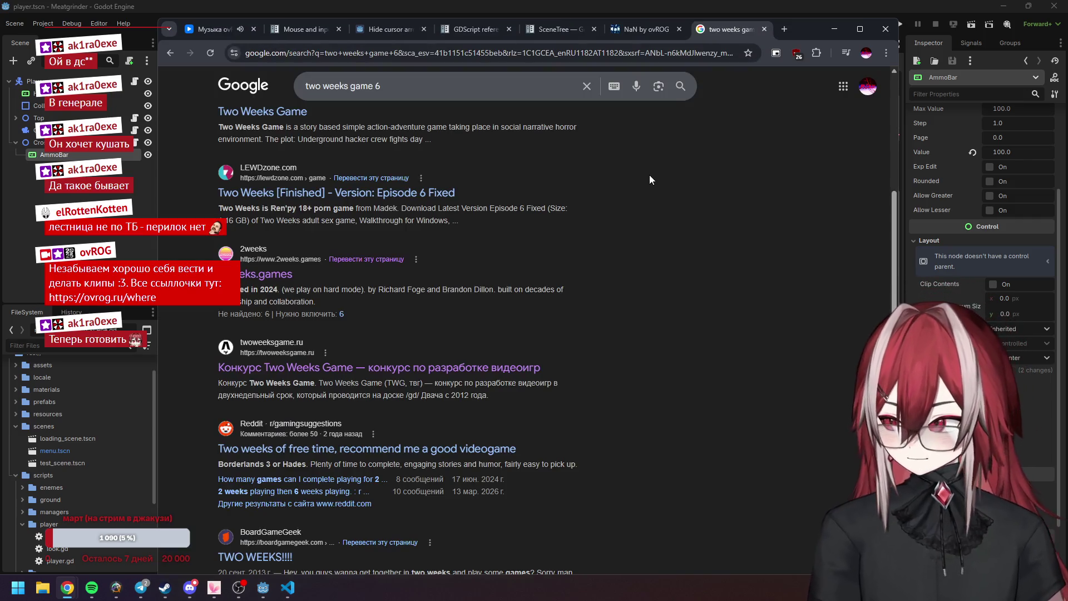
{"action": "left_click", "coordinate": [765, 29]}
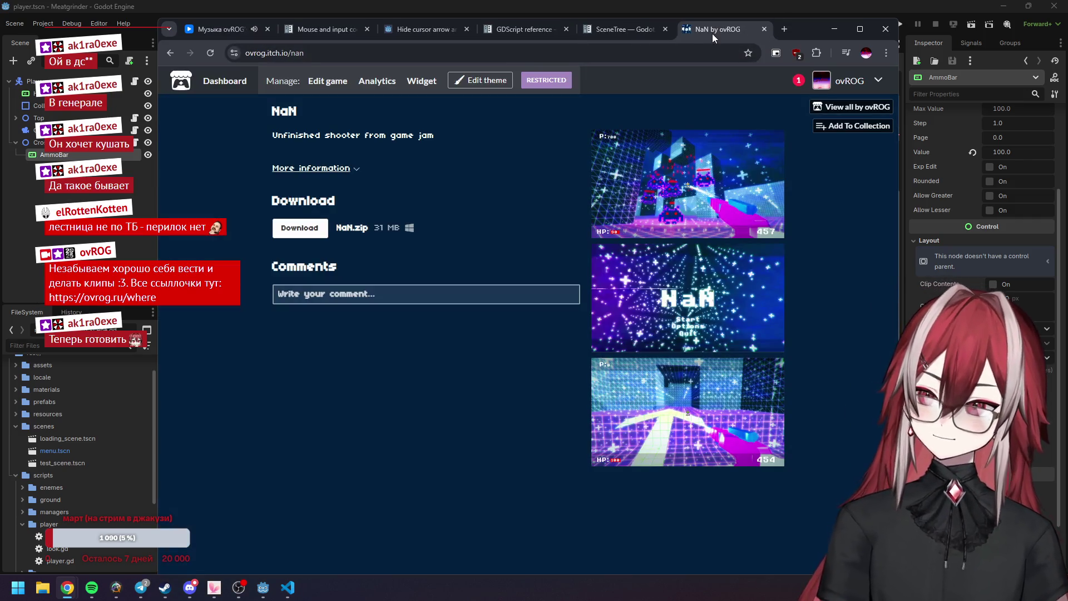
{"action": "left_click", "coordinate": [763, 29]}
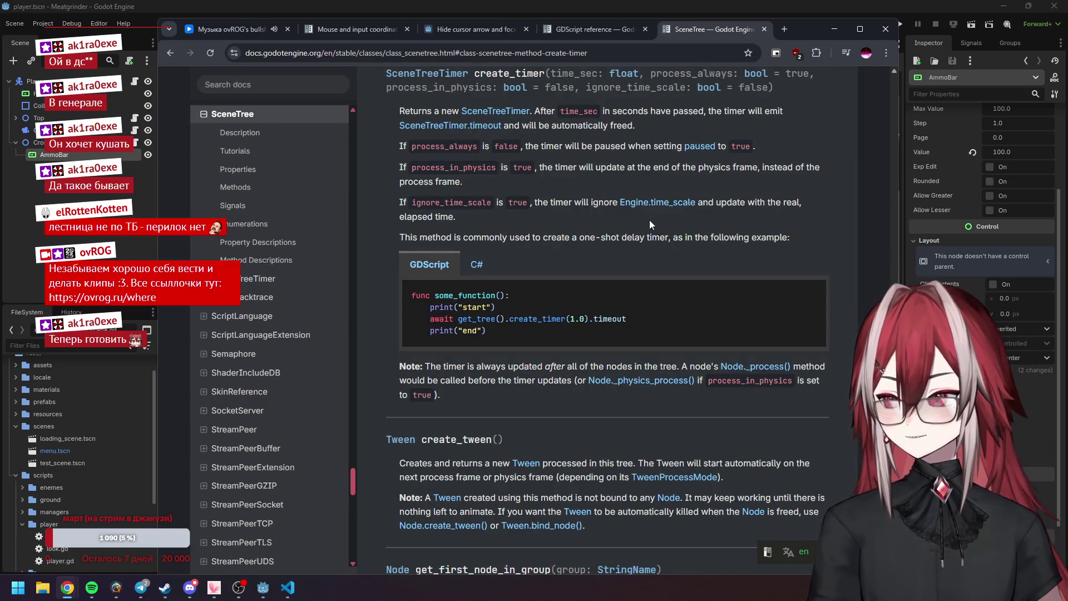
Select the SceneTreeTimer type name shown in the Output parse error
{"action": "left_click", "coordinate": [760, 8]}
{"action": "scroll", "coordinate": [515, 279], "scroll_direction": "down", "scroll_amount": 1}
{"action": "left_click", "coordinate": [469, 366]}
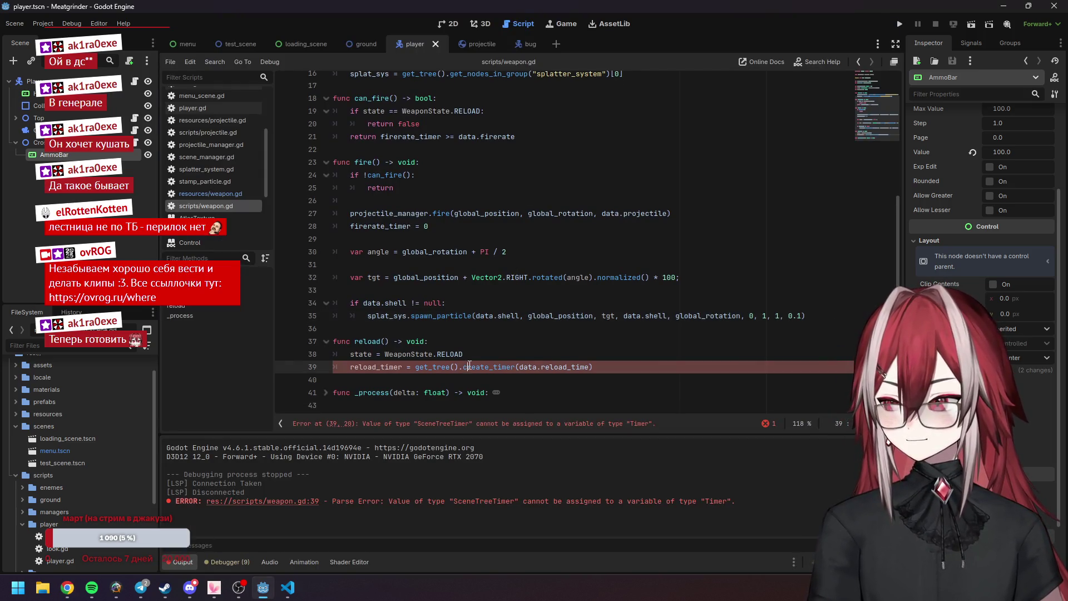
{"action": "mouse_move", "coordinate": [496, 367]}
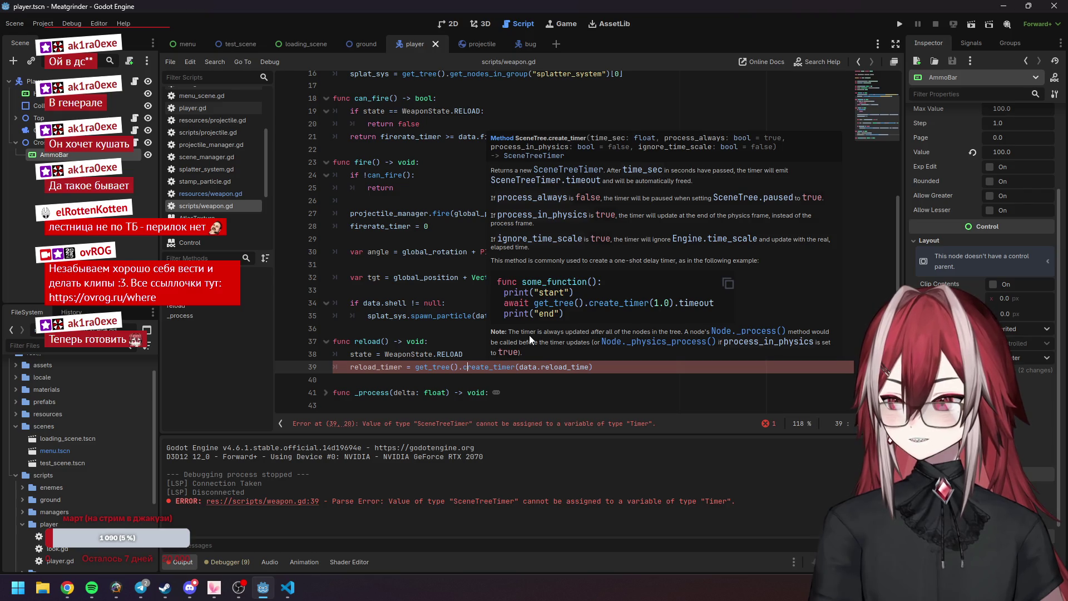
{"action": "left_click_drag", "start_coordinate": [455, 499], "coordinate": [515, 502]}
{"action": "key", "text": "ctrl+c"}
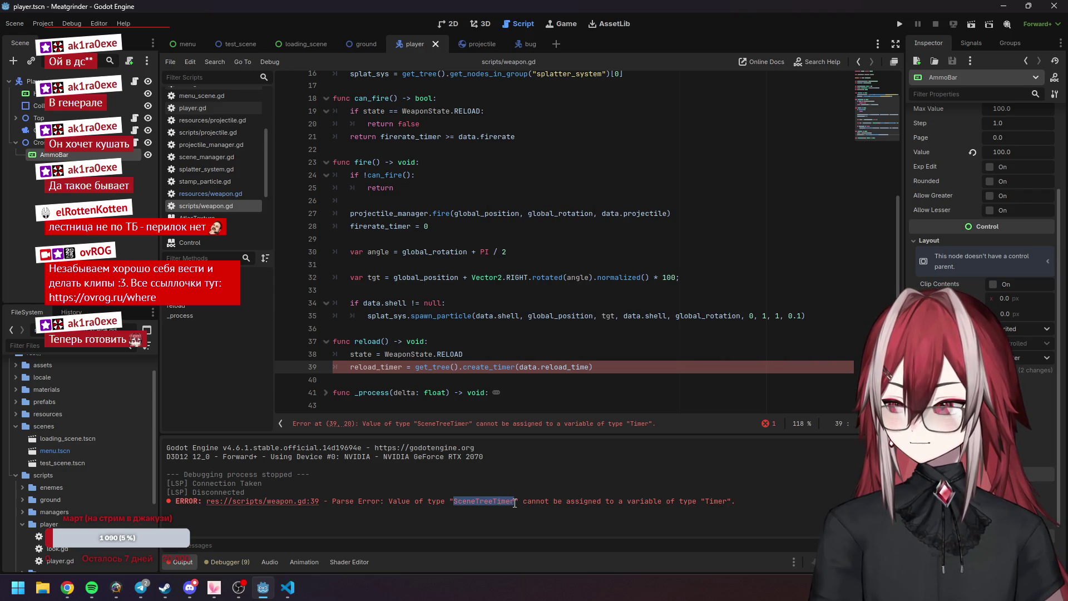
Replace Timer with SceneTreeTimer in the reload_timer declaration on line 12
{"action": "left_click", "coordinate": [412, 200]}
{"action": "scroll", "coordinate": [414, 221], "scroll_direction": "up", "scroll_amount": 5}
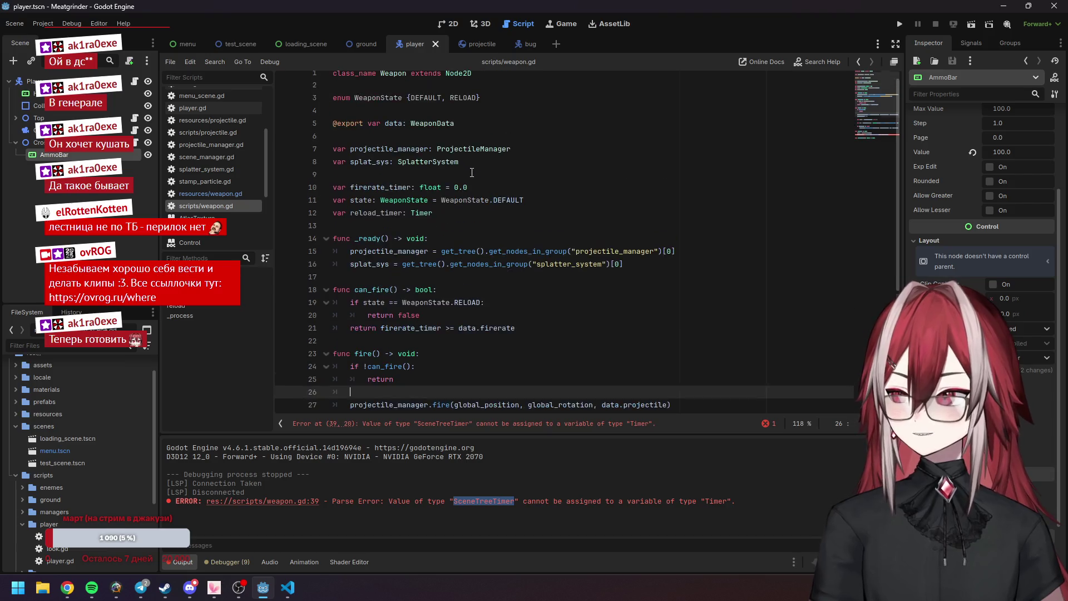
{"action": "double_click", "coordinate": [421, 213]}
{"action": "key", "text": "ctrl+v"}
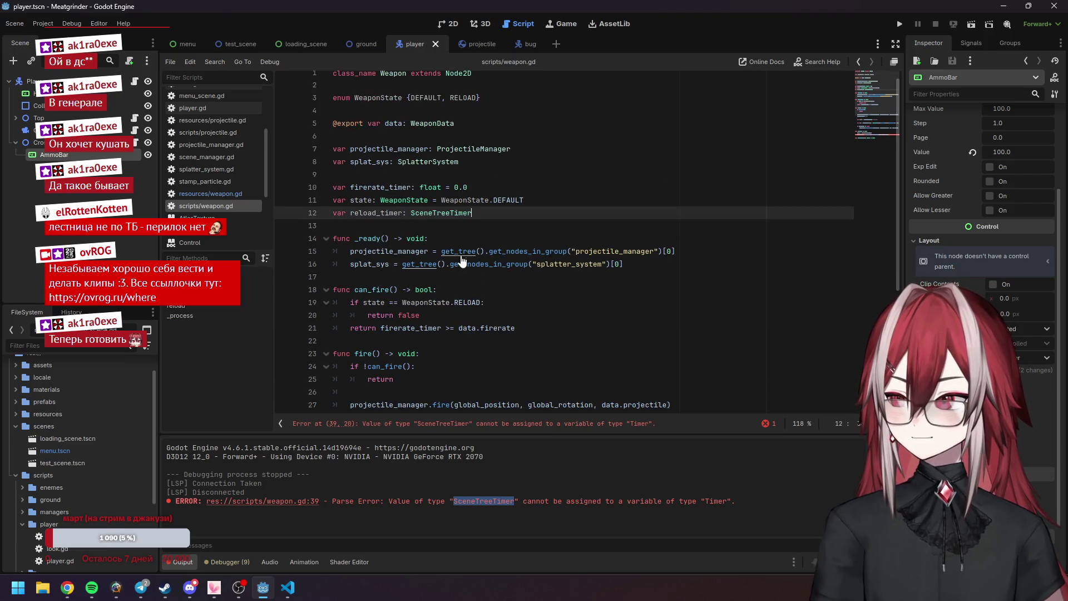
{"action": "left_click", "coordinate": [553, 303]}
Return to the reload function and select reload_timer on line 39
{"action": "scroll", "coordinate": [552, 303], "scroll_direction": "down", "scroll_amount": 5}
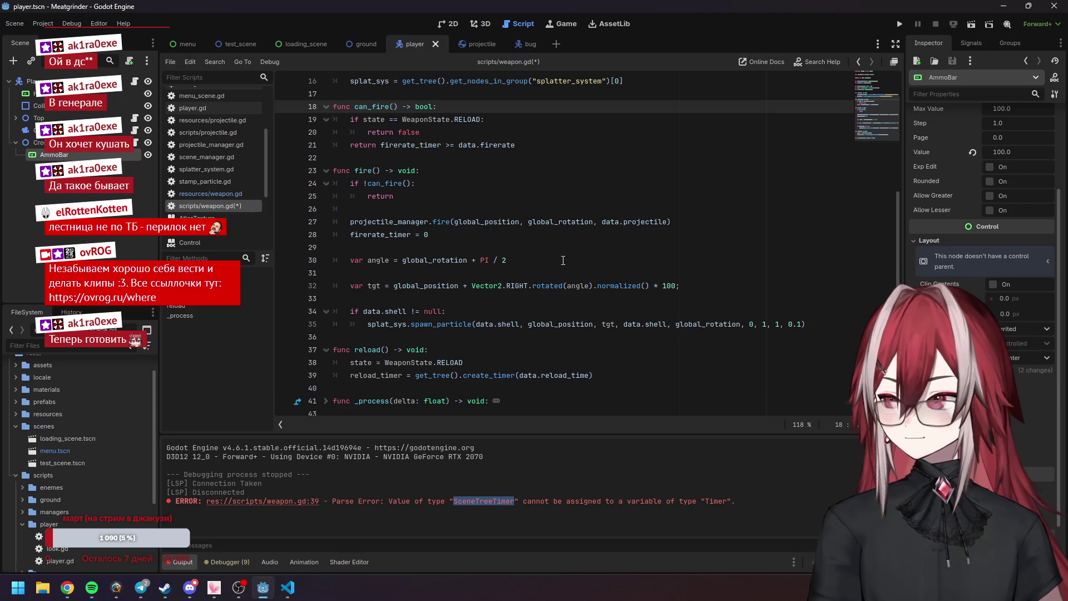
{"action": "left_click", "coordinate": [549, 310]}
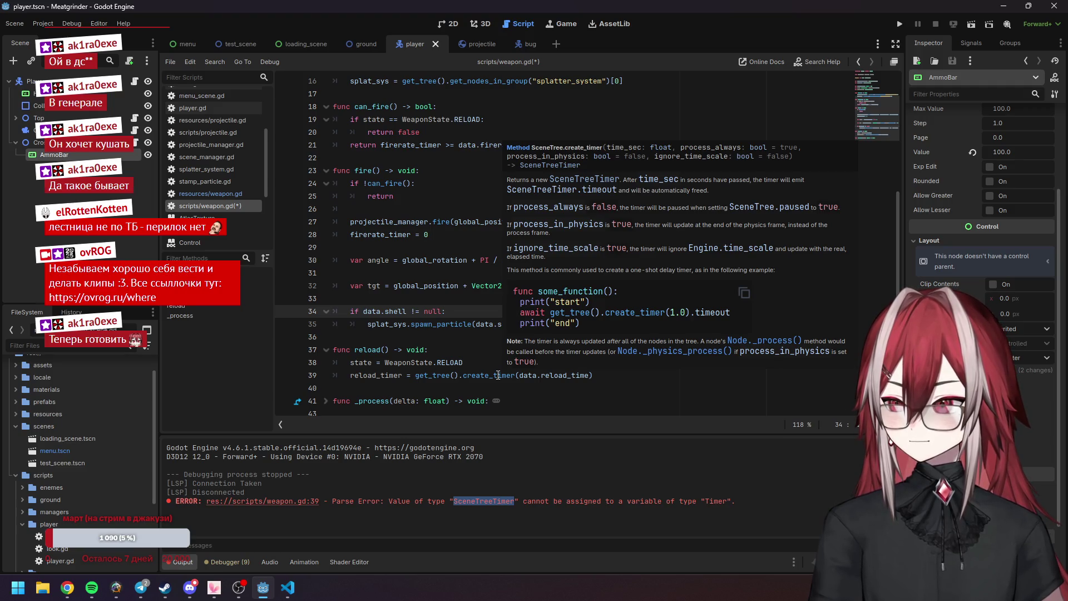
{"action": "left_click", "coordinate": [493, 375]}
{"action": "double_click", "coordinate": [357, 376]}
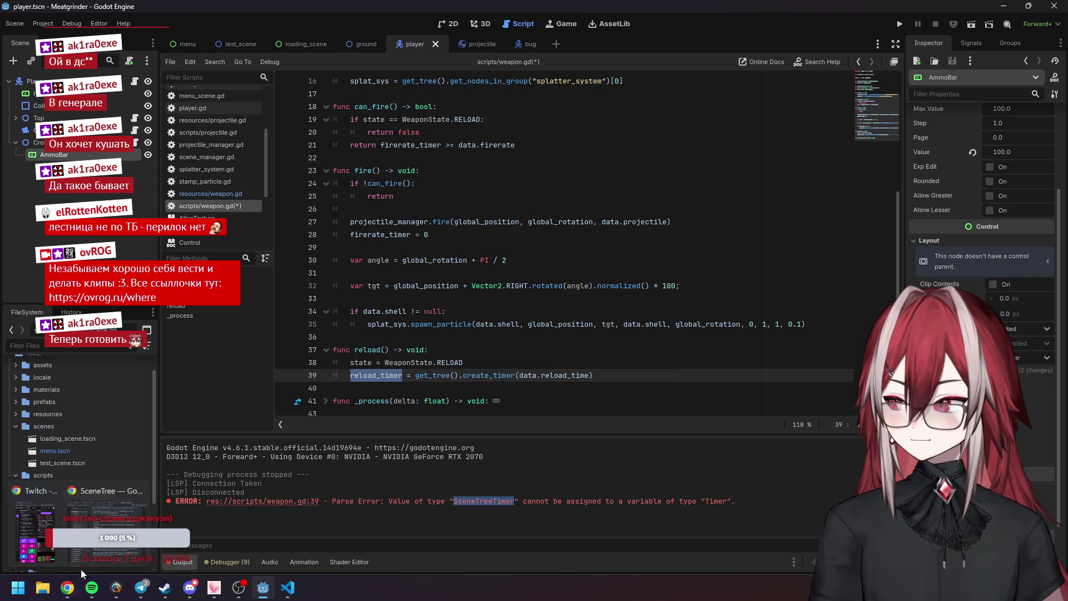
Try prefixing line 39 with await, then undo the misplaced edit
{"action": "left_click", "coordinate": [382, 363]}
{"action": "left_click", "coordinate": [353, 377]}
{"action": "type", "text": "await"}
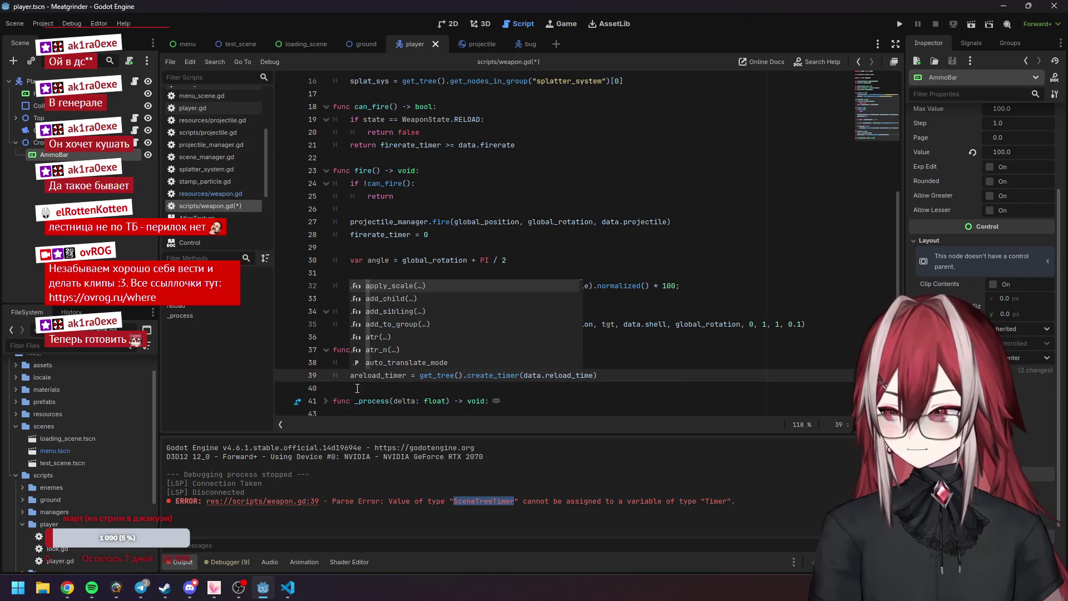
{"action": "left_click", "coordinate": [663, 372]}
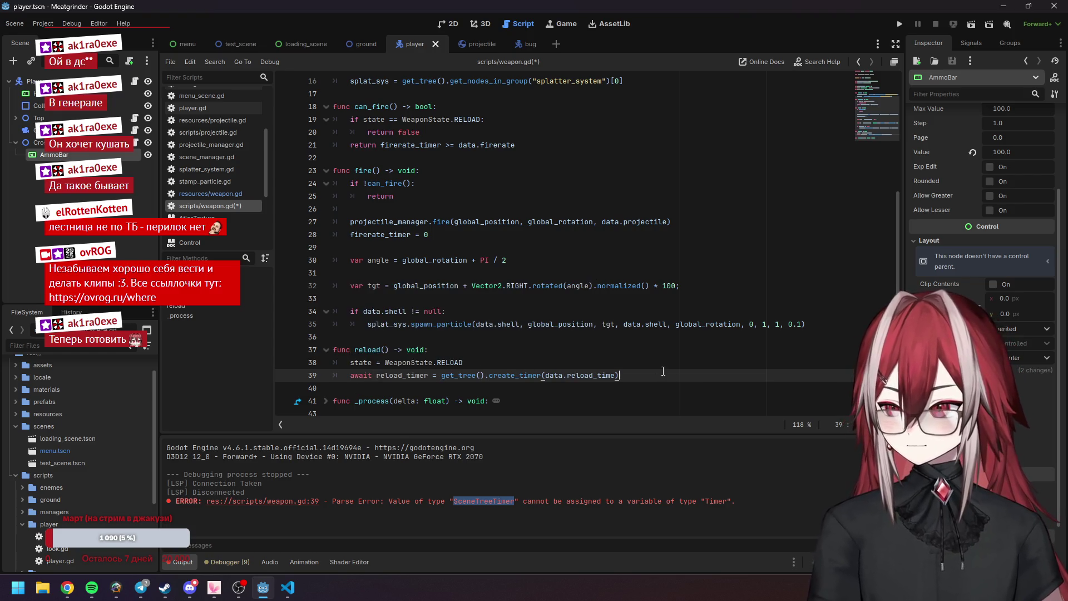
{"action": "key", "text": "Return"}
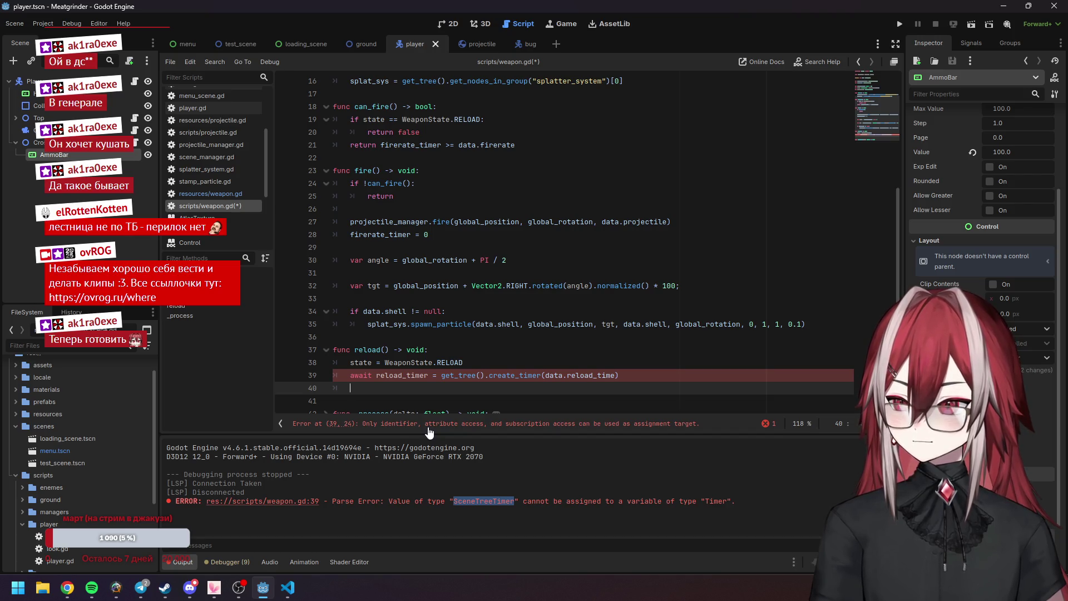
{"action": "key", "text": "ctrl+z"}
{"action": "key", "text": "ctrl+z"}
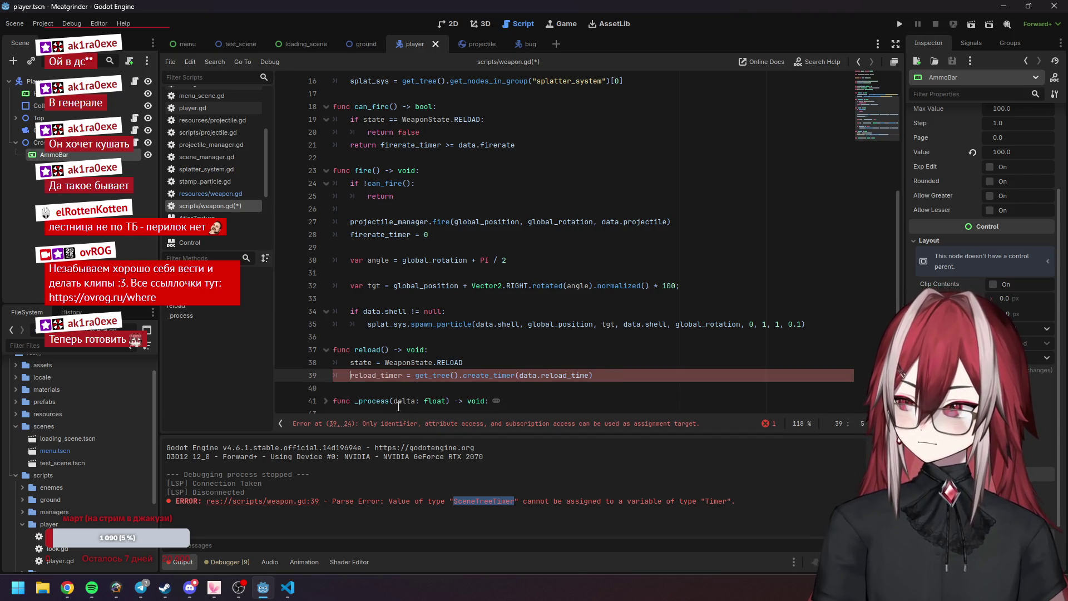
Add 'await reload_timer.timeout' on a new line after the create_timer line
{"action": "left_click", "coordinate": [613, 379]}
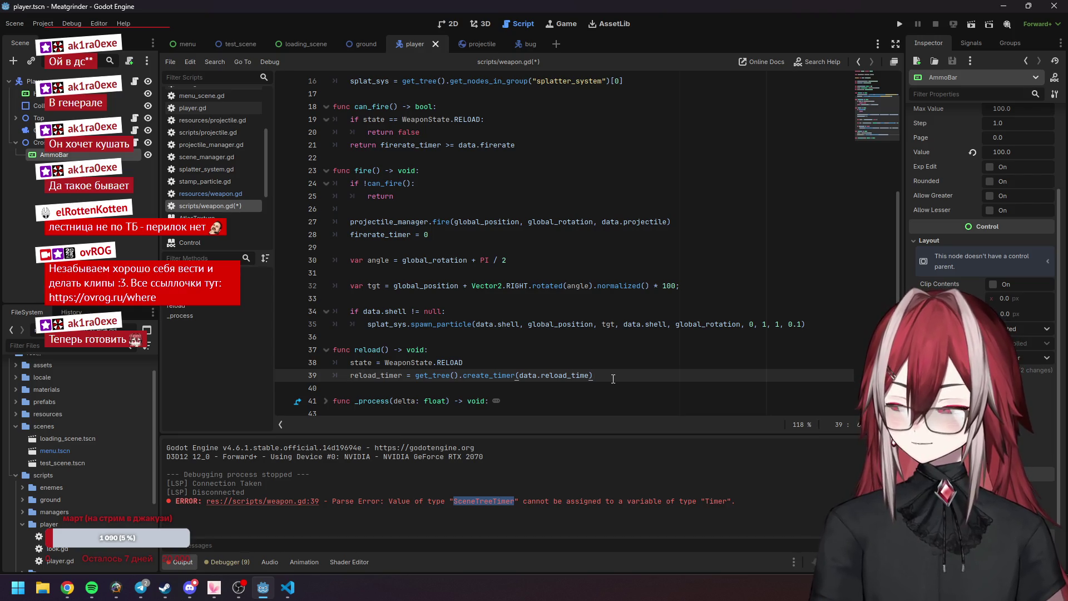
{"action": "type", "text": ".ti"}
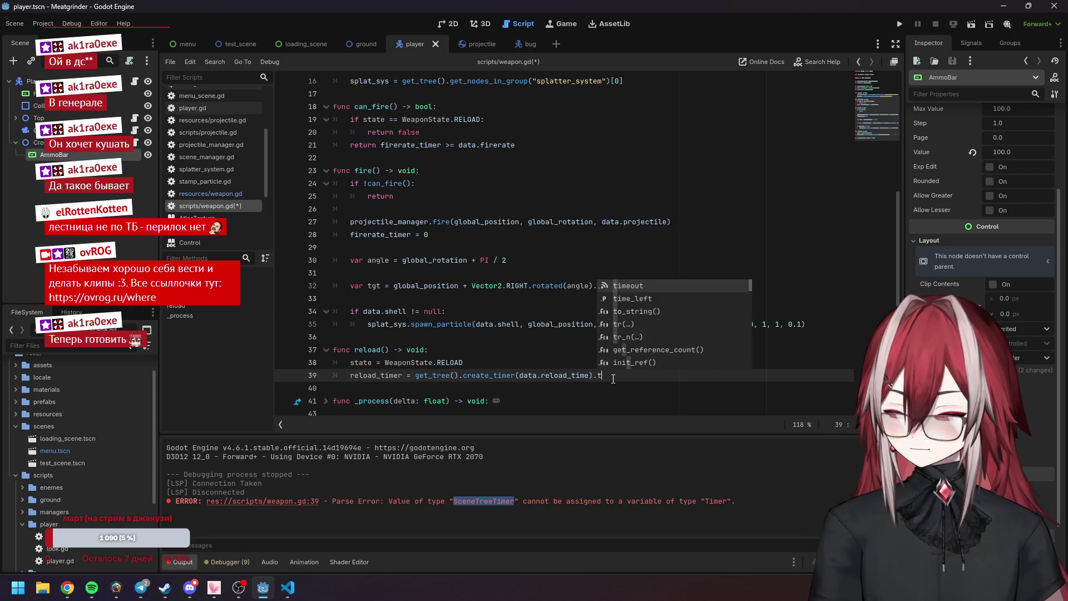
{"action": "key", "text": "BackSpace"}
{"action": "key", "text": "BackSpace"}
{"action": "key", "text": "BackSpace"}
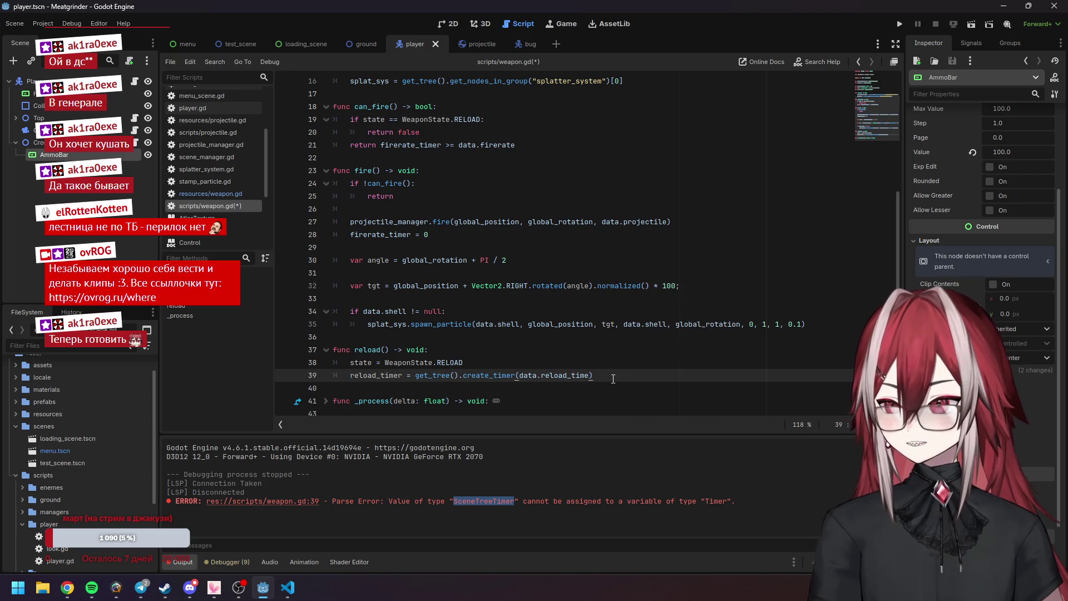
{"action": "key", "text": "Return"}
{"action": "key", "text": "Down"}
{"action": "key", "text": "Return"}
{"action": "type", "text": "timer.t"}
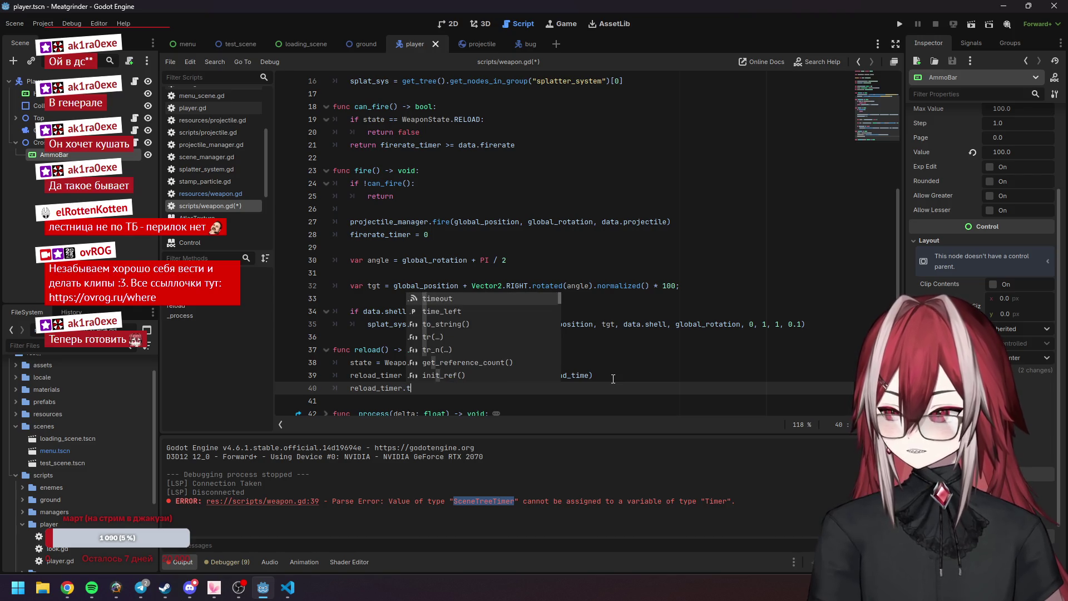
{"action": "key", "text": "Return"}
{"action": "key", "text": "Home"}
{"action": "type", "text": "await"}
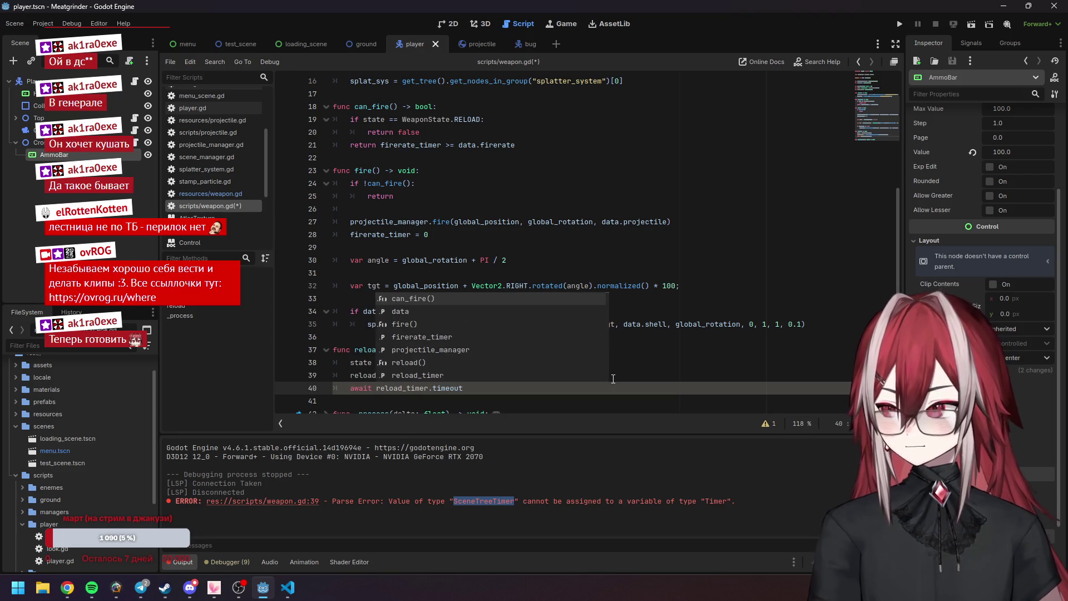
{"action": "key", "text": "End"}
{"action": "key", "text": "Return"}
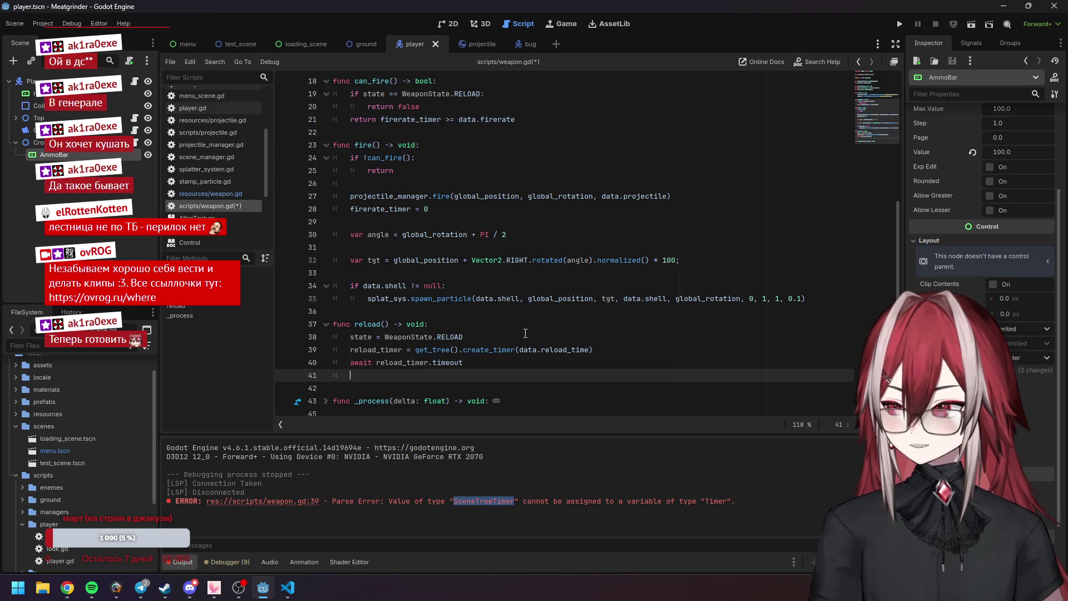
Add 'state = WeaponState.DEFAULT' after the await, then check the line 12 declaration
{"action": "key", "text": "BackSpace"}
{"action": "type", "text": "t"}
{"action": "key", "text": "Return"}
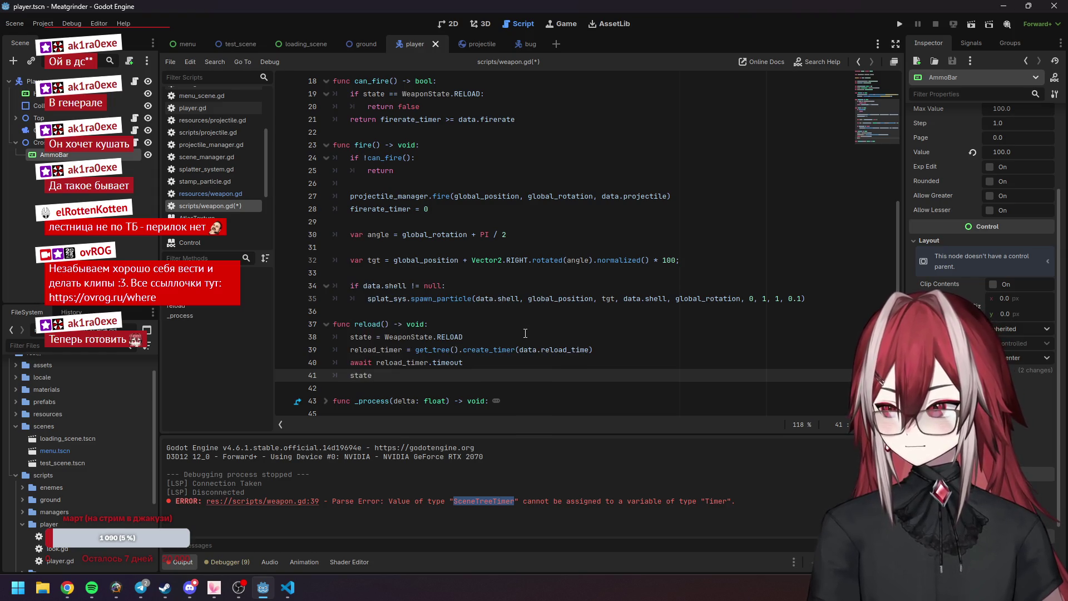
{"action": "type", "text": "= W"}
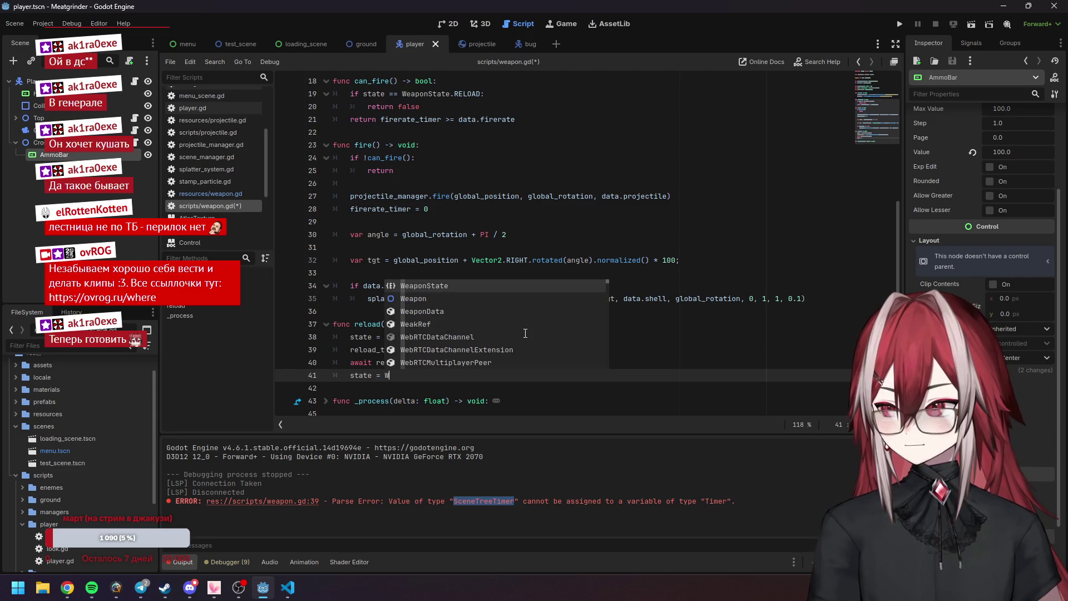
{"action": "key", "text": "Return"}
{"action": "type", "text": "./"}
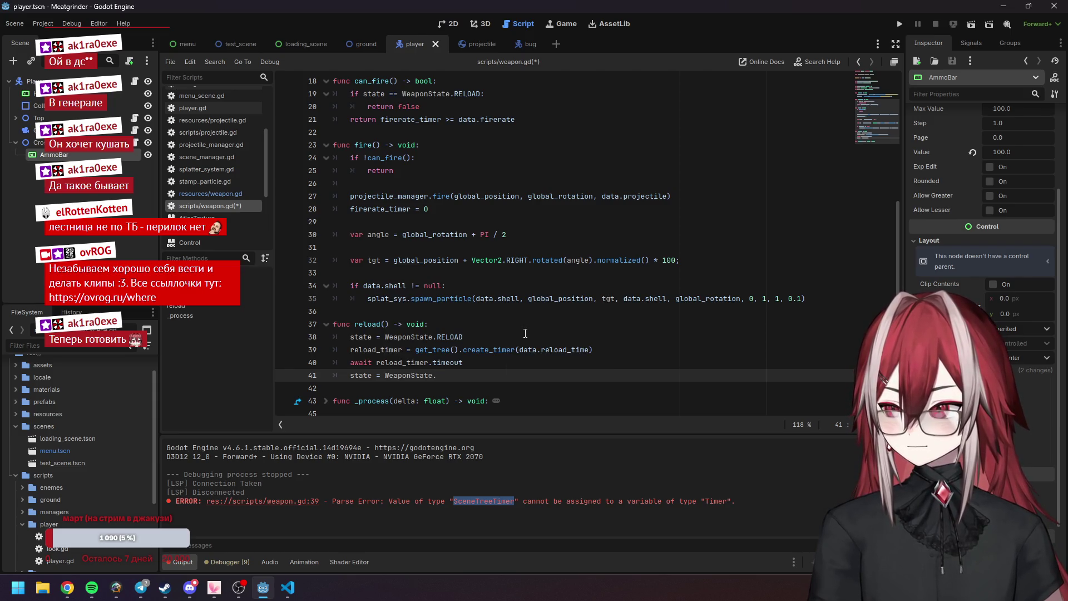
{"action": "type", "text": "De"}
{"action": "key", "text": "Return"}
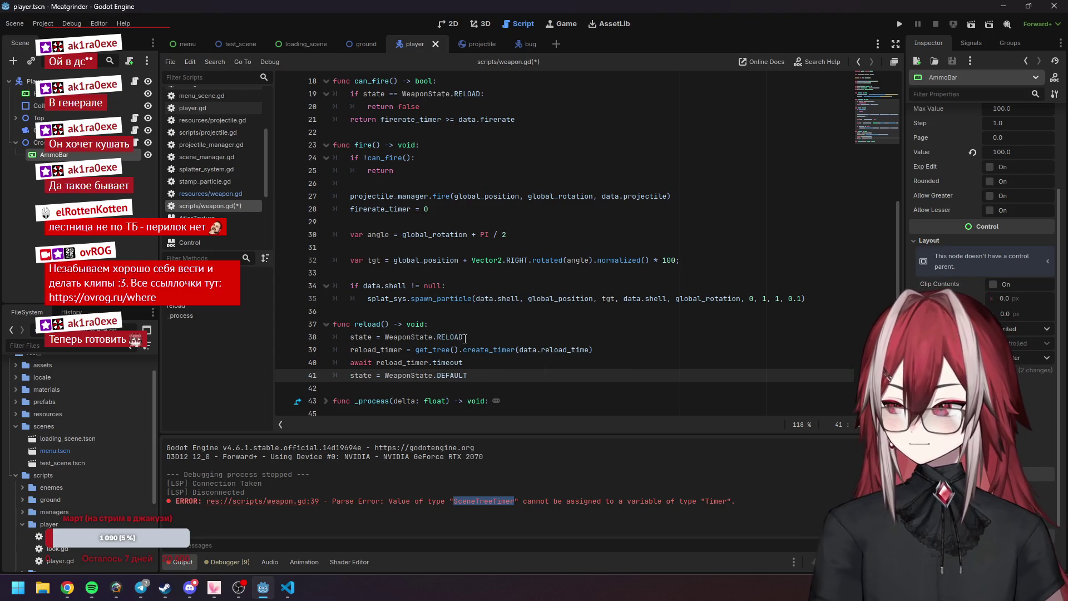
{"action": "scroll", "coordinate": [402, 261], "scroll_direction": "up", "scroll_amount": 4}
{"action": "left_click", "coordinate": [372, 158]}
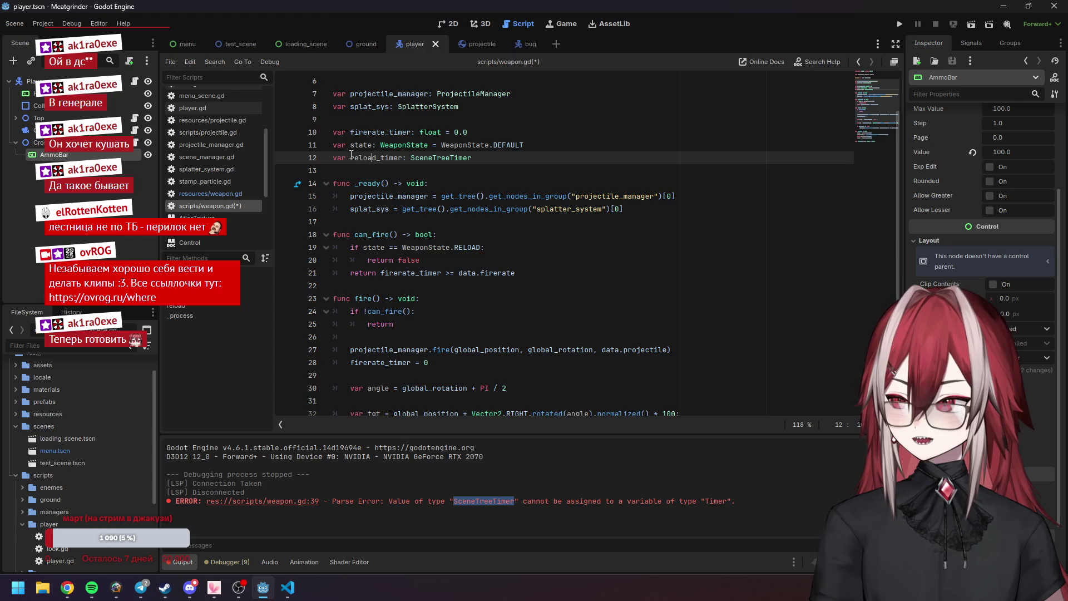
Add the header 'func get_reload_time() -> void:' below the reload function
{"action": "scroll", "coordinate": [360, 162], "scroll_direction": "down", "scroll_amount": 4}
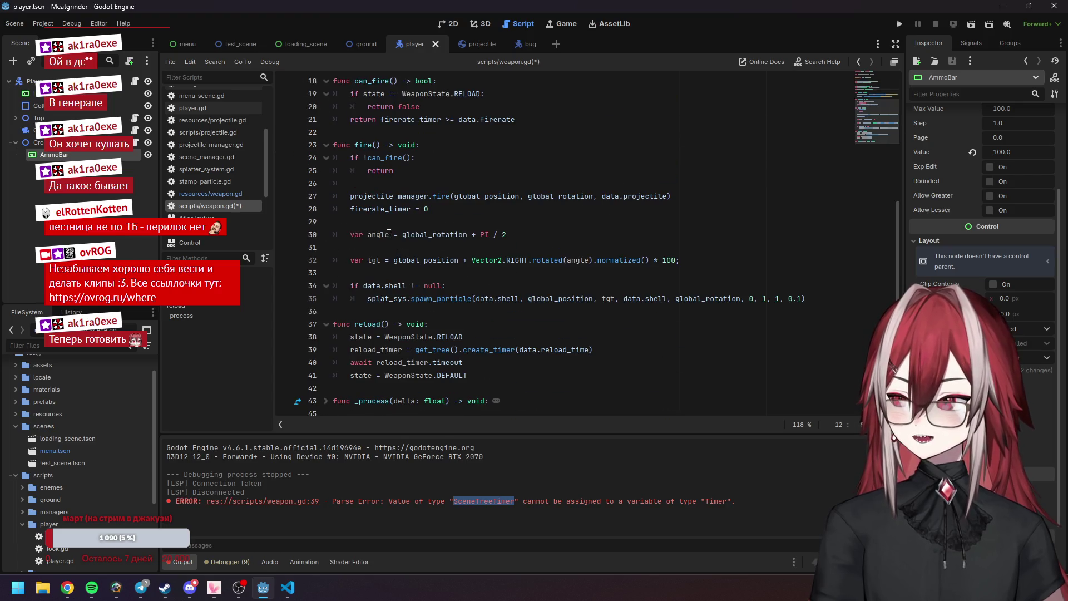
{"action": "left_click", "coordinate": [345, 386]}
{"action": "key", "text": "Return"}
{"action": "left_click", "coordinate": [346, 386]}
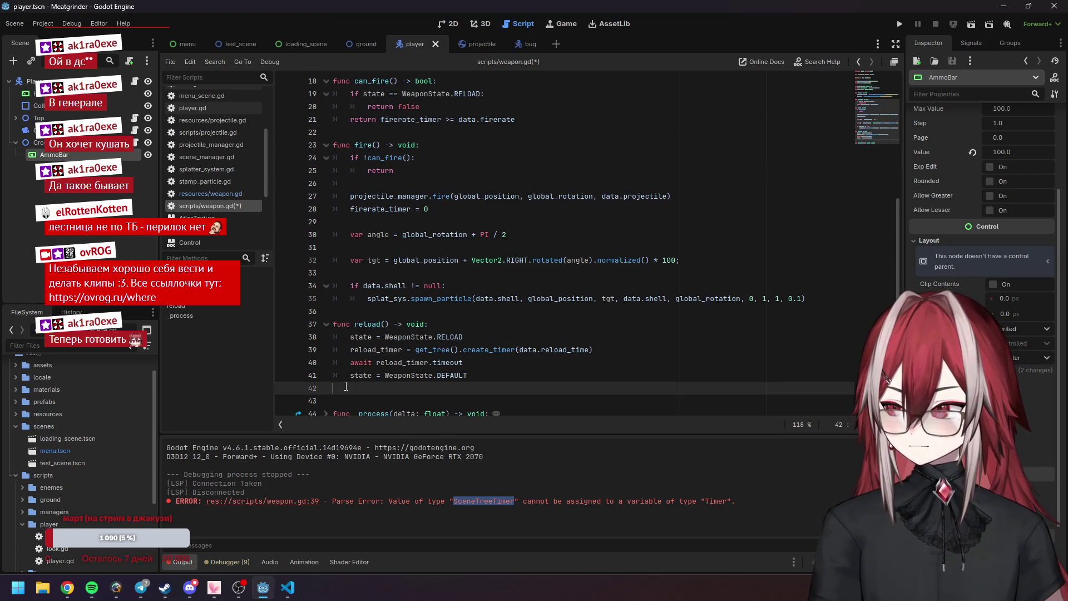
{"action": "key", "text": "Return"}
{"action": "type", "text": "fu"}
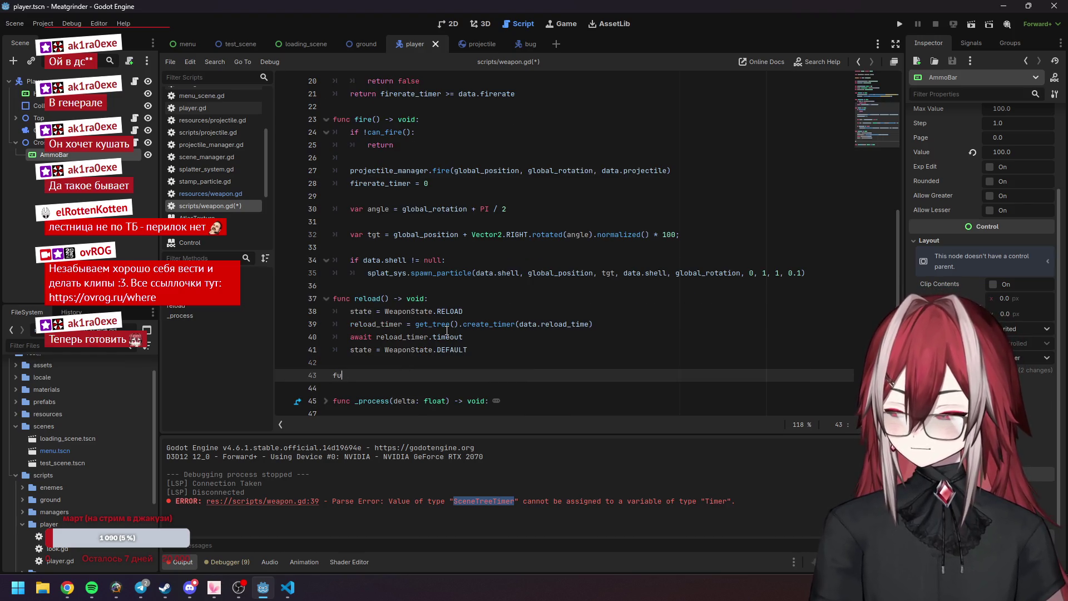
{"action": "type", "text": "nc get"}
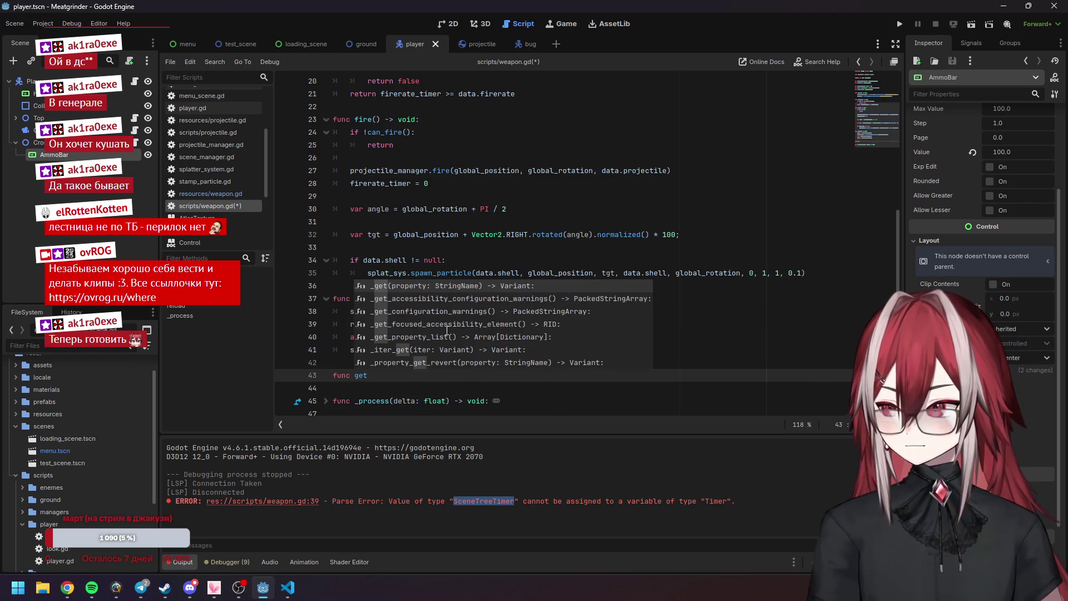
{"action": "type", "text": "_relo"}
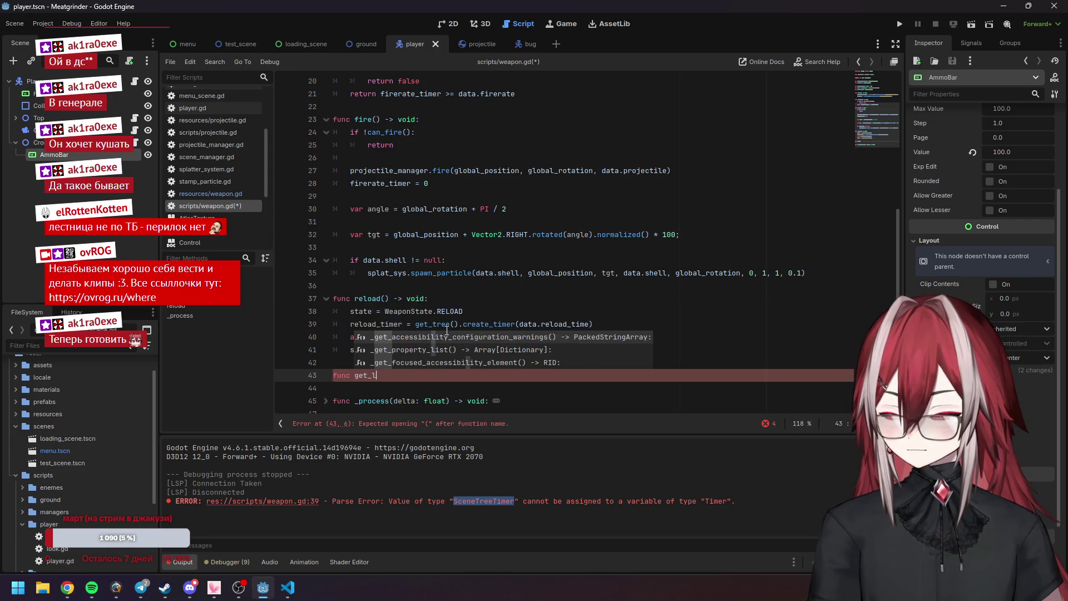
{"action": "type", "text": "ad_time"}
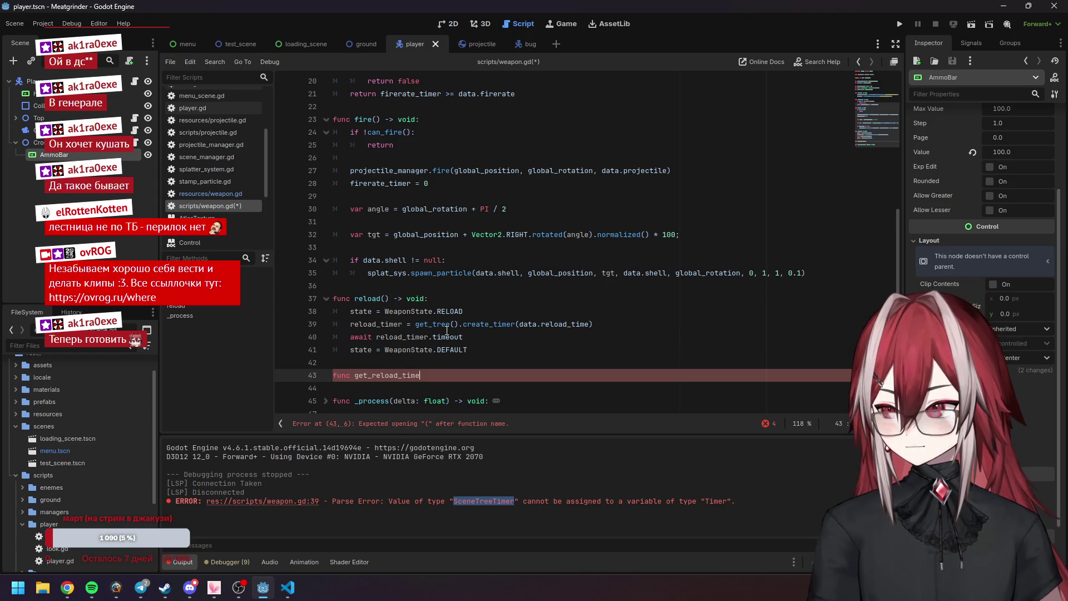
{"action": "type", "text": "() -> voi"}
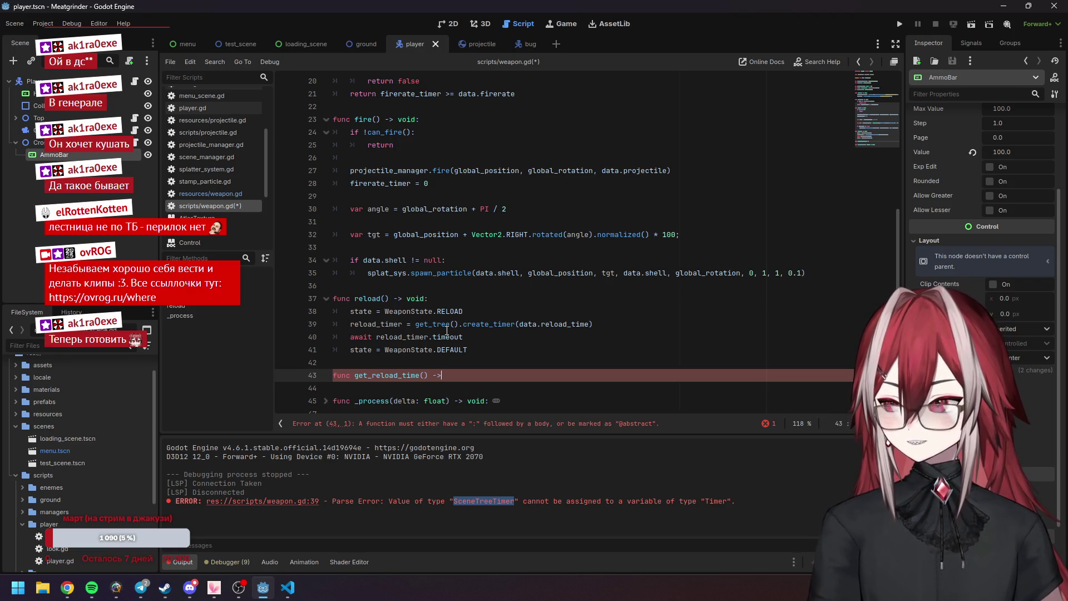
{"action": "type", "text": "d"}
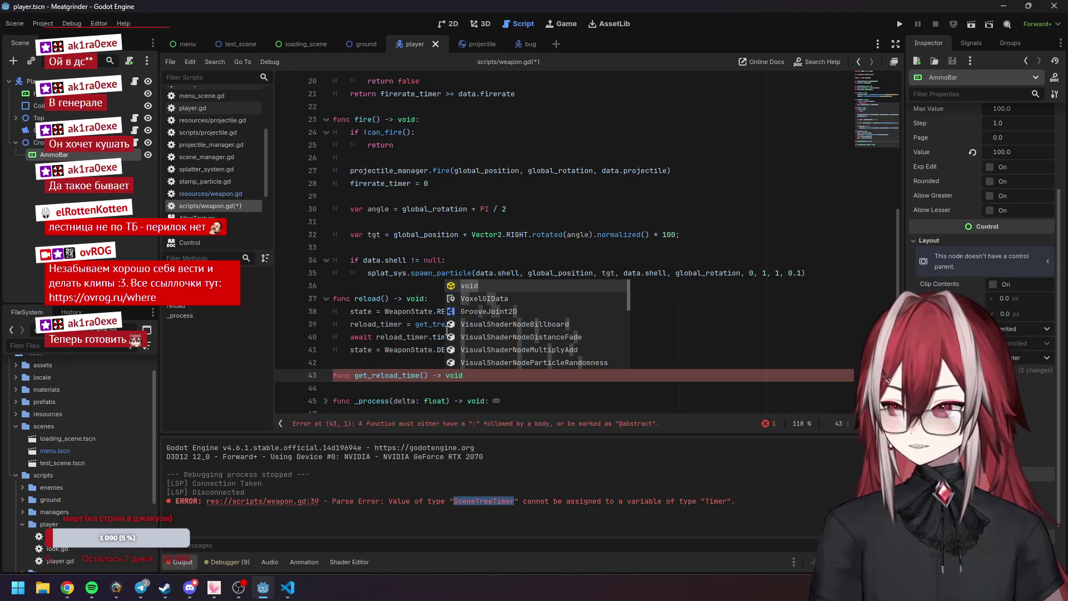
{"action": "type", "text": ":"}
{"action": "key", "text": "Return"}
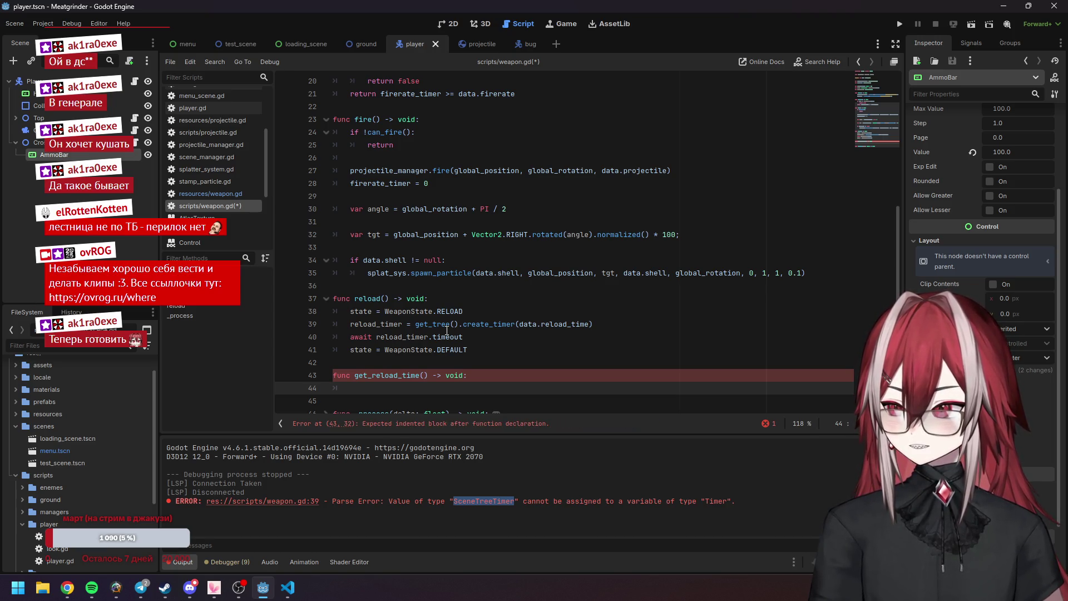
Start the function body with reload_timer using autocomplete
{"action": "type", "text": "re"}
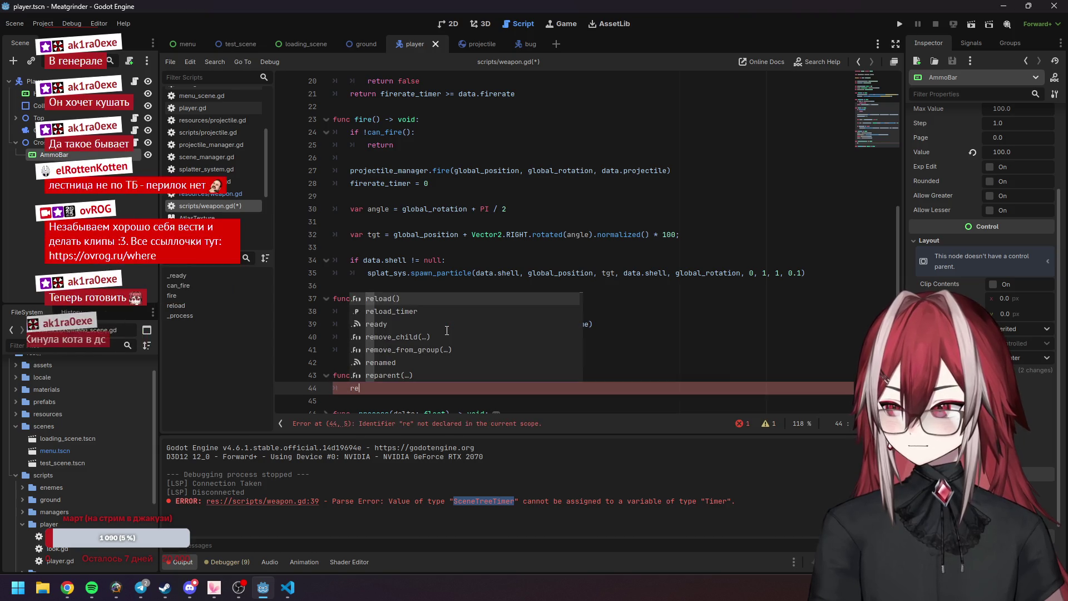
{"action": "key", "text": "Down"}
{"action": "key", "text": "Return"}
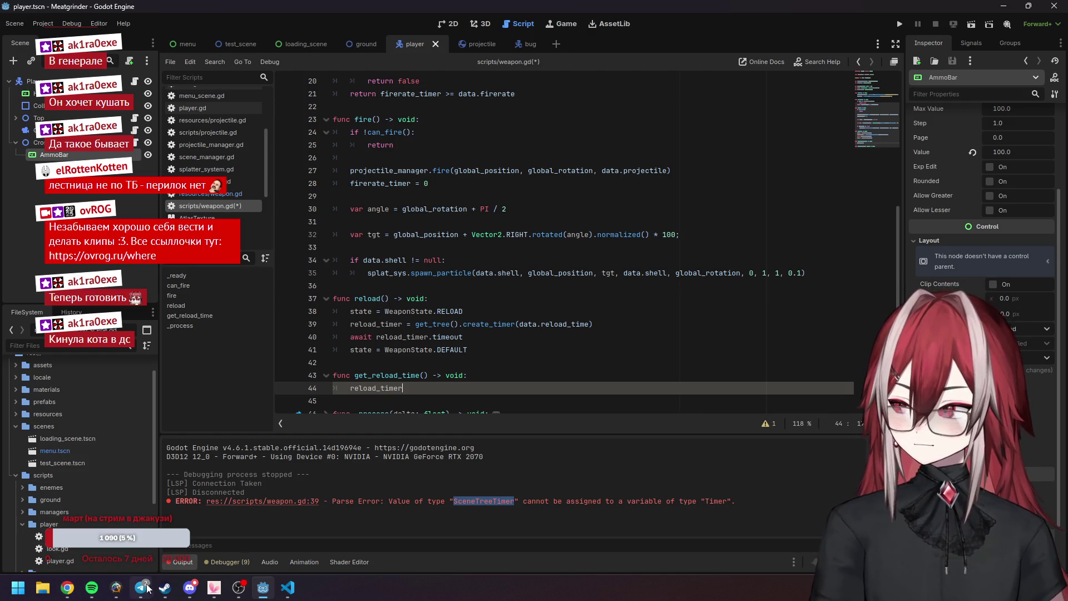
{"action": "left_click", "coordinate": [190, 588]}
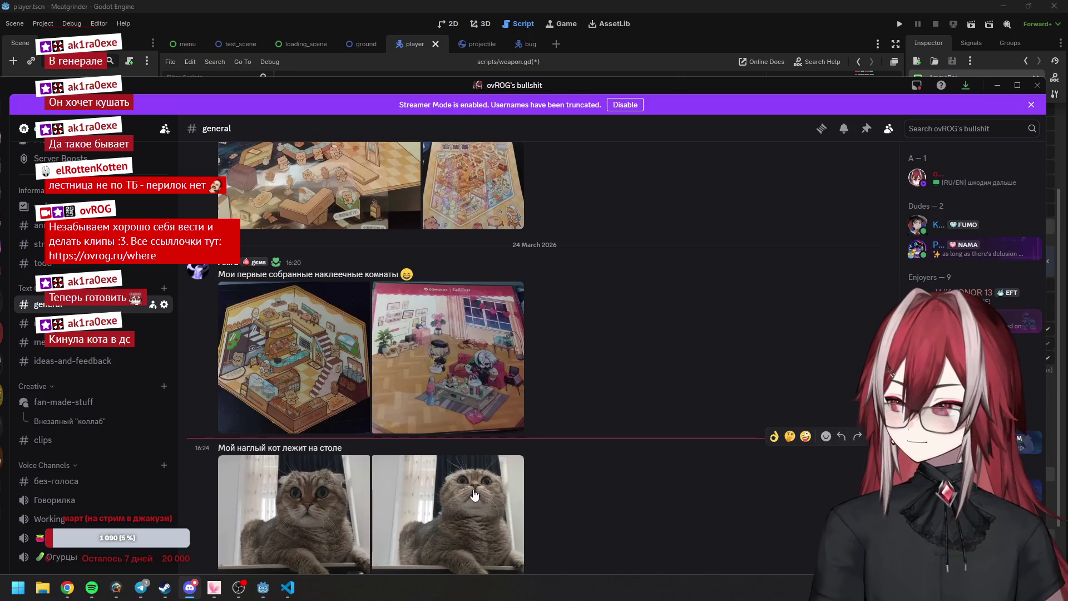
View the cat photo full-size in Discord, move the window aside, and type '.' after reload_timer
{"action": "left_click", "coordinate": [445, 501]}
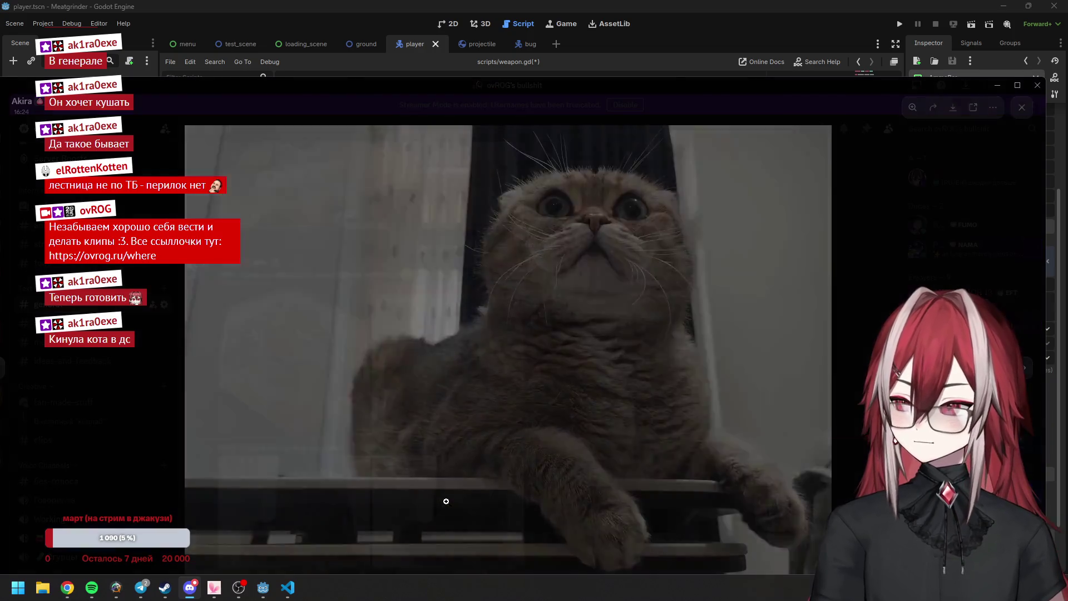
{"action": "left_click", "coordinate": [890, 259]}
{"action": "mouse_move", "coordinate": [586, 81]}
{"action": "left_mouse_down"}
{"action": "mouse_move", "coordinate": [693, 53]}
{"action": "mouse_move", "coordinate": [1067, 53]}
{"action": "left_mouse_up"}
{"action": "type", "text": "."}
{"action": "scroll", "coordinate": [410, 368], "scroll_direction": "down", "scroll_amount": 1}
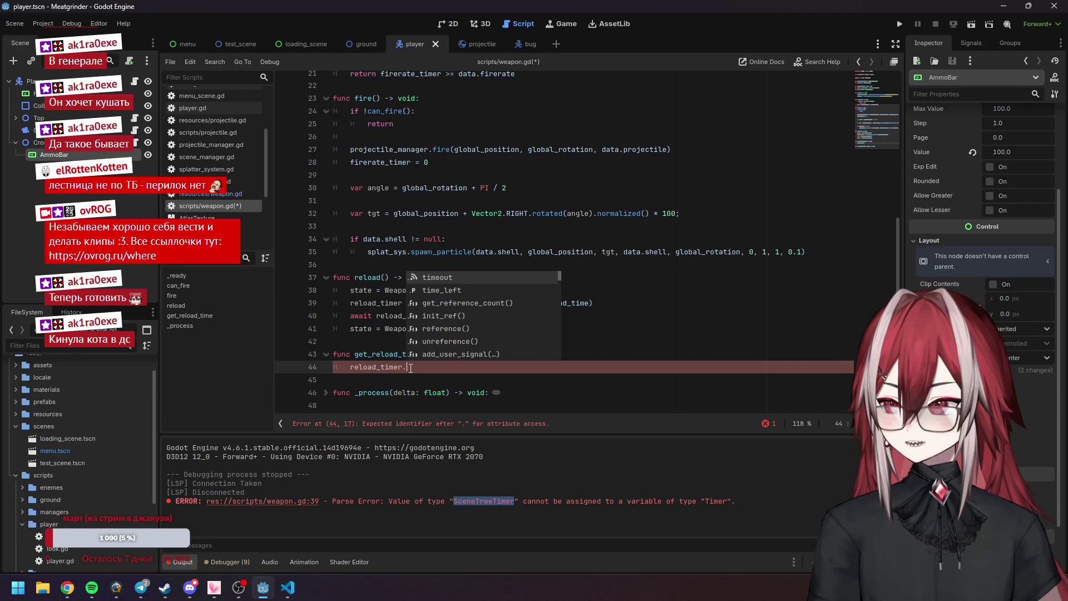
Complete the body as reload_timer.time_left and check the line 12 declaration
{"action": "key", "text": "Down"}
{"action": "key", "text": "Return"}
{"action": "key", "text": "Home"}
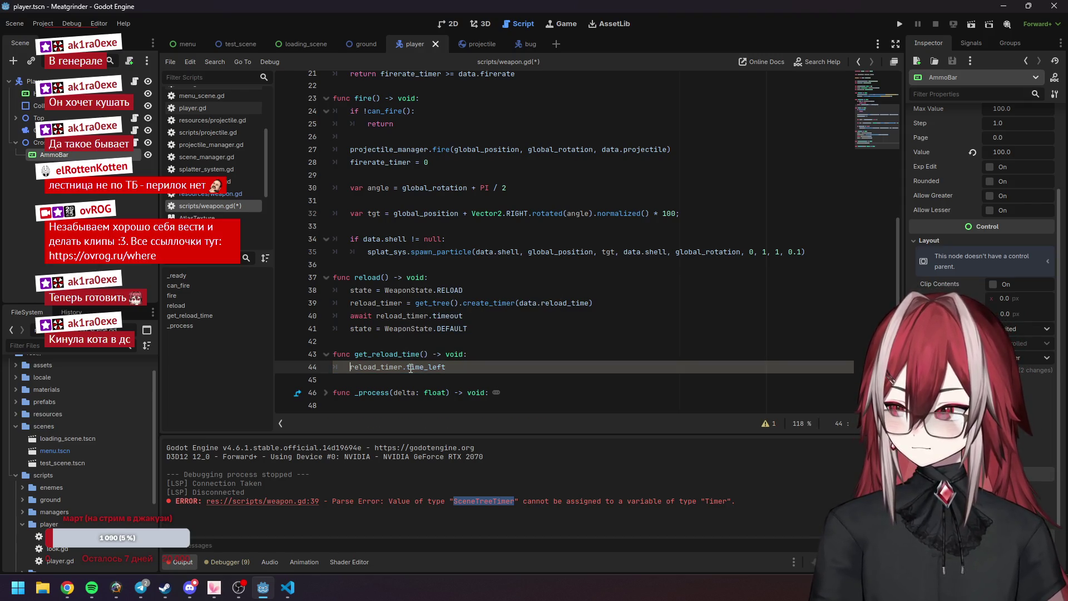
{"action": "scroll", "coordinate": [422, 250], "scroll_direction": "up", "scroll_amount": 5}
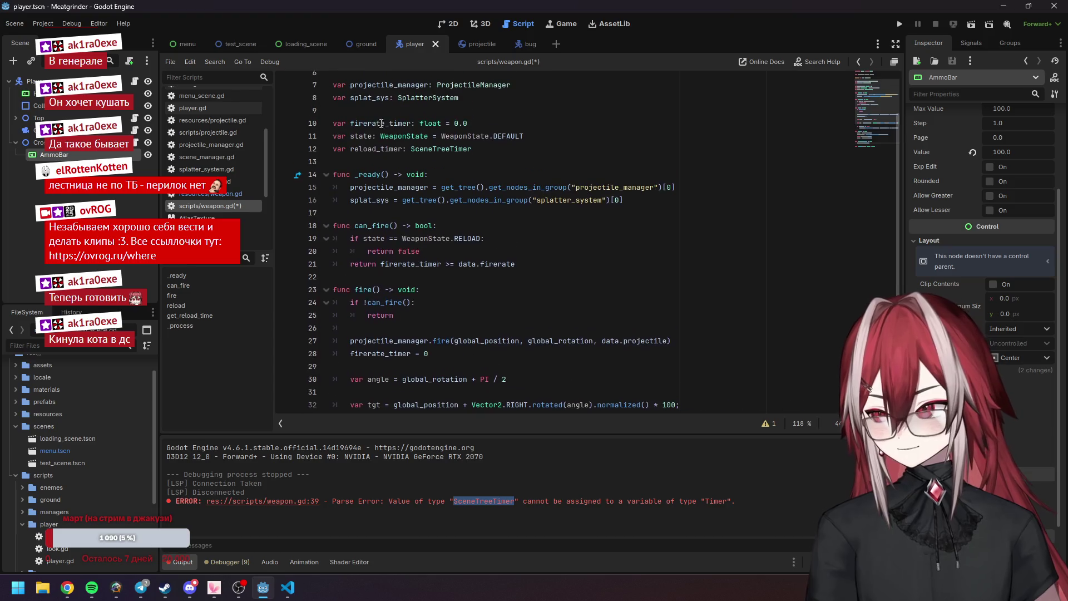
{"action": "left_click", "coordinate": [430, 149]}
Delete the get_reload_time function along with its leftover empty line
{"action": "scroll", "coordinate": [430, 149], "scroll_direction": "down", "scroll_amount": 5}
{"action": "mouse_move", "coordinate": [446, 367]}
{"action": "left_mouse_down"}
{"action": "mouse_move", "coordinate": [344, 367]}
{"action": "mouse_move", "coordinate": [393, 355]}
{"action": "left_mouse_up"}
{"action": "left_click", "coordinate": [496, 362]}
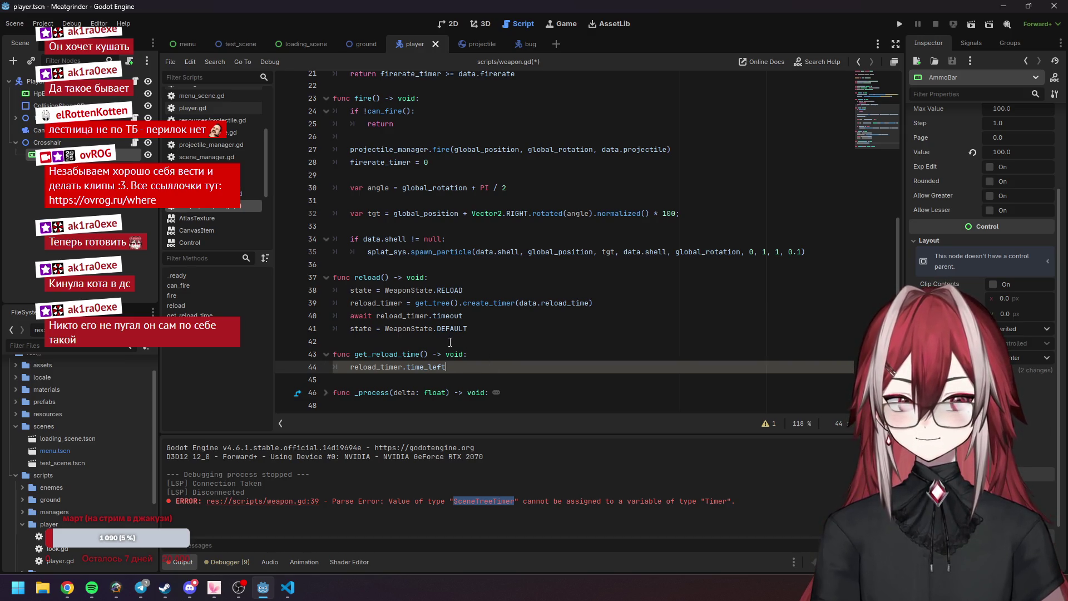
{"action": "left_click_drag", "start_coordinate": [447, 367], "coordinate": [326, 355]}
{"action": "key", "text": "BackSpace"}
{"action": "key", "text": "BackSpace"}
{"action": "key", "text": "Delete"}
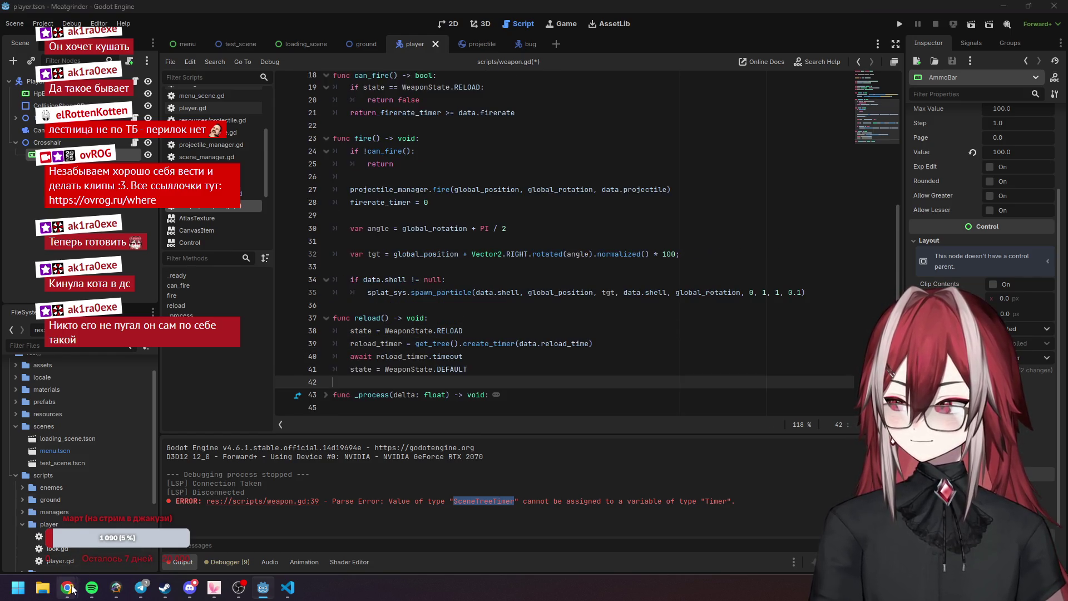
{"action": "mouse_move", "coordinate": [67, 588]}
{"action": "left_click", "coordinate": [106, 528]}
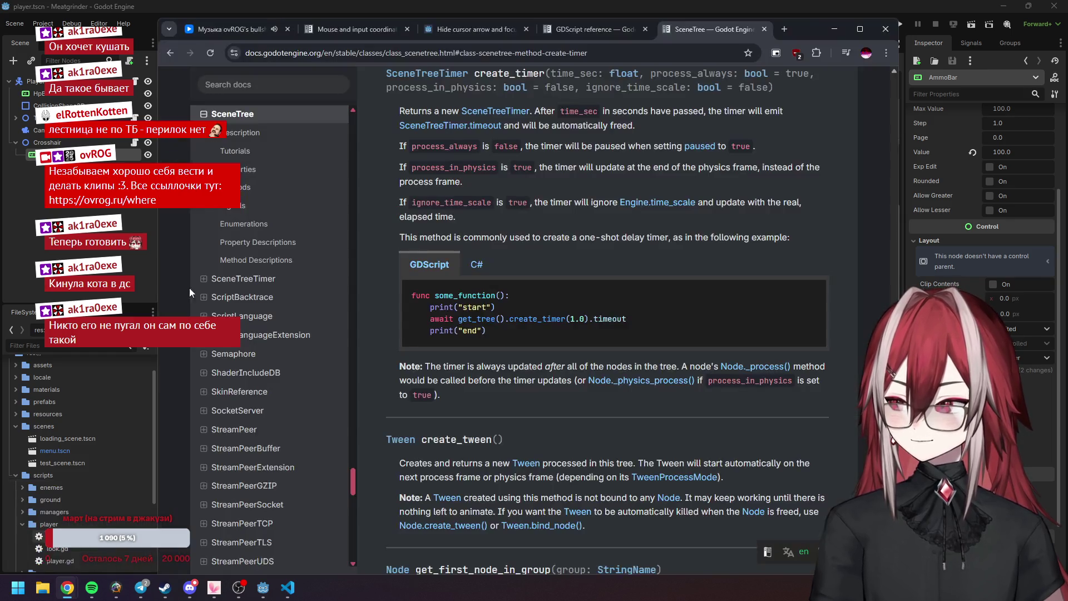
{"action": "left_click", "coordinate": [189, 27]}
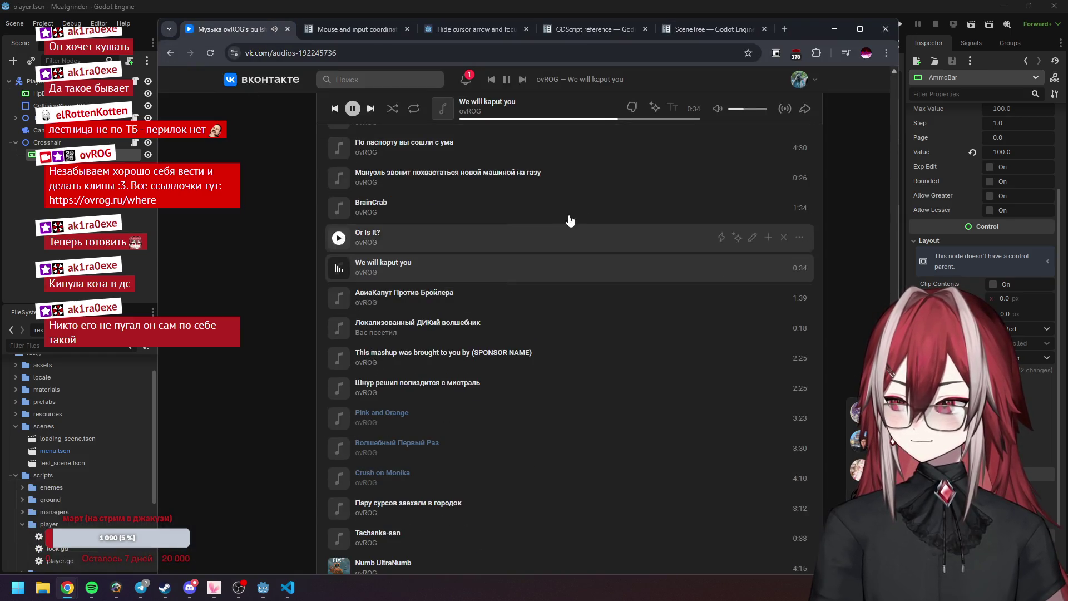
{"action": "mouse_move", "coordinate": [746, 116]}
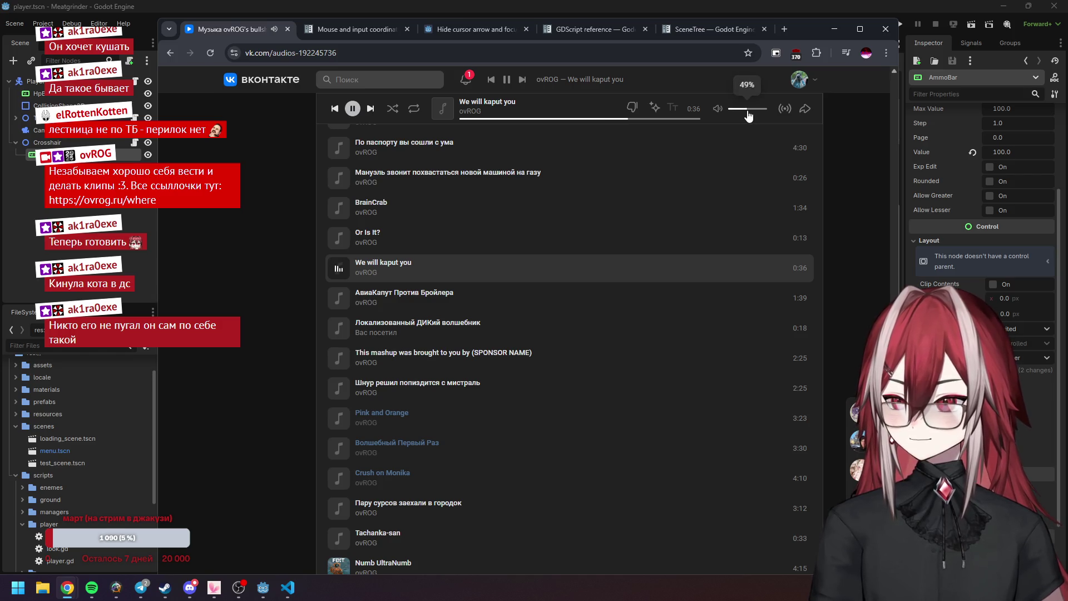
{"action": "left_click", "coordinate": [835, 29]}
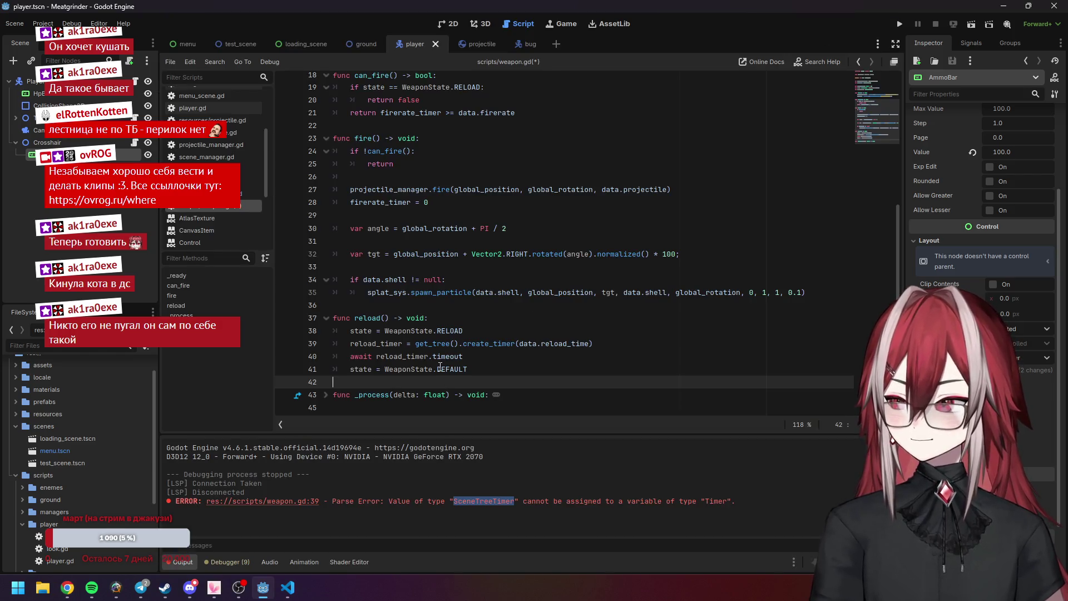
Save weapon.gd
{"action": "scroll", "coordinate": [498, 367], "scroll_direction": "up", "scroll_amount": 1}
{"action": "left_click", "coordinate": [486, 375]}
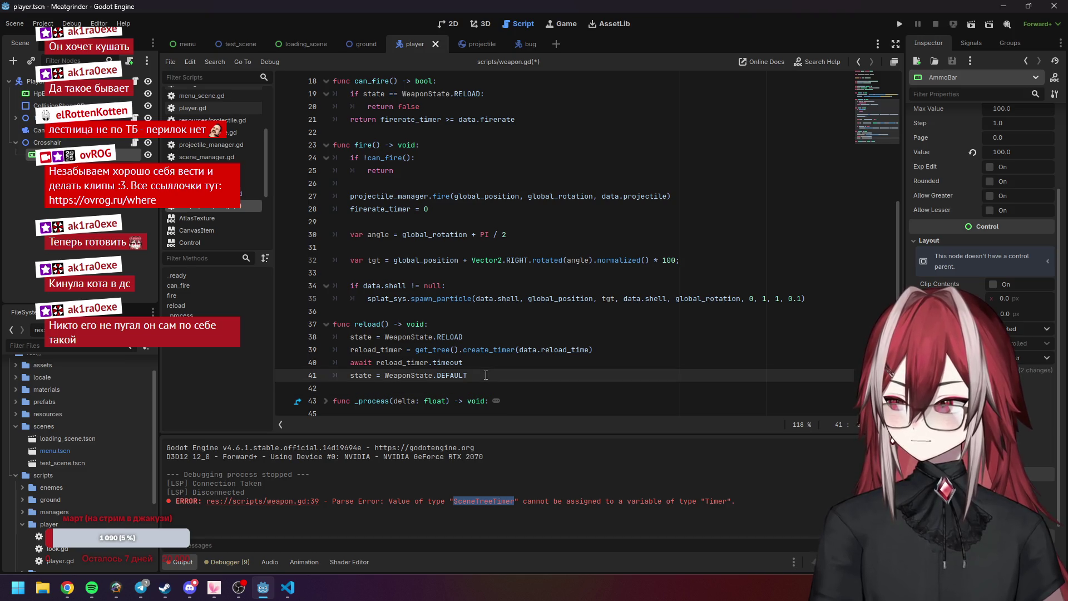
{"action": "left_click", "coordinate": [498, 336]}
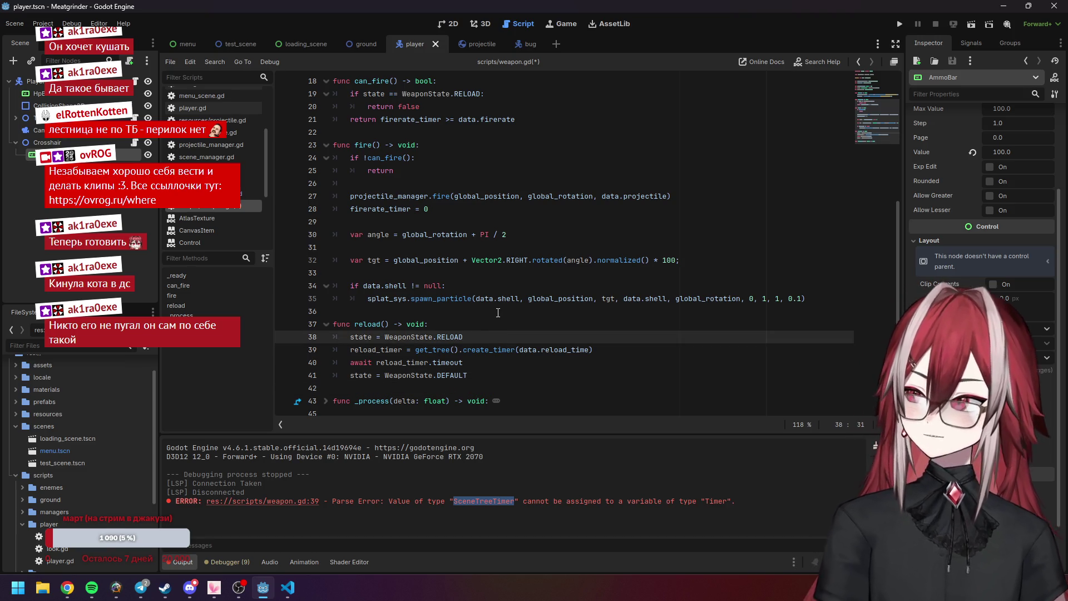
{"action": "key", "text": "ctrl+s"}
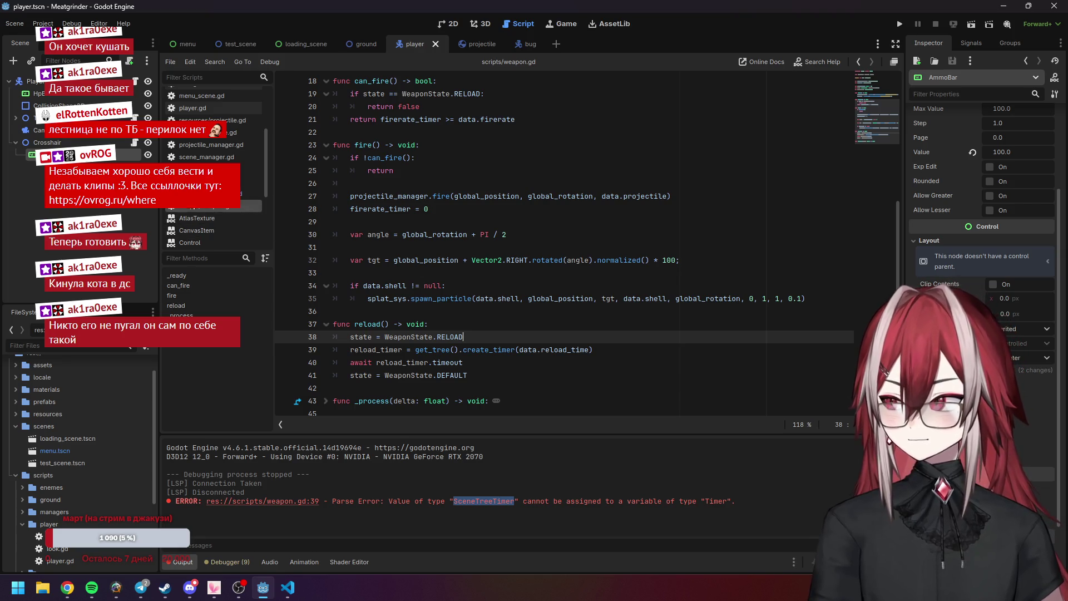
Expand the scene node in the Scene tree and unfold the _process function
{"action": "left_click", "coordinate": [15, 118]}
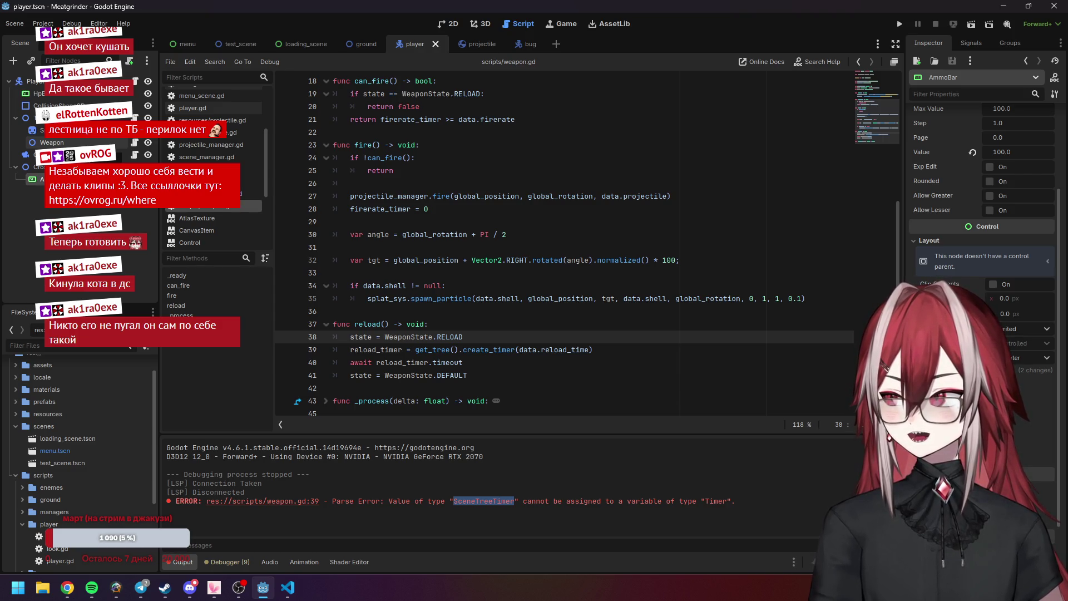
{"action": "scroll", "coordinate": [528, 180], "scroll_direction": "up", "scroll_amount": 6}
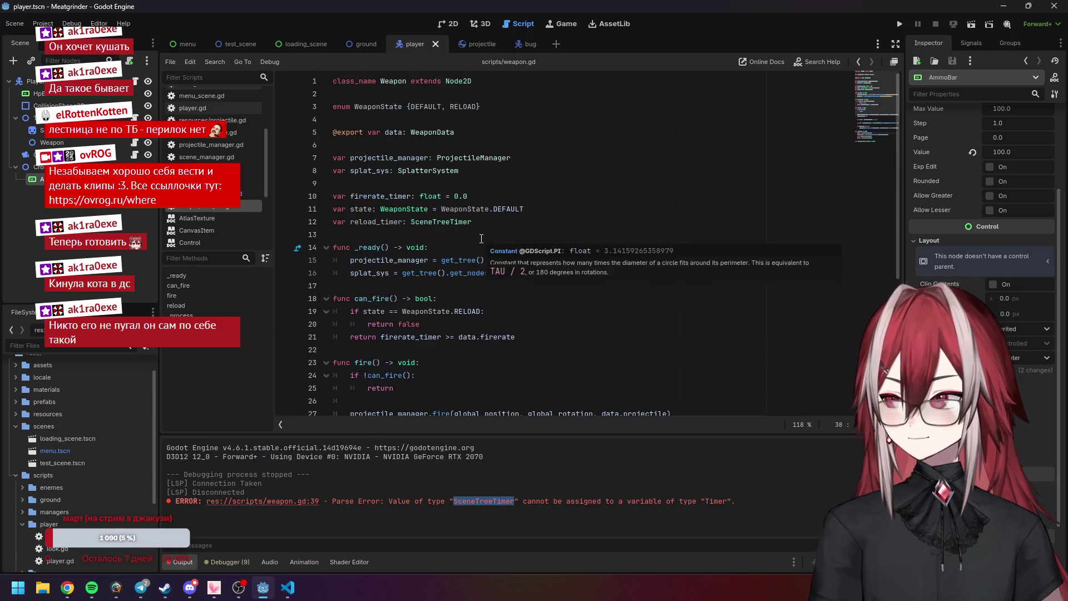
{"action": "scroll", "coordinate": [528, 180], "scroll_direction": "down", "scroll_amount": 4}
{"action": "scroll", "coordinate": [528, 180], "scroll_direction": "down", "scroll_amount": 2}
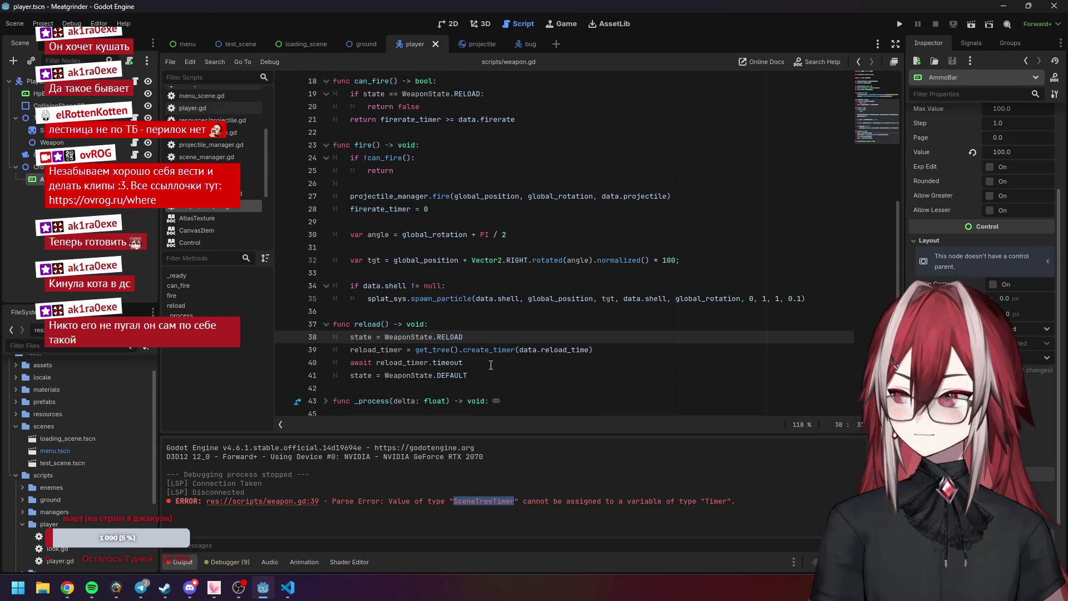
{"action": "left_click", "coordinate": [468, 362]}
{"action": "left_click", "coordinate": [326, 401]}
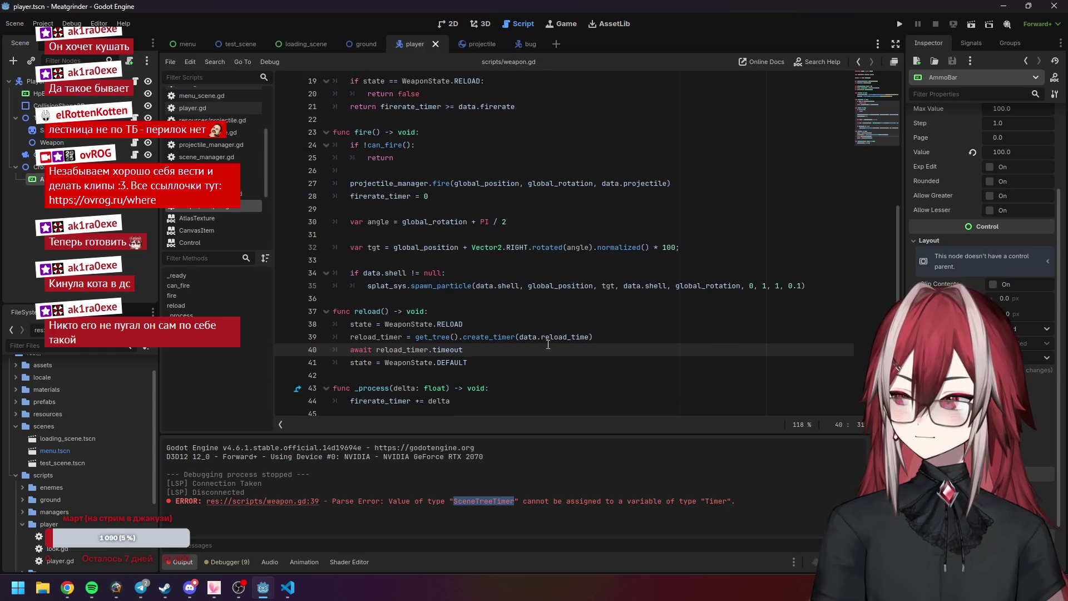
{"action": "left_click", "coordinate": [503, 368]}
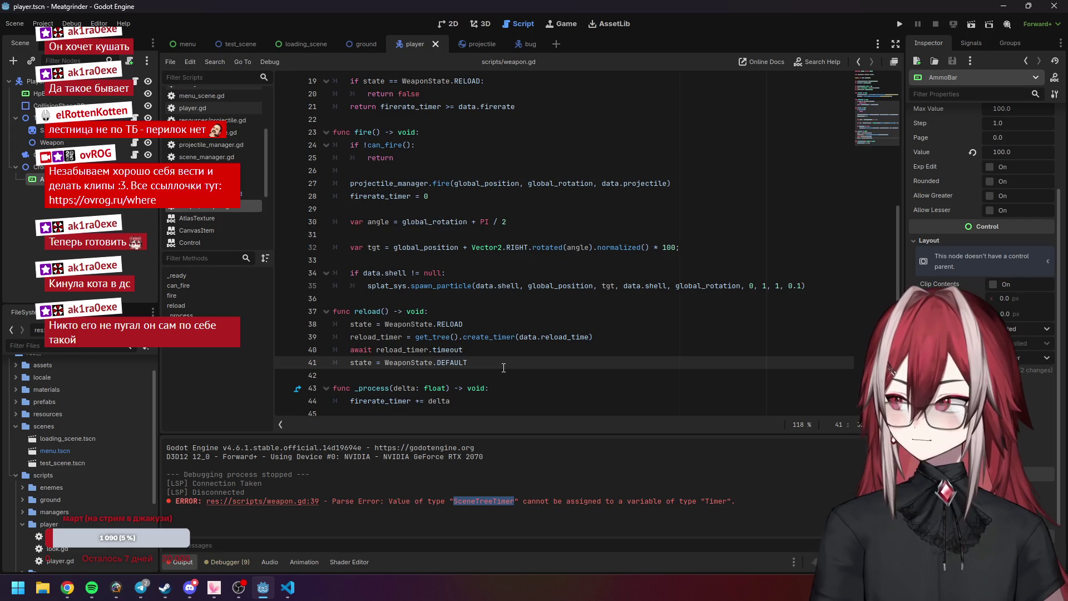
Open the crosshair.gd script from the script list
{"action": "scroll", "coordinate": [256, 129], "scroll_direction": "up", "scroll_amount": 2}
{"action": "scroll", "coordinate": [220, 150], "scroll_direction": "up", "scroll_amount": 5}
{"action": "left_click", "coordinate": [224, 137]}
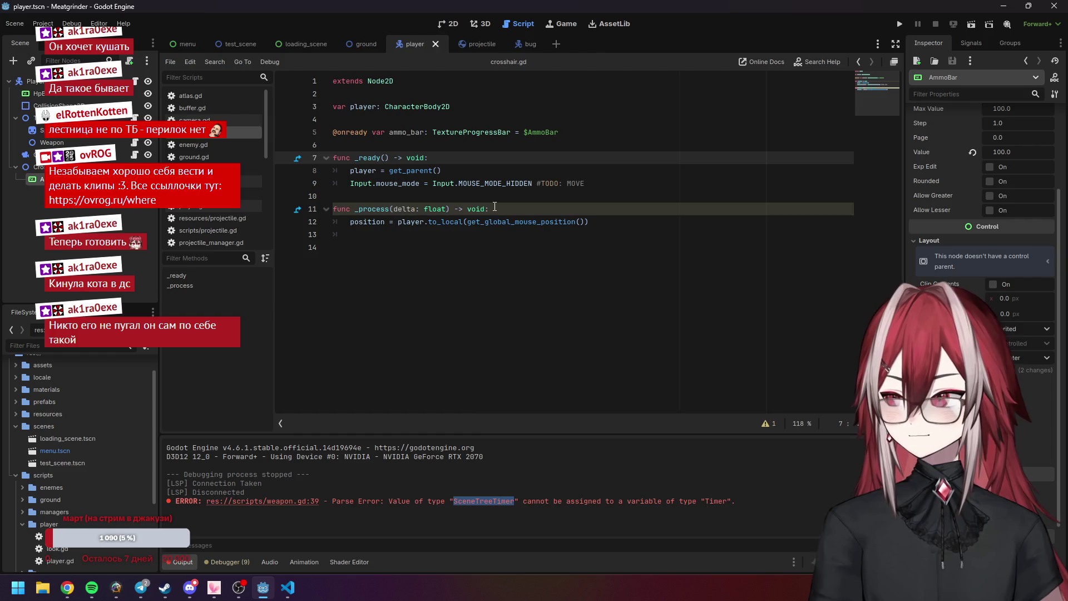
Leave crosshair.gd and open player.gd from the script list
{"action": "left_click", "coordinate": [434, 248]}
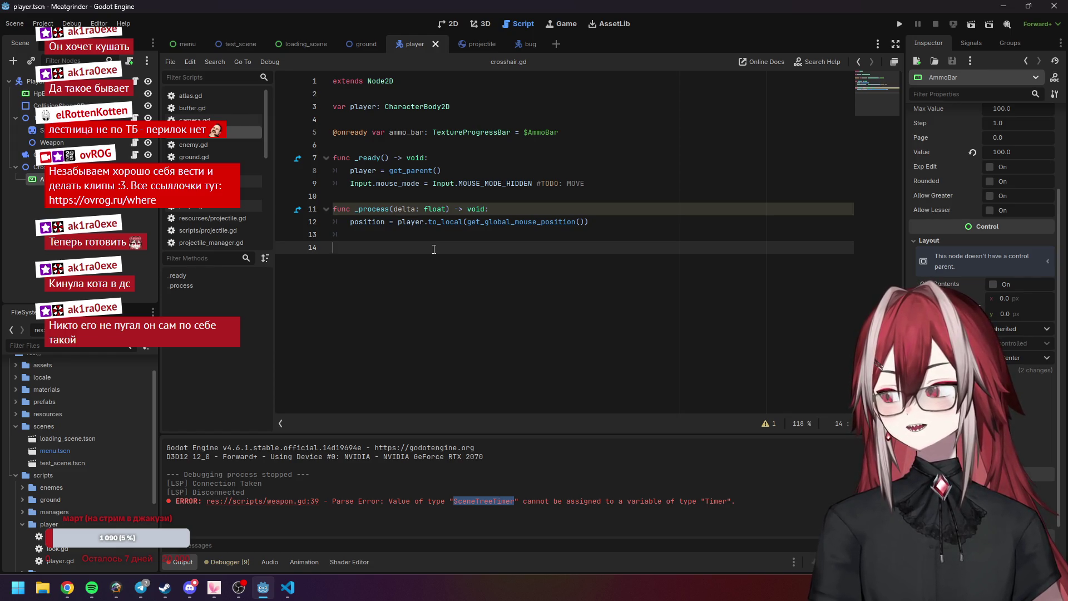
{"action": "scroll", "coordinate": [202, 155], "scroll_direction": "down", "scroll_amount": 3}
{"action": "left_click", "coordinate": [201, 149]}
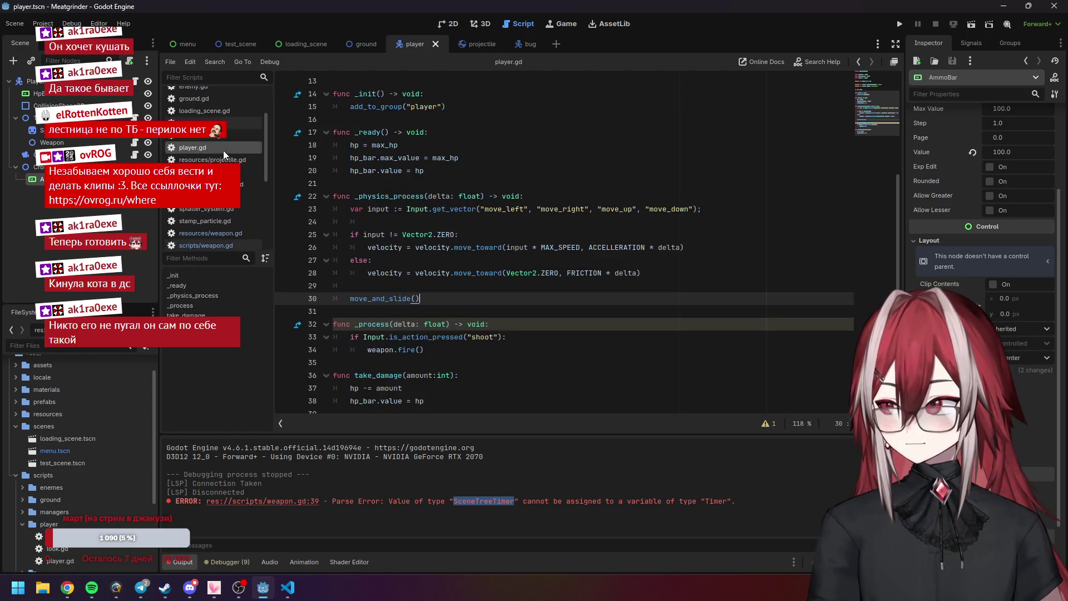
{"action": "left_click", "coordinate": [560, 199]}
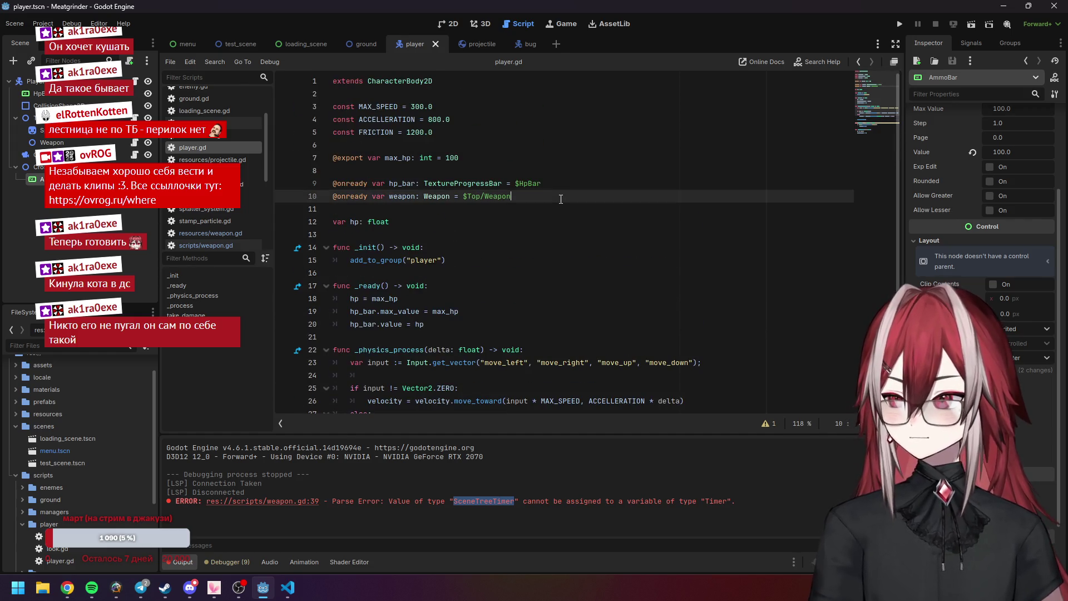
{"action": "key", "text": "Return"}
{"action": "type", "text": "@o"}
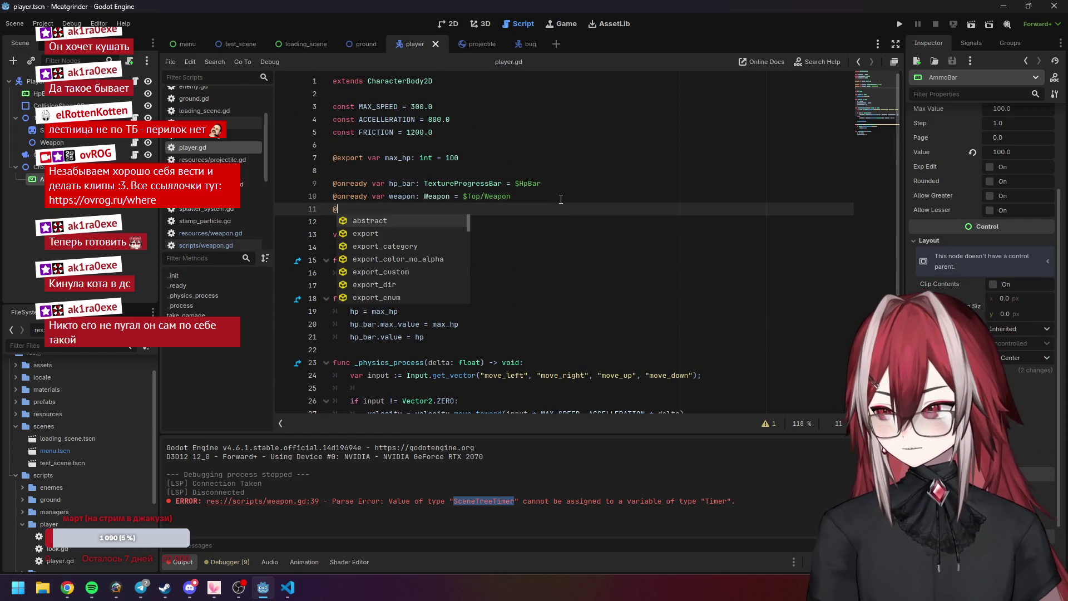
{"action": "type", "text": "n"}
{"action": "key", "text": "Return"}
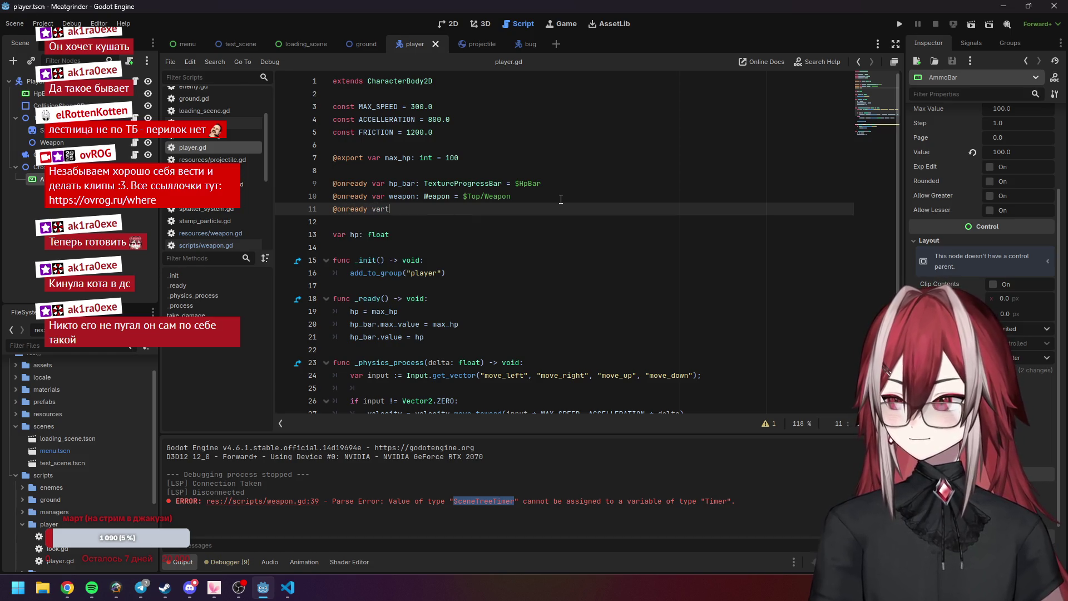
{"action": "key", "text": "BackSpace"}
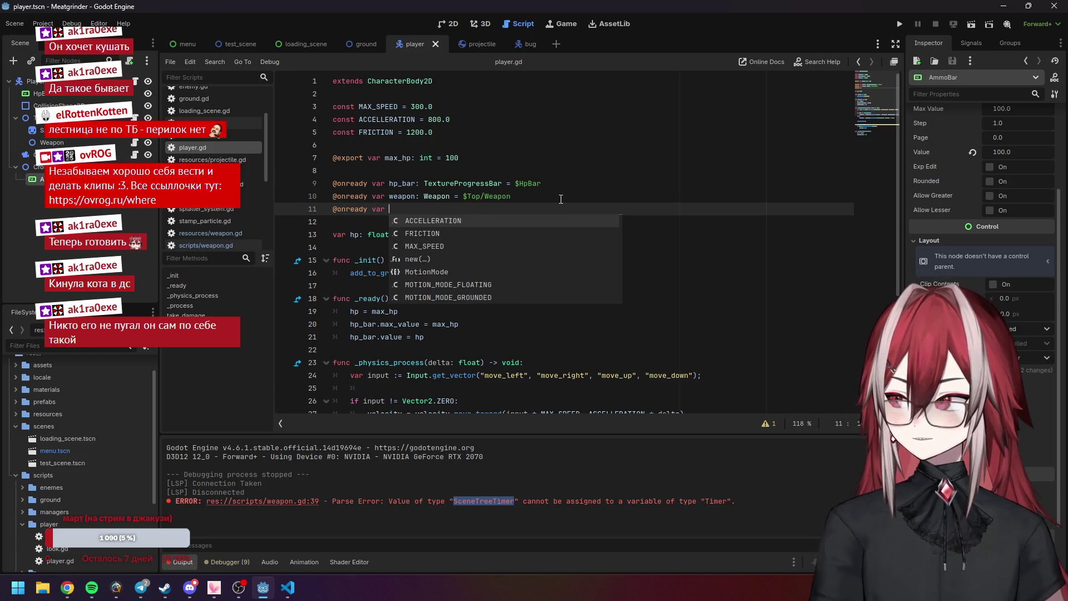
{"action": "type", "text": "ammo"}
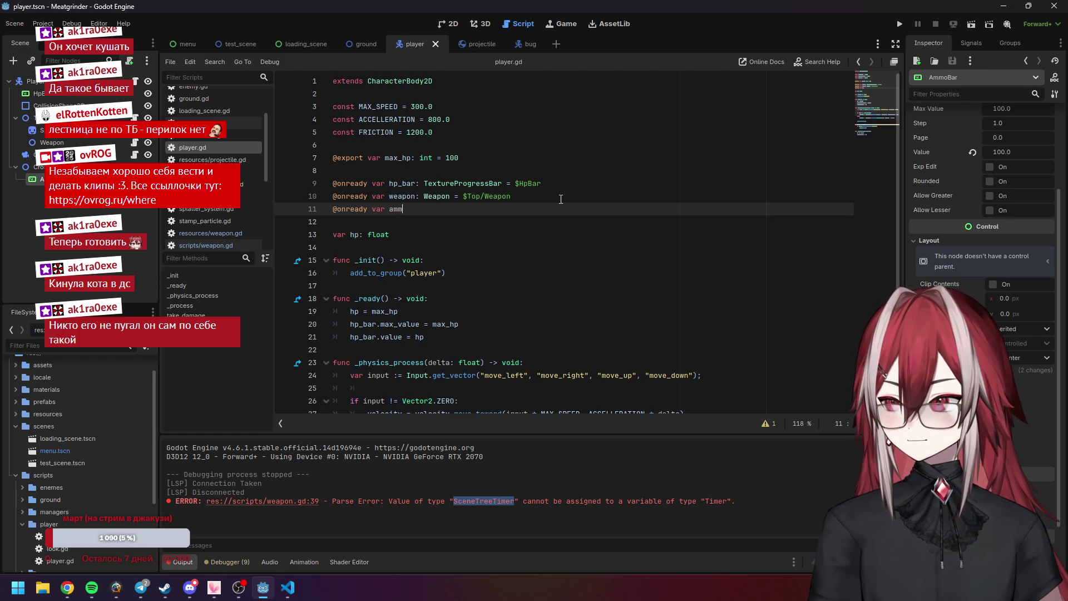
{"action": "type", "text": "_bar: "}
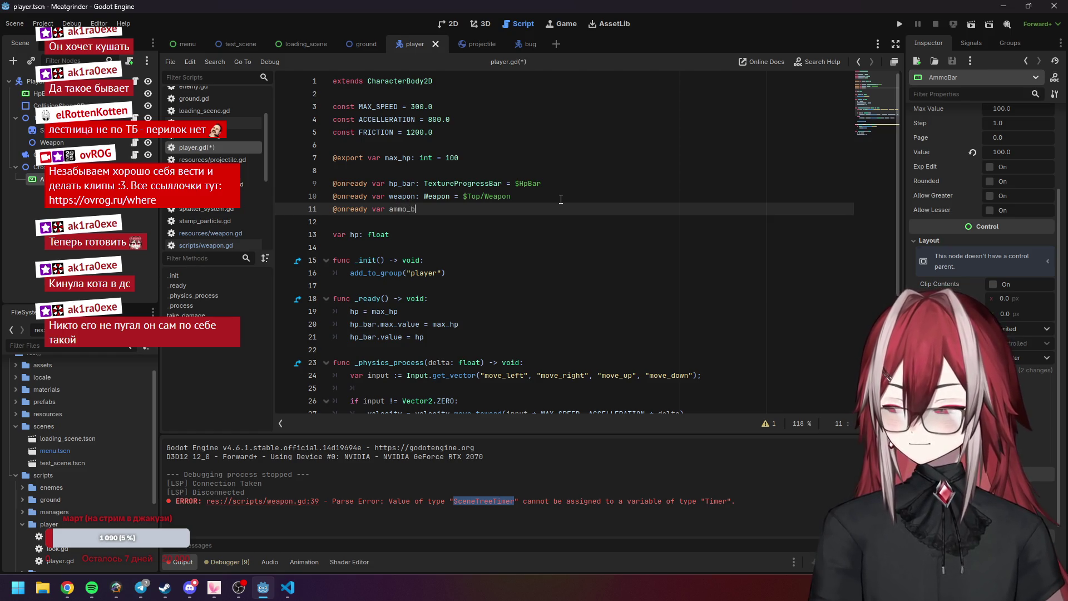
{"action": "type", "text": "Tex"}
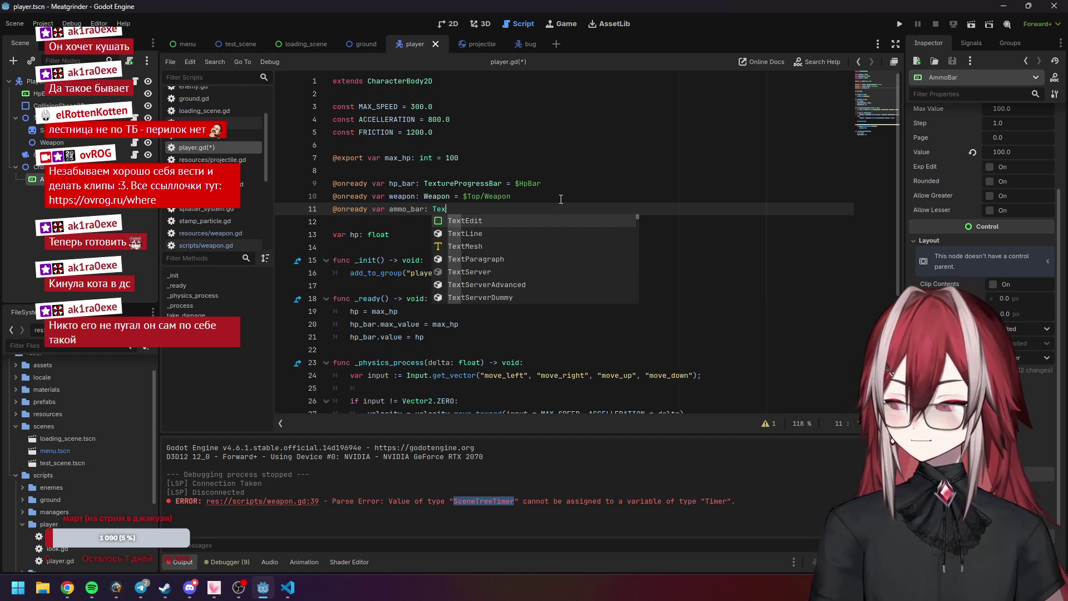
{"action": "type", "text": "tue"}
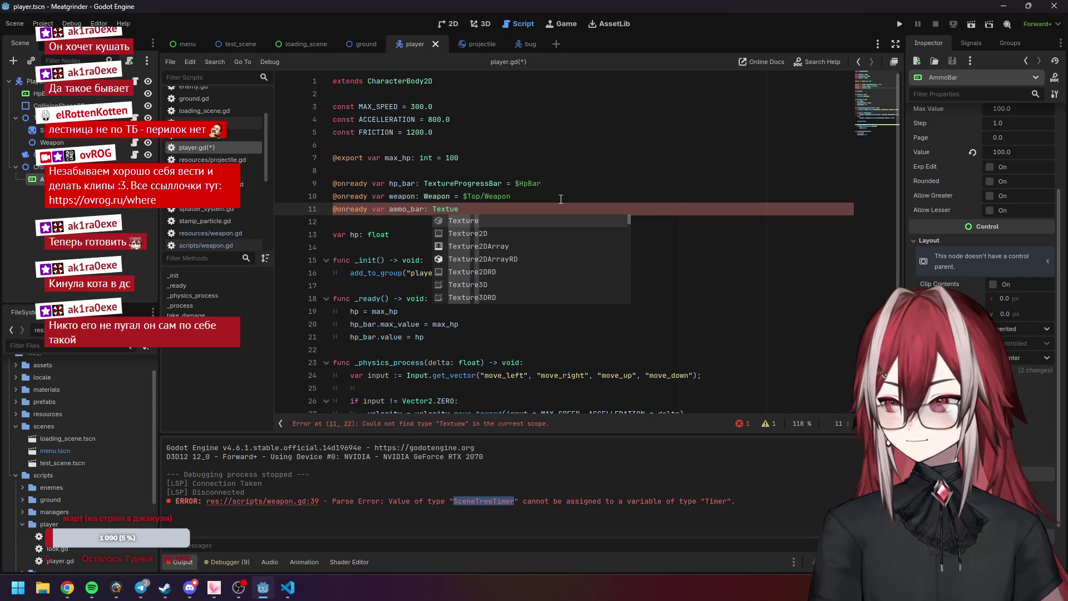
{"action": "key", "text": "BackSpace"}
{"action": "type", "text": "re"}
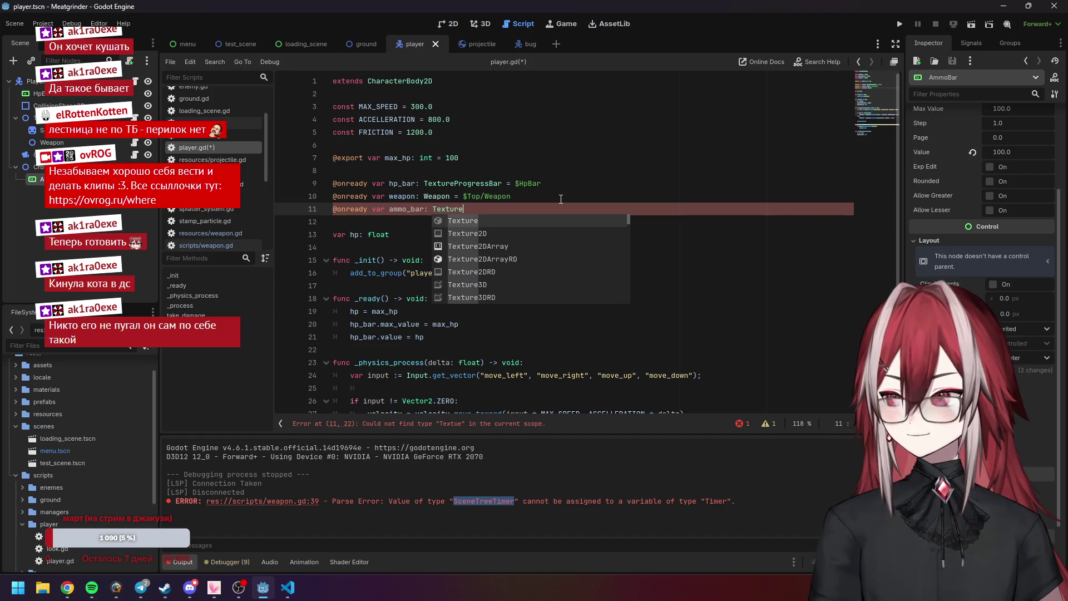
{"action": "type", "text": "Pro"}
{"action": "key", "text": "Return"}
Assign ammo_bar the $Crosshair/AmmoBar node path from the suggestions
{"action": "type", "text": "= $"}
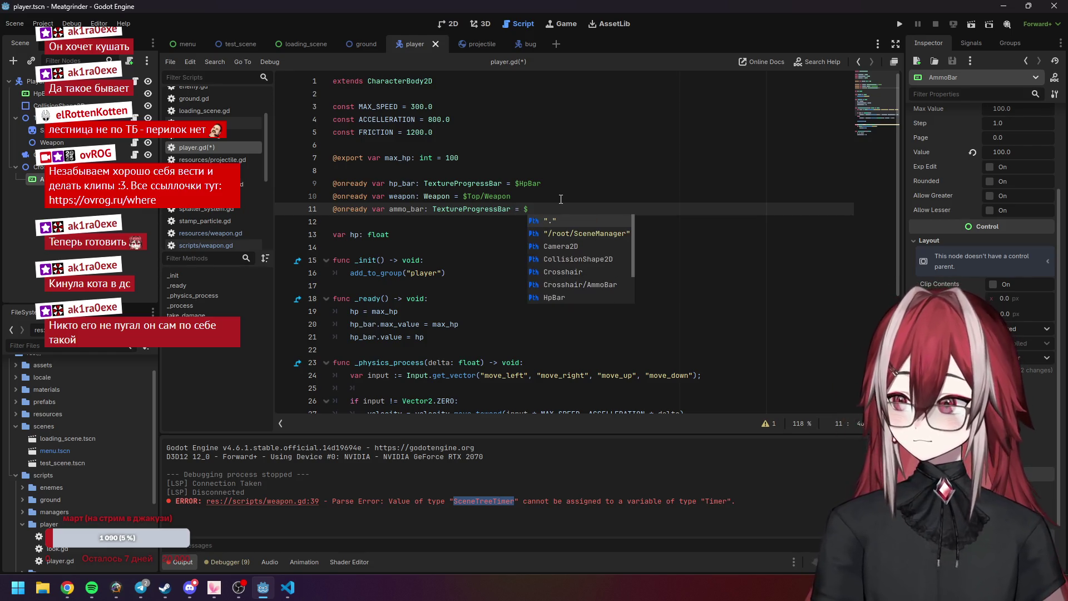
{"action": "key", "text": "Down"}
{"action": "key", "text": "Down"}
{"action": "key", "text": "Down"}
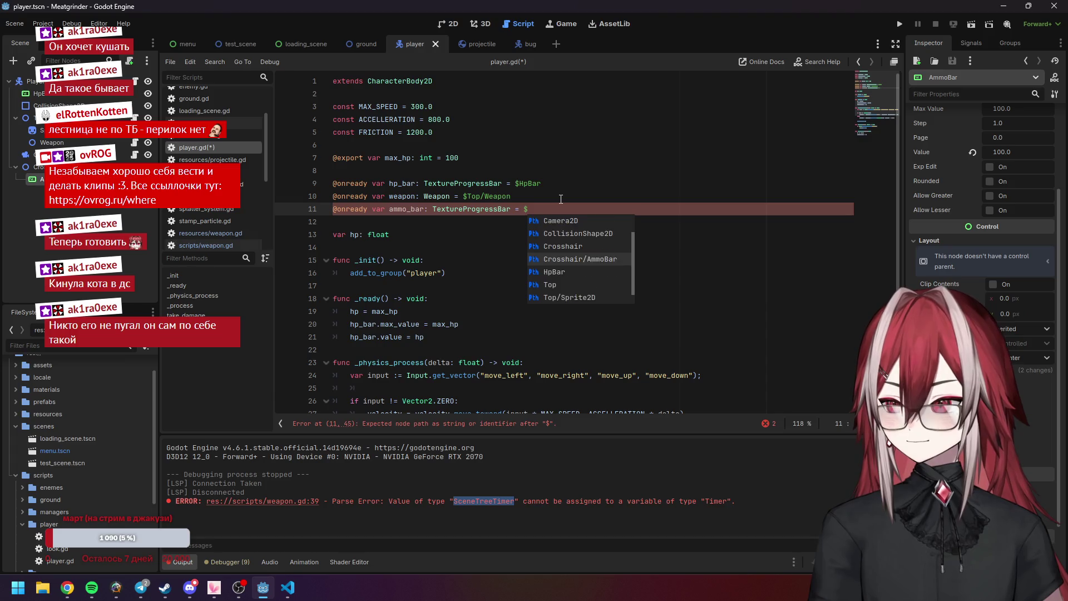
{"action": "key", "text": "Up"}
{"action": "key", "text": "Down"}
{"action": "key", "text": "Down"}
{"action": "key", "text": "Down"}
{"action": "key", "text": "Up"}
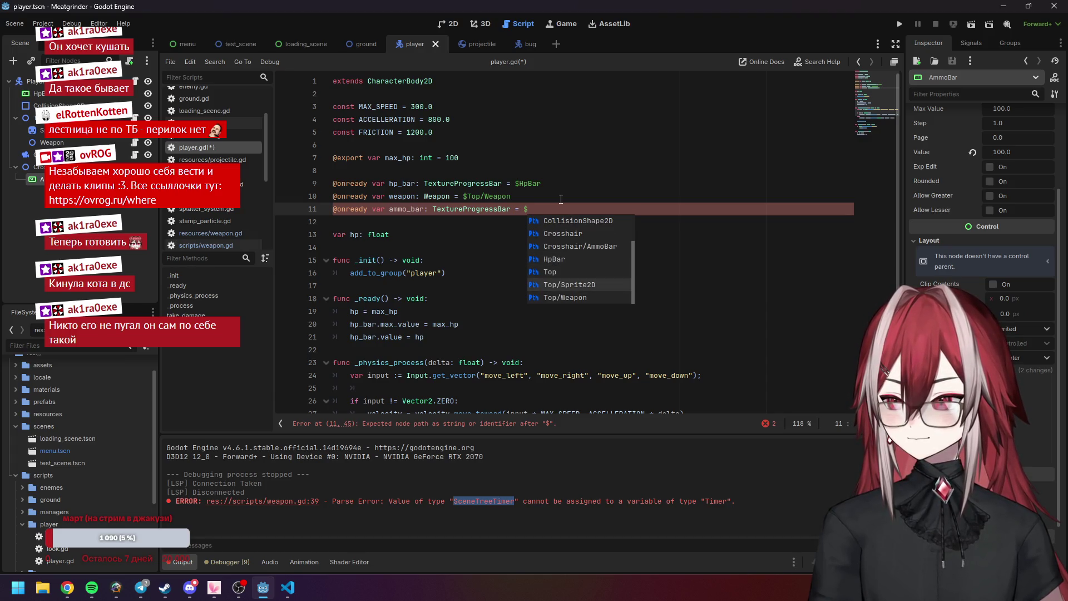
{"action": "key", "text": "Up"}
{"action": "key", "text": "Up"}
{"action": "key", "text": "Up"}
{"action": "key", "text": "Return"}
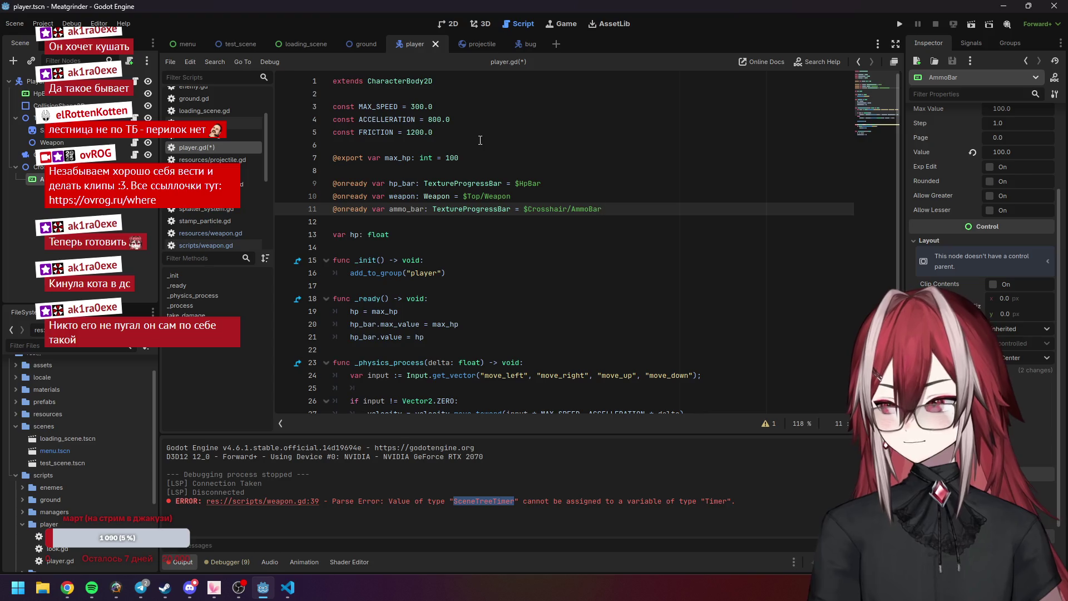
{"action": "left_click", "coordinate": [463, 235]}
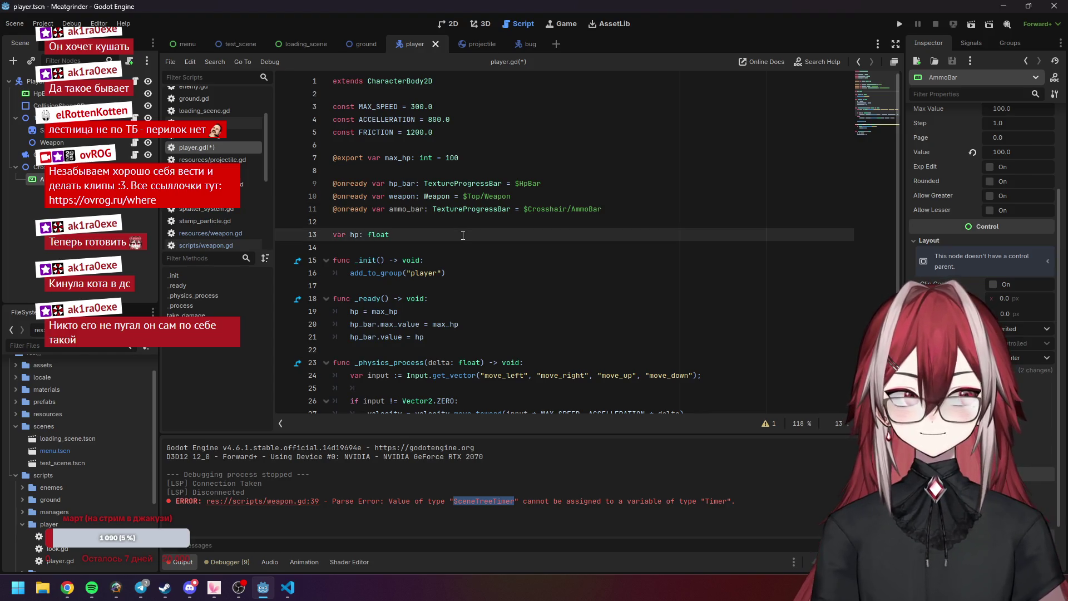
{"action": "scroll", "coordinate": [488, 235], "scroll_direction": "down", "scroll_amount": 5}
{"action": "scroll", "coordinate": [488, 235], "scroll_direction": "up", "scroll_amount": 2}
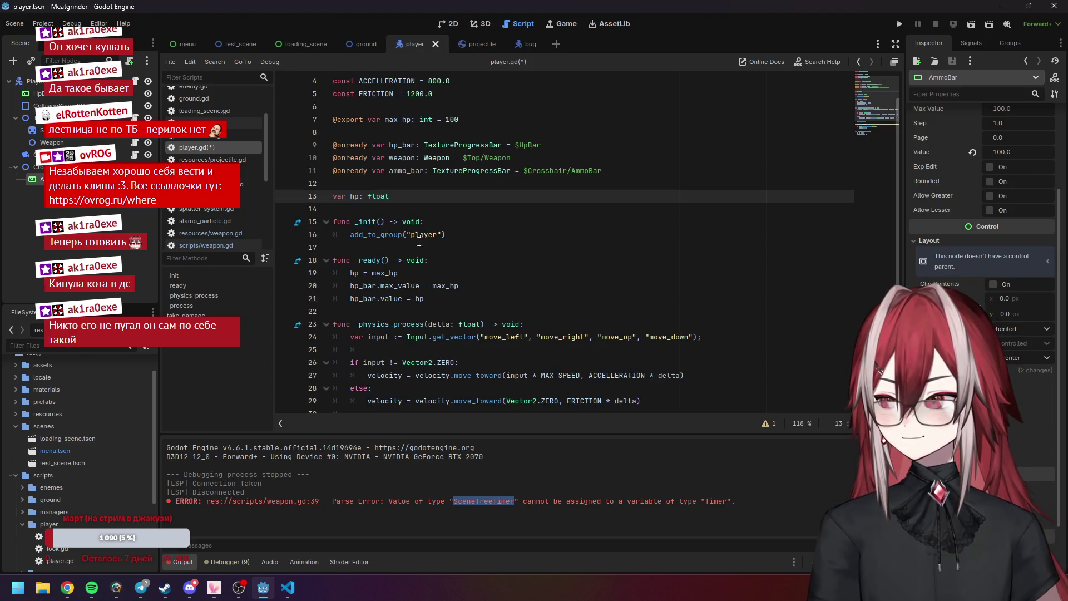
{"action": "left_click", "coordinate": [493, 236]}
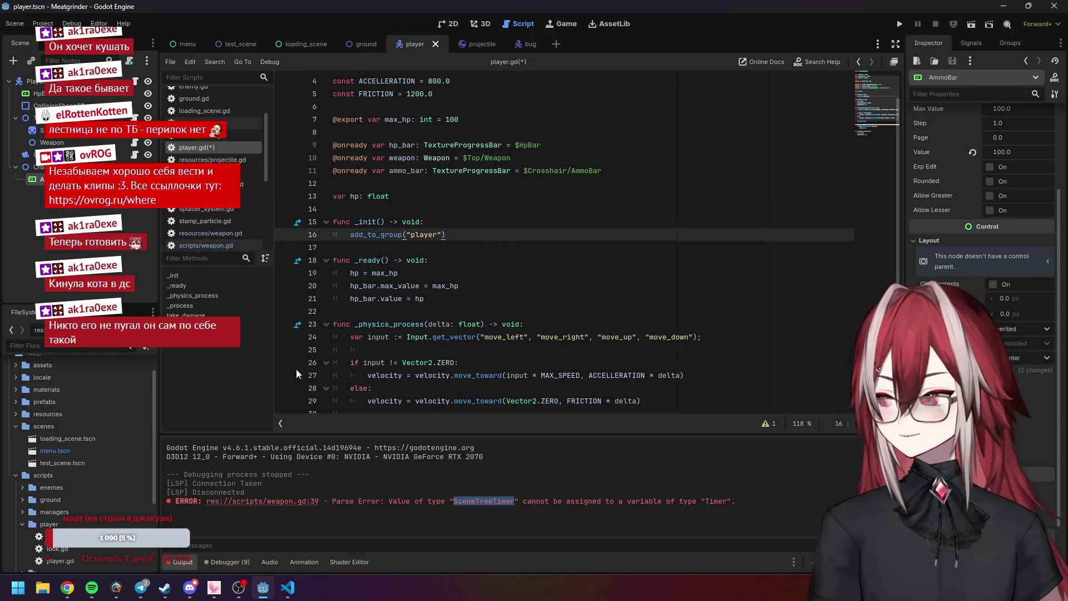
{"action": "left_click", "coordinate": [72, 587]}
{"action": "mouse_move", "coordinate": [746, 115]}
{"action": "left_click", "coordinate": [822, 5]}
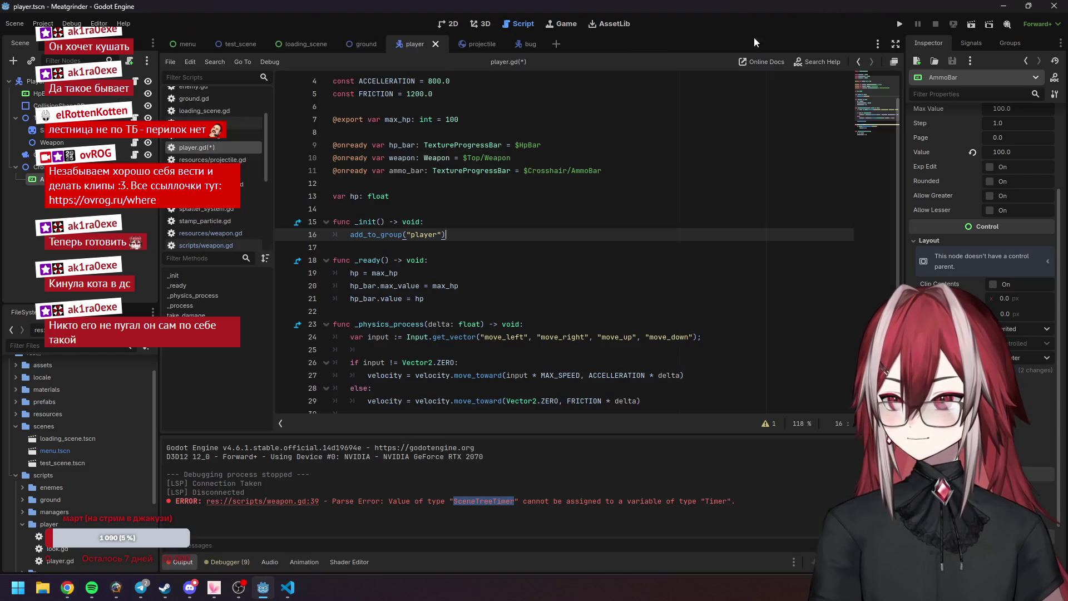
{"action": "left_click", "coordinate": [454, 189]}
{"action": "left_click_drag", "start_coordinate": [390, 172], "coordinate": [425, 173]}
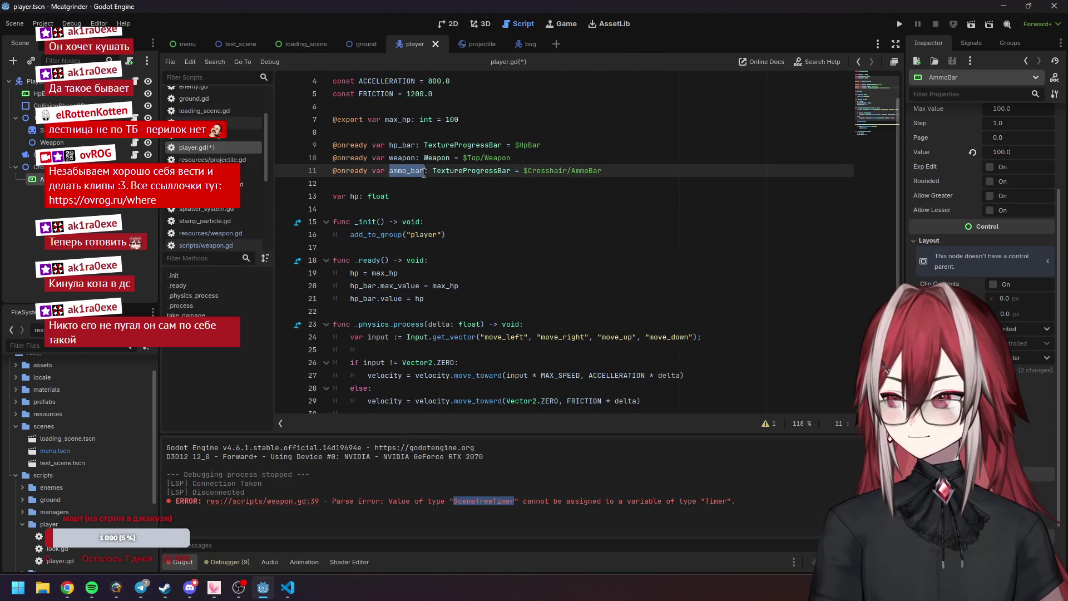
{"action": "left_click", "coordinate": [505, 218]}
{"action": "scroll", "coordinate": [479, 214], "scroll_direction": "down", "scroll_amount": 3}
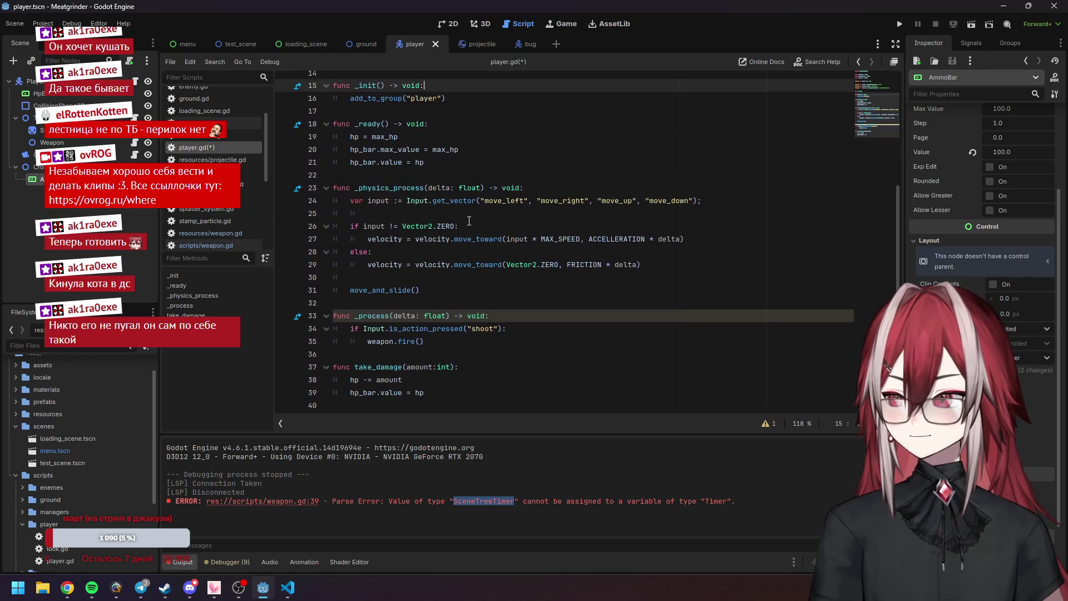
{"action": "scroll", "coordinate": [467, 206], "scroll_direction": "up", "scroll_amount": 5}
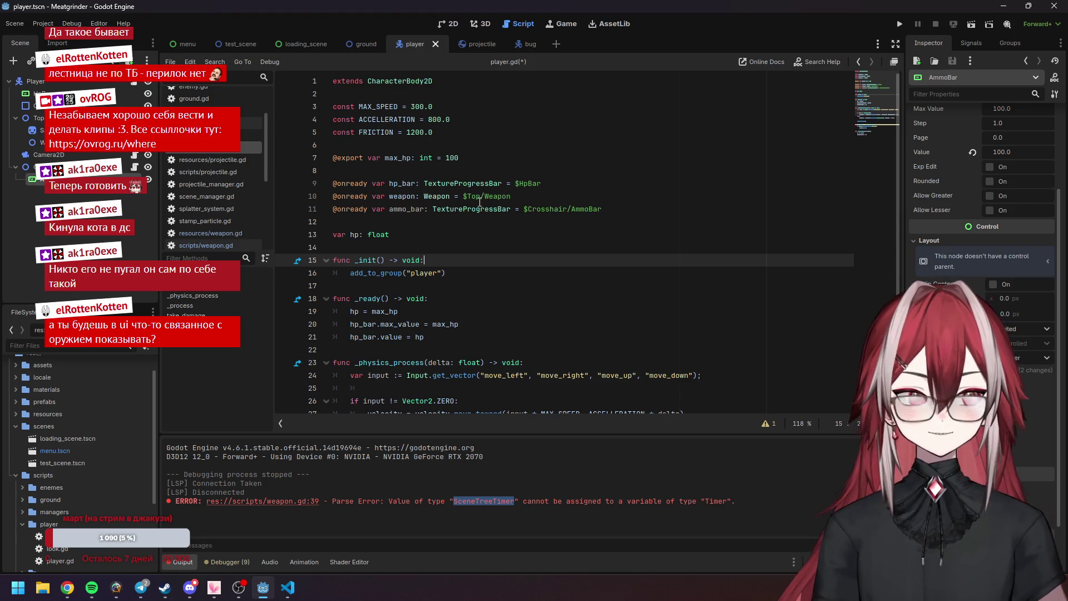
{"action": "key", "text": "Up"}
{"action": "key", "text": "Up"}
{"action": "key", "text": "Up"}
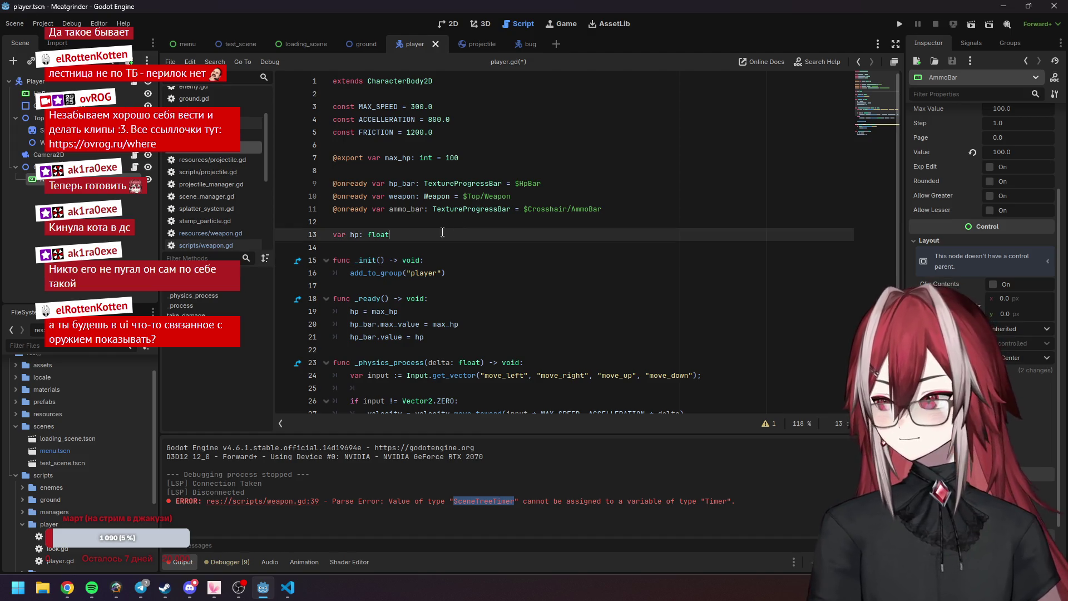
{"action": "left_click_drag", "start_coordinate": [389, 209], "coordinate": [424, 208]}
{"action": "left_click", "coordinate": [447, 237]}
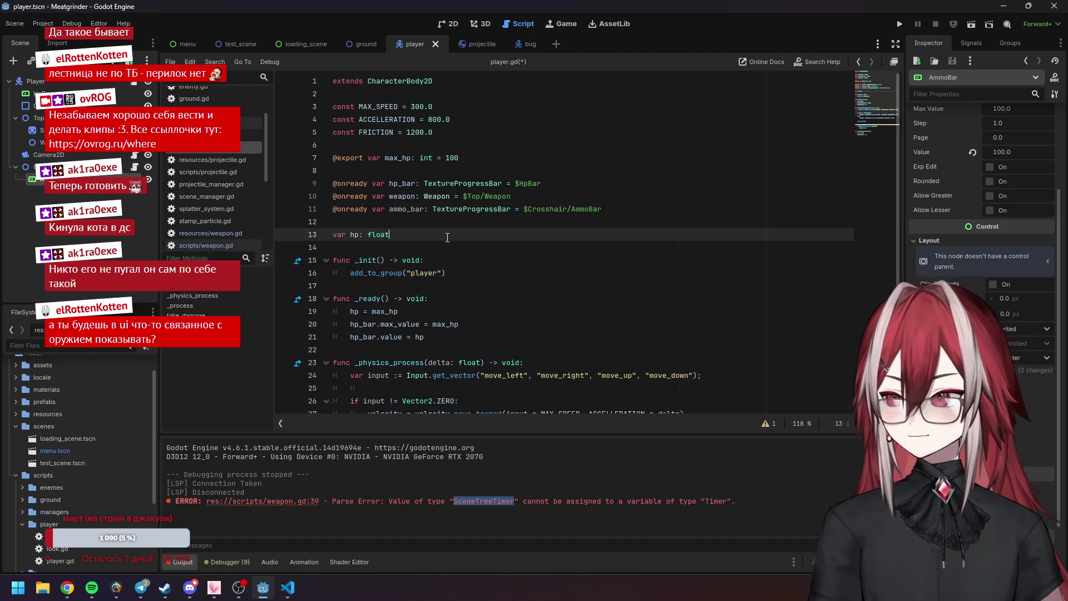
{"action": "scroll", "coordinate": [486, 205], "scroll_direction": "down", "scroll_amount": 3}
{"action": "left_click", "coordinate": [485, 206]}
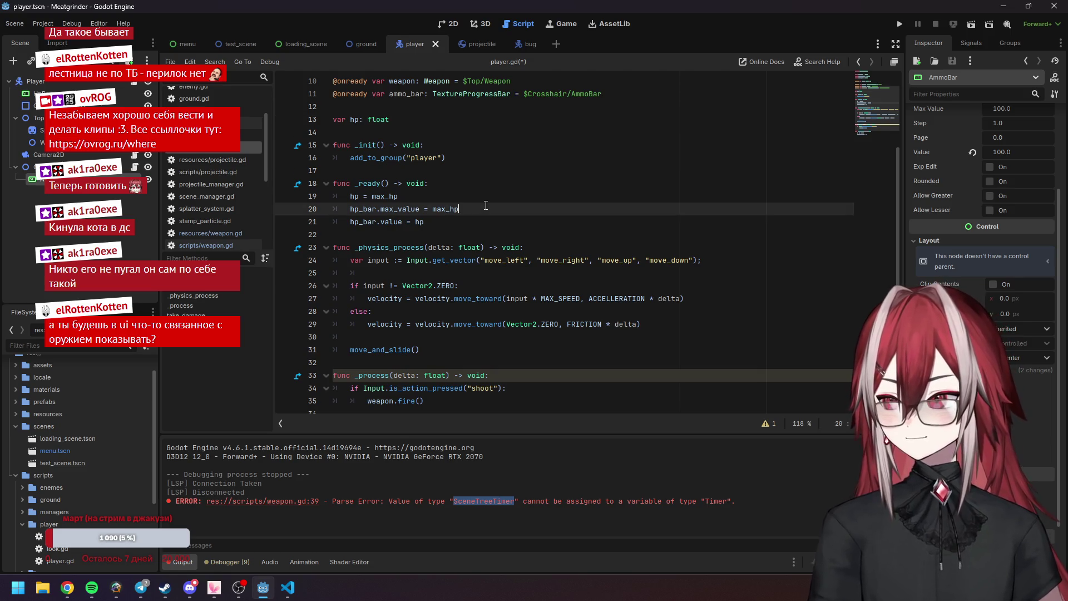
{"action": "scroll", "coordinate": [485, 205], "scroll_direction": "down", "scroll_amount": 2}
{"action": "scroll", "coordinate": [486, 205], "scroll_direction": "up", "scroll_amount": 4}
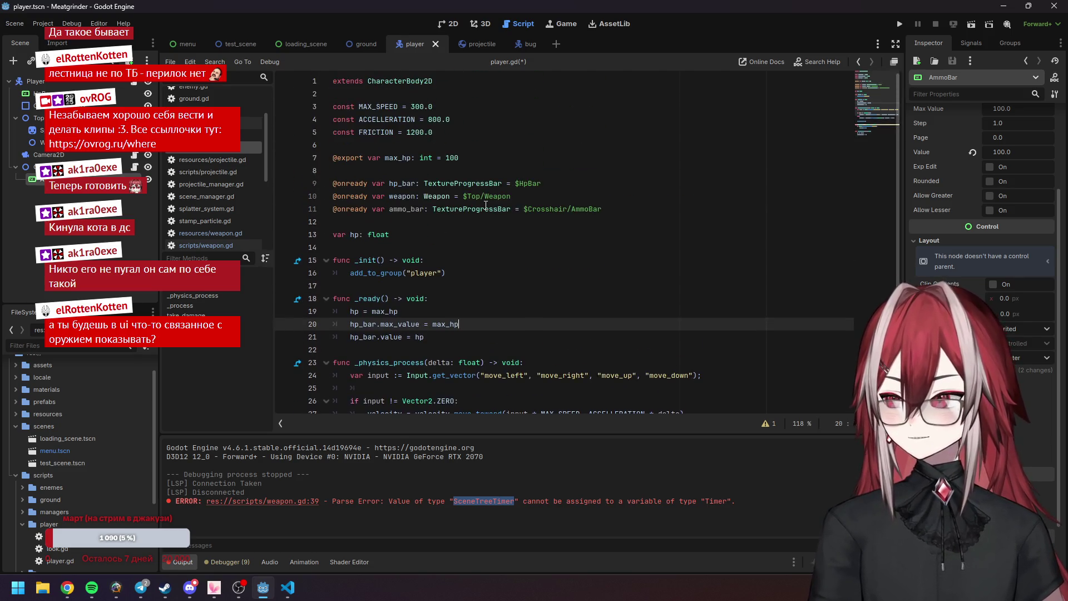
{"action": "mouse_move", "coordinate": [67, 588]}
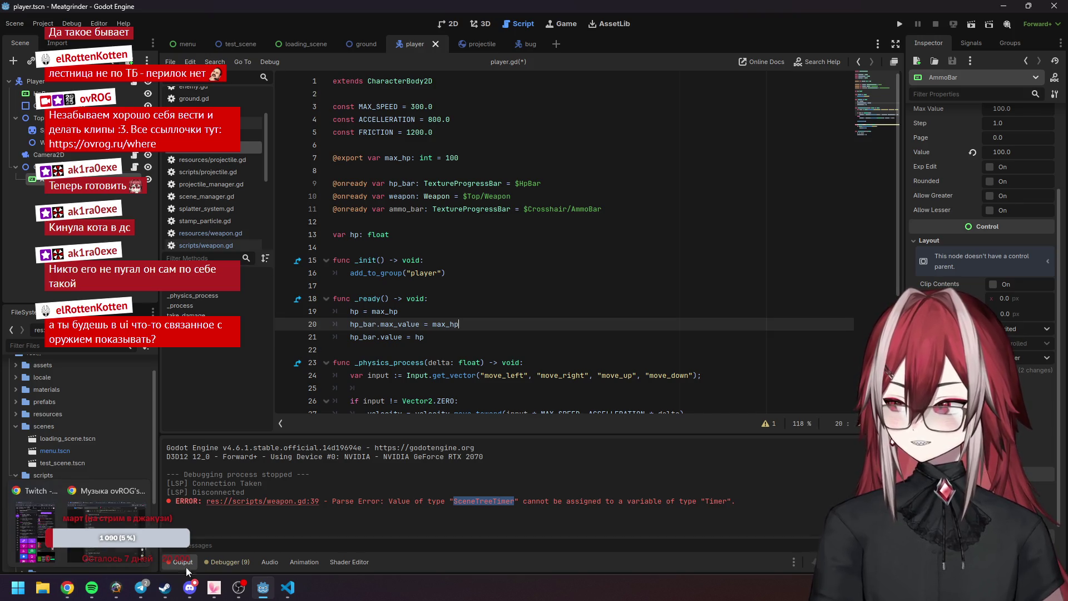
{"action": "left_click", "coordinate": [289, 591]}
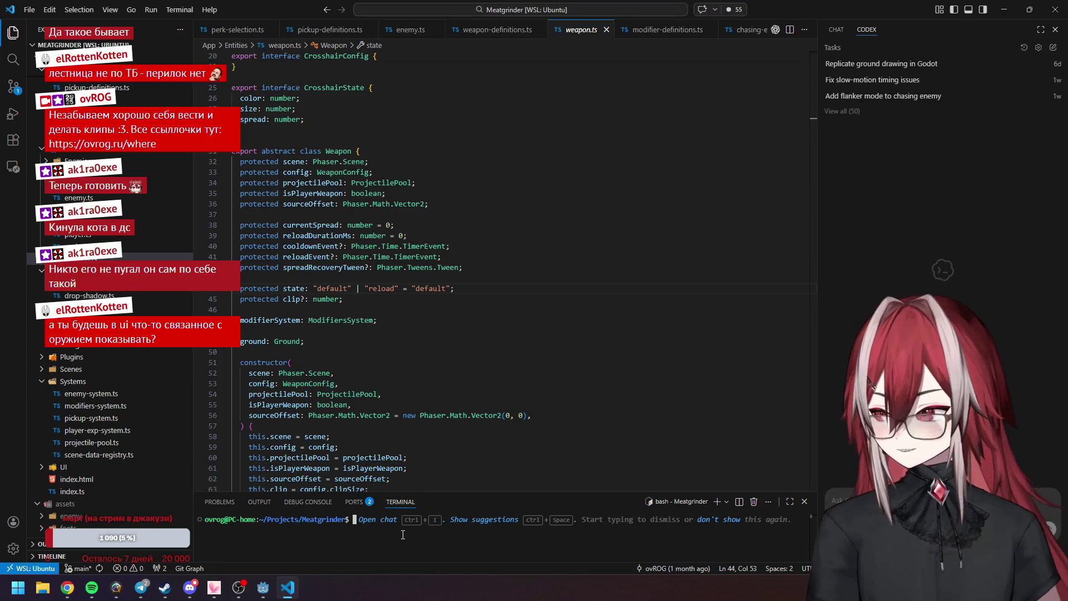
Run 'bun dev' in the VS Code terminal and open a new Chrome tab
{"action": "type", "text": "bun dev"}
{"action": "key", "text": "Return"}
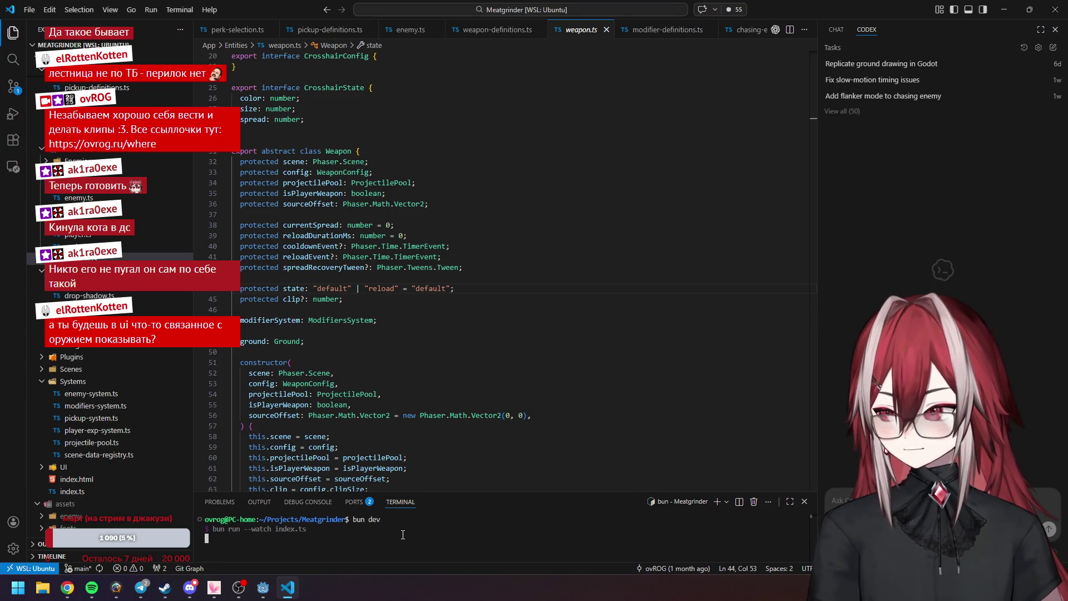
{"action": "mouse_move", "coordinate": [68, 588]}
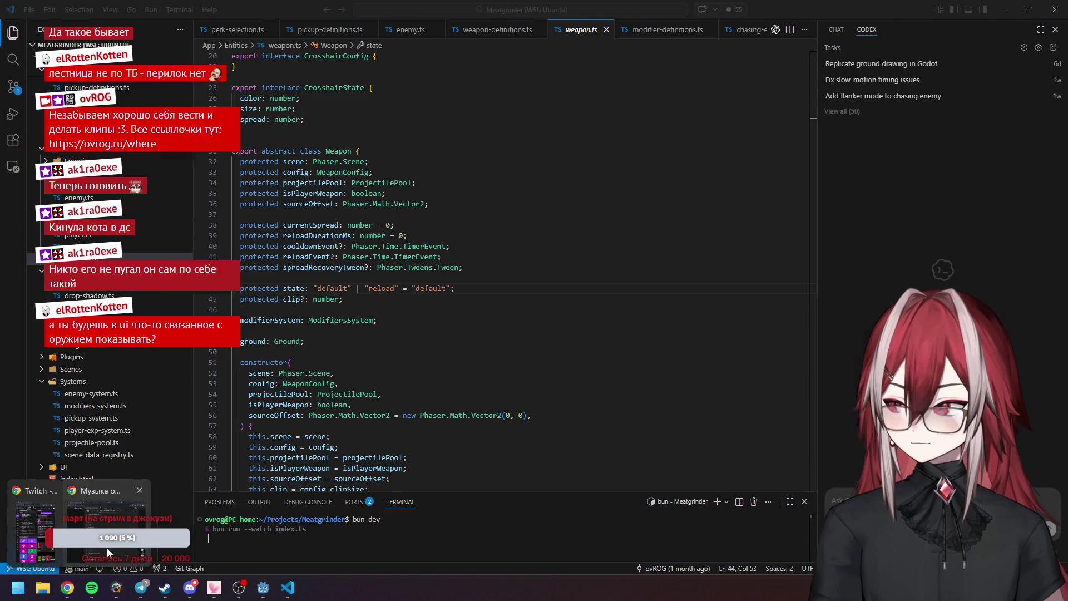
{"action": "left_click", "coordinate": [107, 549]}
{"action": "left_click", "coordinate": [782, 30]}
Load localhost:3000 in a maximized window, then move and shoot in the arena
{"action": "type", "text": "localhost:3000"}
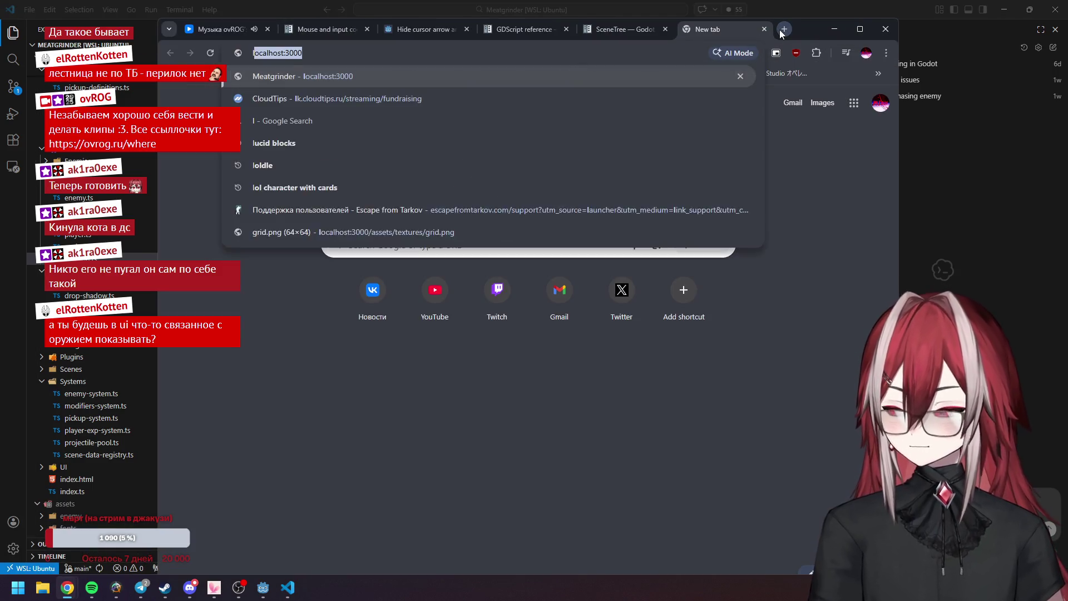
{"action": "key", "text": "Return"}
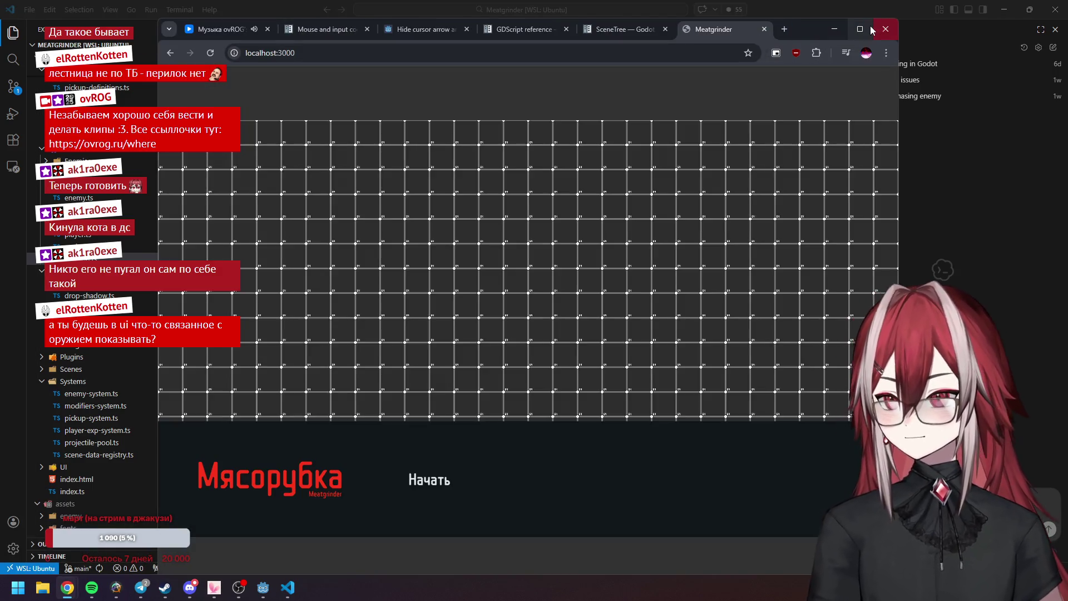
{"action": "left_click", "coordinate": [869, 26]}
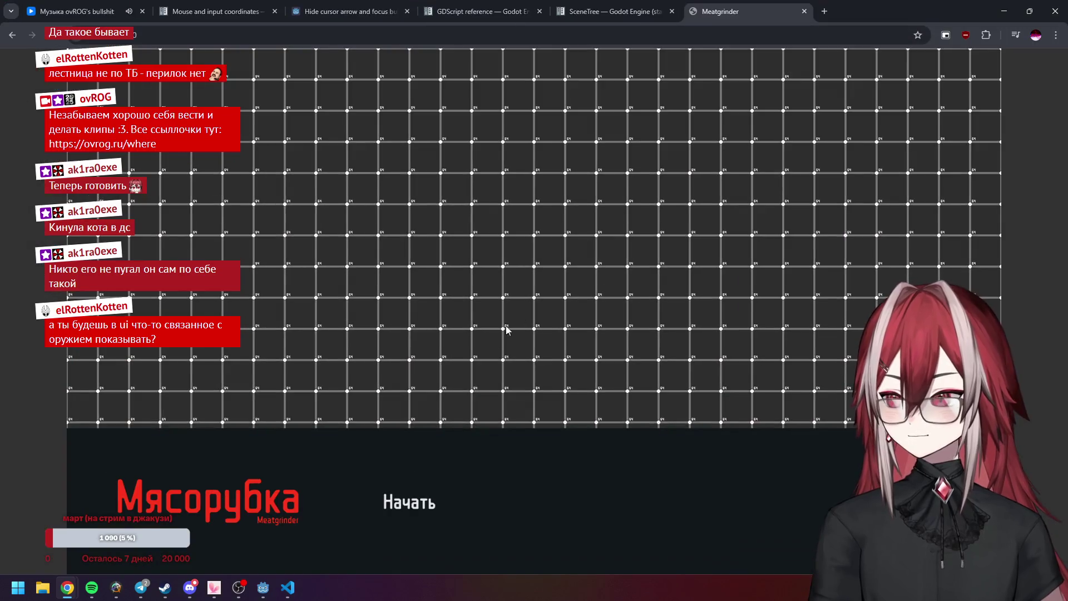
{"action": "key", "text": "w"}
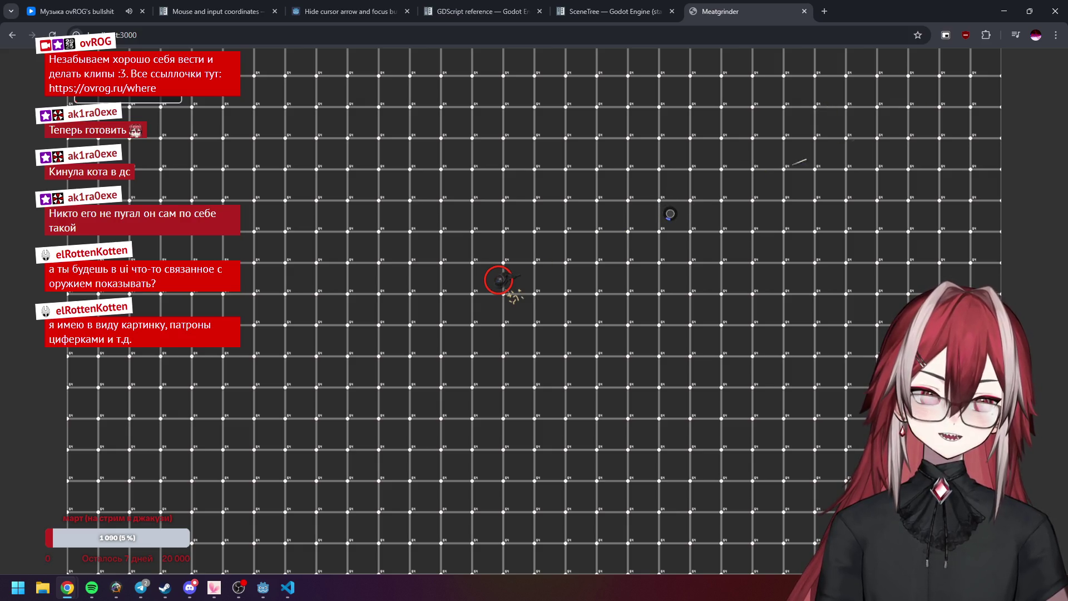
{"action": "left_click", "coordinate": [670, 214]}
{"action": "left_click", "coordinate": [670, 213]}
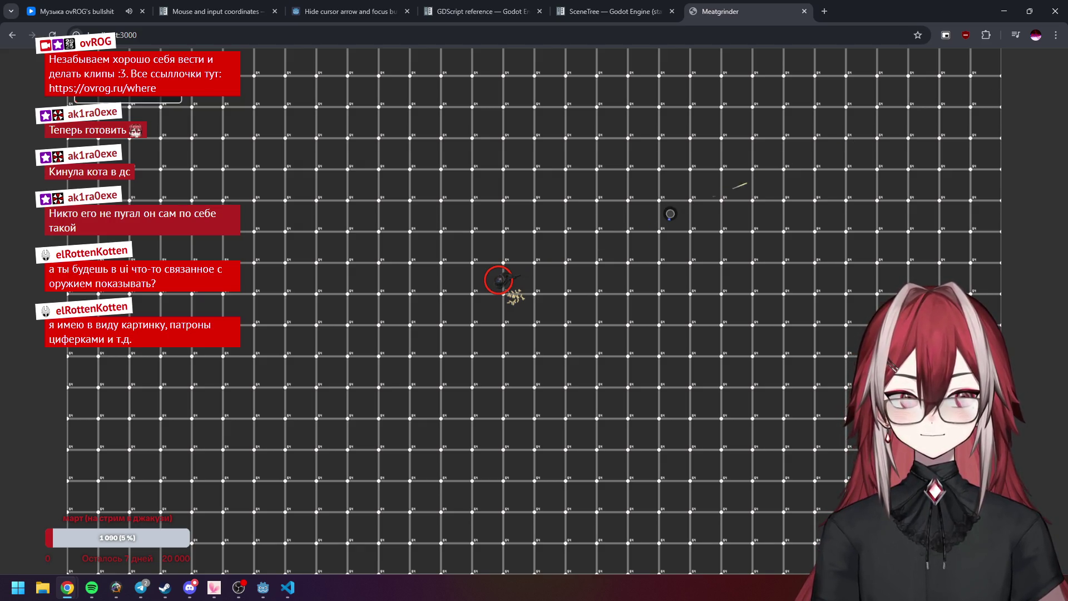
{"action": "key", "text": "s"}
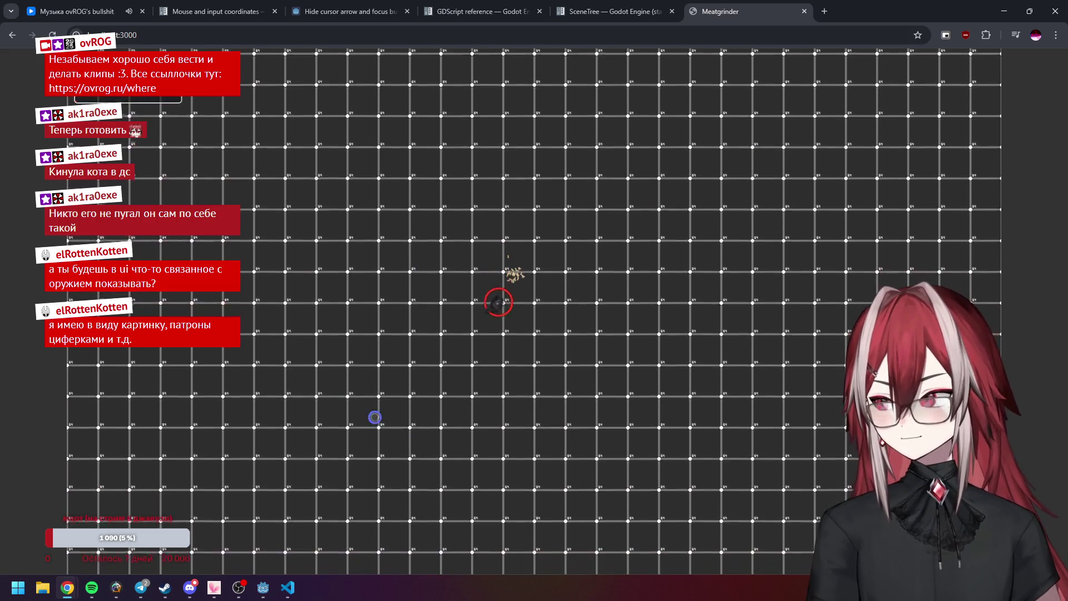
Spawn an item from the game's debug menu
{"action": "key", "text": "grave"}
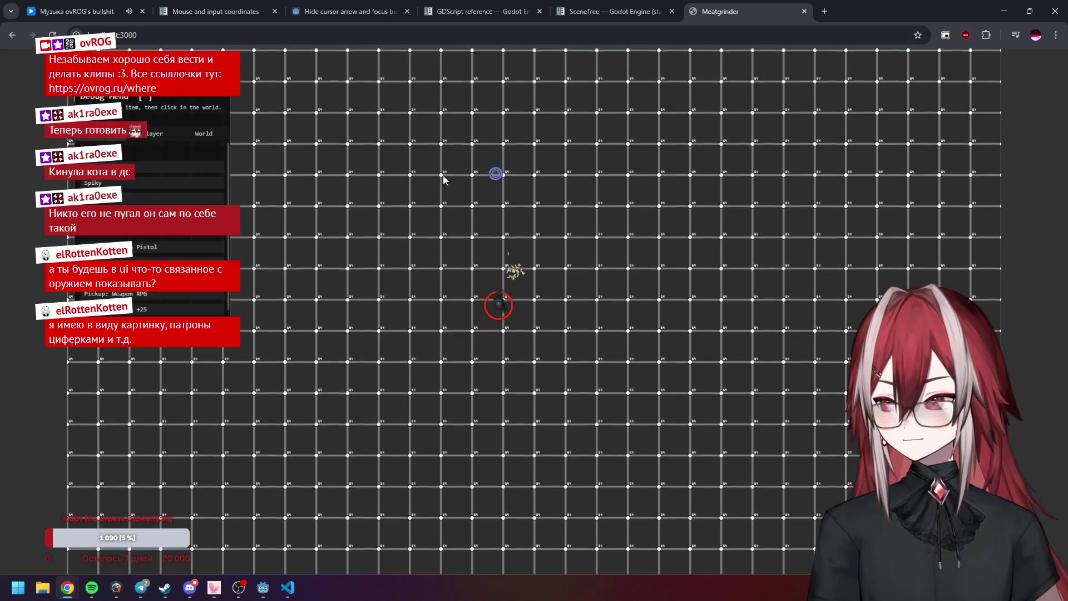
{"action": "scroll", "coordinate": [167, 198], "scroll_direction": "down", "scroll_amount": 1}
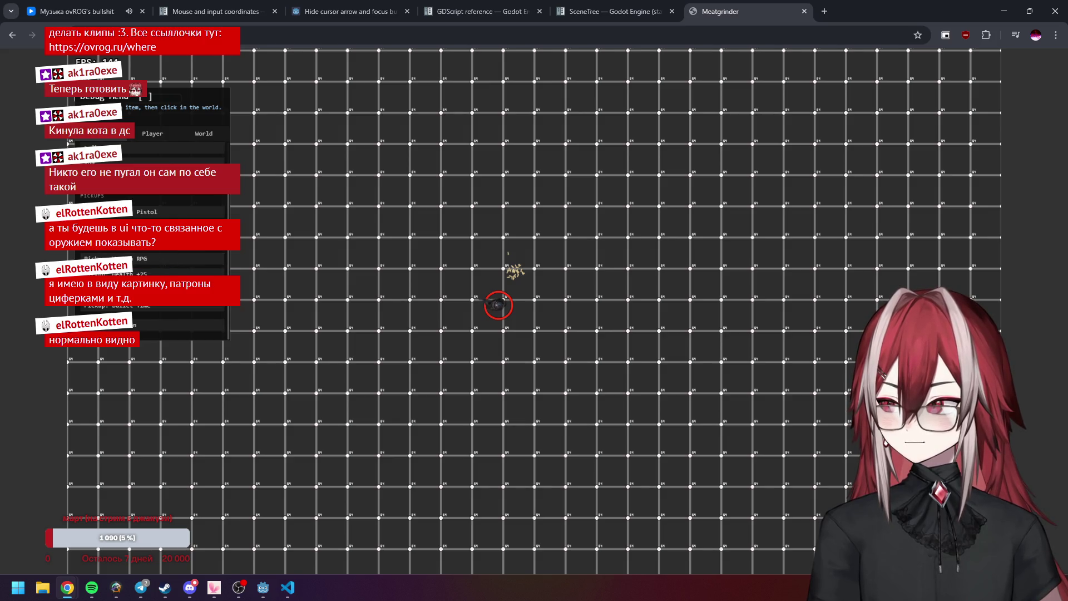
{"action": "left_click", "coordinate": [472, 189]}
{"action": "key", "text": "Escape"}
Fire the pistol through a reload, then close the Meatgrinder tab
{"action": "key", "text": "w"}
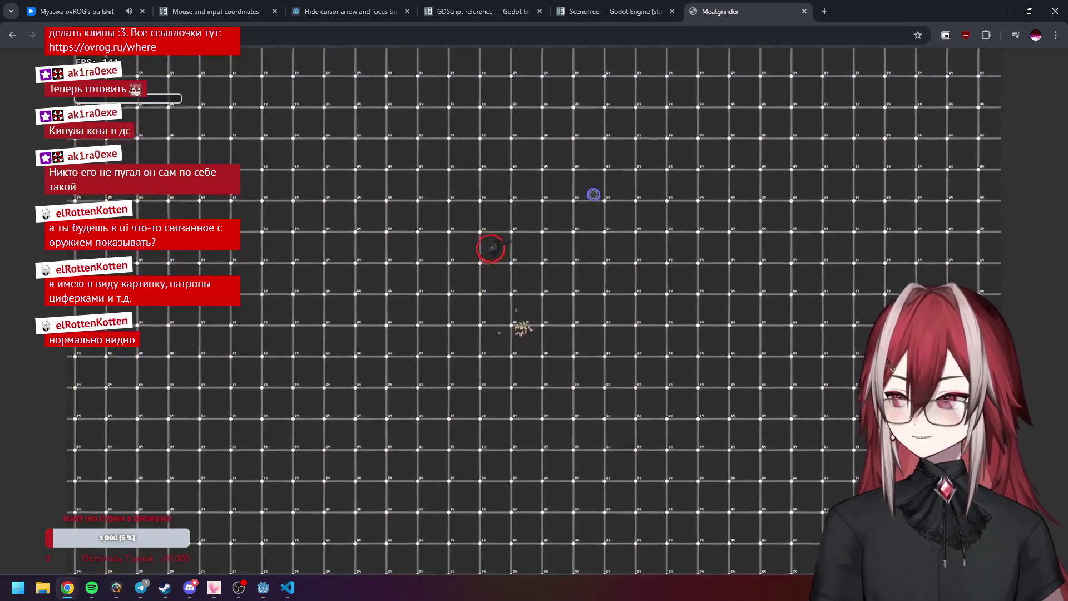
{"action": "left_click", "coordinate": [618, 195]}
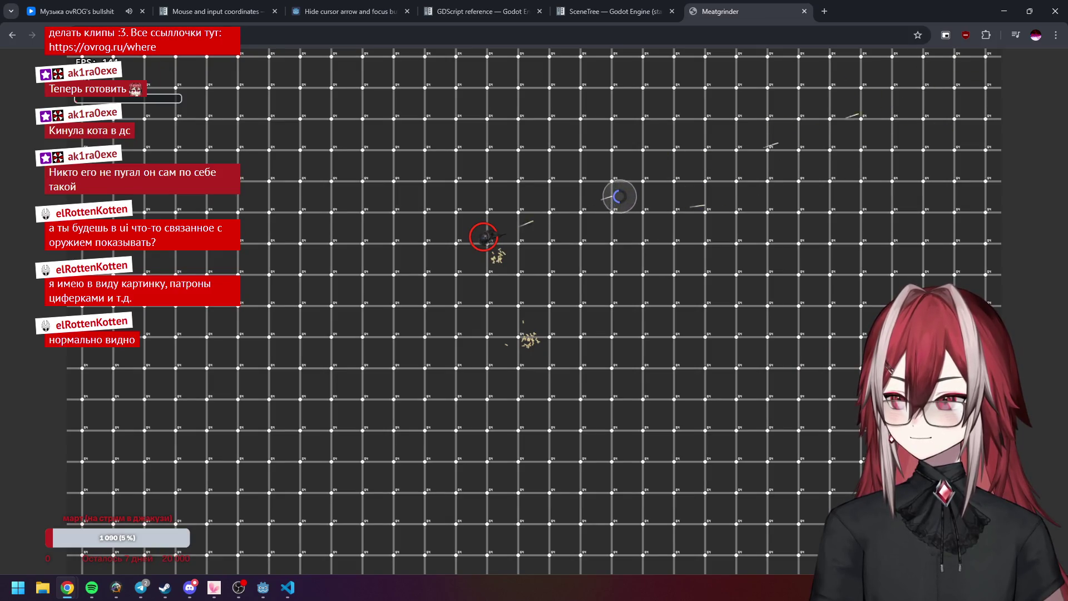
{"action": "left_click", "coordinate": [619, 196]}
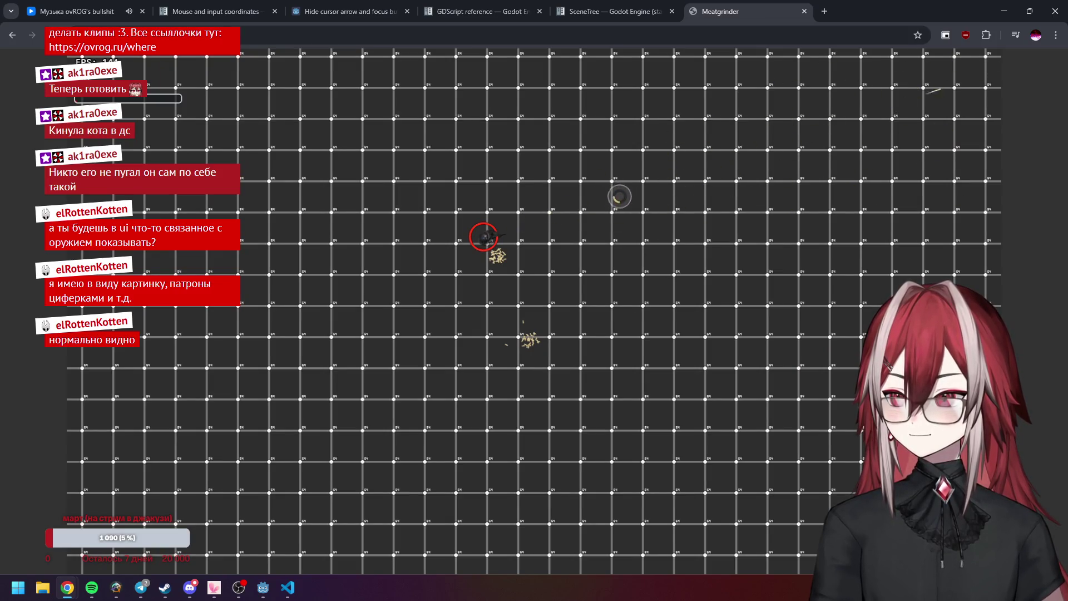
{"action": "left_click", "coordinate": [622, 201]}
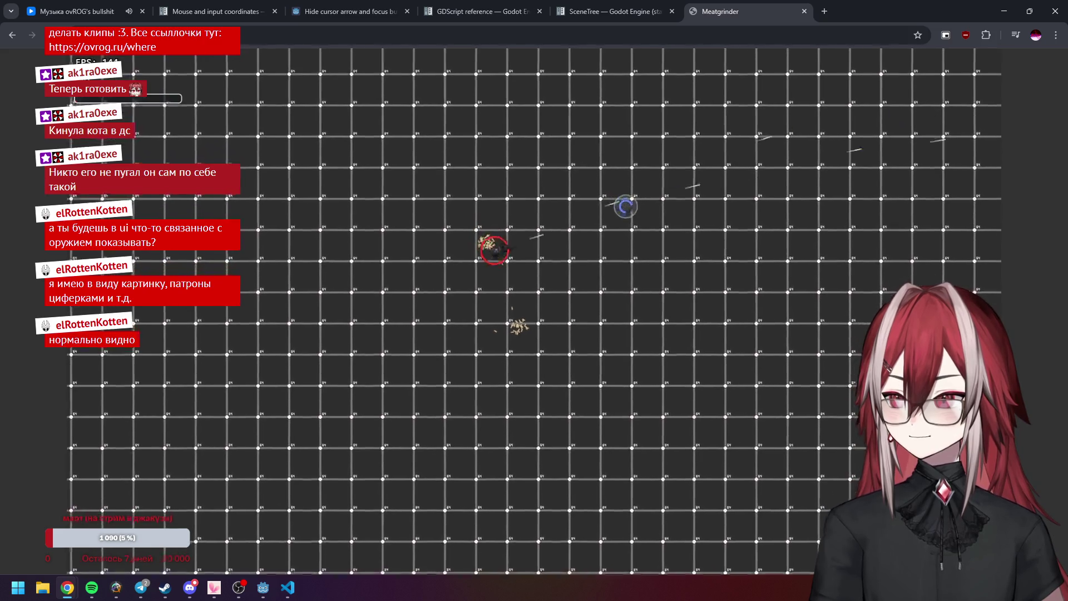
{"action": "left_click", "coordinate": [409, 275]}
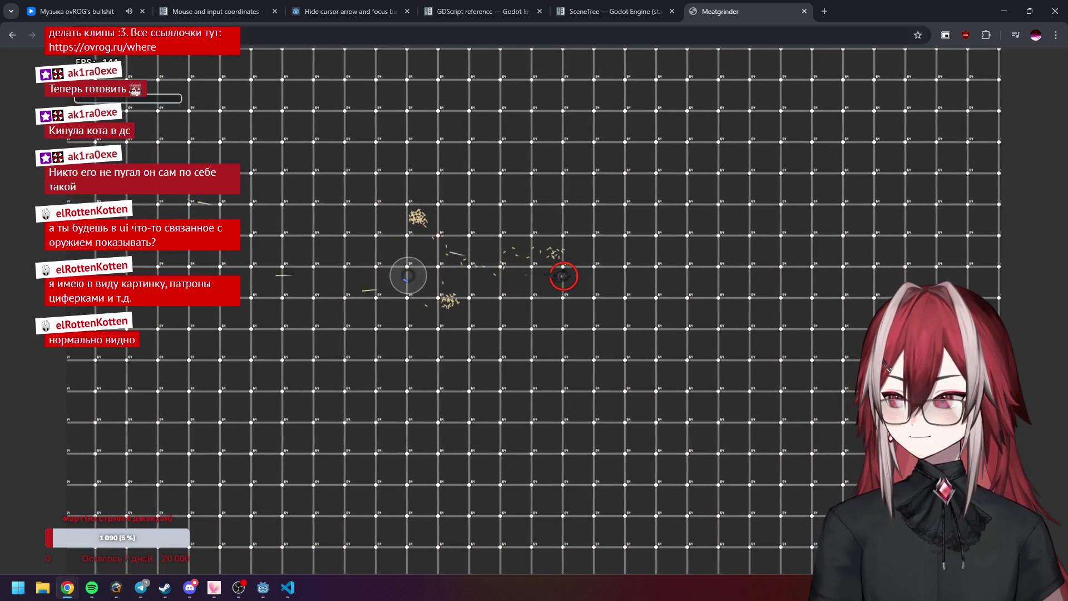
{"action": "key", "text": "a"}
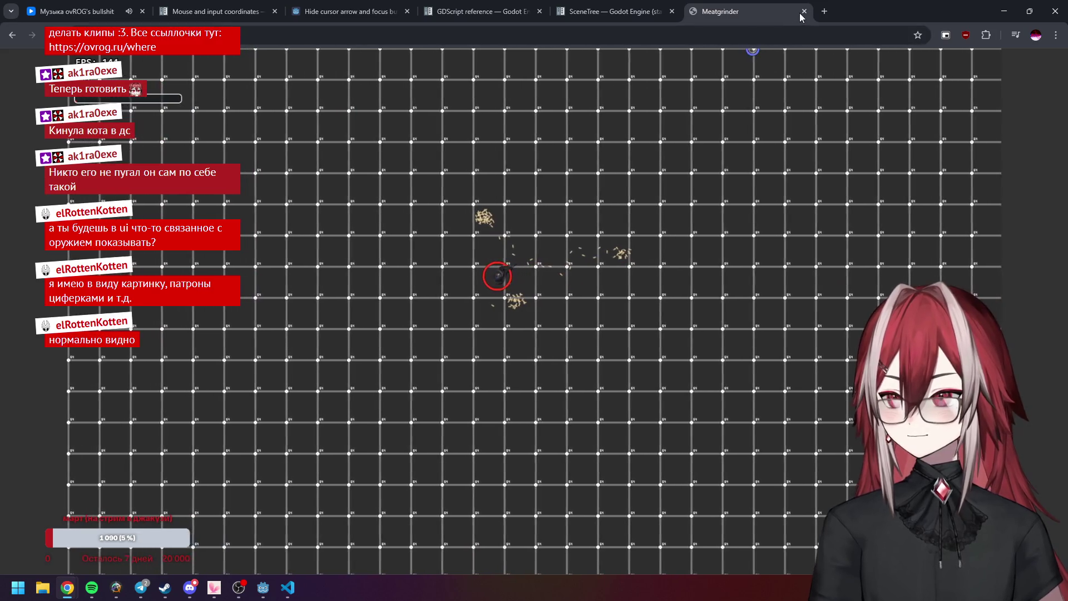
{"action": "left_click", "coordinate": [803, 11]}
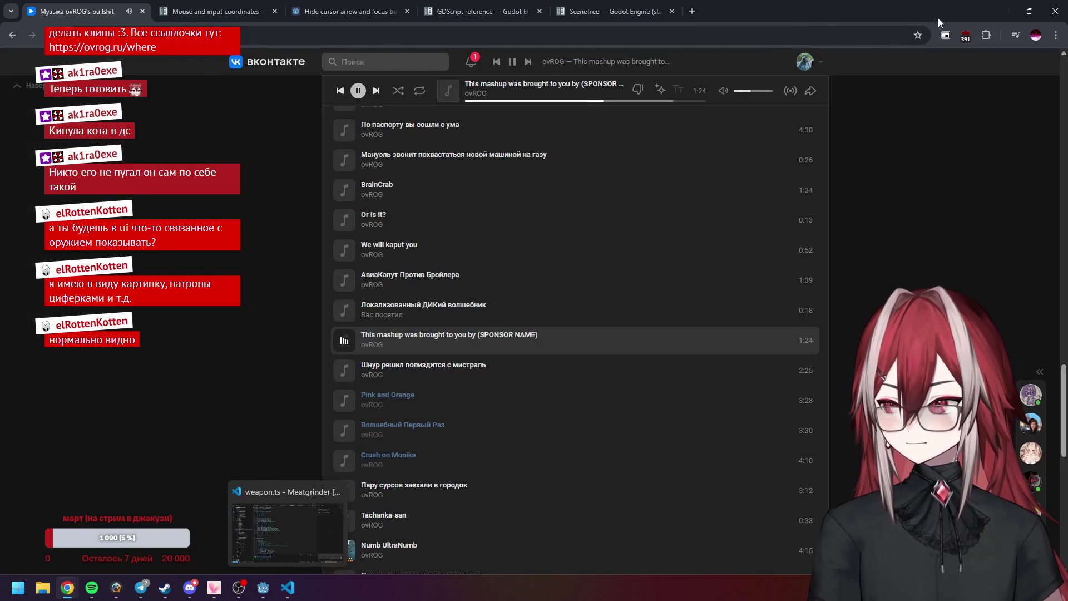
In VS Code, look over the Weapon class fields in weapon.ts, starting at the ground field
{"action": "left_click", "coordinate": [288, 587]}
{"action": "left_click", "coordinate": [435, 341]}
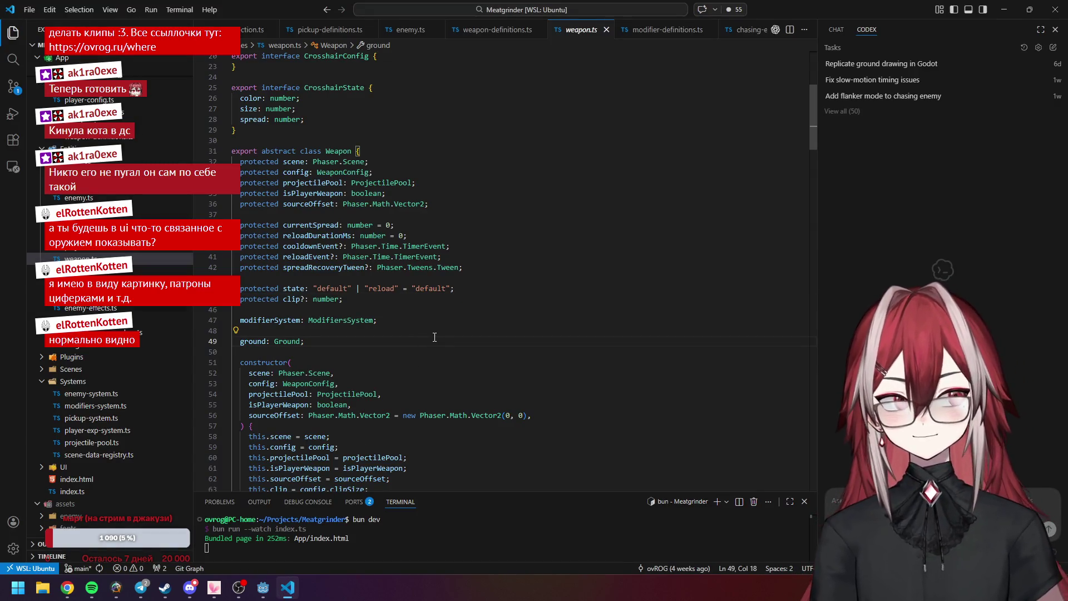
{"action": "scroll", "coordinate": [384, 305], "scroll_direction": "down", "scroll_amount": 2}
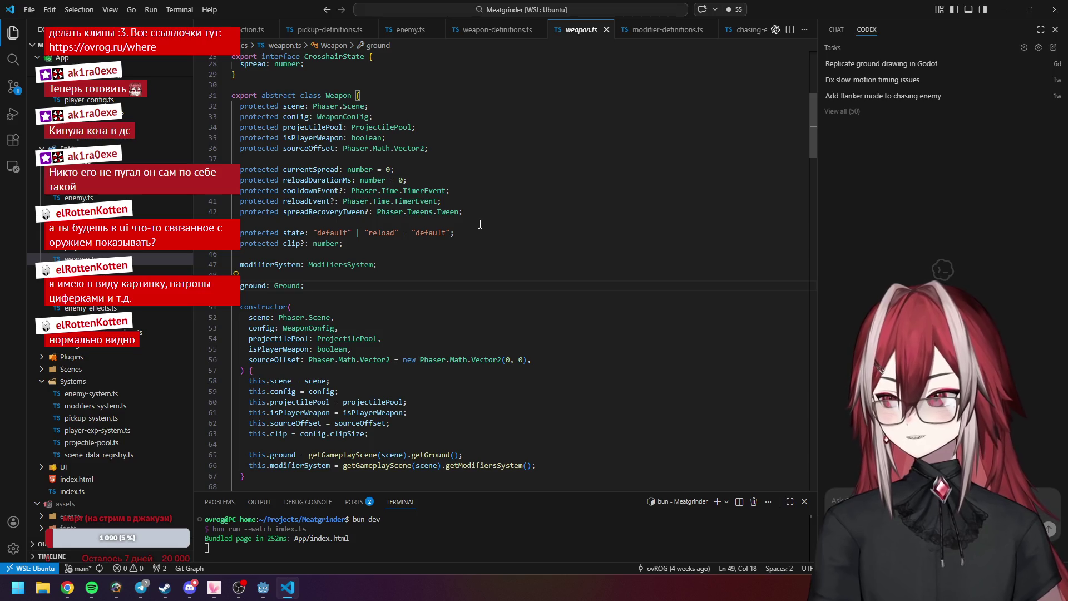
{"action": "scroll", "coordinate": [480, 225], "scroll_direction": "down", "scroll_amount": 1}
Back in Godot, review the hp bar setup in player.gd's _ready function
{"action": "left_click", "coordinate": [263, 587]}
{"action": "left_click", "coordinate": [471, 299]}
{"action": "scroll", "coordinate": [473, 278], "scroll_direction": "down", "scroll_amount": 2}
{"action": "left_click", "coordinate": [478, 244]}
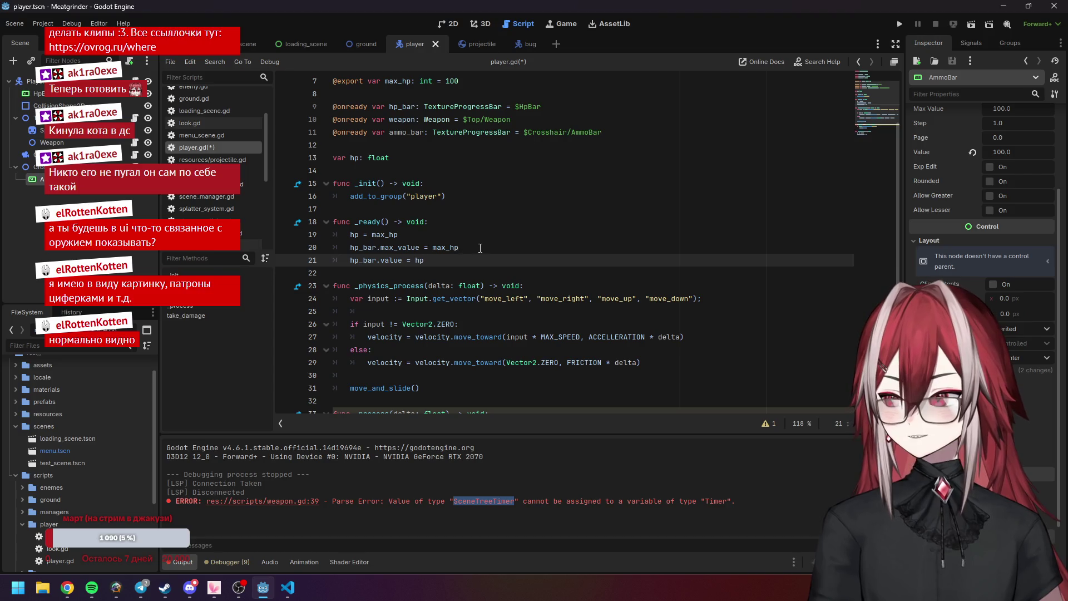
Review player.gd's ammo_bar declaration on line 11, the _init add_to_group call and movement code
{"action": "scroll", "coordinate": [478, 245], "scroll_direction": "down", "scroll_amount": 1}
{"action": "scroll", "coordinate": [495, 222], "scroll_direction": "up", "scroll_amount": 3}
{"action": "left_click", "coordinate": [511, 209]}
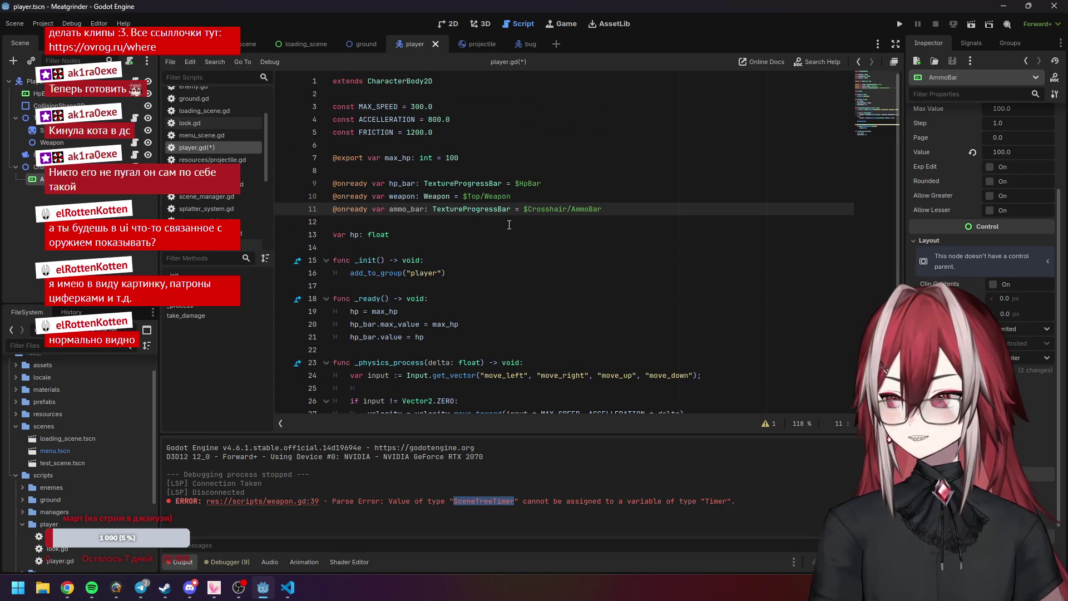
{"action": "scroll", "coordinate": [509, 225], "scroll_direction": "down", "scroll_amount": 2}
{"action": "left_click", "coordinate": [457, 197]}
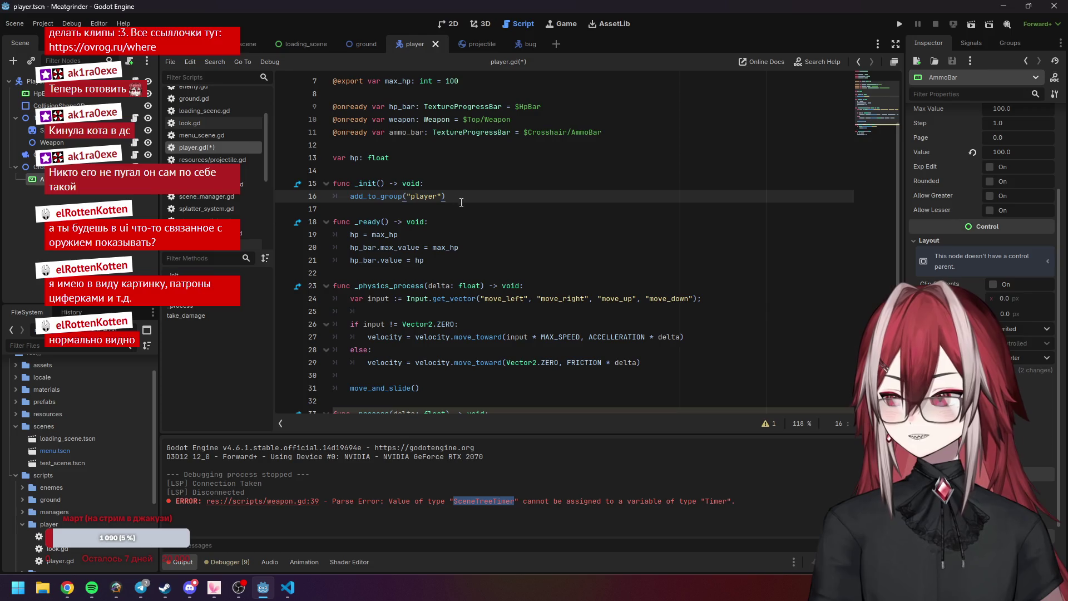
{"action": "scroll", "coordinate": [459, 200], "scroll_direction": "down", "scroll_amount": 2}
{"action": "left_click", "coordinate": [461, 261]}
{"action": "scroll", "coordinate": [461, 250], "scroll_direction": "up", "scroll_amount": 1}
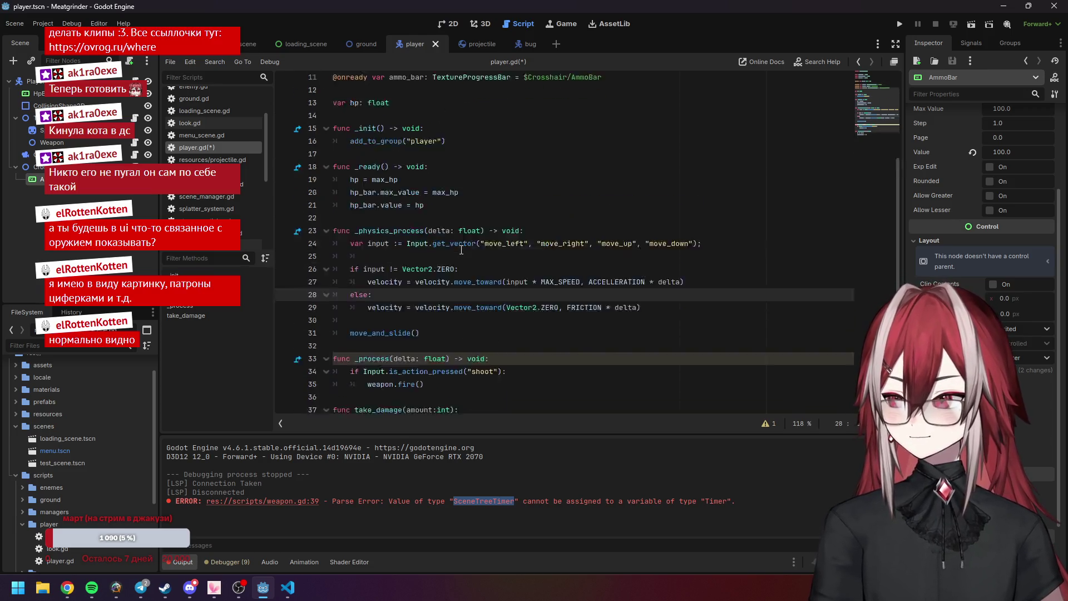
{"action": "scroll", "coordinate": [461, 249], "scroll_direction": "up", "scroll_amount": 4}
Check the gap between _init and _ready and the hp_bar value line
{"action": "left_click", "coordinate": [456, 282]}
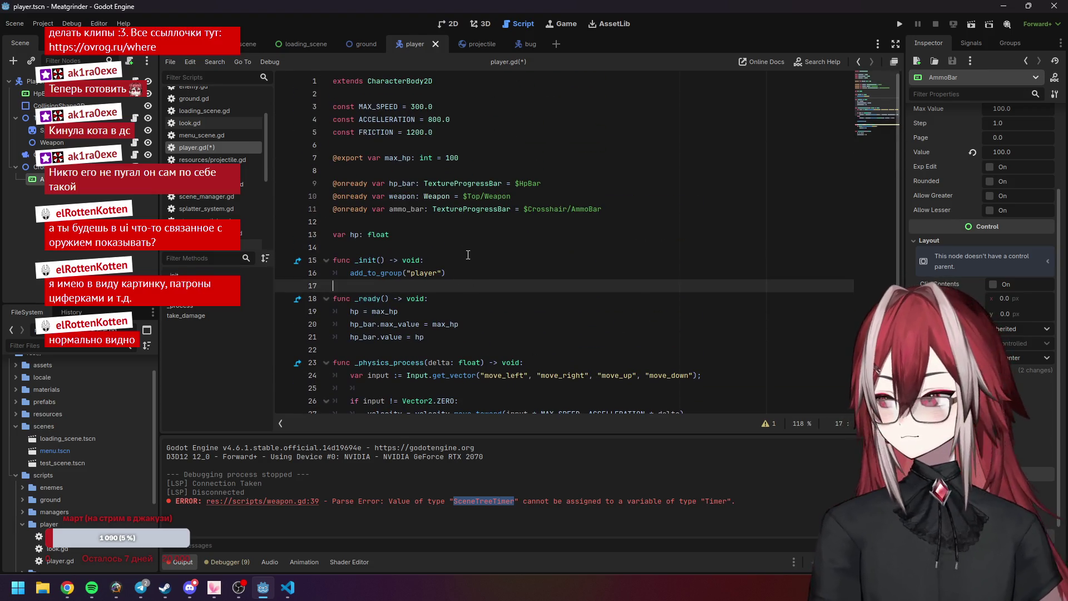
{"action": "scroll", "coordinate": [469, 255], "scroll_direction": "down", "scroll_amount": 2}
{"action": "left_click", "coordinate": [456, 261]}
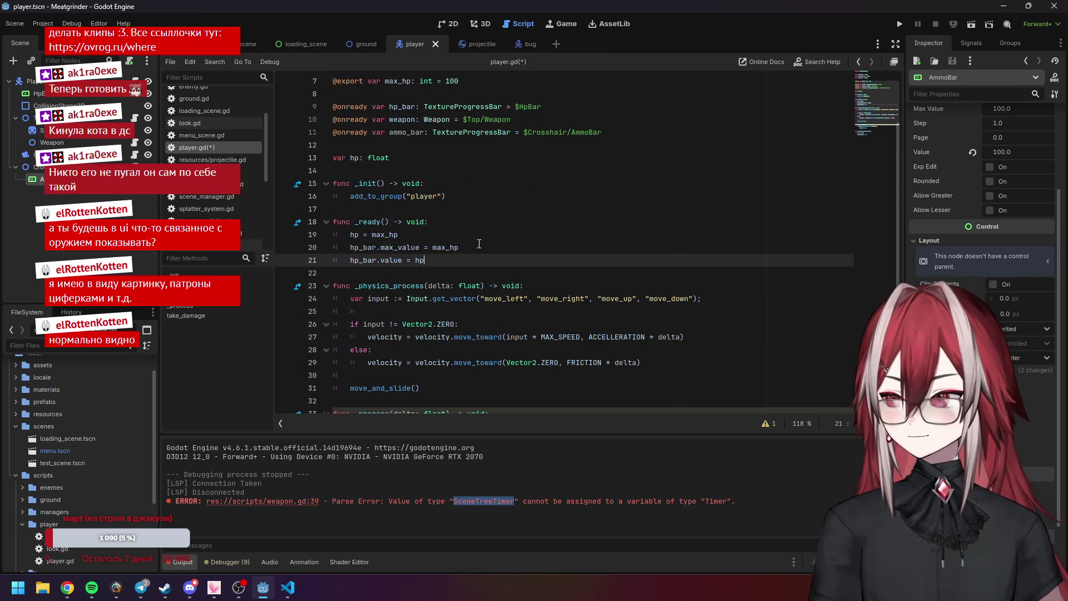
{"action": "scroll", "coordinate": [490, 243], "scroll_direction": "down", "scroll_amount": 2}
{"action": "scroll", "coordinate": [517, 241], "scroll_direction": "up", "scroll_amount": 3}
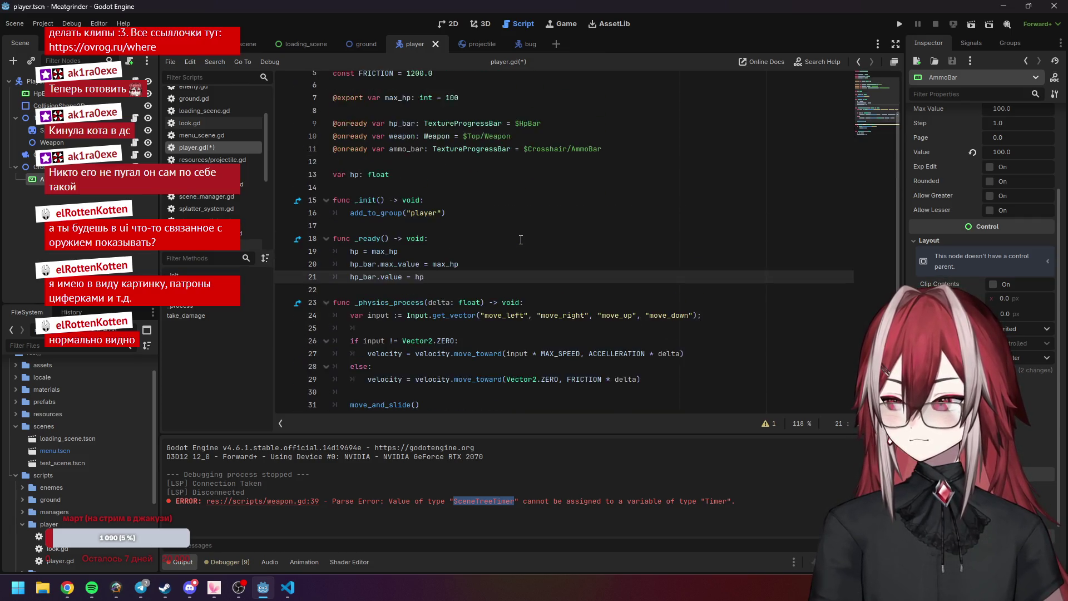
{"action": "scroll", "coordinate": [521, 239], "scroll_direction": "up", "scroll_amount": 2}
Highlight the ammo_bar variable name, then check the _ready header and hp's float type
{"action": "left_click_drag", "start_coordinate": [389, 209], "coordinate": [424, 208]}
{"action": "left_click", "coordinate": [478, 254]}
{"action": "scroll", "coordinate": [470, 247], "scroll_direction": "down", "scroll_amount": 2}
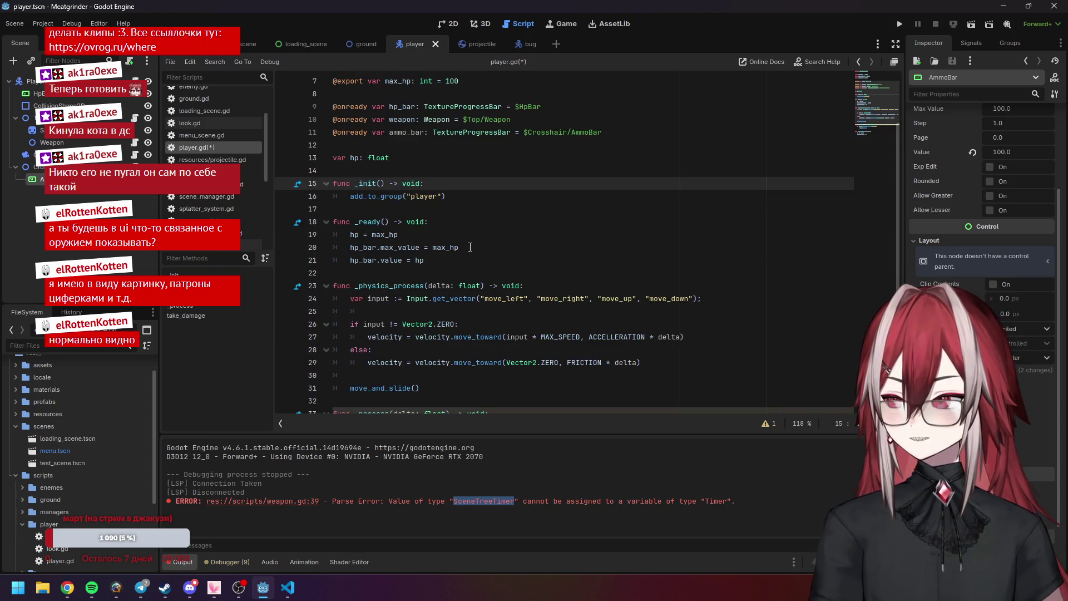
{"action": "scroll", "coordinate": [467, 237], "scroll_direction": "down", "scroll_amount": 1}
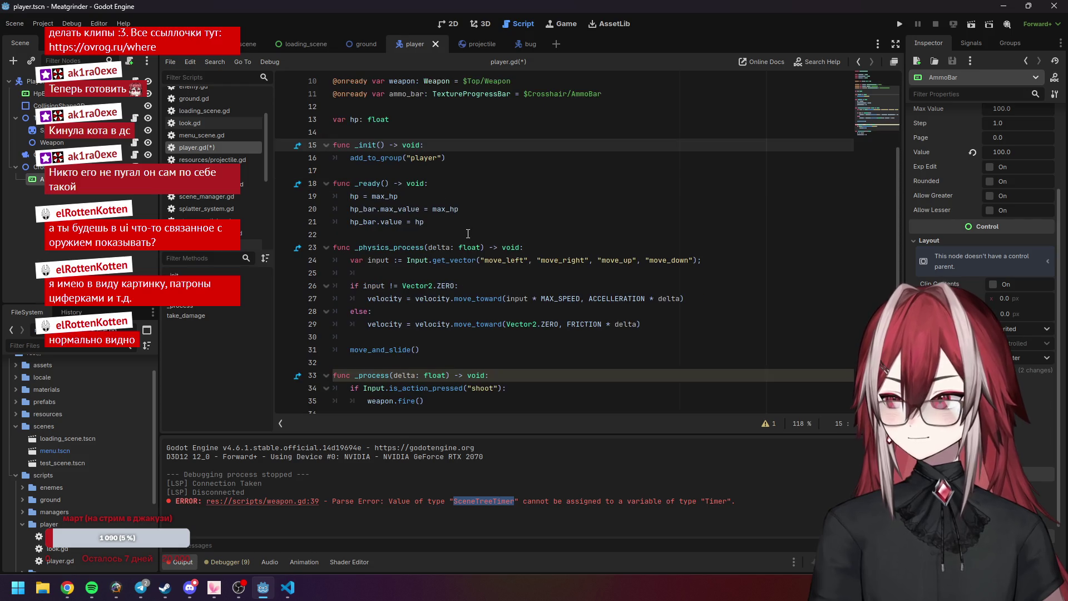
{"action": "left_click", "coordinate": [480, 190]}
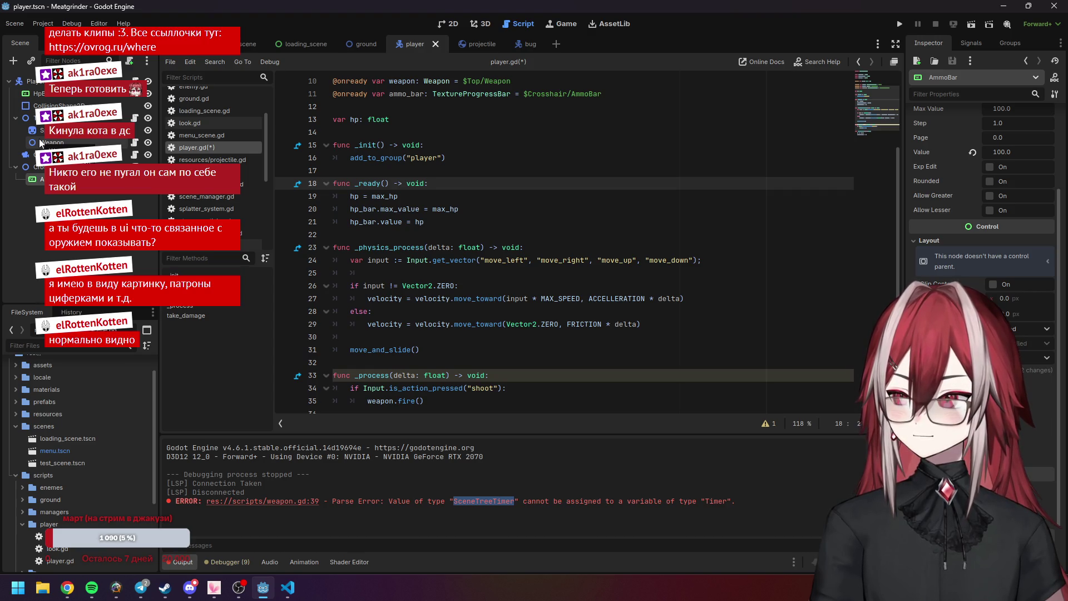
{"action": "scroll", "coordinate": [457, 237], "scroll_direction": "down", "scroll_amount": 2}
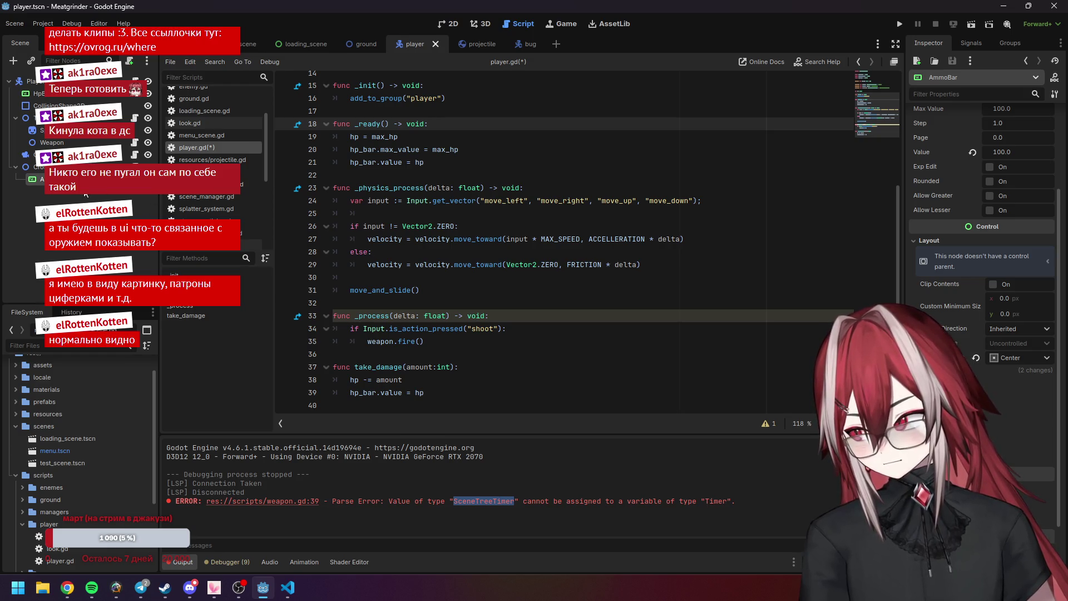
{"action": "scroll", "coordinate": [460, 188], "scroll_direction": "up", "scroll_amount": 3}
{"action": "left_click", "coordinate": [383, 175]}
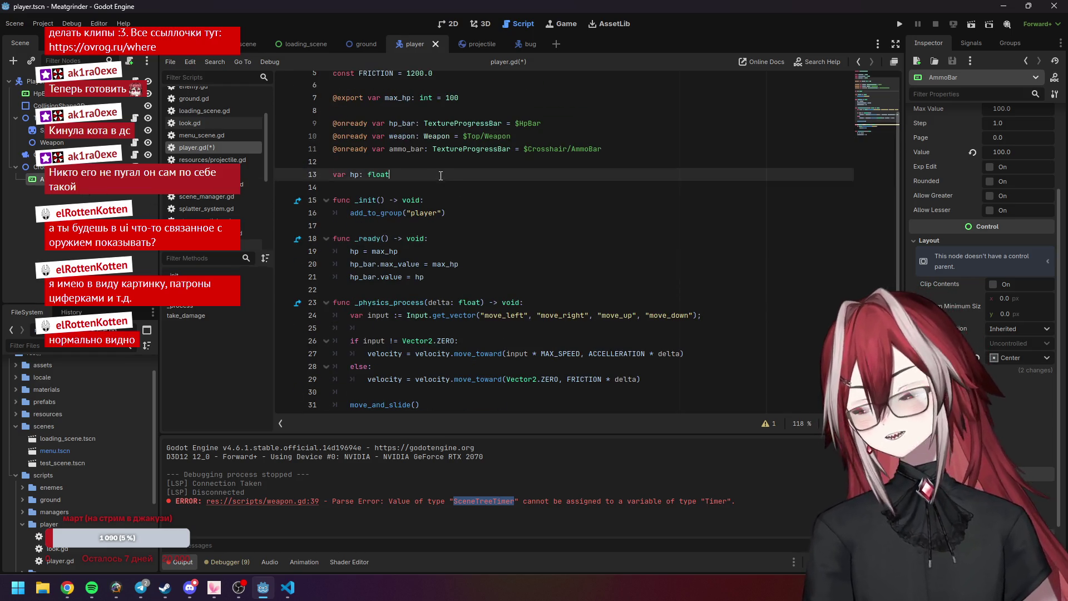
Inspect the Weapon and AmmoBar nodes, then switch to weapon.gd
{"action": "left_click", "coordinate": [47, 144]}
{"action": "left_click", "coordinate": [33, 179]}
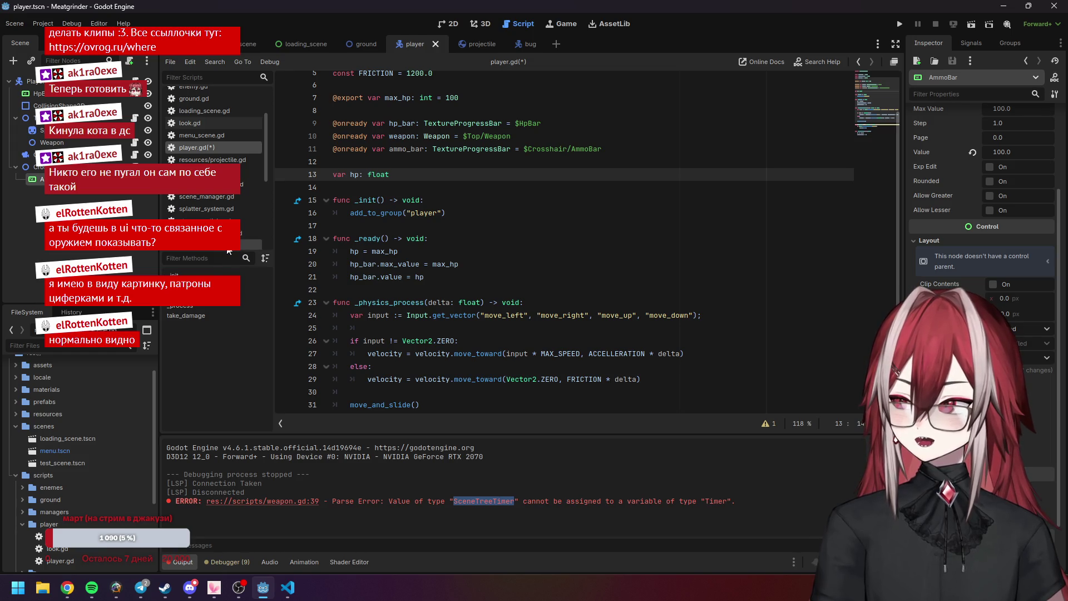
{"action": "left_click", "coordinate": [250, 245]}
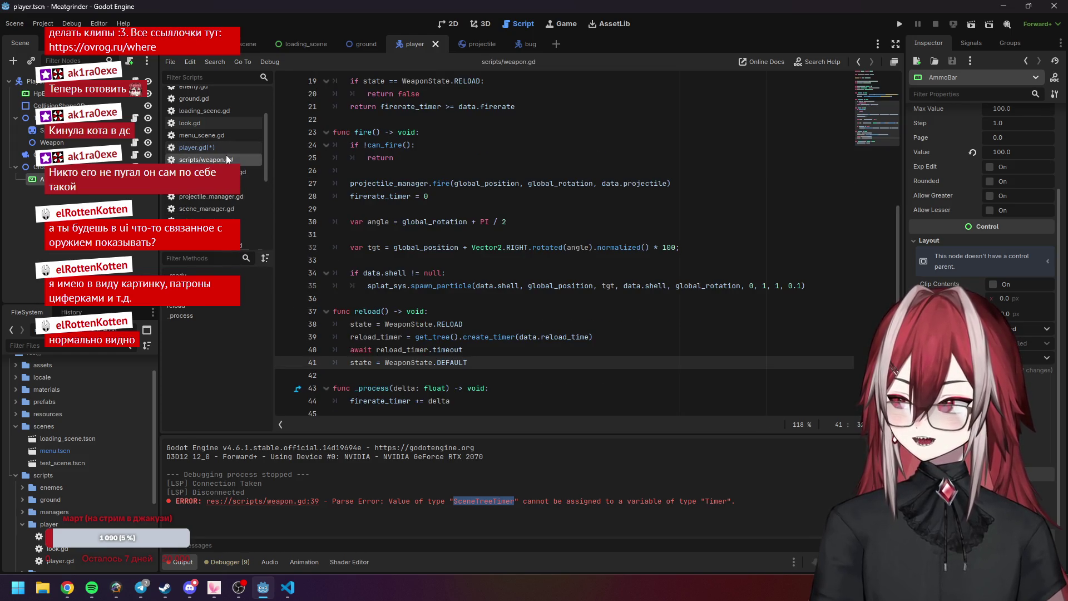
Glance at crosshair.gd, then confirm ammo_bar is typed TextureProgressBar in player.gd
{"action": "scroll", "coordinate": [228, 202], "scroll_direction": "up", "scroll_amount": 5}
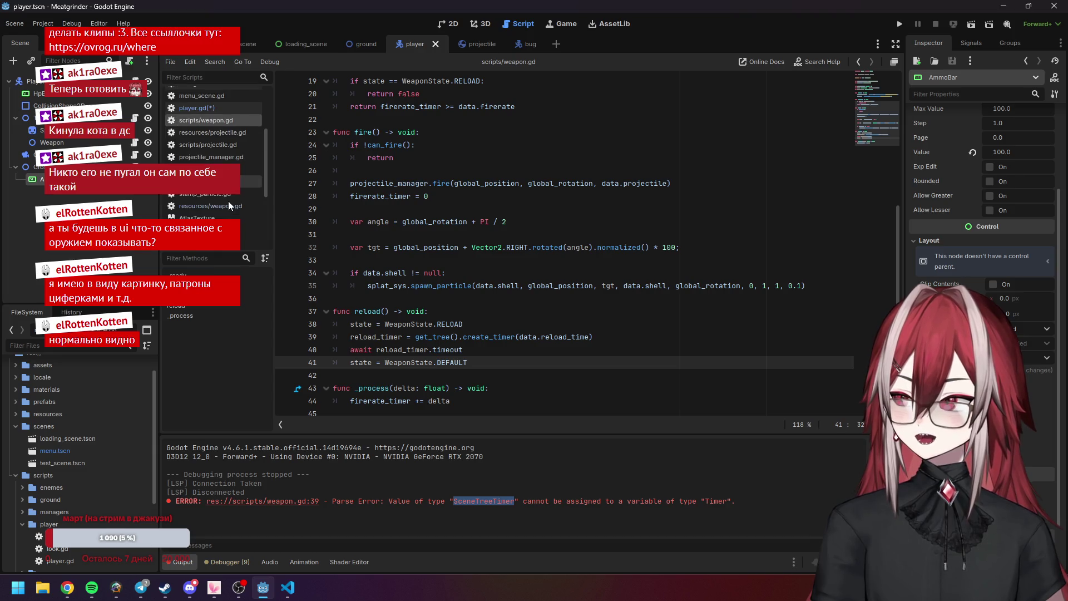
{"action": "left_click", "coordinate": [215, 114]}
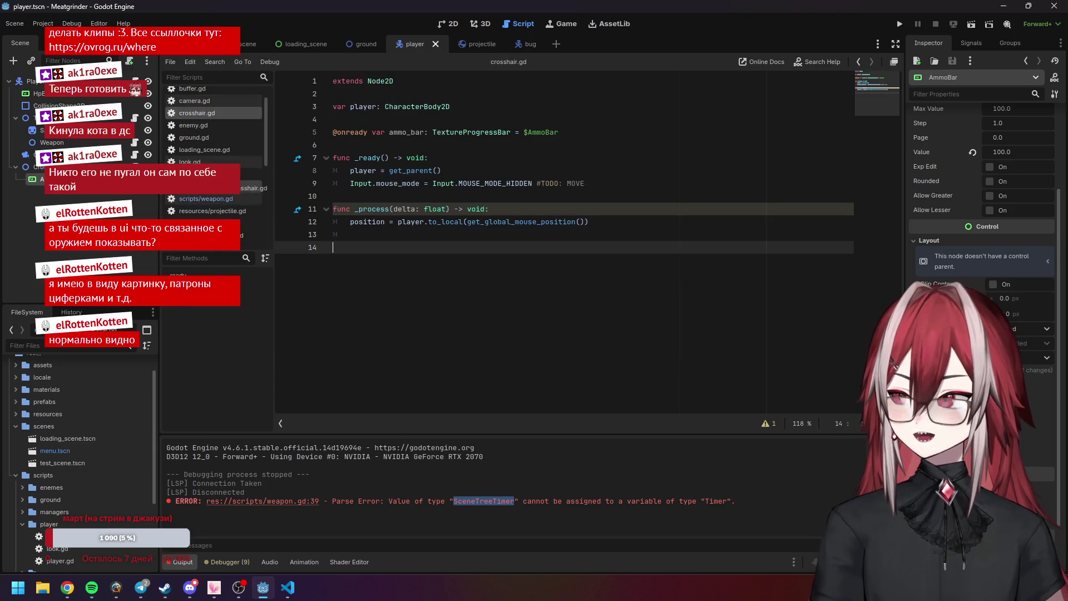
{"action": "left_click", "coordinate": [200, 174]}
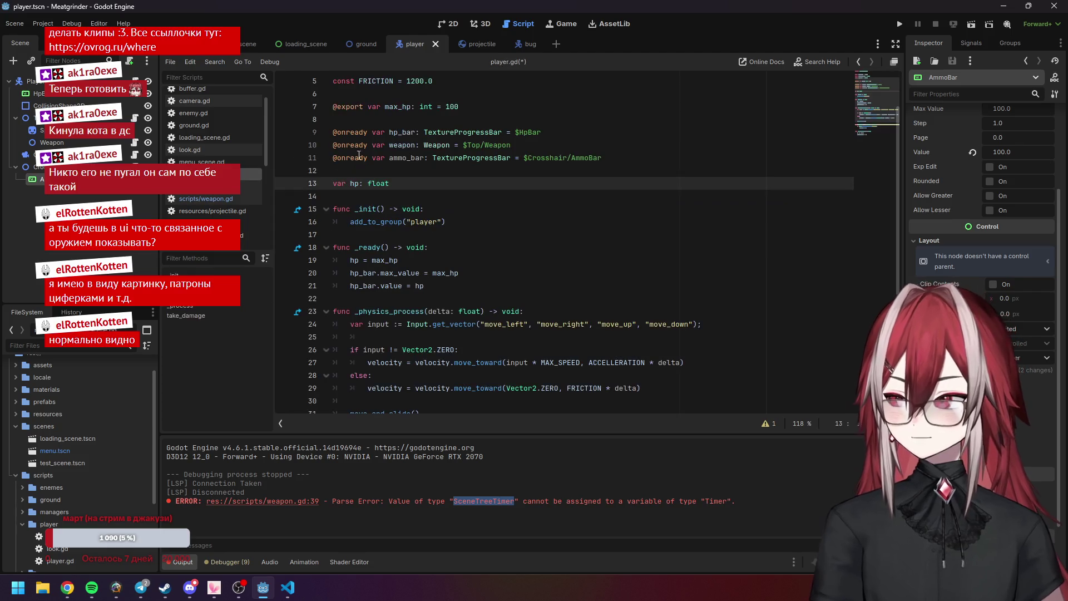
{"action": "left_click", "coordinate": [457, 157]}
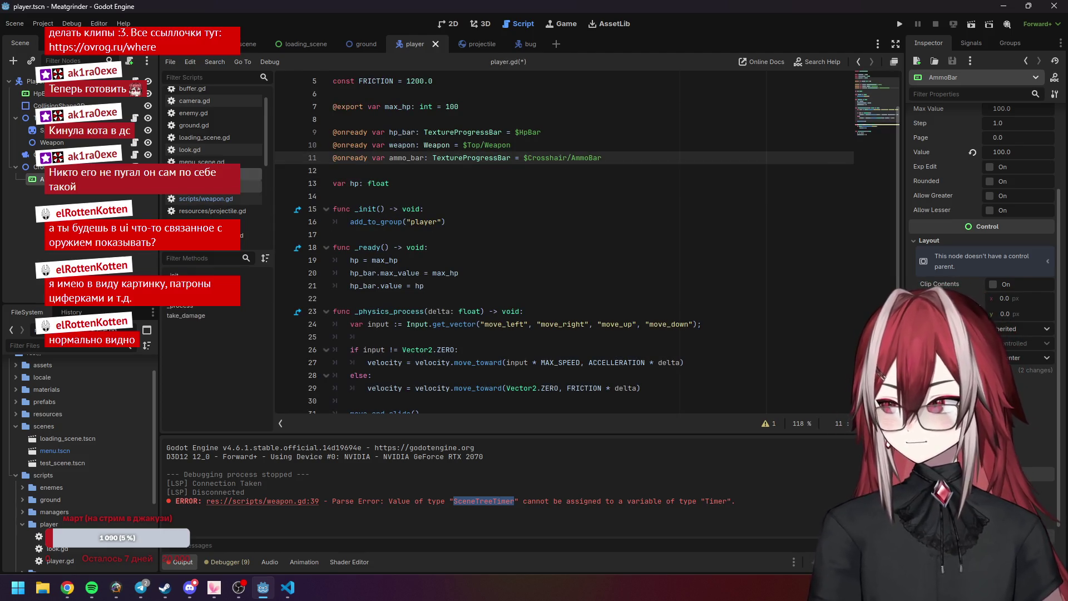
{"action": "left_click", "coordinate": [417, 158]}
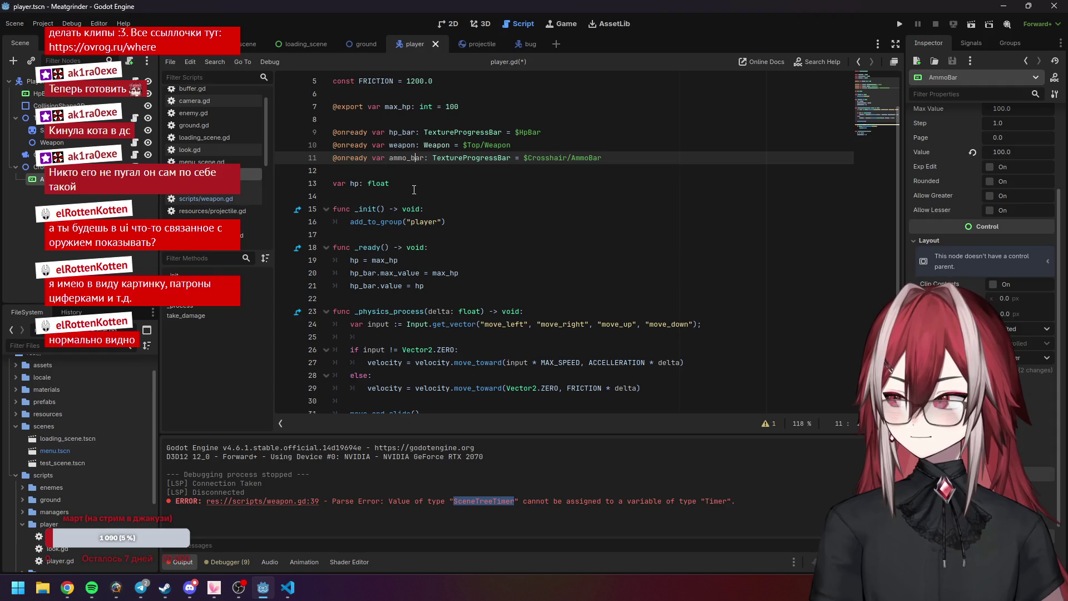
Select the Weapon node and step through the reload() function in weapon.gd
{"action": "left_click", "coordinate": [52, 142]}
{"action": "scroll", "coordinate": [333, 211], "scroll_direction": "down", "scroll_amount": 3}
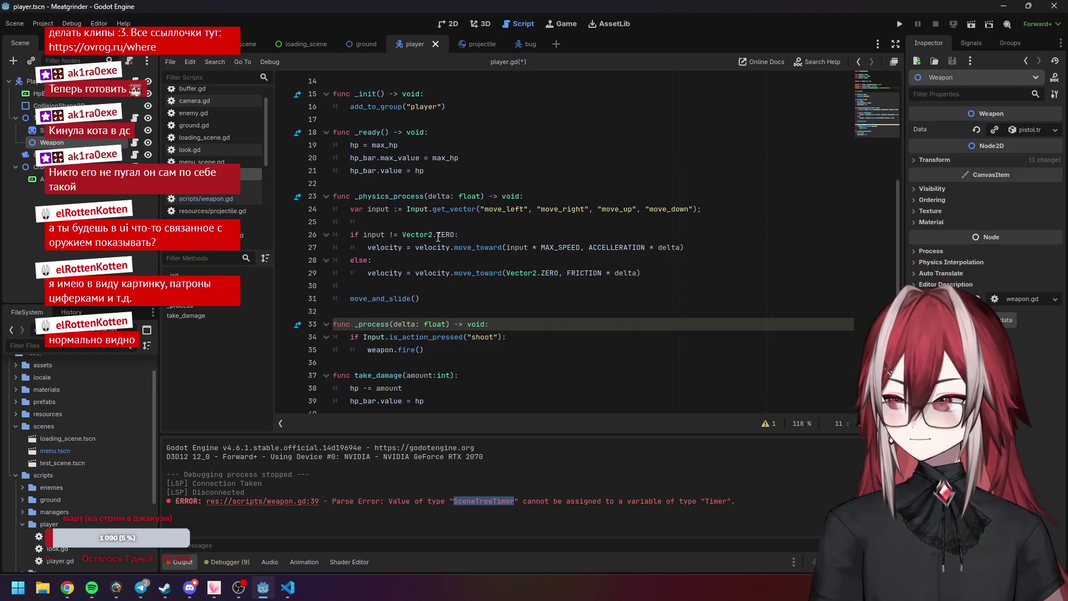
{"action": "scroll", "coordinate": [430, 226], "scroll_direction": "up", "scroll_amount": 3}
{"action": "left_click", "coordinate": [198, 197]}
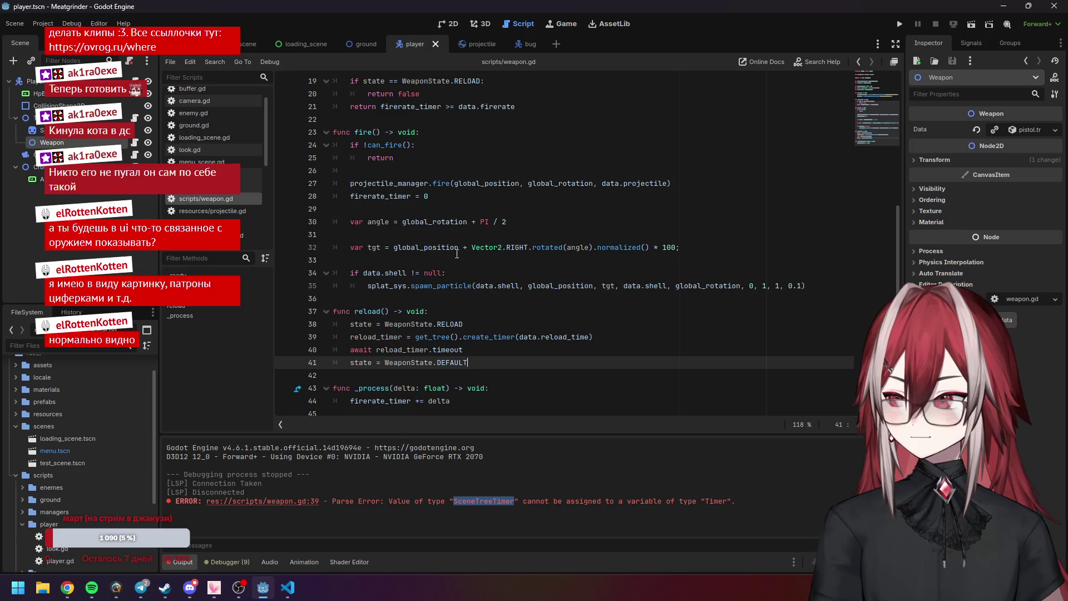
{"action": "left_click", "coordinate": [369, 312]}
{"action": "left_click", "coordinate": [383, 332]}
{"action": "left_click", "coordinate": [445, 349]}
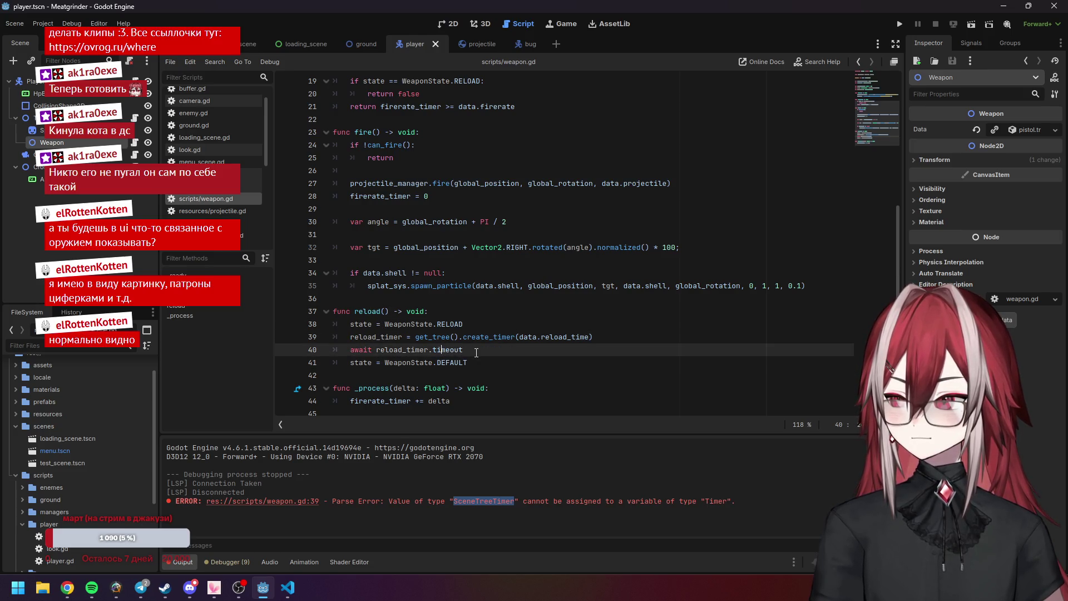
{"action": "left_click", "coordinate": [515, 360]}
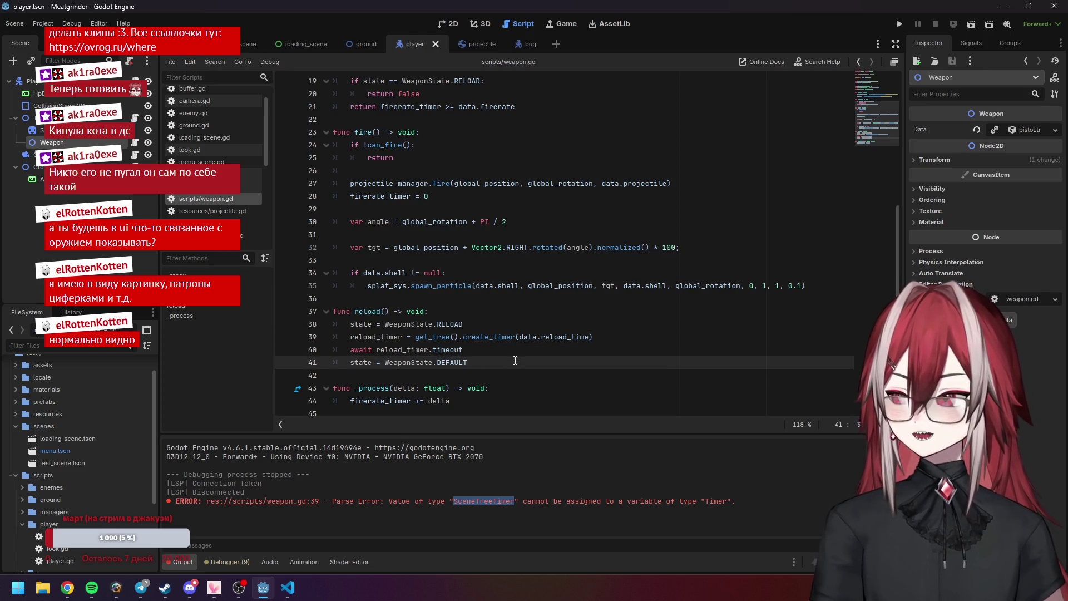
Check reload()'s reload state line, then find the reload_timer SceneTreeTimer declaration on line 12
{"action": "scroll", "coordinate": [509, 339], "scroll_direction": "up", "scroll_amount": 4}
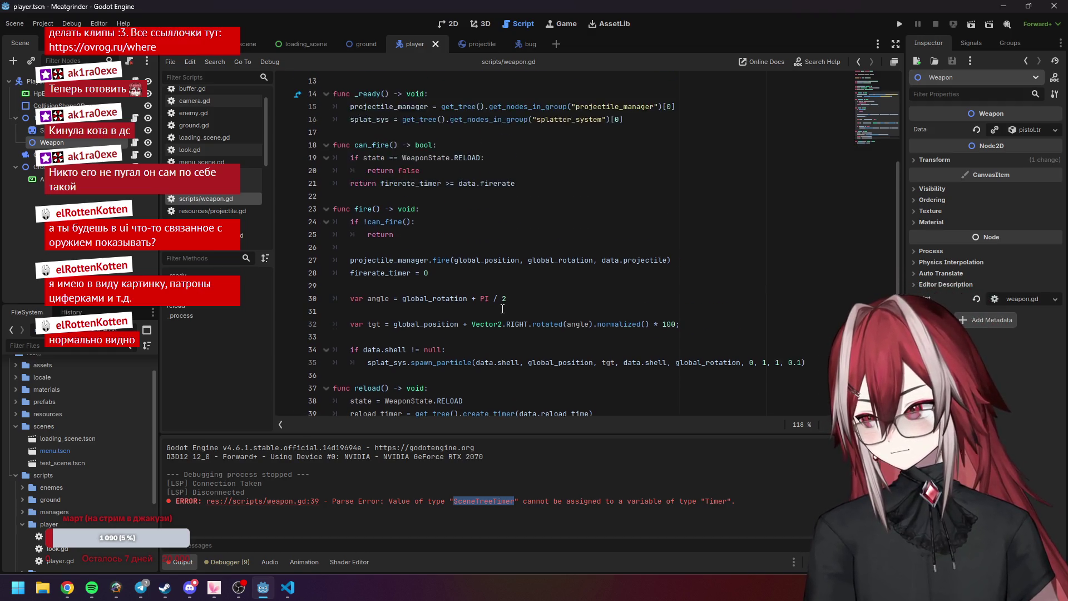
{"action": "scroll", "coordinate": [502, 309], "scroll_direction": "down", "scroll_amount": 4}
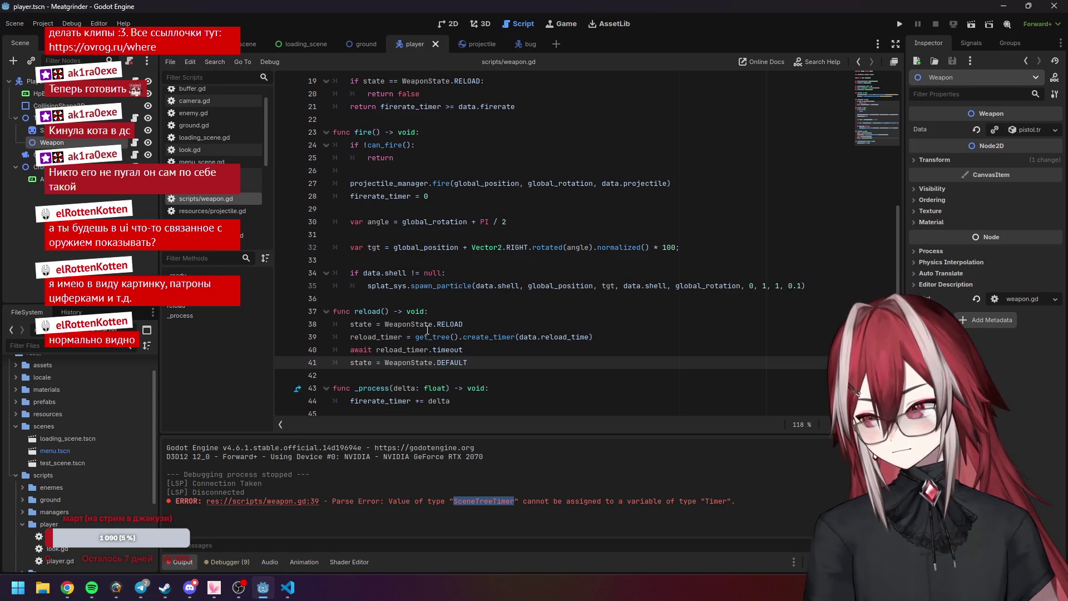
{"action": "left_click", "coordinate": [424, 324]}
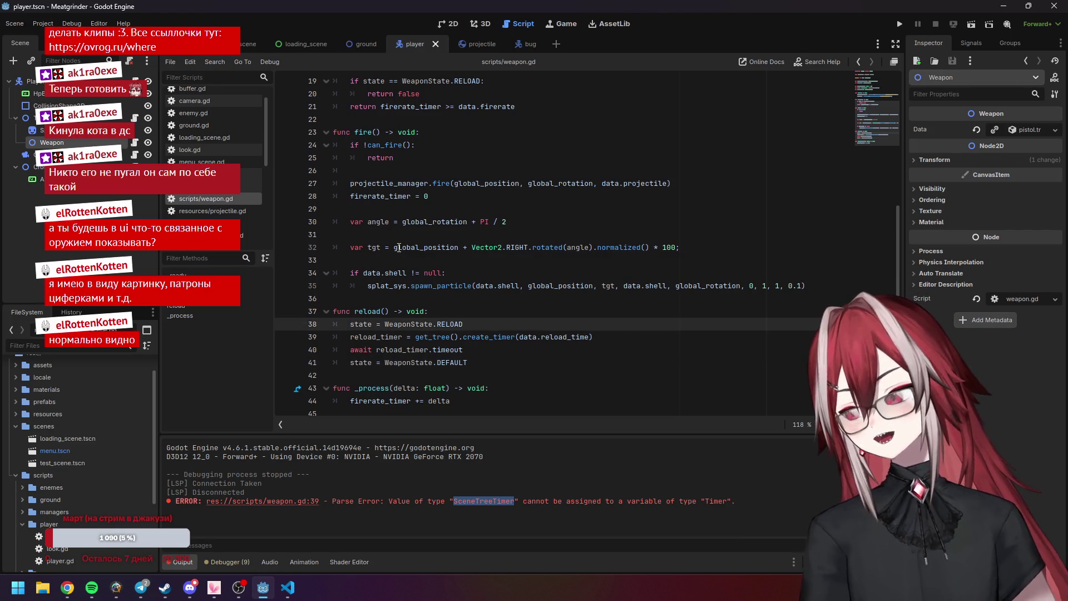
{"action": "mouse_move", "coordinate": [399, 248]}
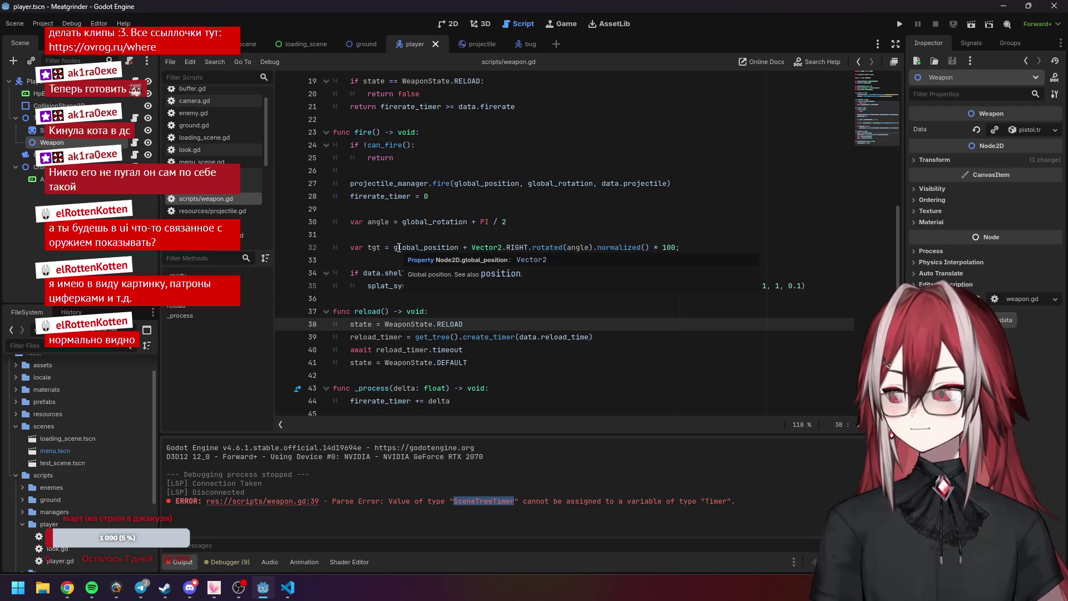
{"action": "scroll", "coordinate": [500, 224], "scroll_direction": "up", "scroll_amount": 6}
{"action": "left_click", "coordinate": [500, 222]}
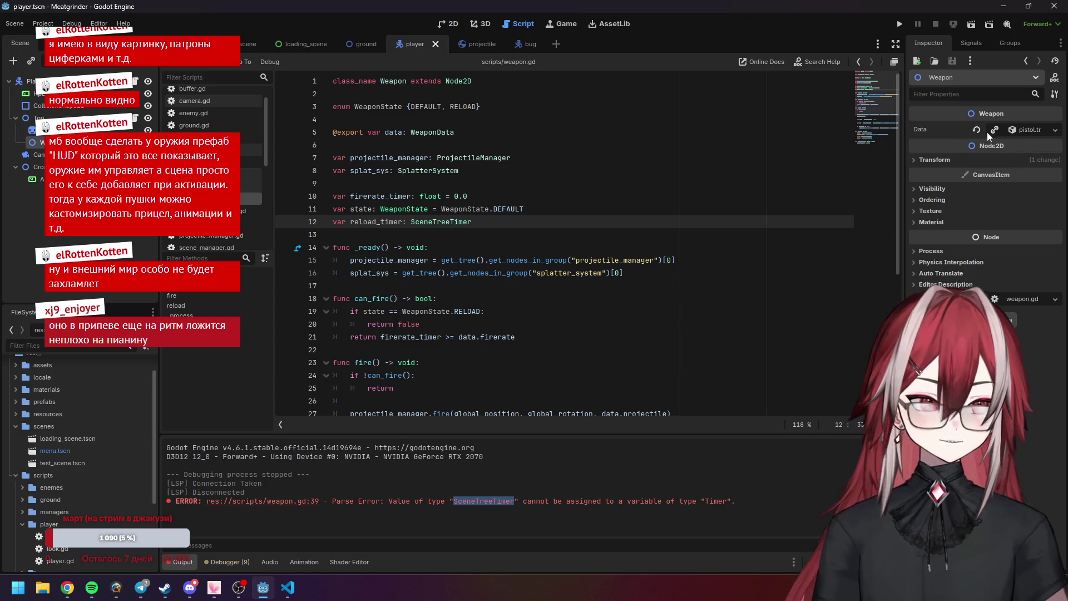
{"action": "scroll", "coordinate": [65, 386], "scroll_direction": "down", "scroll_amount": 5}
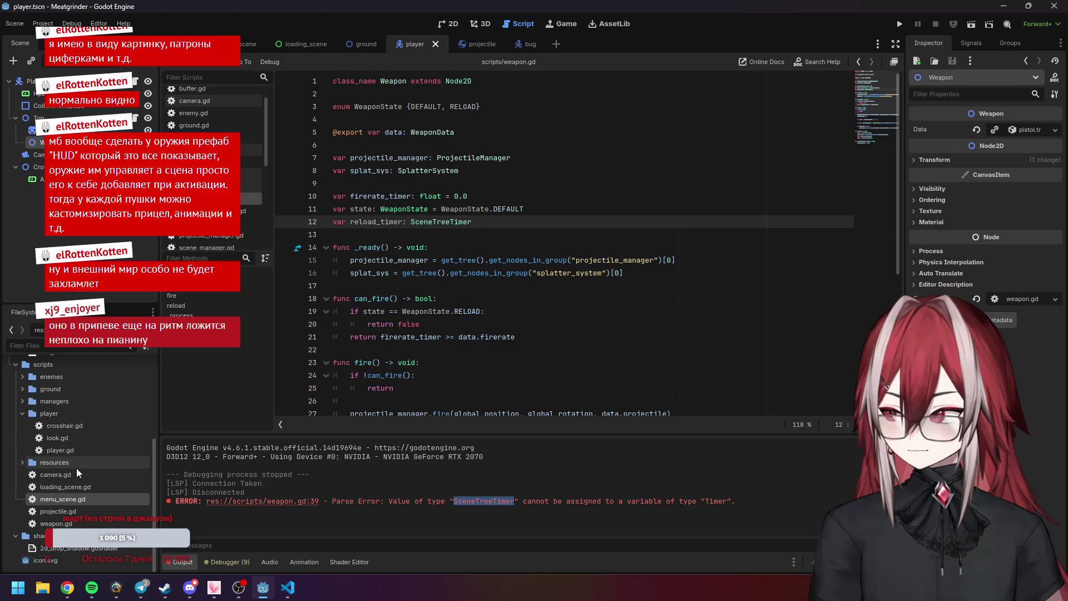
Find the weapon.gd script in the resources folder under scripts, then collapse it
{"action": "left_click", "coordinate": [76, 464]}
{"action": "left_click", "coordinate": [22, 462]}
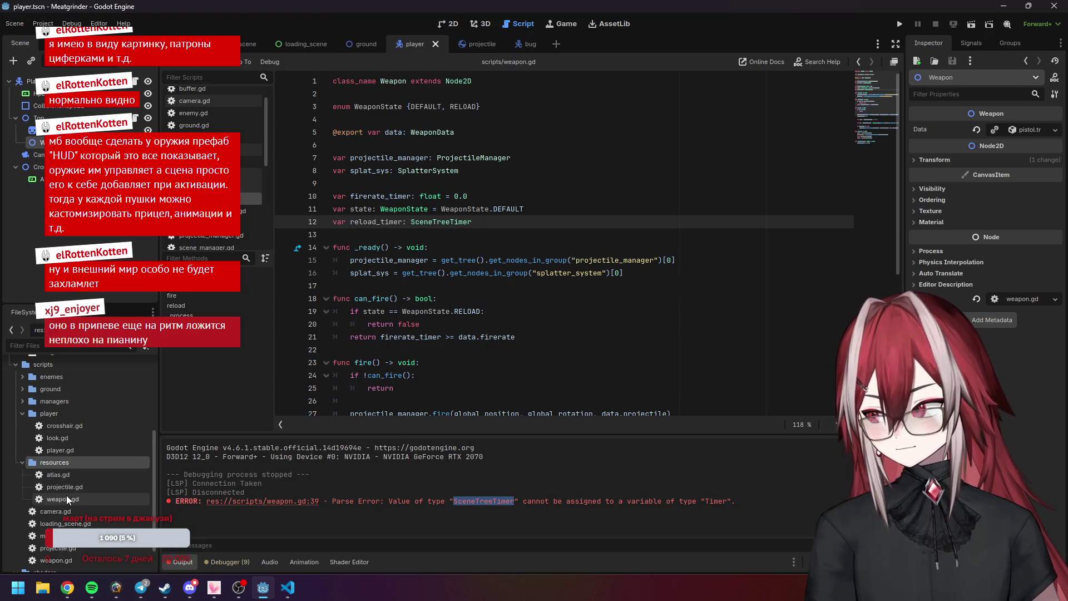
{"action": "left_click", "coordinate": [69, 498]}
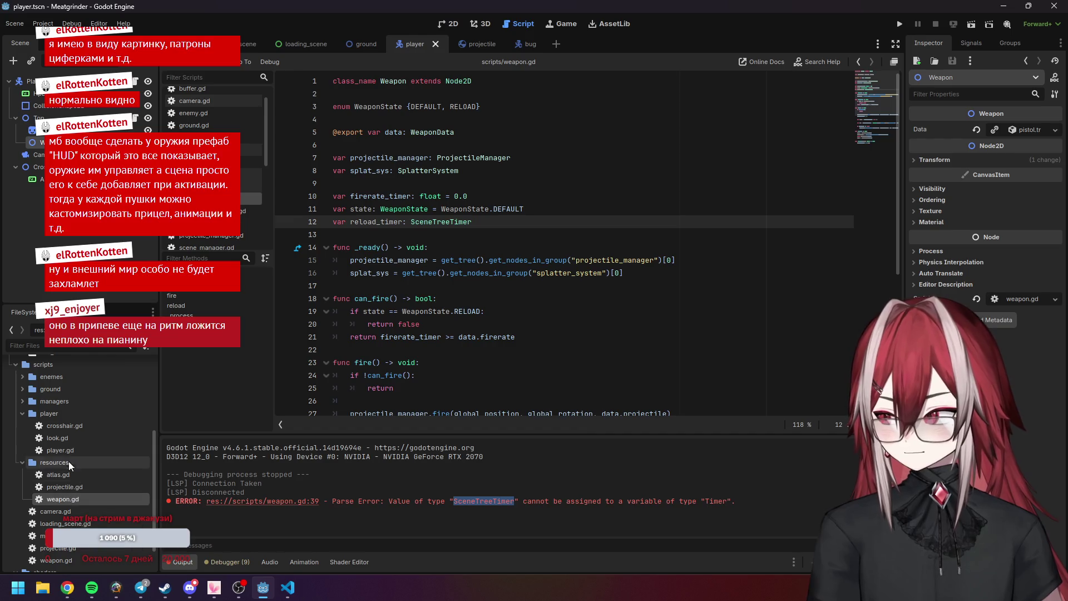
{"action": "left_click", "coordinate": [21, 463]}
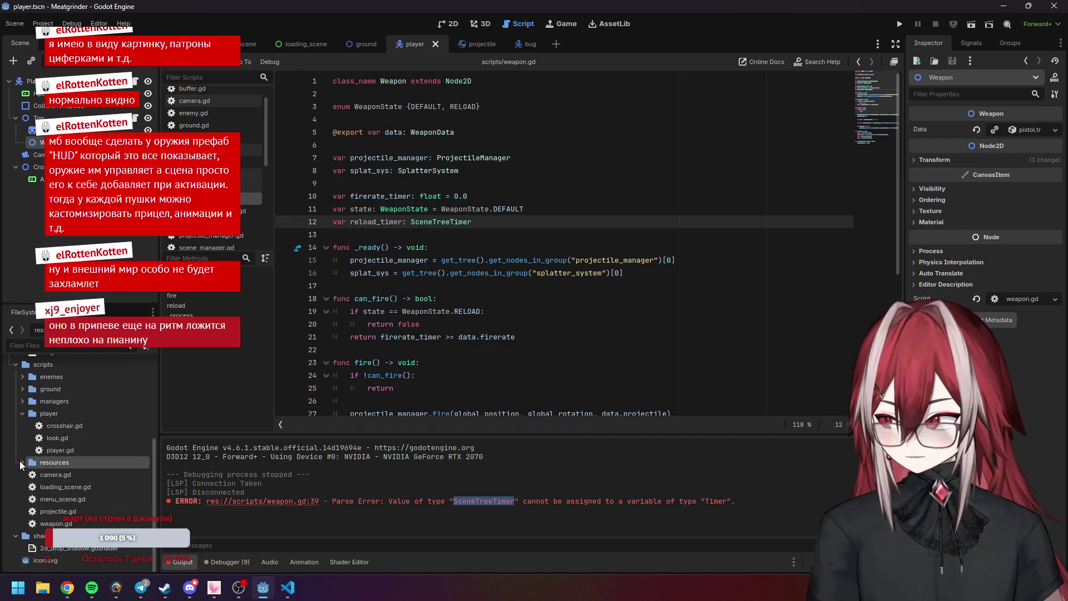
{"action": "scroll", "coordinate": [22, 451], "scroll_direction": "up", "scroll_amount": 4}
{"action": "scroll", "coordinate": [21, 436], "scroll_direction": "up", "scroll_amount": 2}
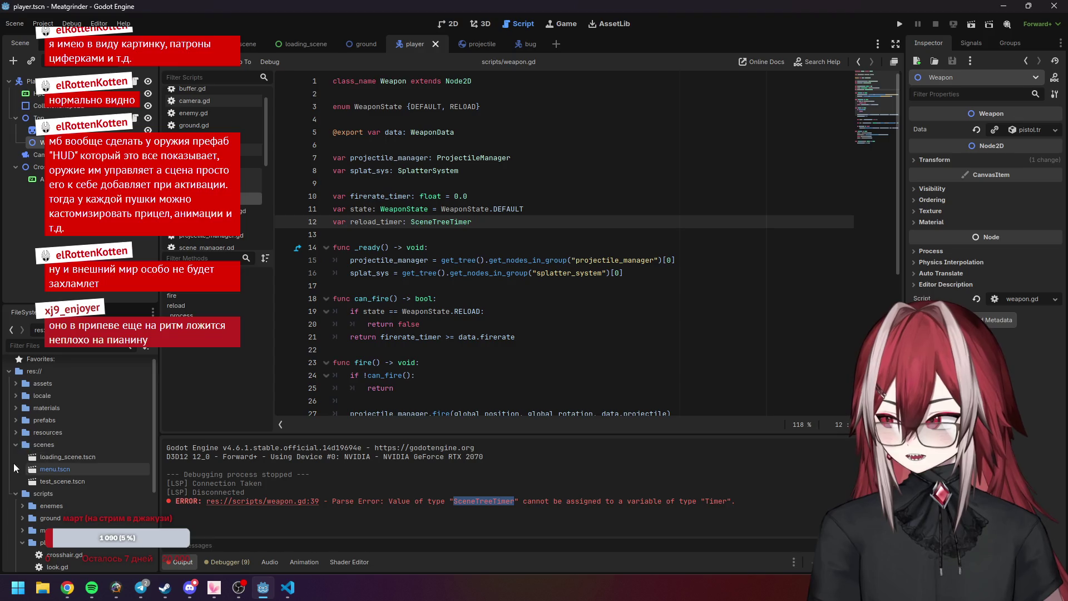
Open res://resources/weapons/pistol.tres to show Firerate 0.5, Clip Size 0, Reload Time 0.0
{"action": "left_click", "coordinate": [16, 432]}
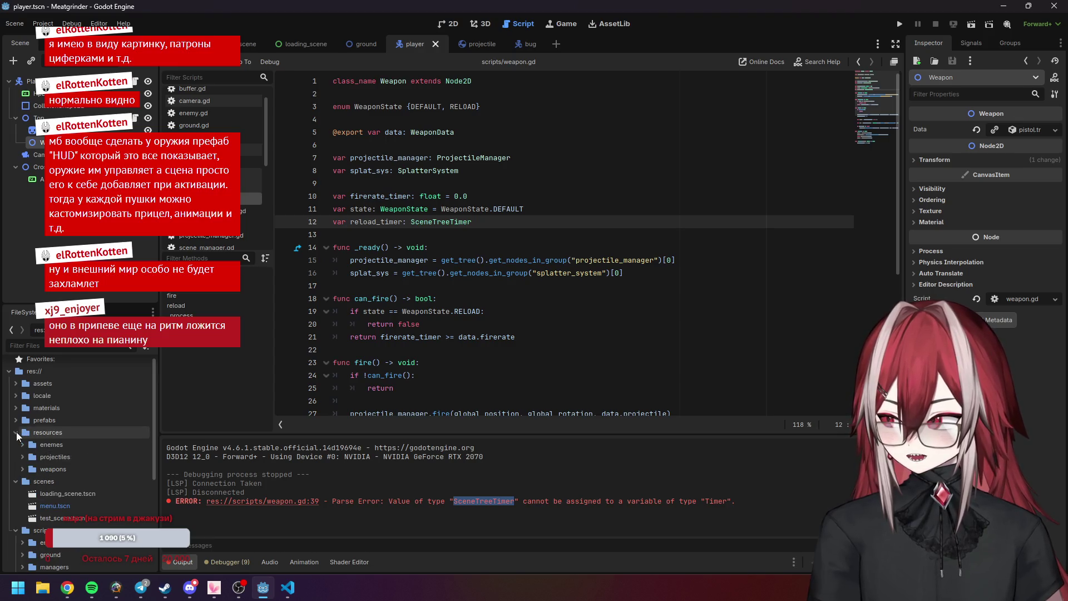
{"action": "left_click", "coordinate": [25, 468]}
{"action": "left_click", "coordinate": [56, 481]}
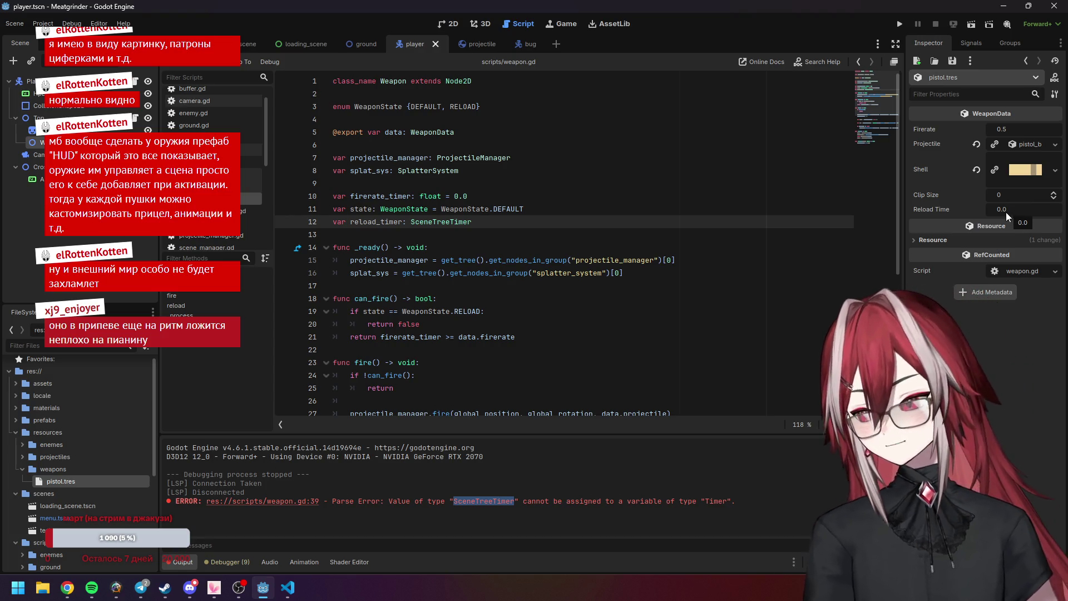
Check weapon.gd lines 13–17 including can_fire, then select the Crosshair node in the Scene tree
{"action": "left_click", "coordinate": [435, 281]}
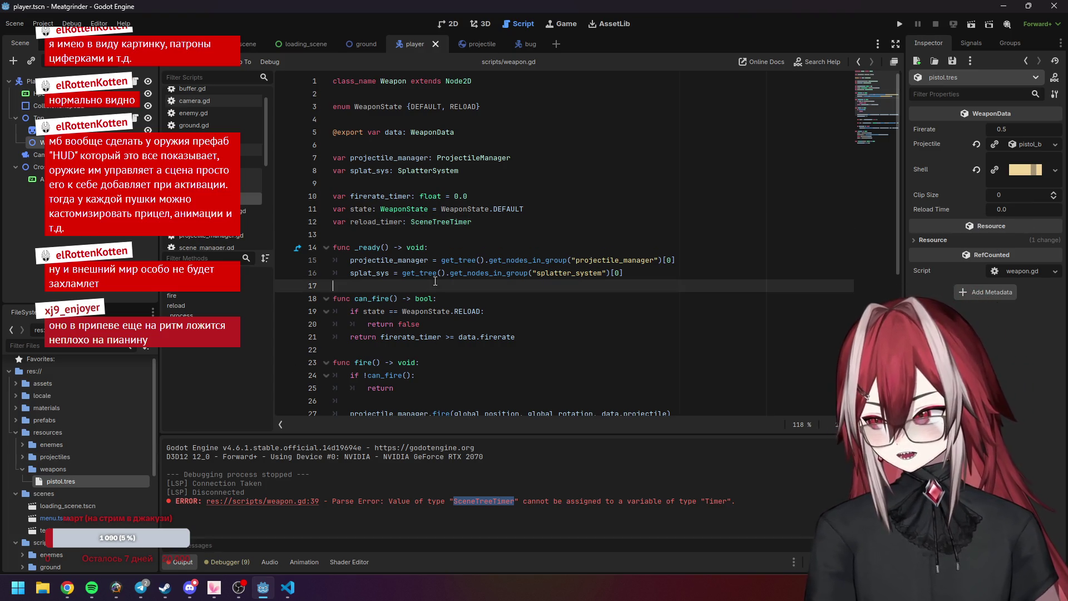
{"action": "scroll", "coordinate": [435, 281], "scroll_direction": "down", "scroll_amount": 2}
{"action": "left_click", "coordinate": [444, 257]}
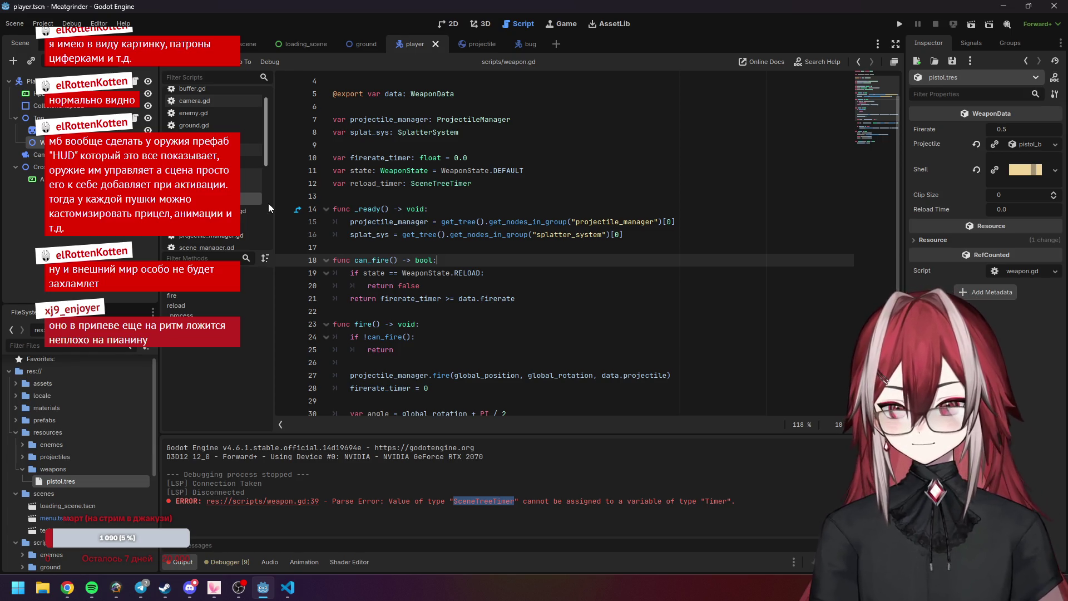
{"action": "left_click", "coordinate": [334, 195]}
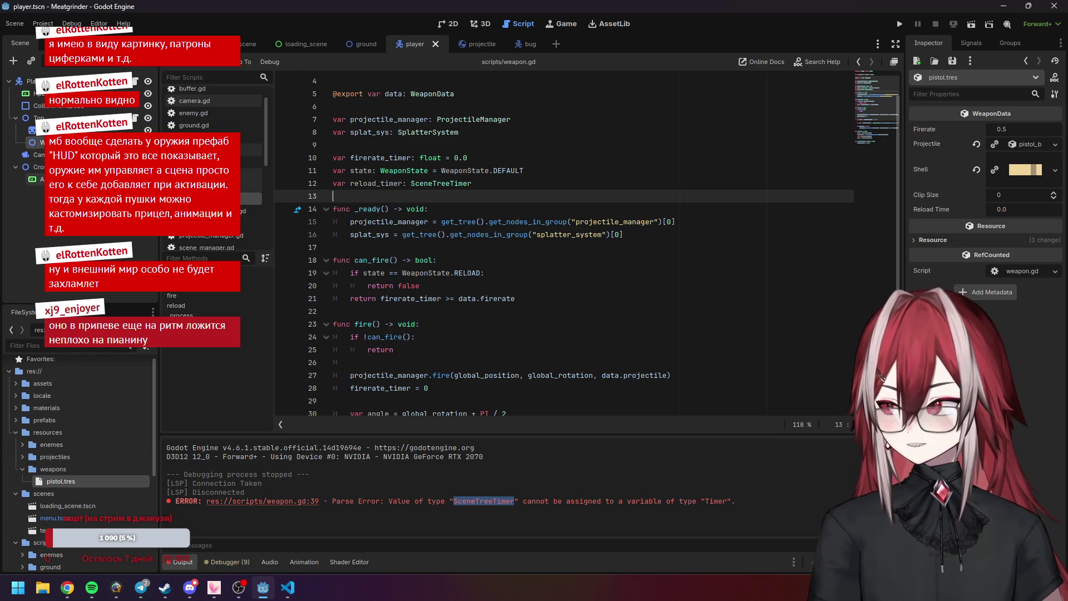
{"action": "left_click", "coordinate": [35, 167]}
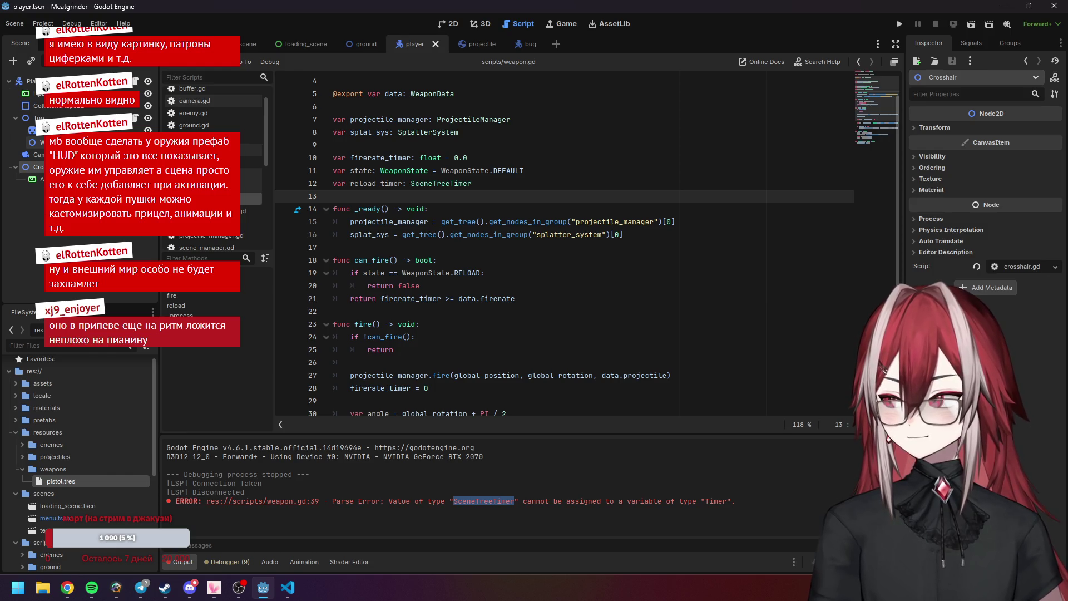
Select the Weapon node and return to player.gd's $Crosshair/AmmoBar reference, at line 14
{"action": "left_click", "coordinate": [37, 142]}
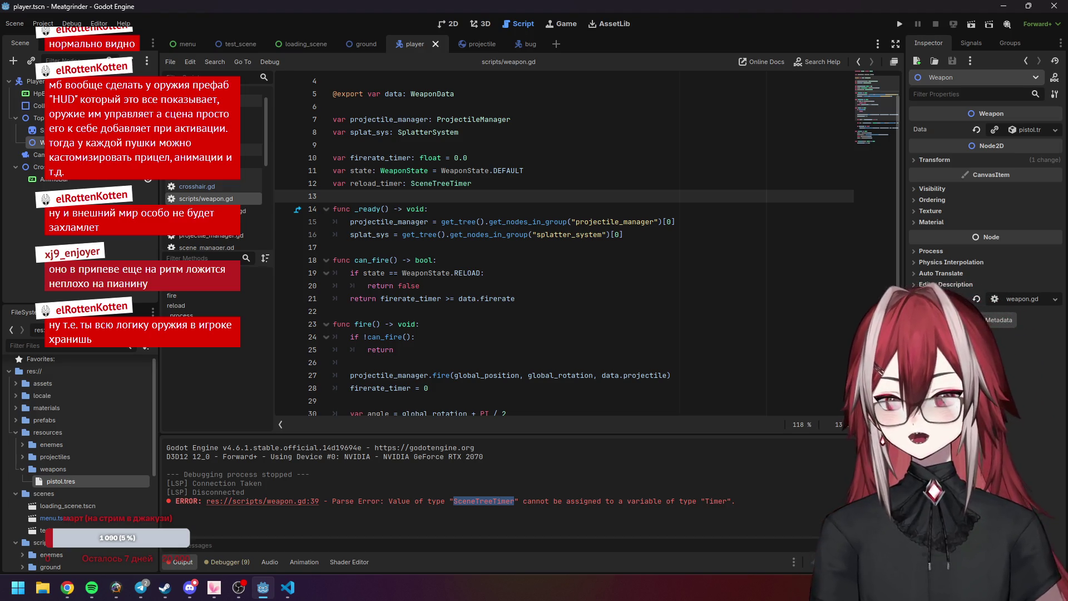
{"action": "left_click", "coordinate": [193, 179]}
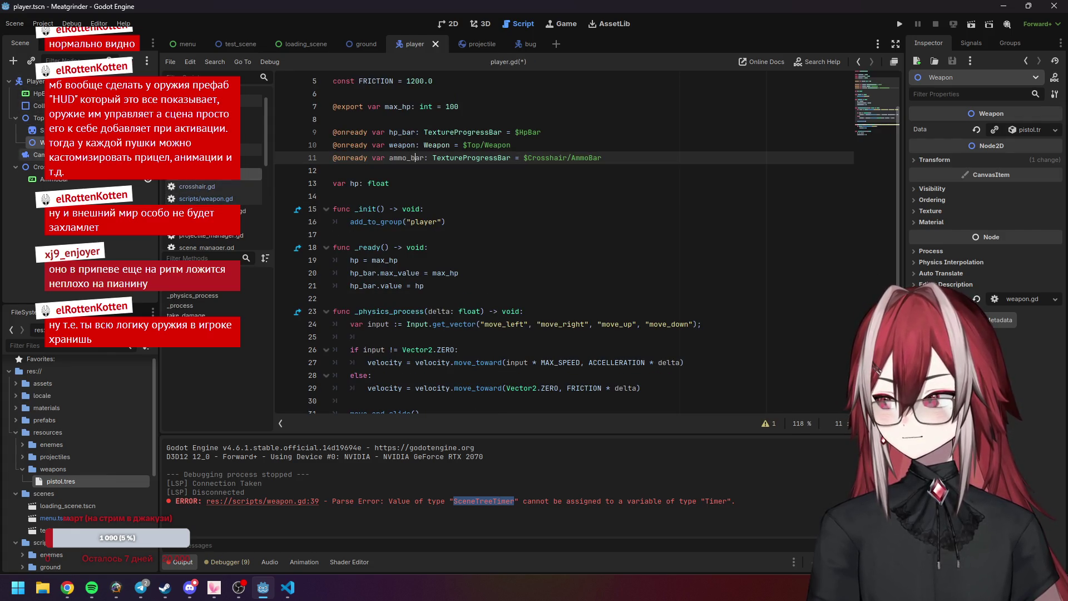
{"action": "left_click", "coordinate": [444, 198]}
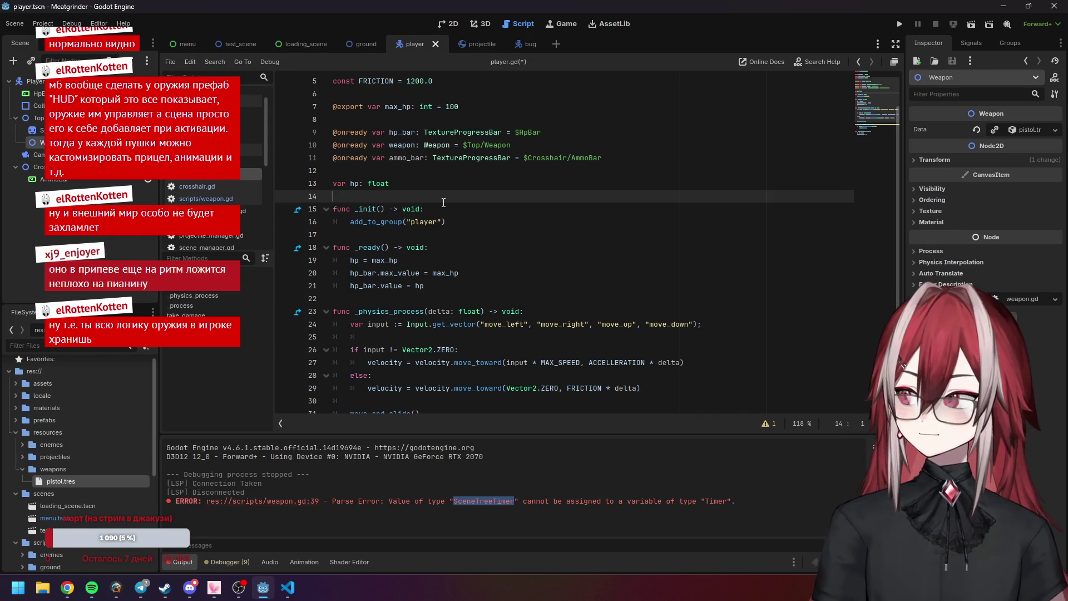
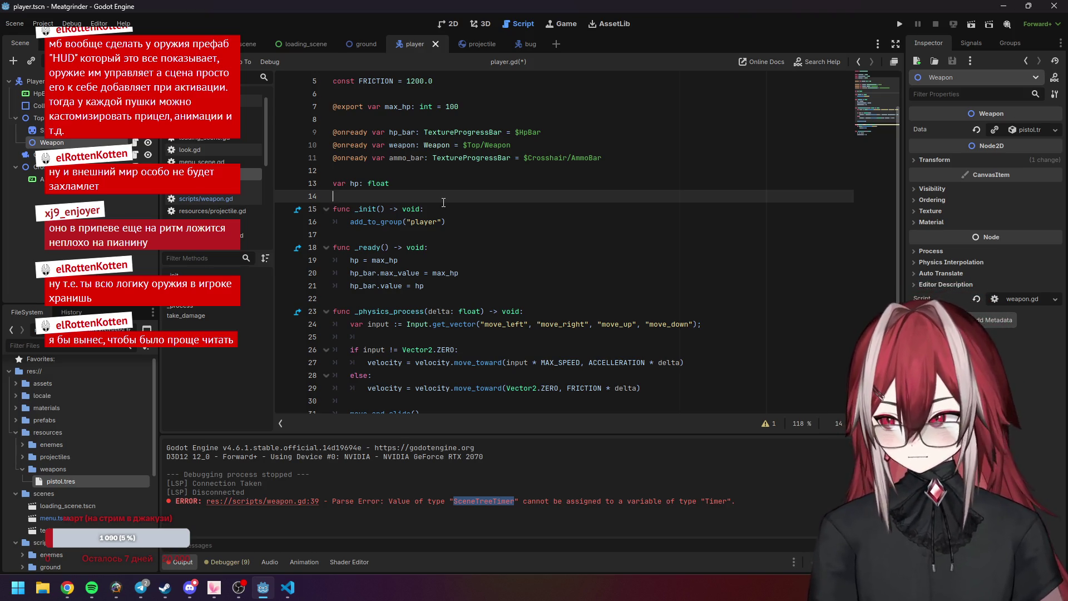
Check player.gd's weapon variable, then review weapon.gd's exported data line and fire function
{"action": "left_click", "coordinate": [412, 145]}
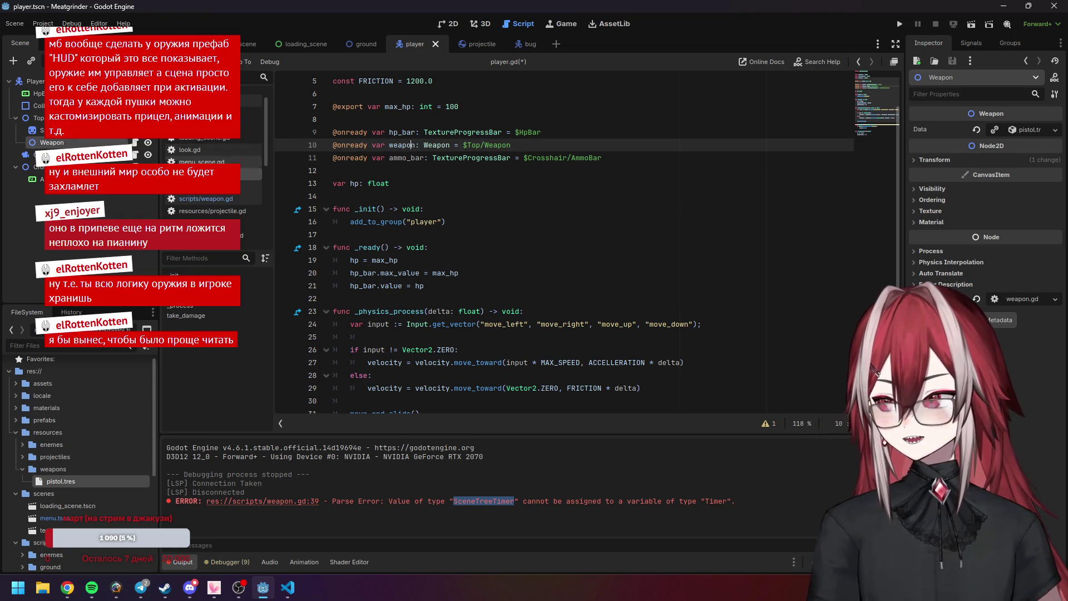
{"action": "left_click", "coordinate": [208, 199]}
{"action": "left_click_drag", "start_coordinate": [371, 133], "coordinate": [490, 138]}
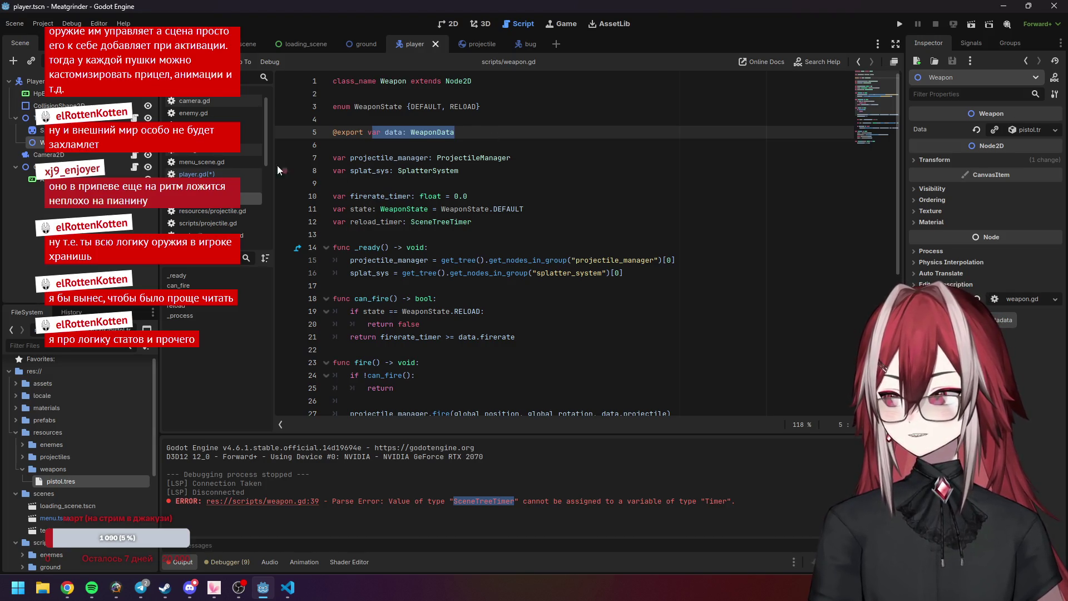
{"action": "scroll", "coordinate": [564, 245], "scroll_direction": "down", "scroll_amount": 4}
{"action": "left_click", "coordinate": [389, 247]}
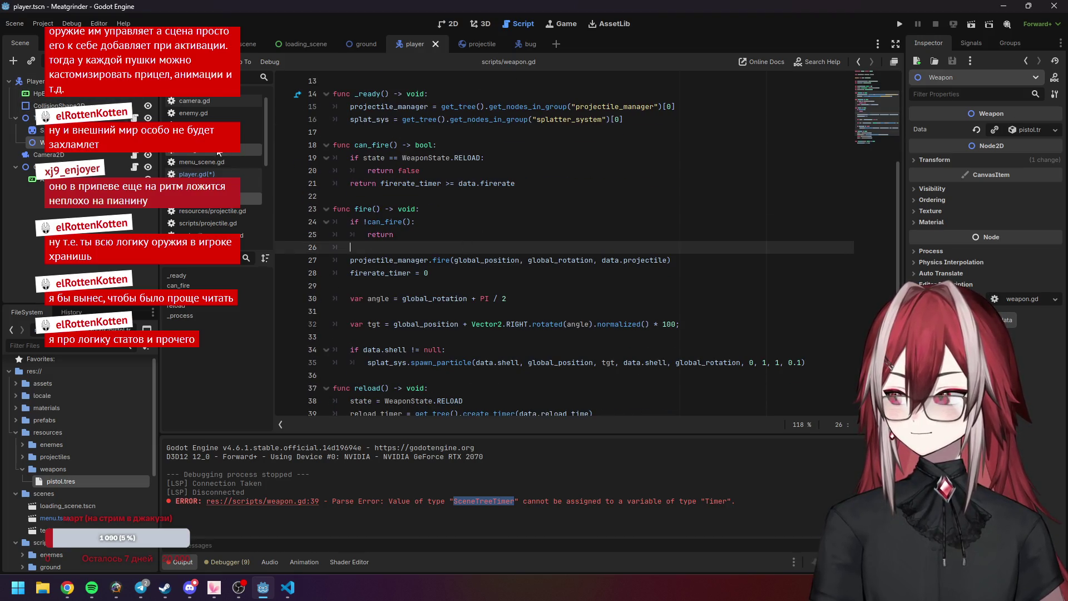
Review player.gd's take_damage, shoot check and weapon.fire() call, then return to weapon.gd's fire header
{"action": "left_click", "coordinate": [214, 174]}
{"action": "scroll", "coordinate": [422, 219], "scroll_direction": "down", "scroll_amount": 3}
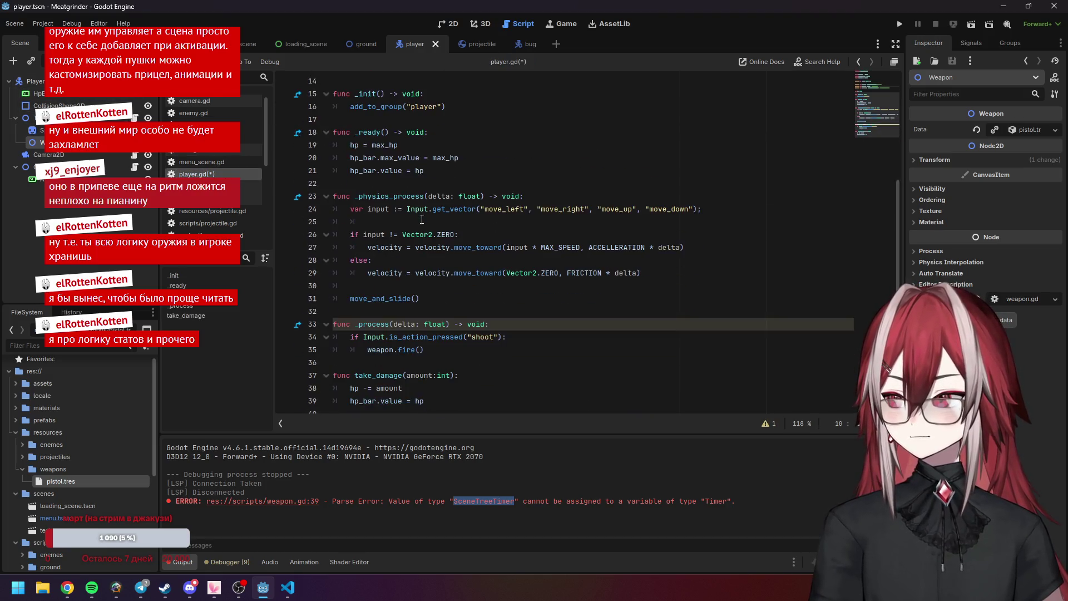
{"action": "left_click", "coordinate": [380, 366]}
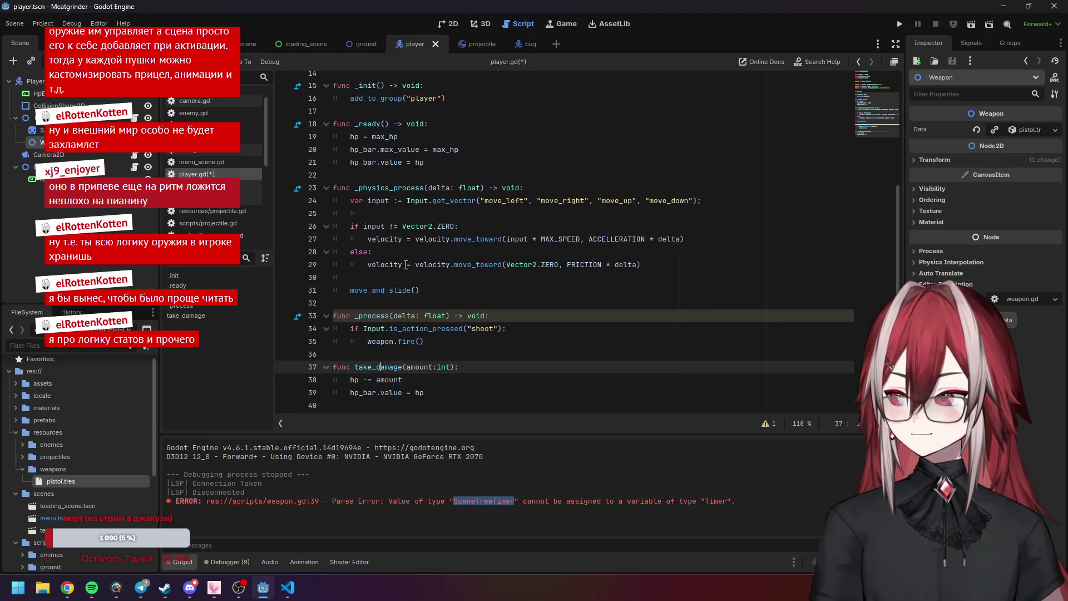
{"action": "left_click", "coordinate": [402, 257]}
{"action": "left_click", "coordinate": [411, 290]}
{"action": "left_click", "coordinate": [423, 315]}
{"action": "left_click", "coordinate": [428, 328]}
{"action": "left_click_drag", "start_coordinate": [430, 340], "coordinate": [367, 341]}
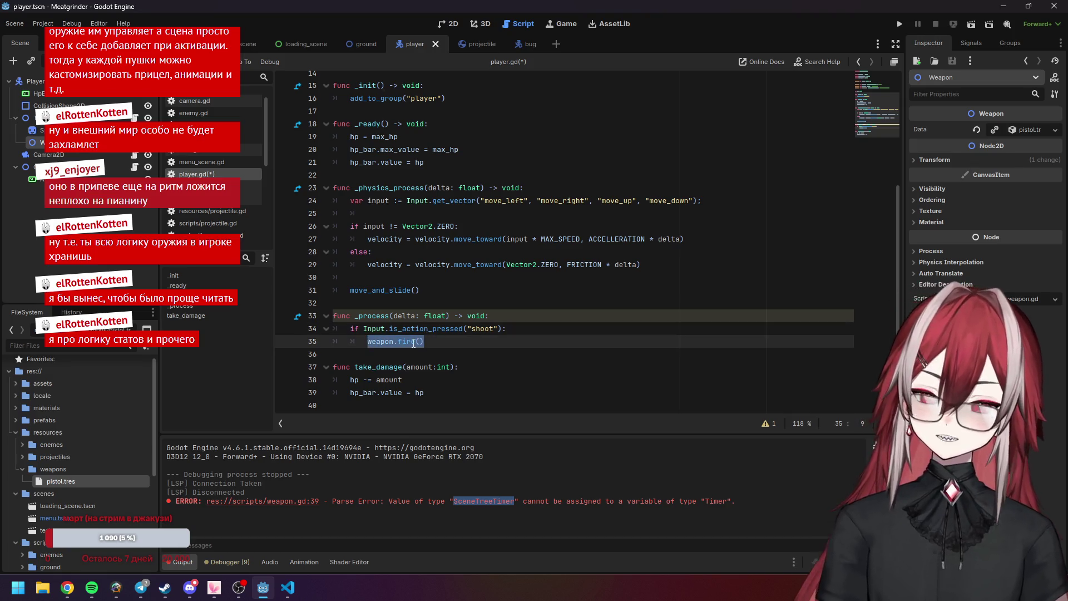
{"action": "scroll", "coordinate": [414, 334], "scroll_direction": "up", "scroll_amount": 3}
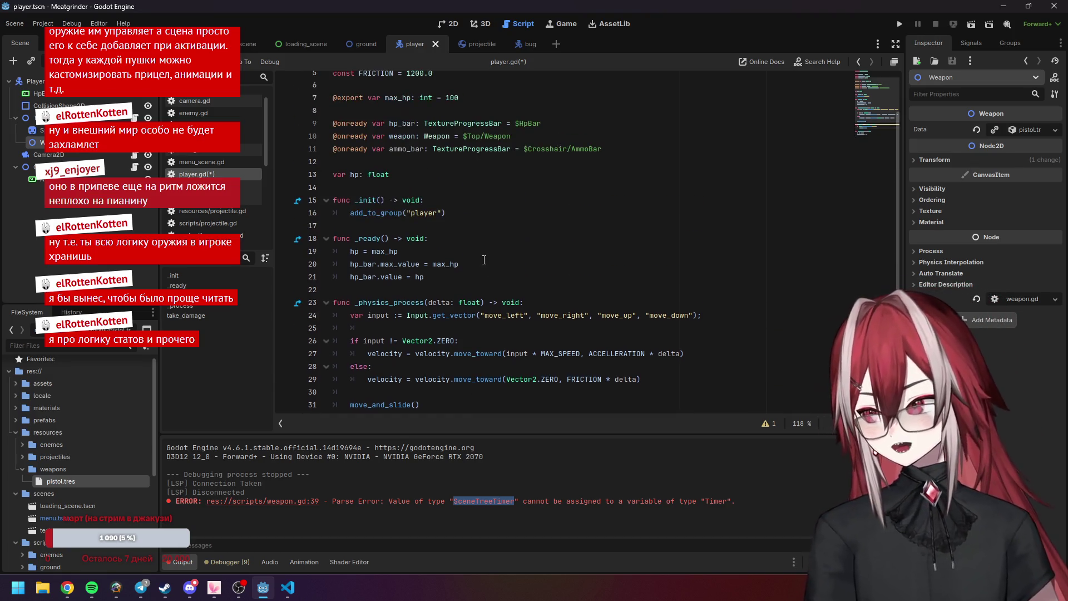
{"action": "left_click", "coordinate": [412, 251]}
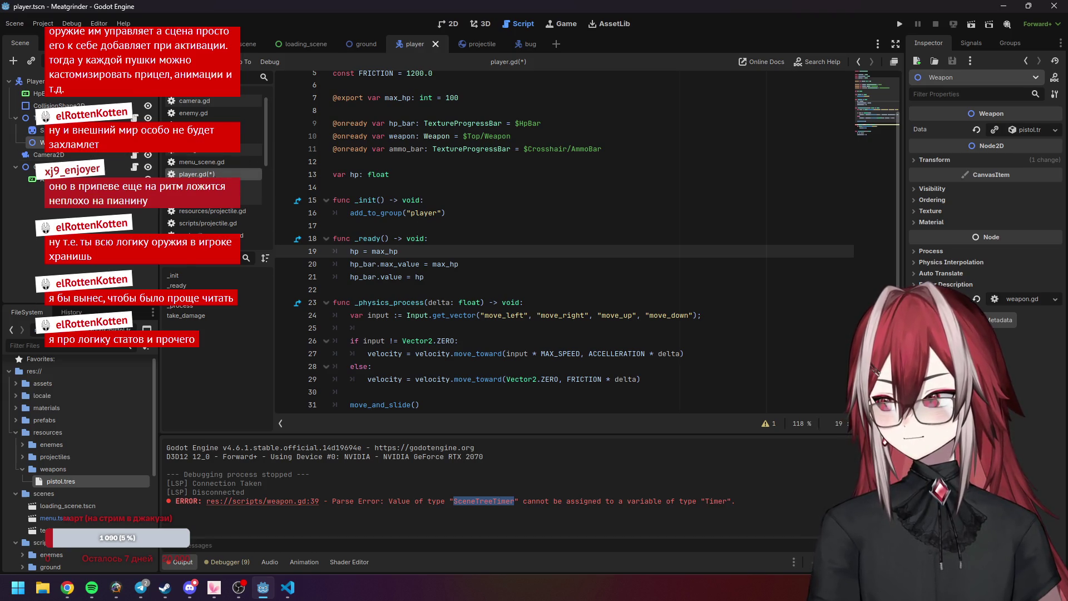
{"action": "left_click", "coordinate": [245, 198]}
{"action": "left_click", "coordinate": [437, 203]}
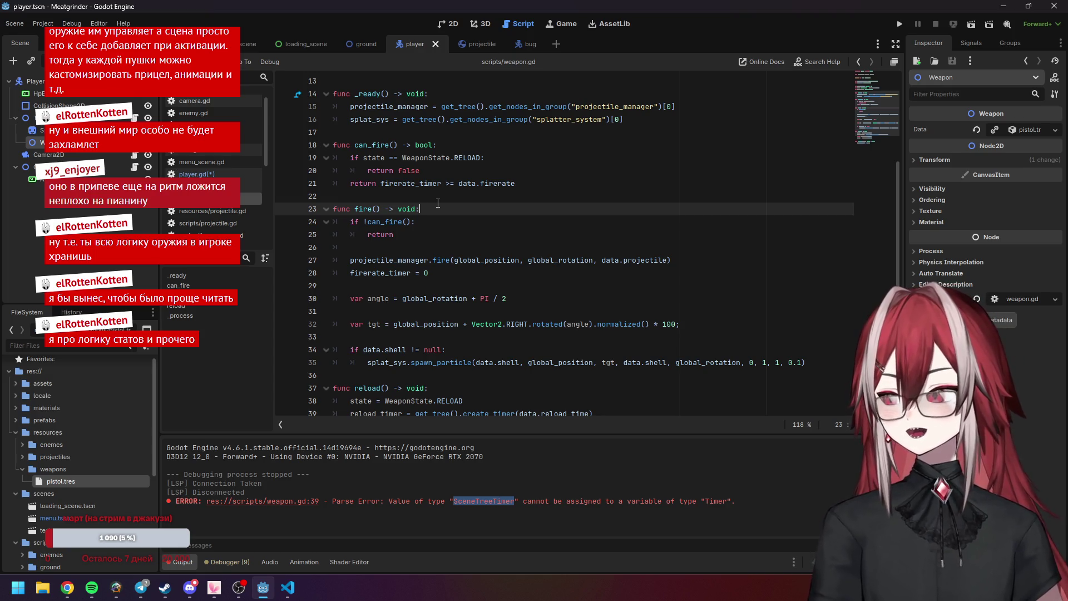
{"action": "scroll", "coordinate": [439, 197], "scroll_direction": "up", "scroll_amount": 4}
{"action": "left_click", "coordinate": [447, 132]}
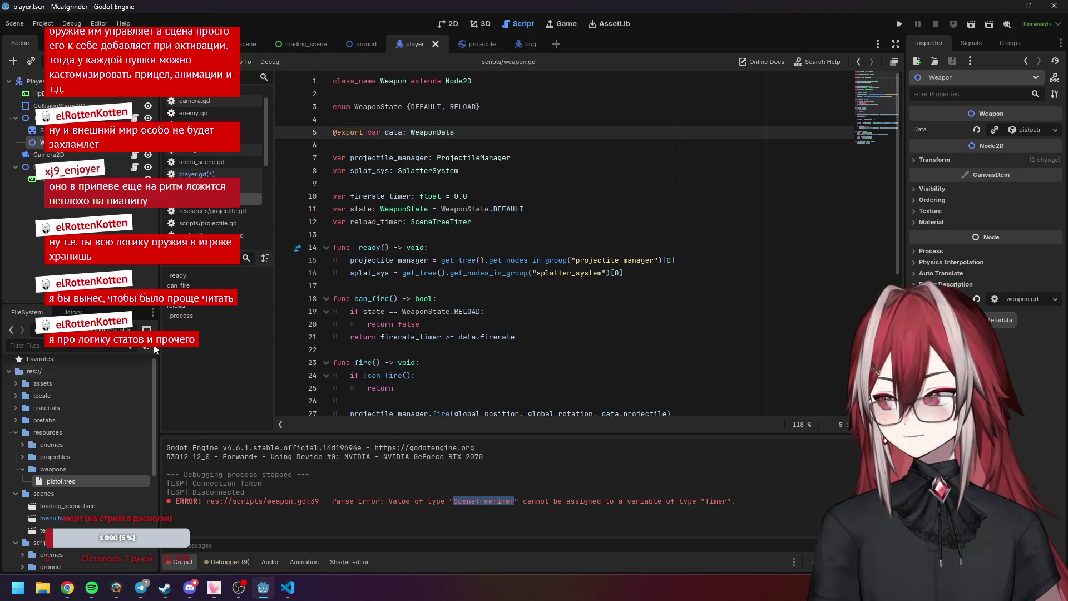
{"action": "scroll", "coordinate": [87, 446], "scroll_direction": "down", "scroll_amount": 3}
{"action": "left_click", "coordinate": [503, 261]}
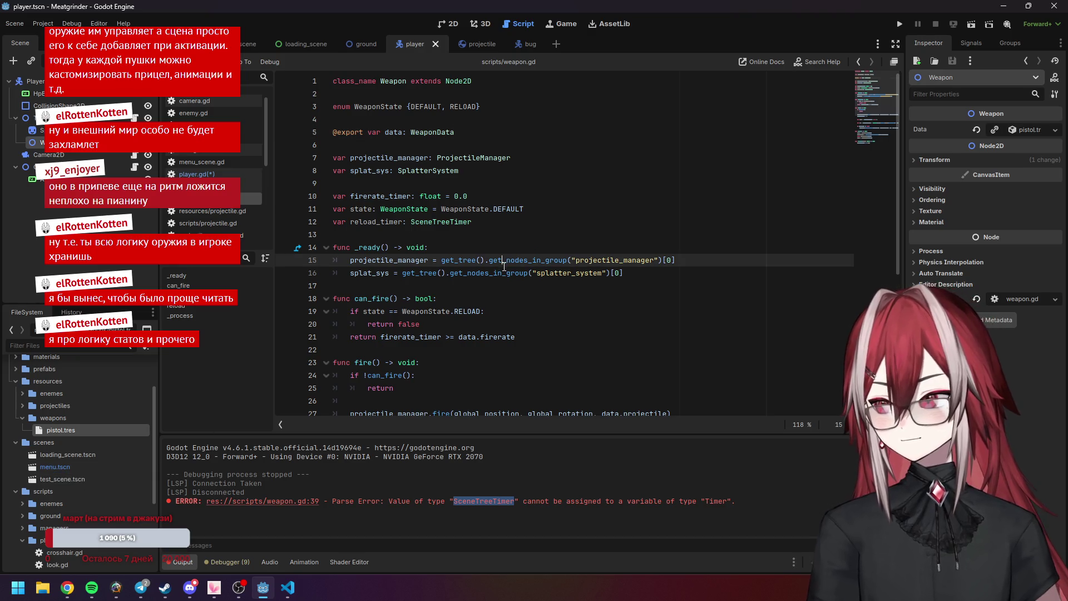
{"action": "left_click", "coordinate": [392, 135]}
{"action": "scroll", "coordinate": [487, 230], "scroll_direction": "down", "scroll_amount": 6}
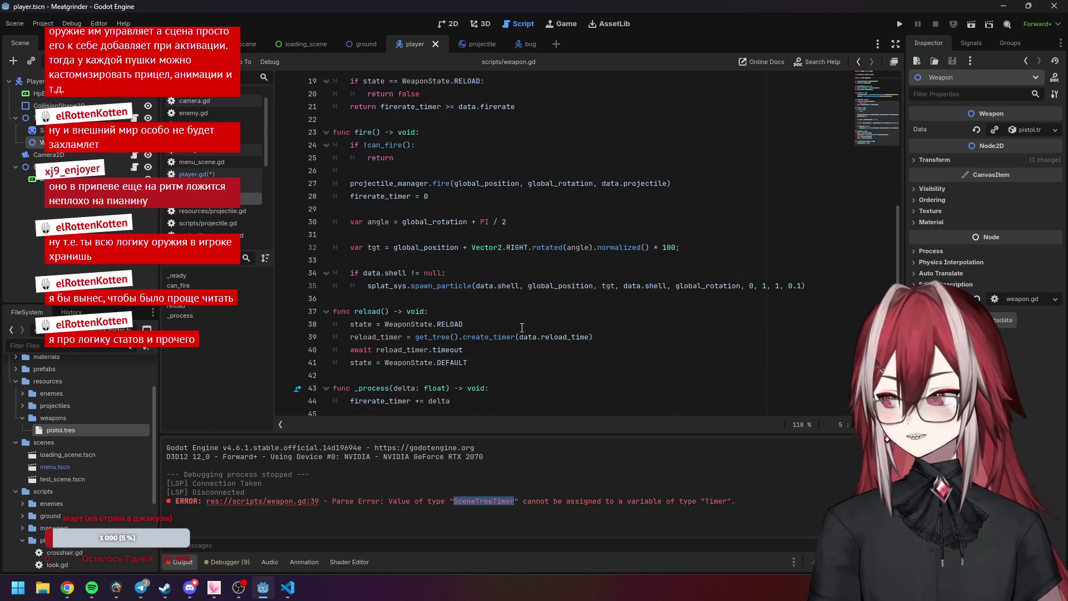
{"action": "left_click", "coordinate": [572, 325]}
{"action": "scroll", "coordinate": [557, 304], "scroll_direction": "up", "scroll_amount": 4}
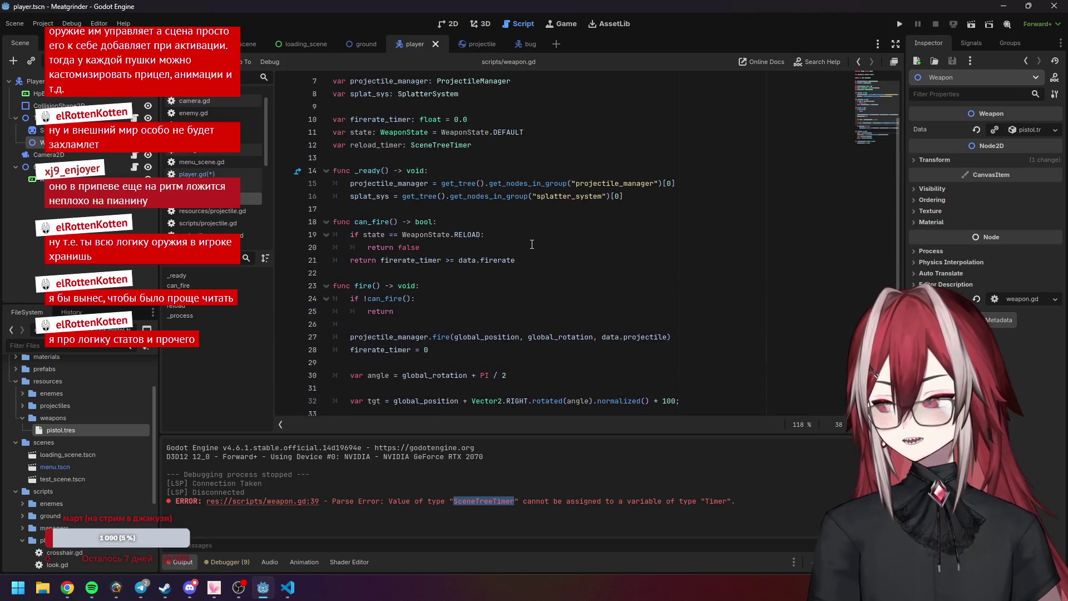
{"action": "scroll", "coordinate": [532, 244], "scroll_direction": "down", "scroll_amount": 4}
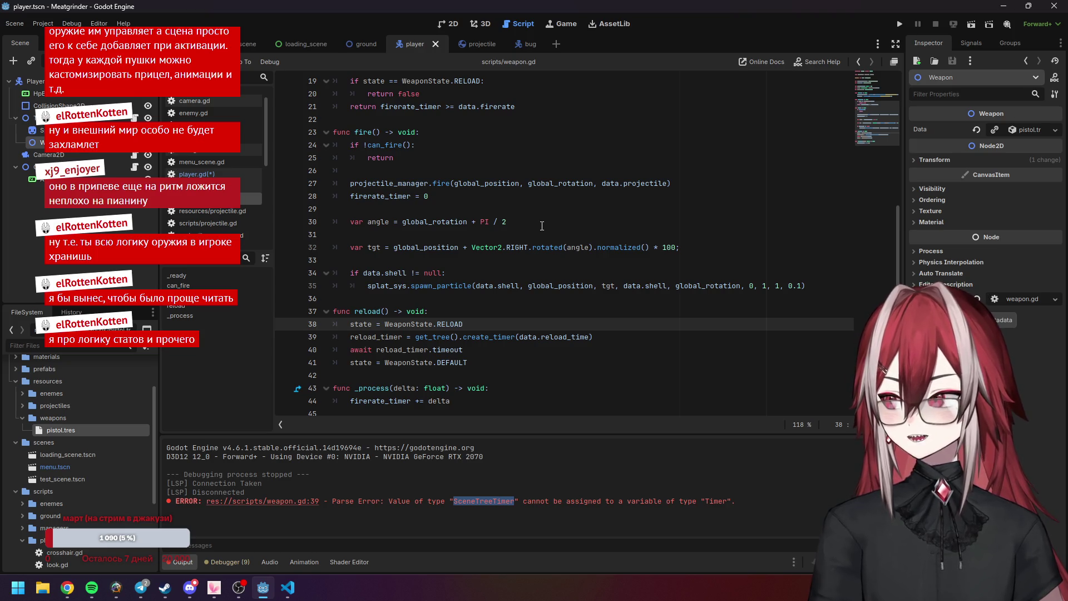
{"action": "scroll", "coordinate": [533, 217], "scroll_direction": "up", "scroll_amount": 6}
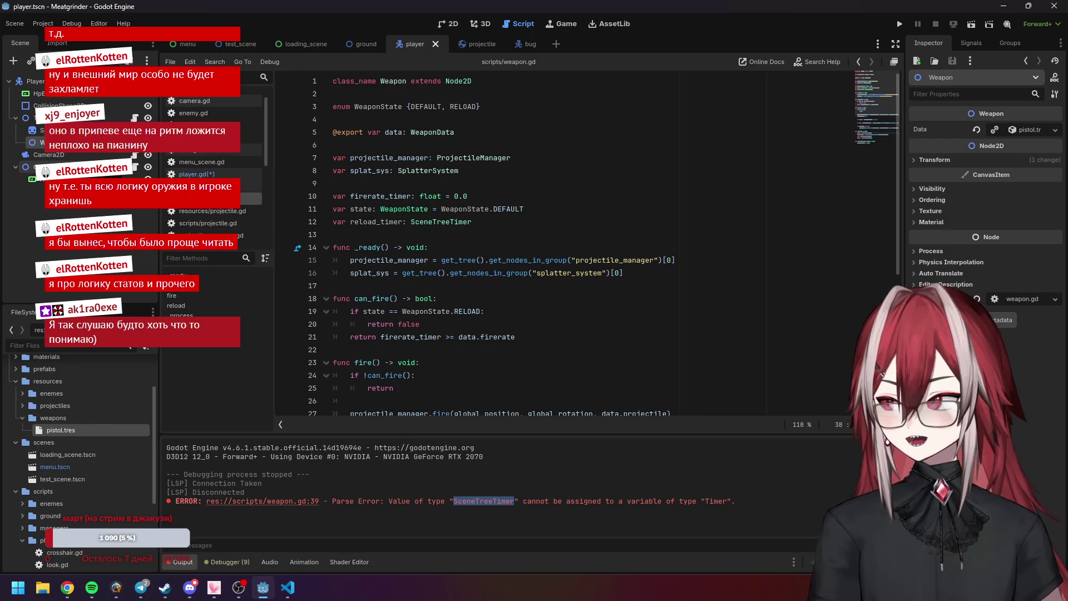
{"action": "left_click", "coordinate": [33, 167]}
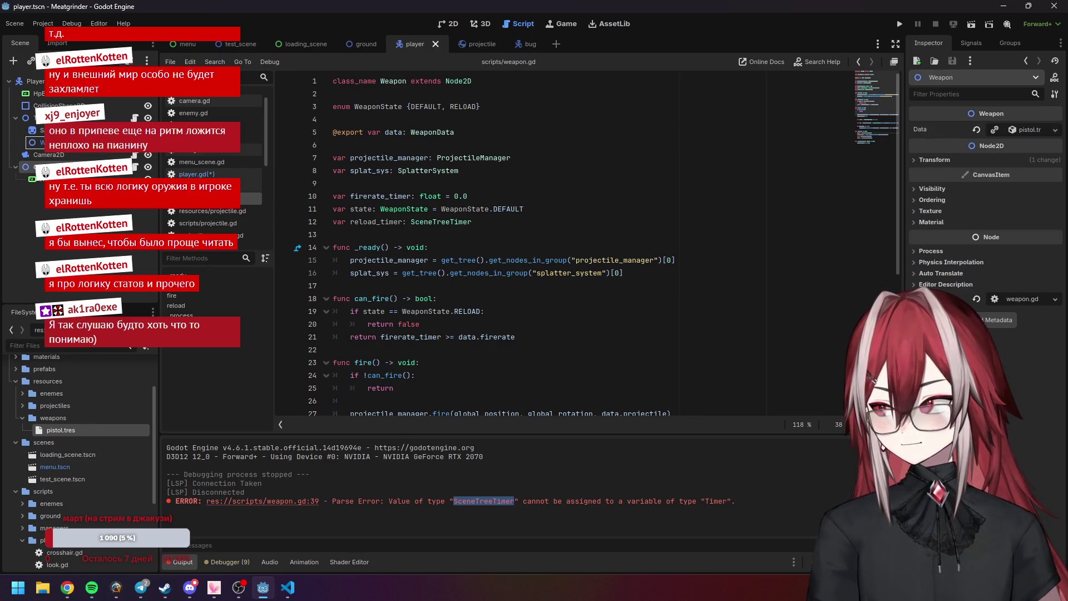
{"action": "left_click_drag", "start_coordinate": [33, 166], "coordinate": [34, 143]}
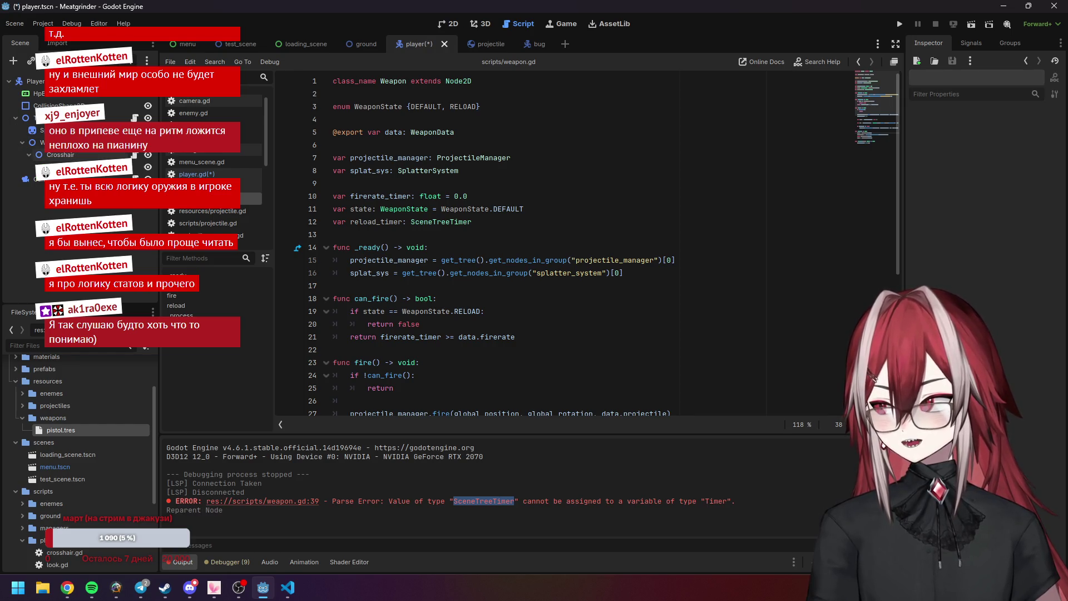
Reselect Crosshair and open crosshair.gd, reviewing its ammo_bar, player and get_parent() lines
{"action": "left_click", "coordinate": [64, 155]}
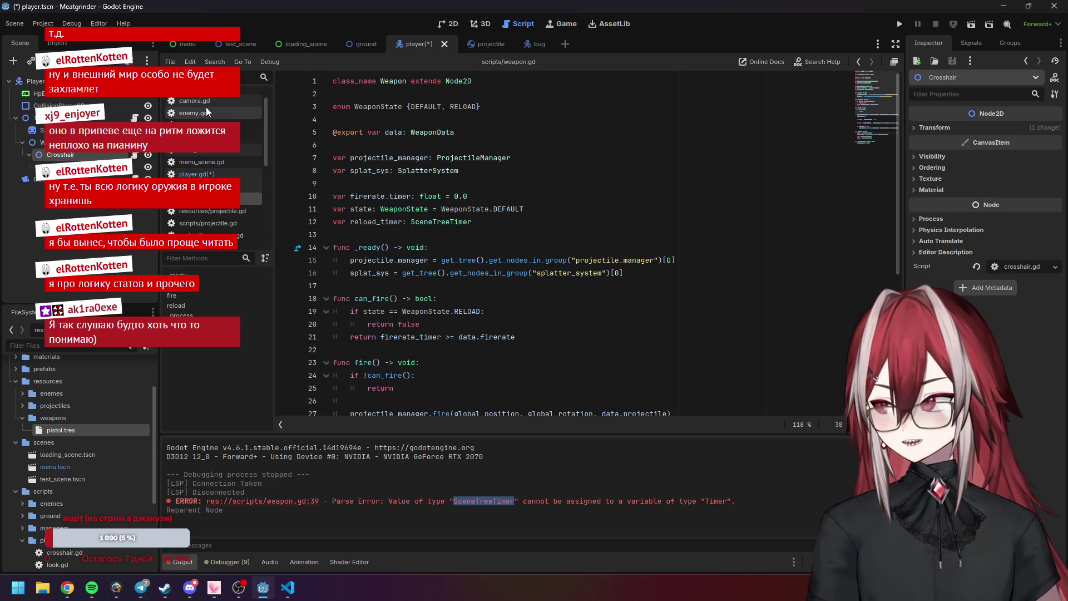
{"action": "scroll", "coordinate": [210, 119], "scroll_direction": "up", "scroll_amount": 1}
{"action": "scroll", "coordinate": [219, 185], "scroll_direction": "down", "scroll_amount": 2}
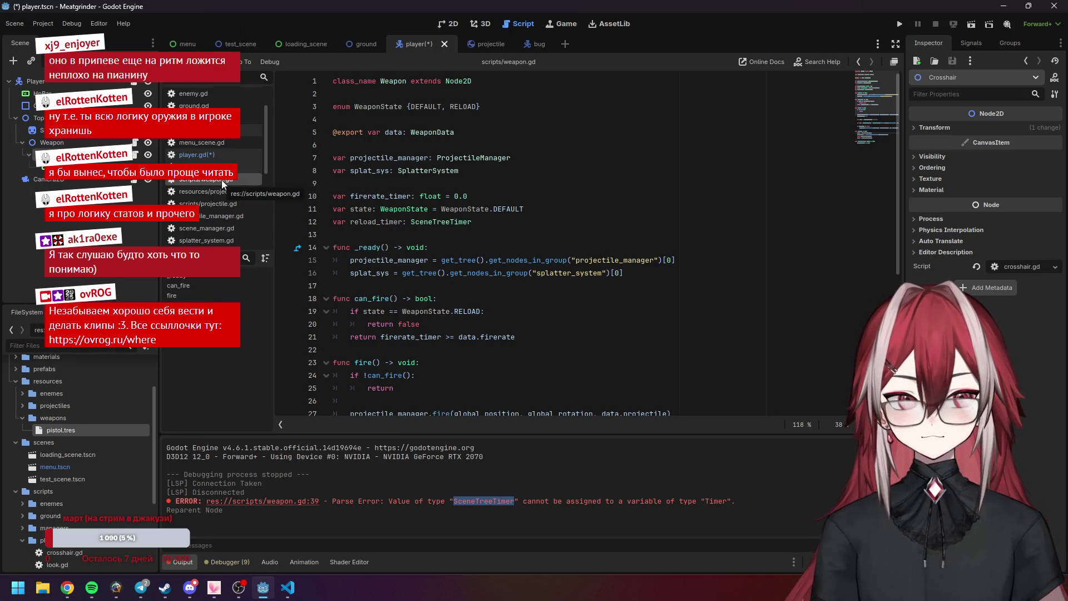
{"action": "scroll", "coordinate": [218, 153], "scroll_direction": "up", "scroll_amount": 2}
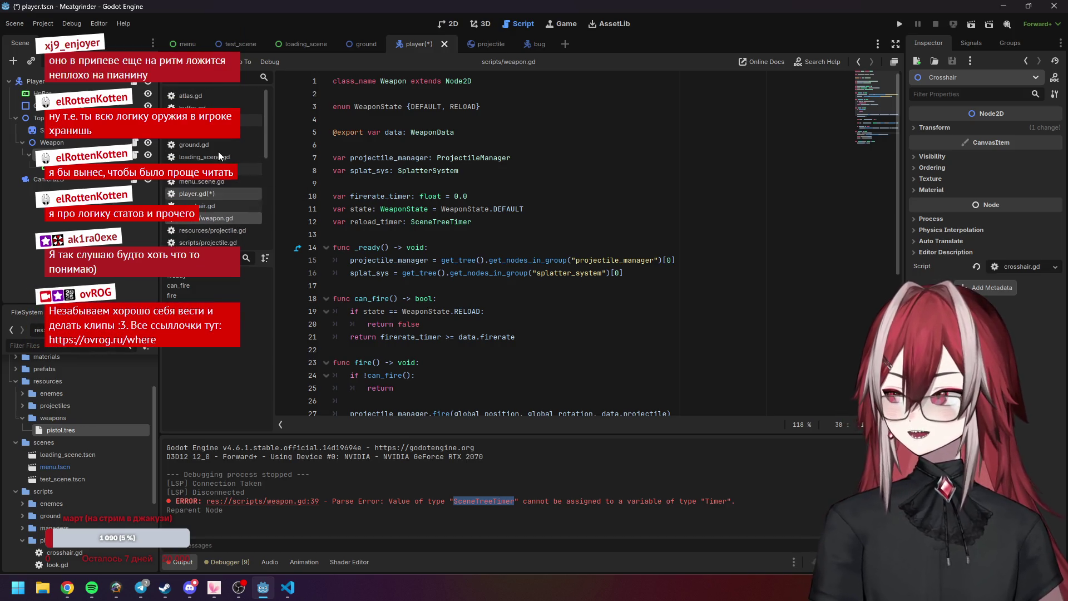
{"action": "left_click", "coordinate": [213, 205]}
{"action": "left_click", "coordinate": [426, 132]}
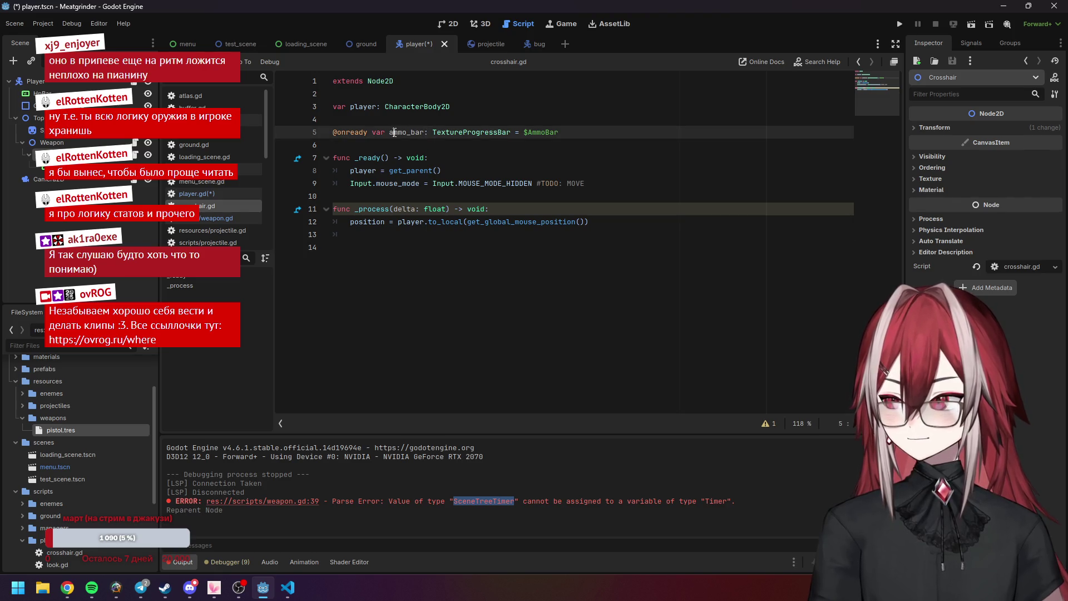
{"action": "left_click", "coordinate": [372, 107]}
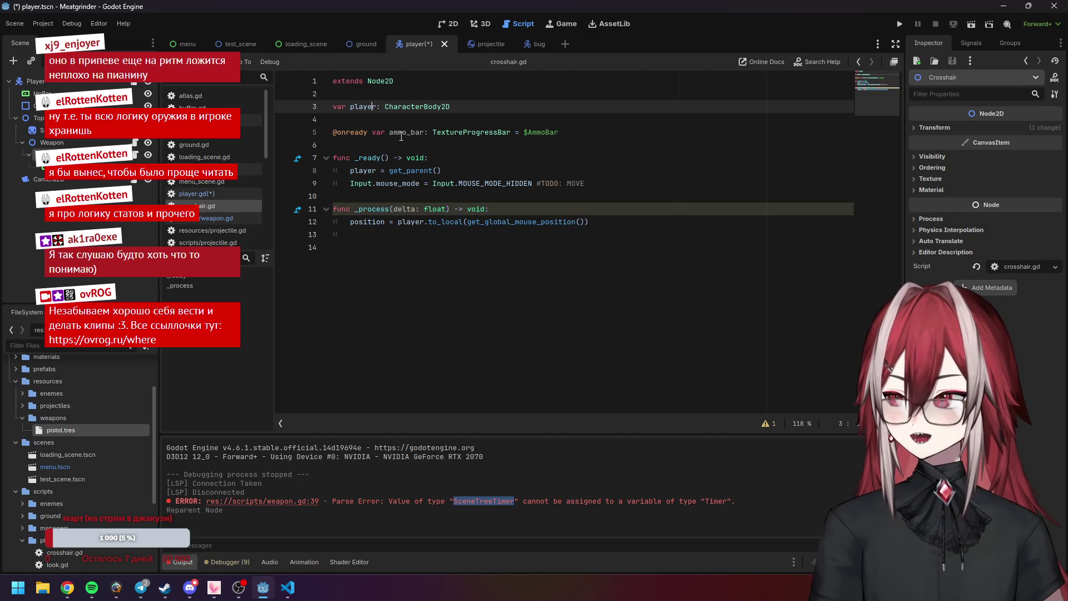
{"action": "left_click", "coordinate": [406, 171]}
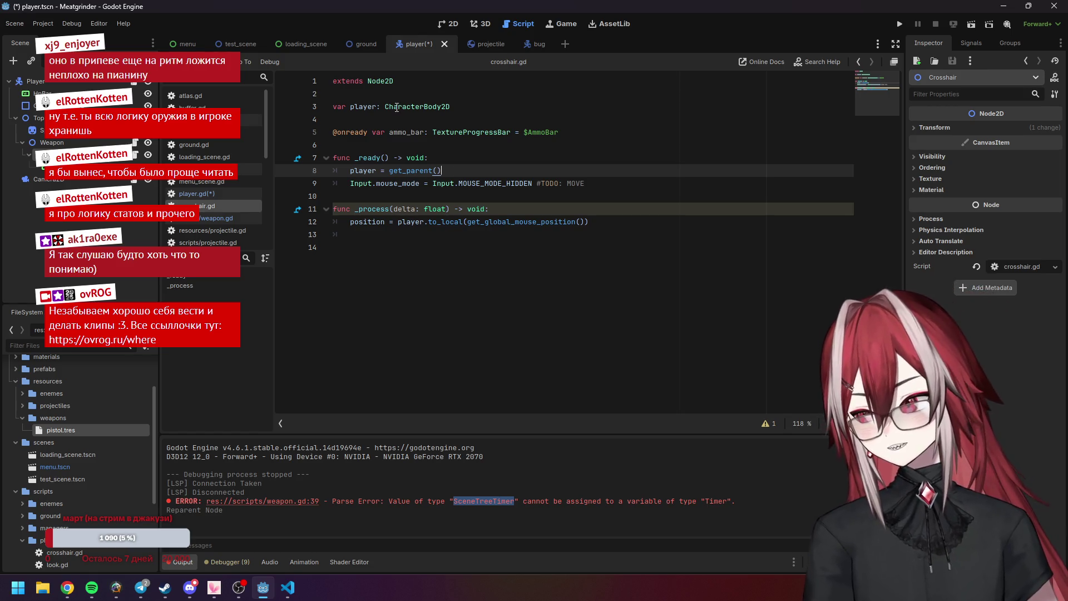
{"action": "key", "text": "Up"}
{"action": "key", "text": "Up"}
{"action": "key", "text": "Up"}
{"action": "left_click", "coordinate": [428, 172]}
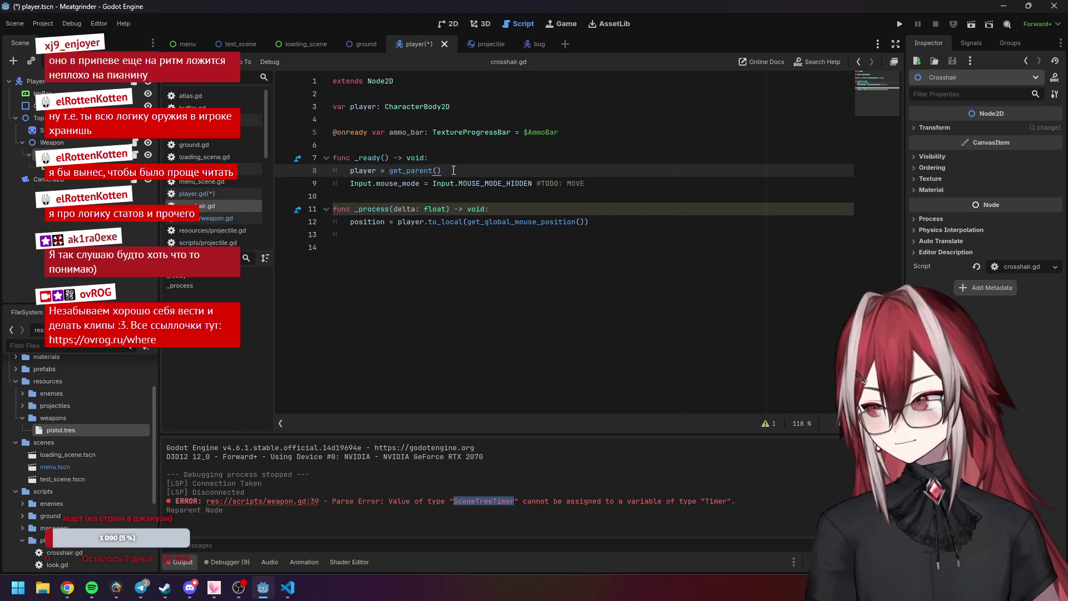
{"action": "key", "text": "Up"}
{"action": "key", "text": "Up"}
{"action": "key", "text": "Up"}
{"action": "key", "text": "Home"}
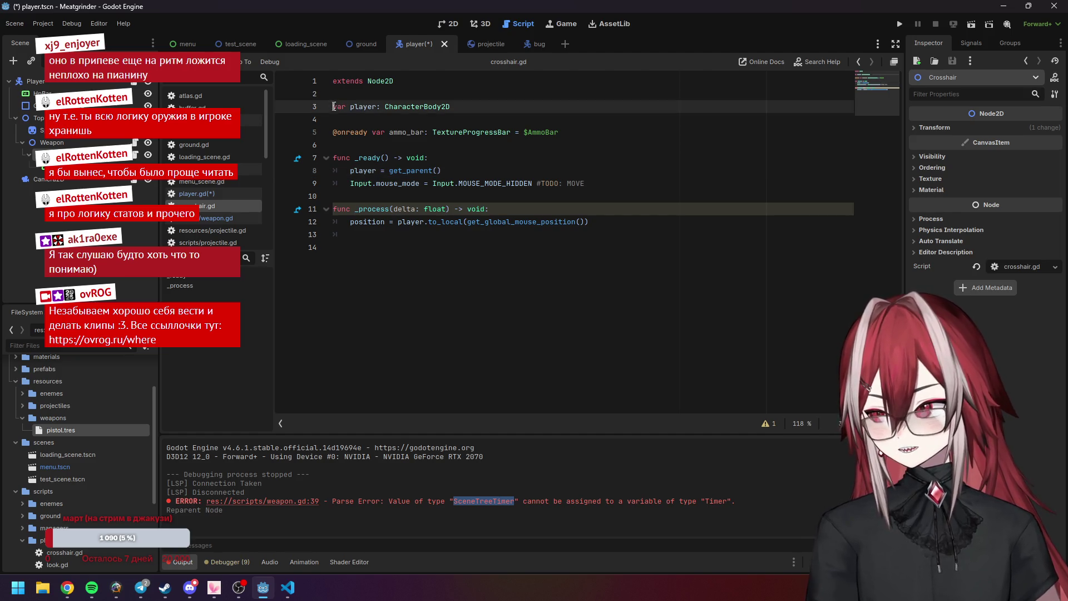
{"action": "type", "text": "@export"}
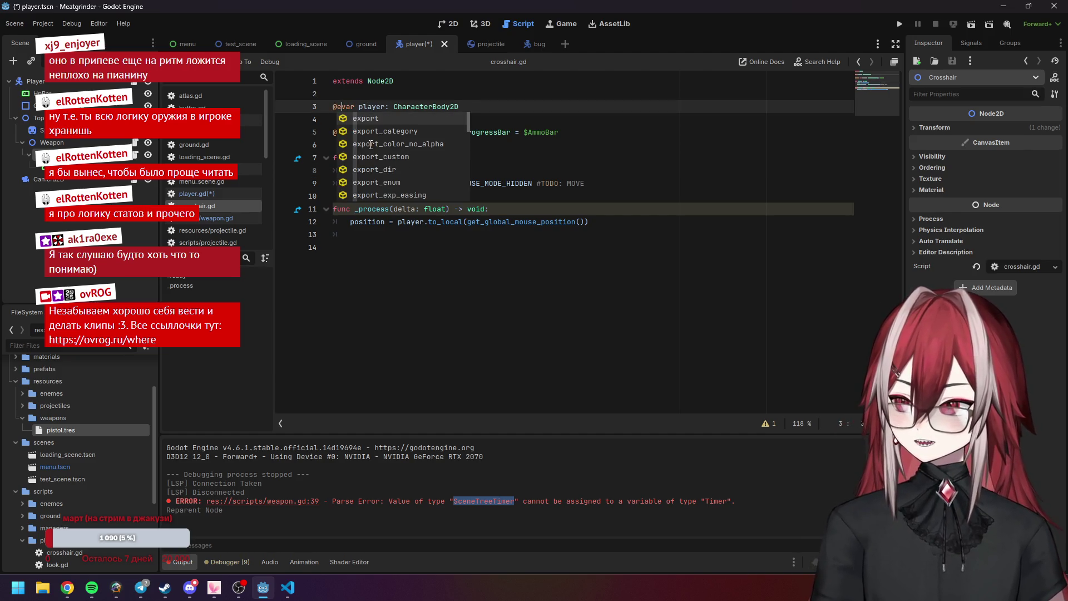
{"action": "scroll", "coordinate": [370, 144], "scroll_direction": "down", "scroll_amount": 3}
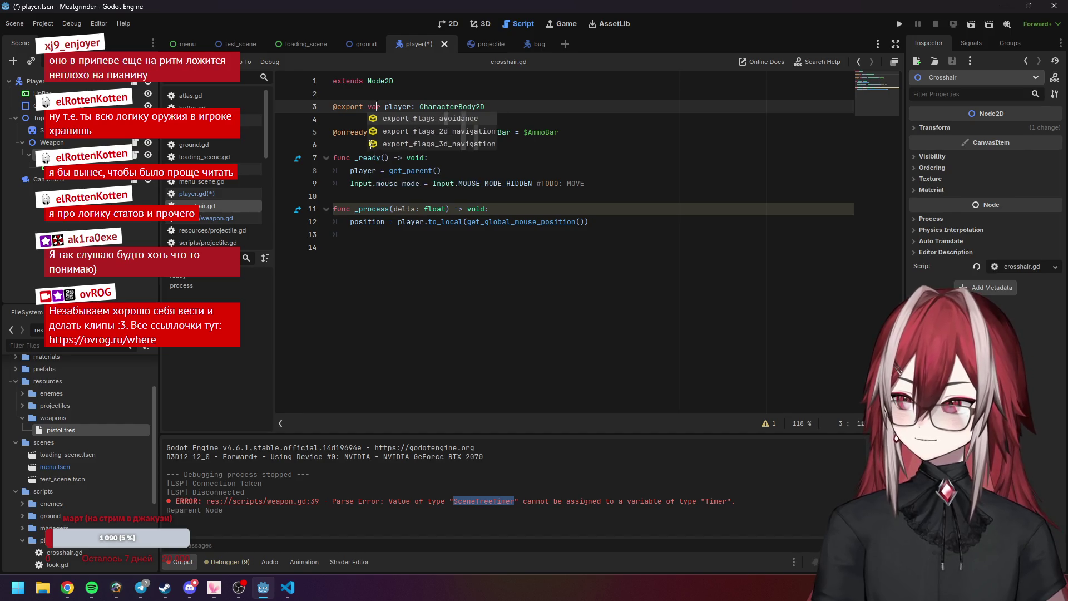
{"action": "key", "text": "Escape"}
{"action": "left_click", "coordinate": [442, 170]}
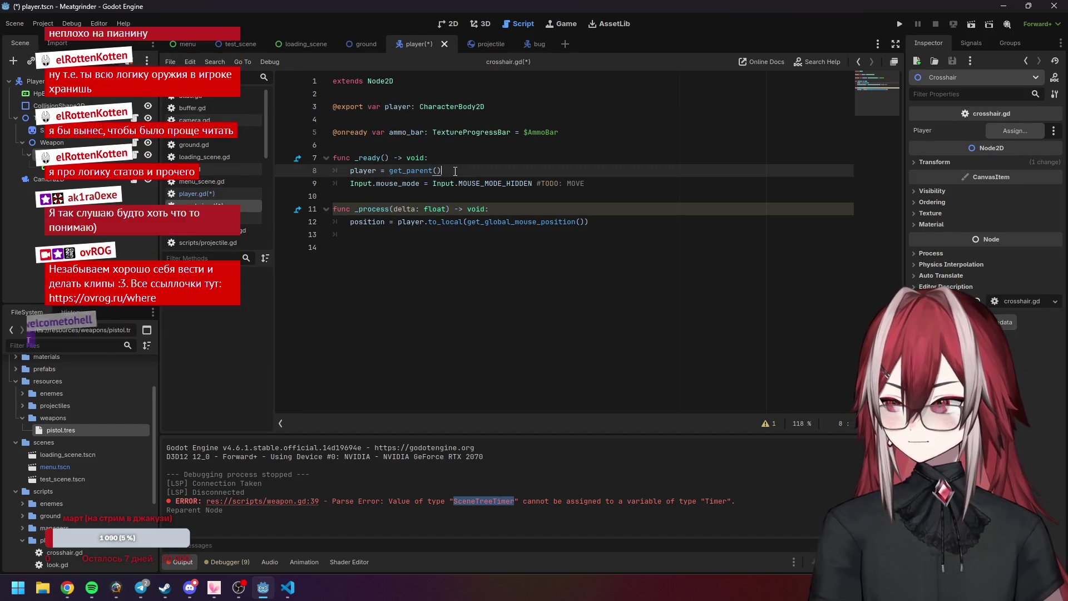
{"action": "left_click_drag", "start_coordinate": [442, 170], "coordinate": [321, 171]}
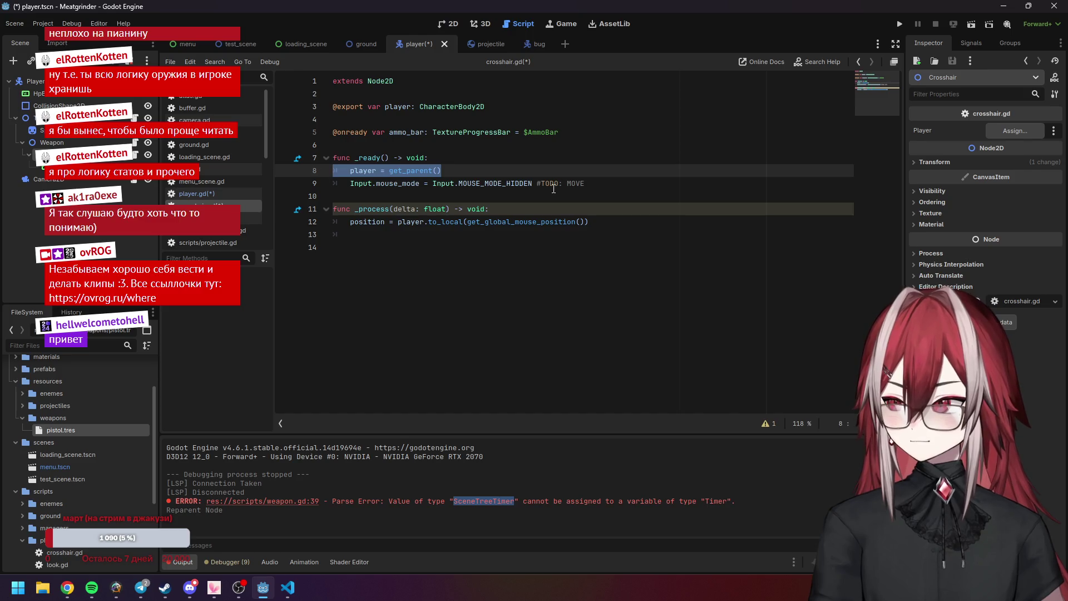
{"action": "key", "text": "BackSpace"}
{"action": "key", "text": "BackSpace"}
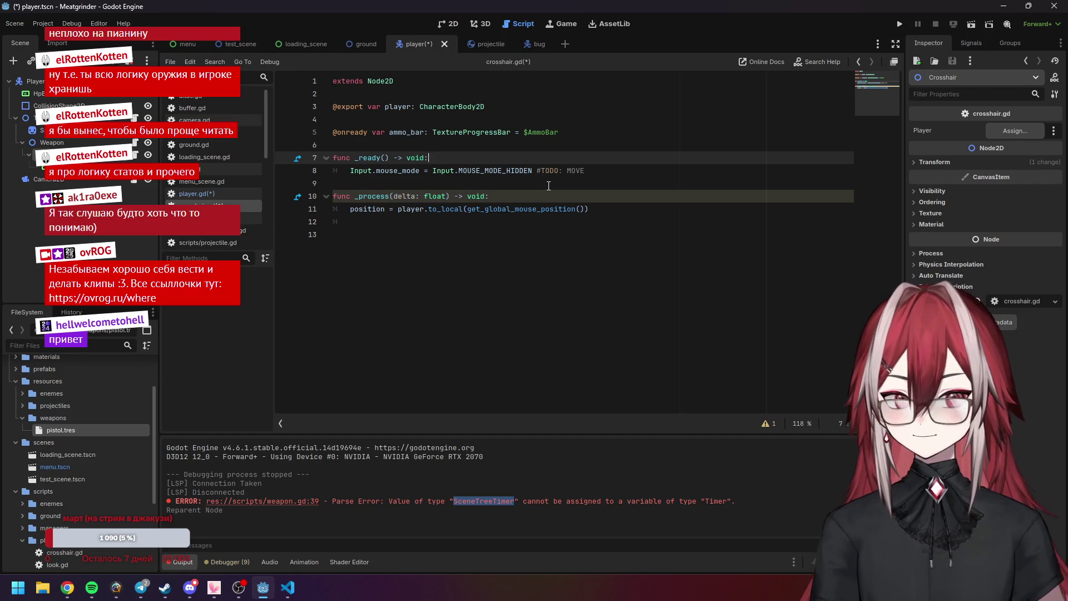
{"action": "key", "text": "ctrl+s"}
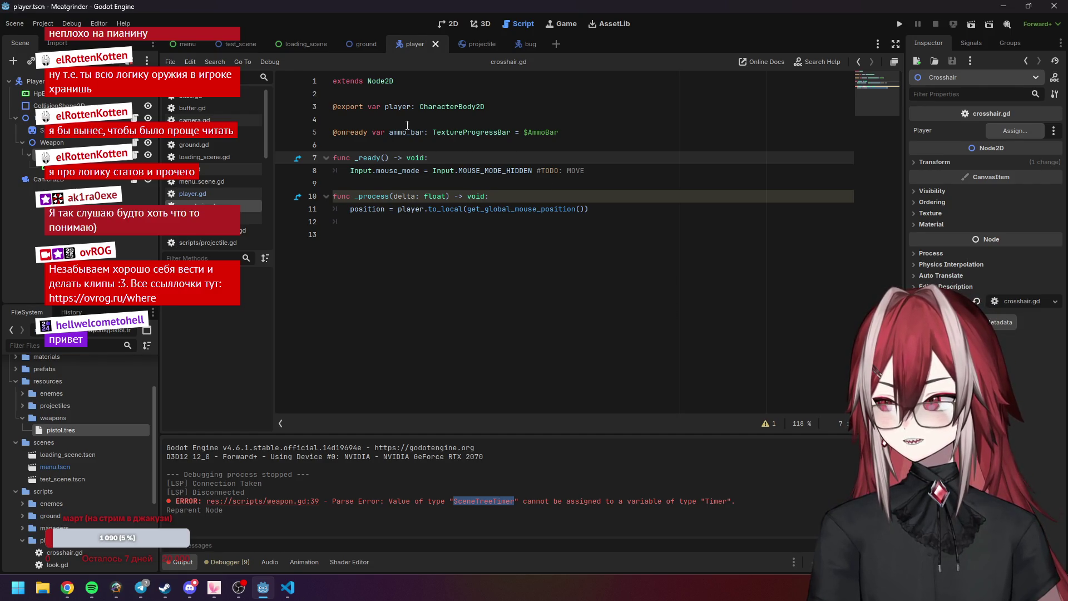
Assign the Player node to the crosshair's player property in the Inspector and save
{"action": "key", "text": "Up"}
{"action": "key", "text": "Up"}
{"action": "key", "text": "Up"}
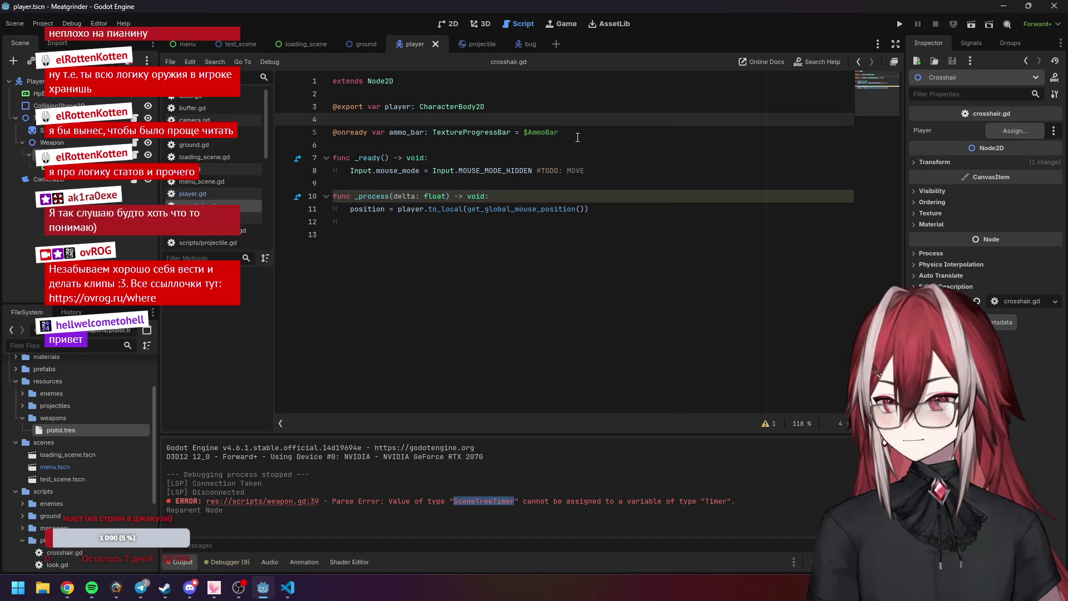
{"action": "left_click_drag", "start_coordinate": [33, 81], "coordinate": [1015, 135]}
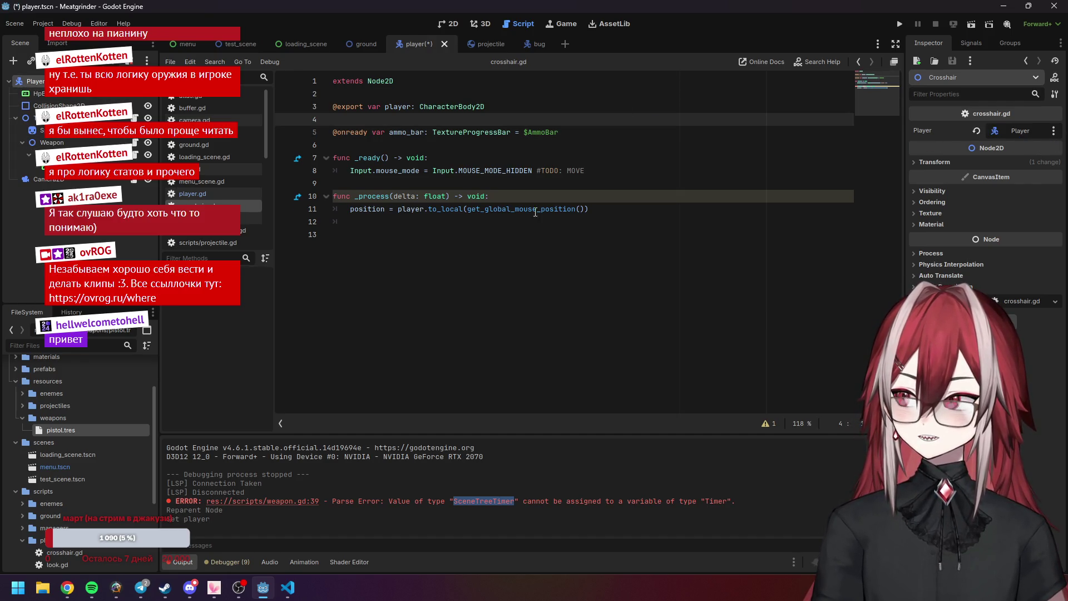
{"action": "left_click", "coordinate": [459, 179]}
{"action": "left_click", "coordinate": [486, 147]}
{"action": "key", "text": "ctrl+s"}
{"action": "left_click", "coordinate": [500, 156]}
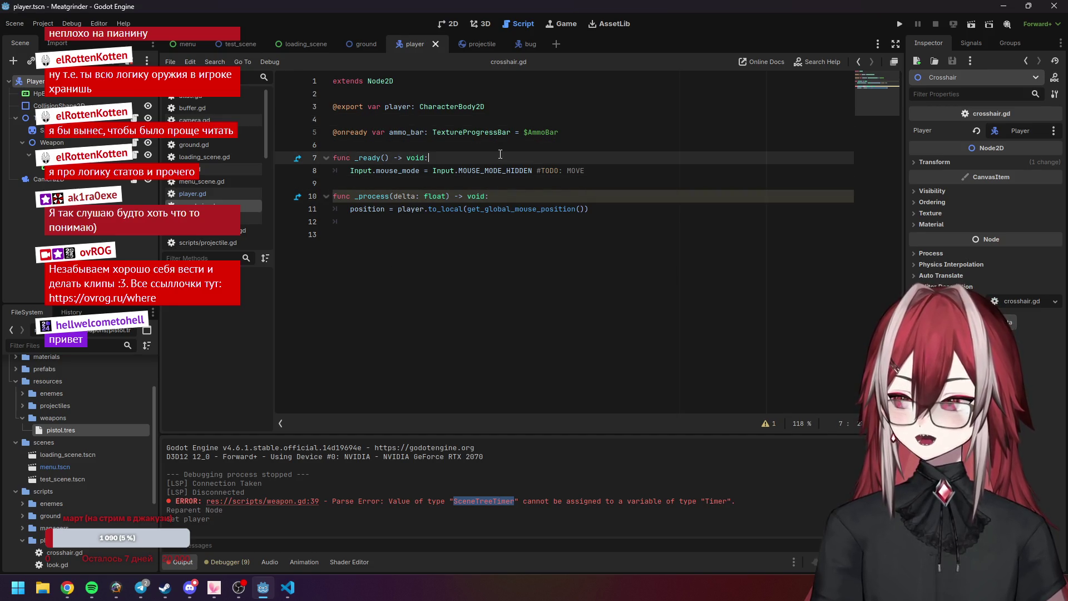
{"action": "left_click", "coordinate": [495, 193]}
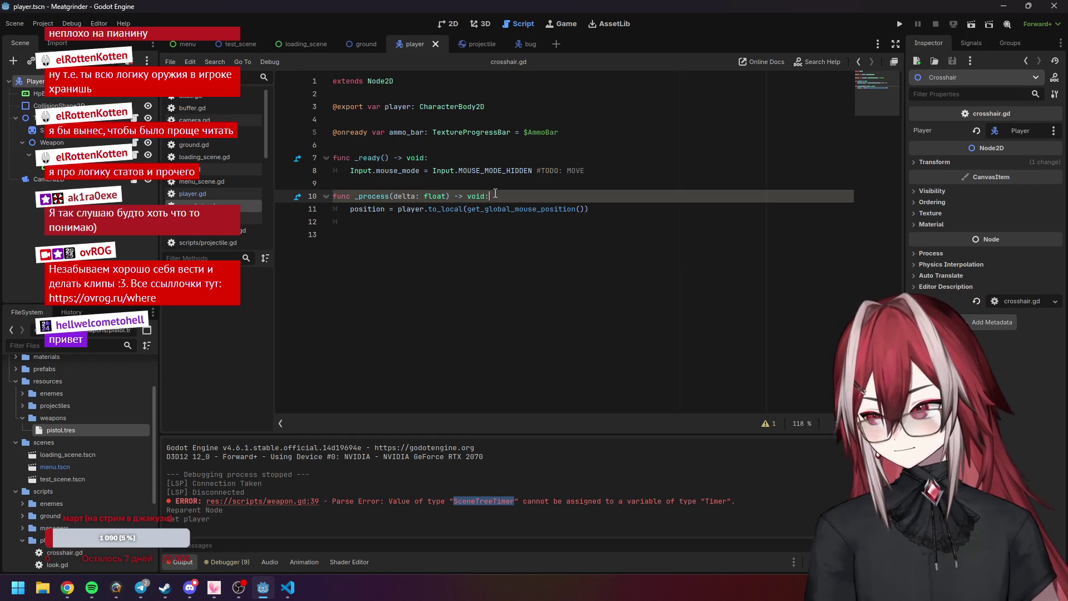
Glance over weapon.gd and player.gd line 17, ending back in weapon.gd
{"action": "left_click", "coordinate": [250, 218]}
{"action": "scroll", "coordinate": [460, 226], "scroll_direction": "down", "scroll_amount": 4}
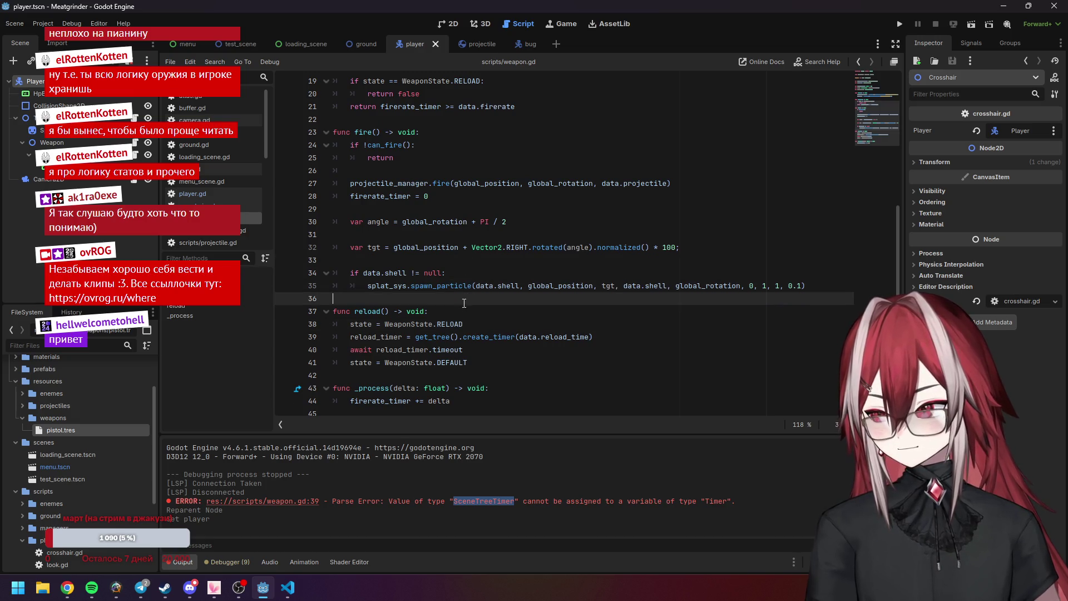
{"action": "left_click", "coordinate": [213, 196]}
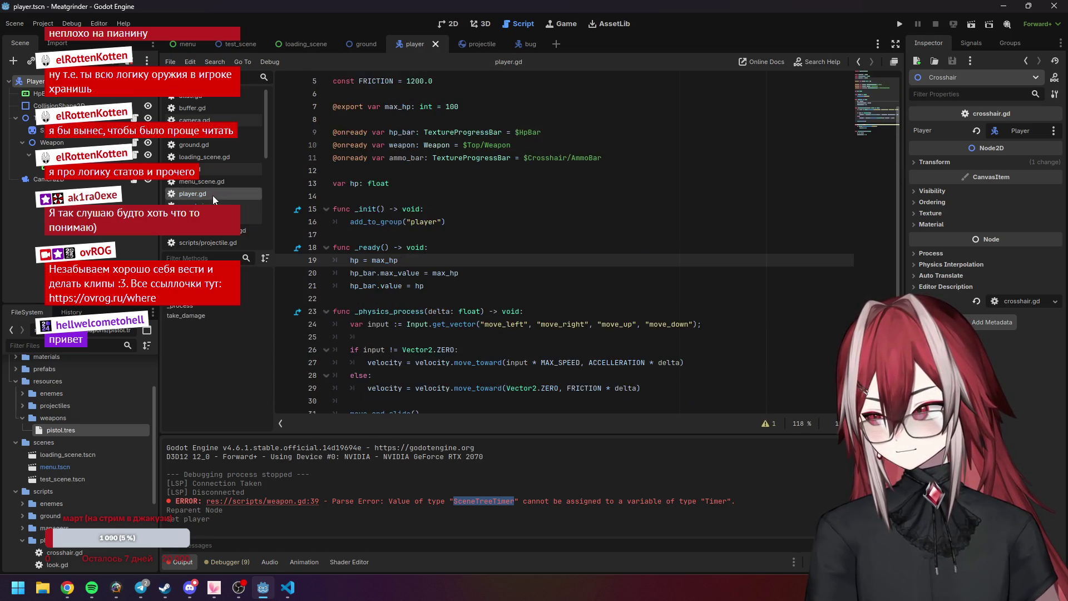
{"action": "left_click", "coordinate": [470, 234]}
{"action": "scroll", "coordinate": [468, 234], "scroll_direction": "down", "scroll_amount": 3}
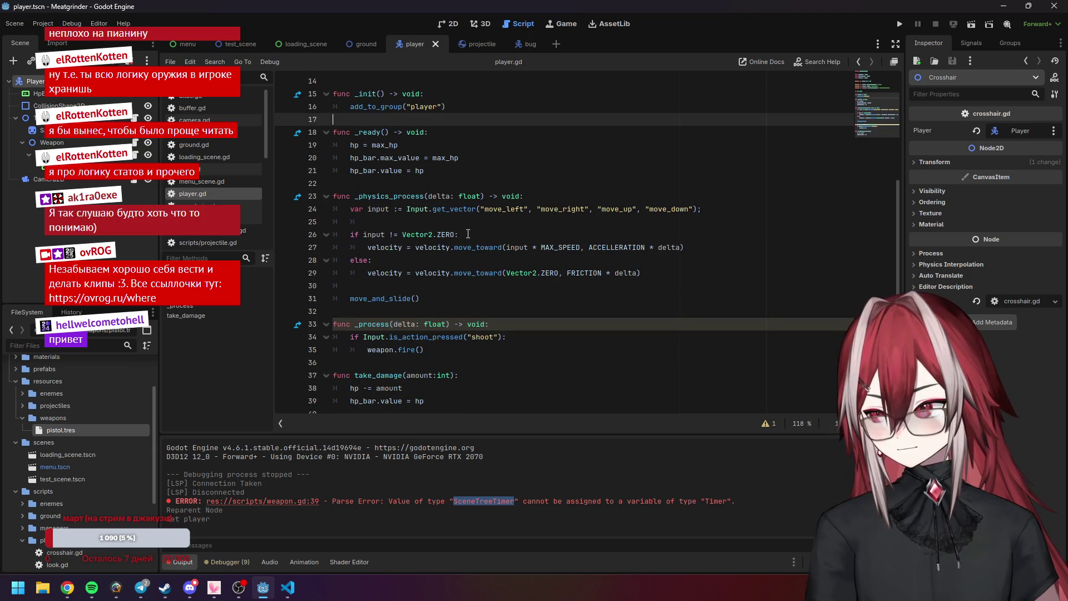
{"action": "left_click", "coordinate": [212, 218]}
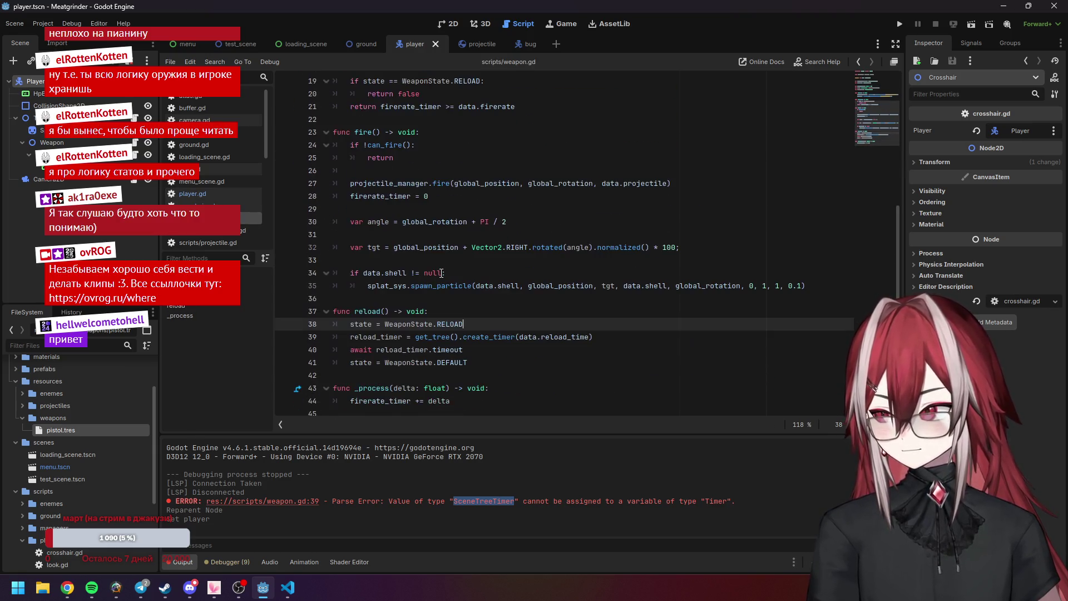
Inspect weapon.gd's reload_timer SceneTreeTimer declaration on line 12 and select the Weapon node
{"action": "scroll", "coordinate": [441, 273], "scroll_direction": "up", "scroll_amount": 6}
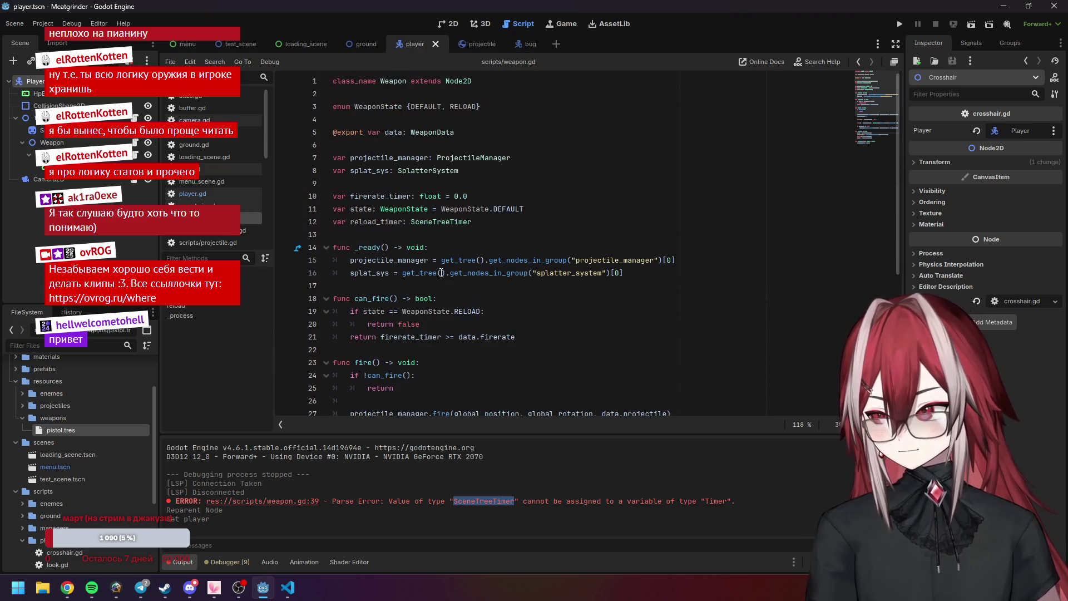
{"action": "left_click", "coordinate": [453, 221]}
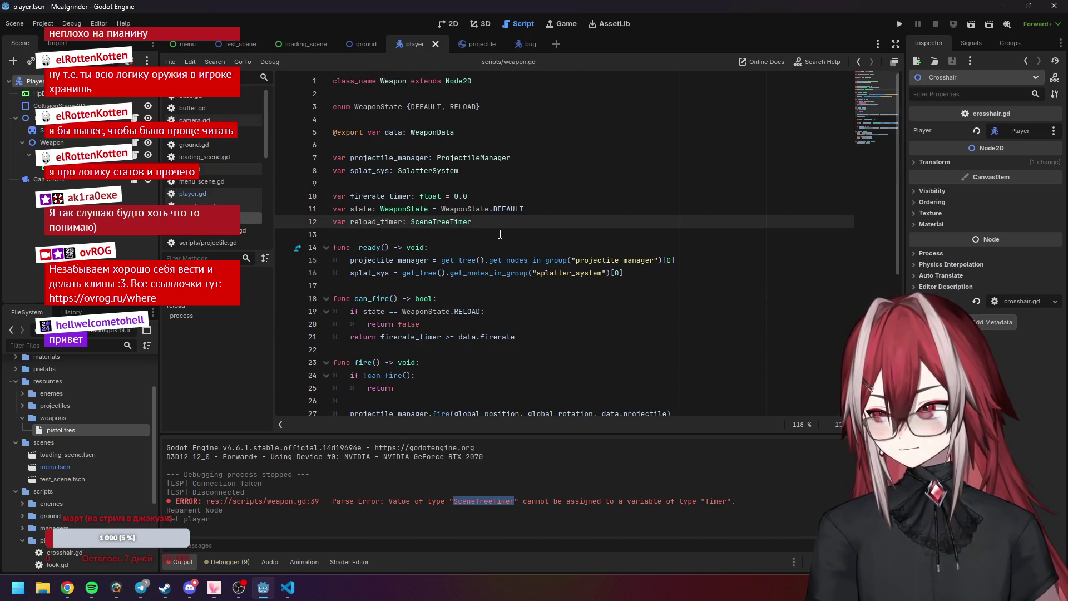
{"action": "left_click", "coordinate": [509, 223]}
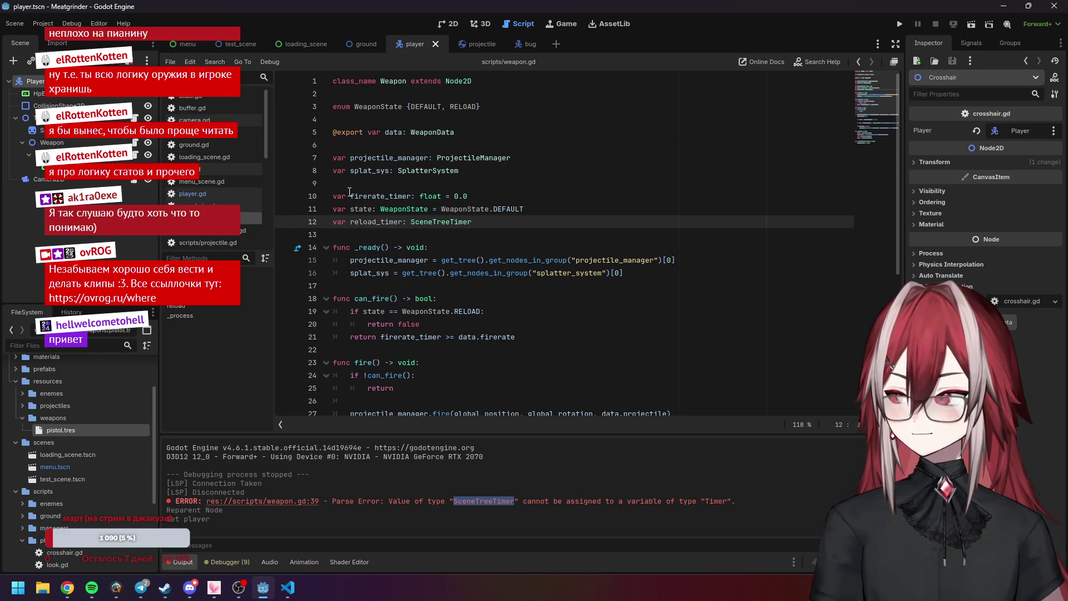
{"action": "left_click", "coordinate": [52, 143]}
Insert a new line after firerate_timer += delta in _process, then select the root Player node
{"action": "scroll", "coordinate": [411, 178], "scroll_direction": "down", "scroll_amount": 6}
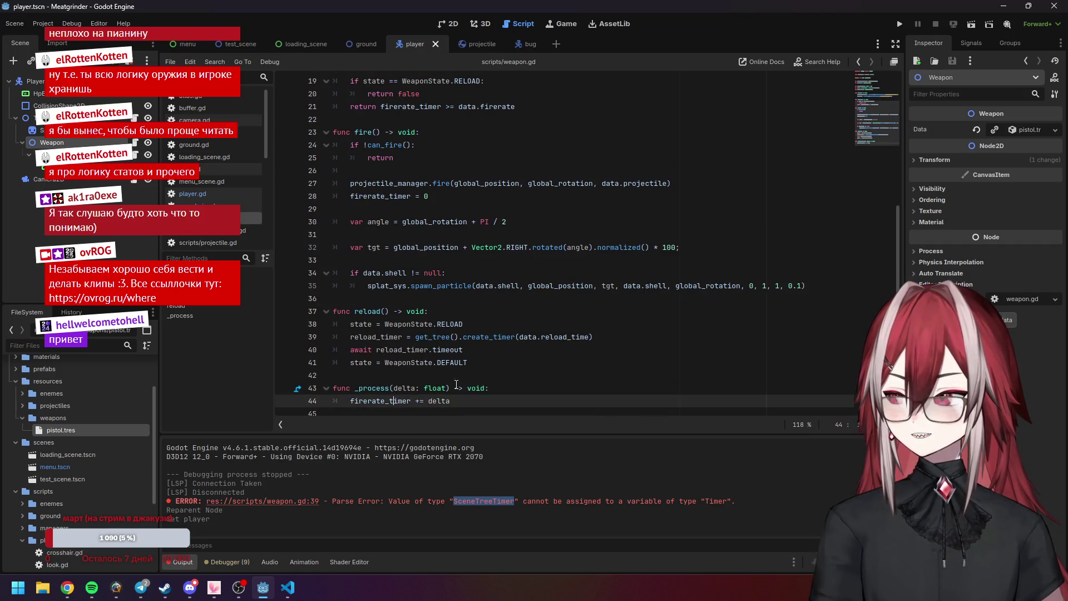
{"action": "left_click", "coordinate": [497, 390]}
{"action": "left_click", "coordinate": [457, 396]}
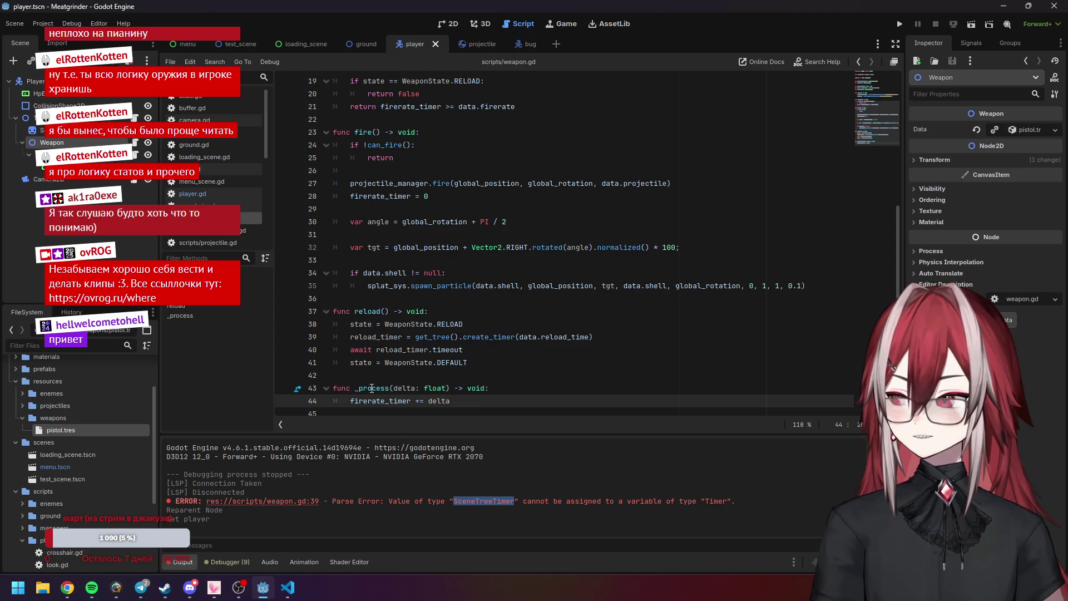
{"action": "left_click", "coordinate": [458, 392]}
{"action": "left_click", "coordinate": [466, 401]}
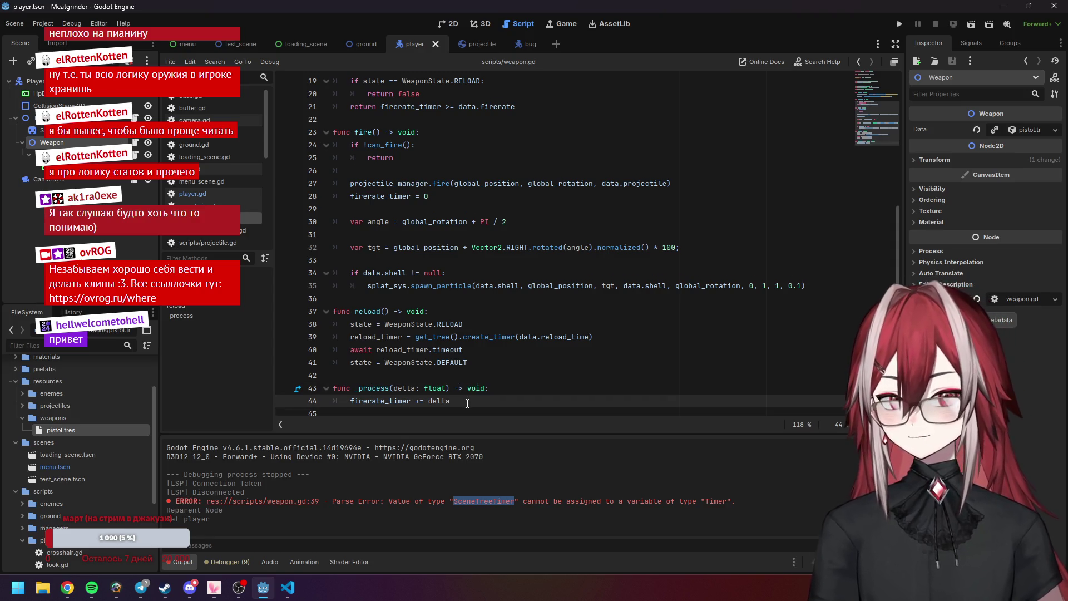
{"action": "key", "text": "Return"}
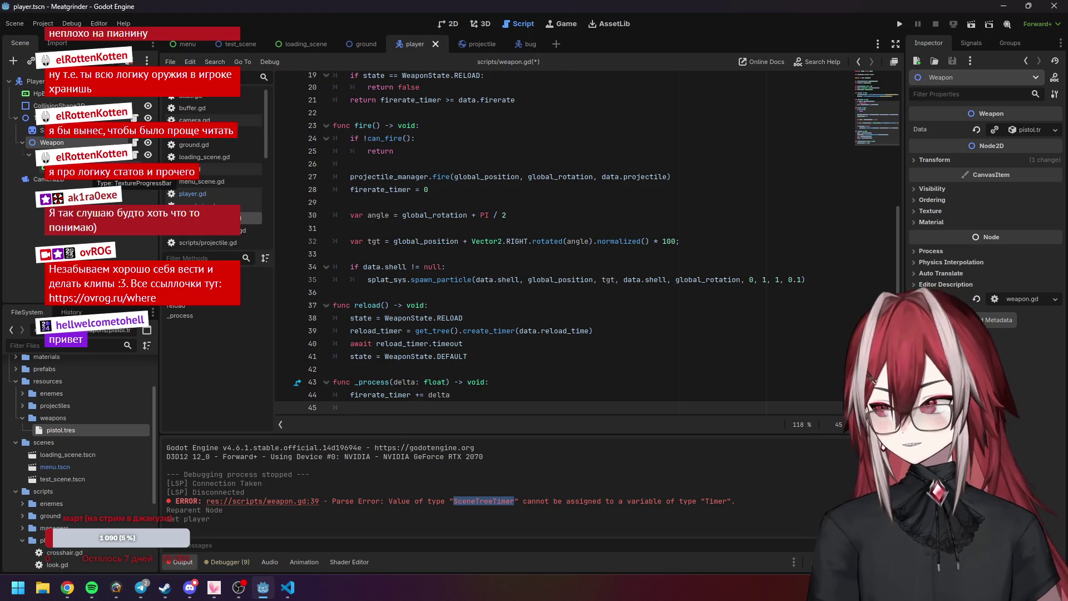
{"action": "left_click", "coordinate": [469, 344]}
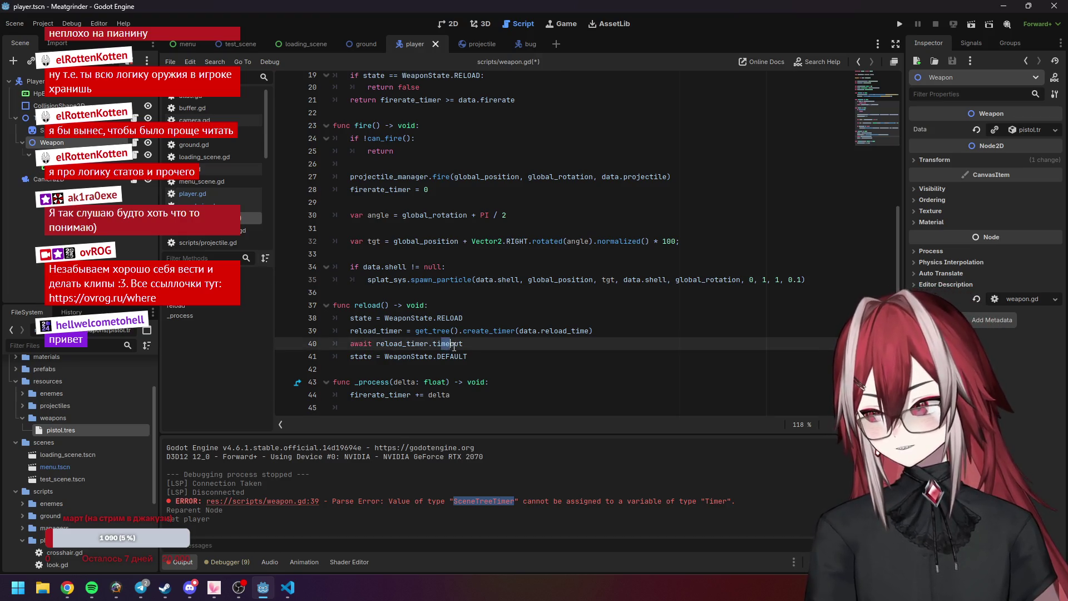
{"action": "scroll", "coordinate": [469, 334], "scroll_direction": "up", "scroll_amount": 6}
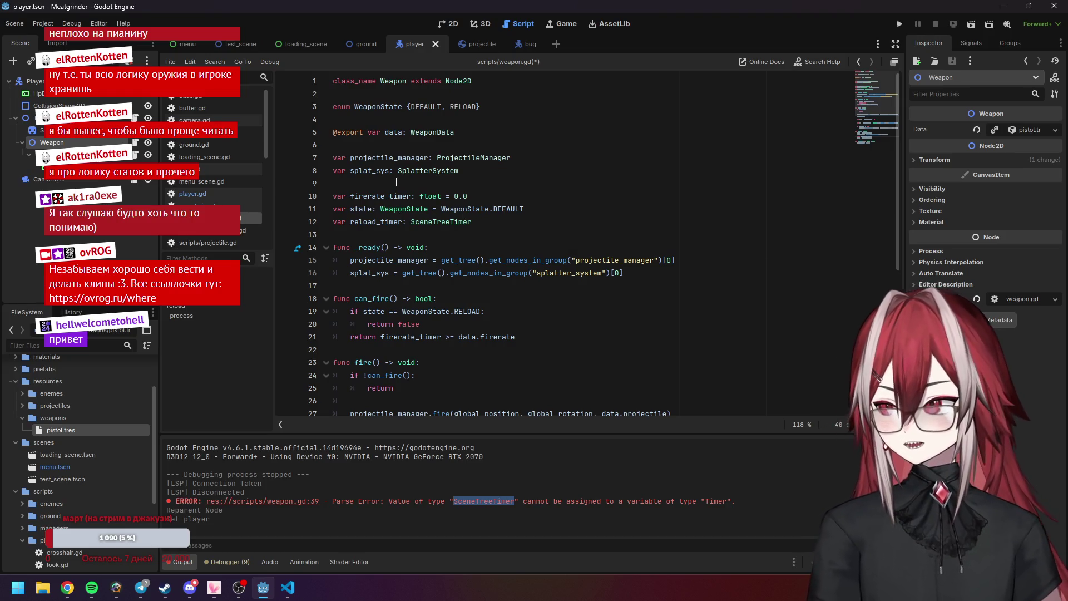
{"action": "left_click", "coordinate": [28, 80]}
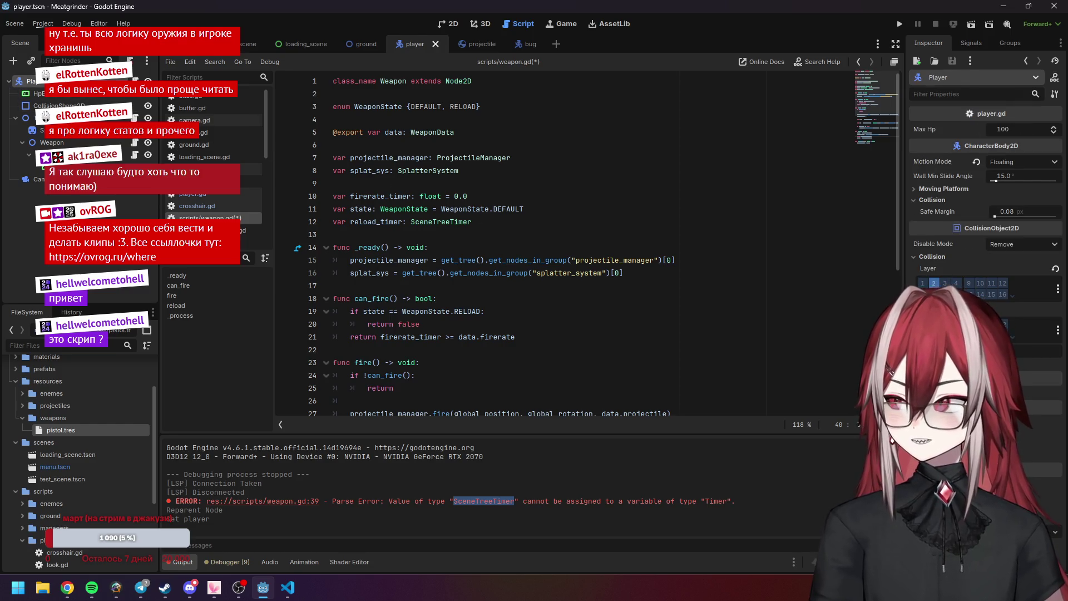
Open player.gd and review the lines around 18–21
{"action": "left_click", "coordinate": [245, 193]}
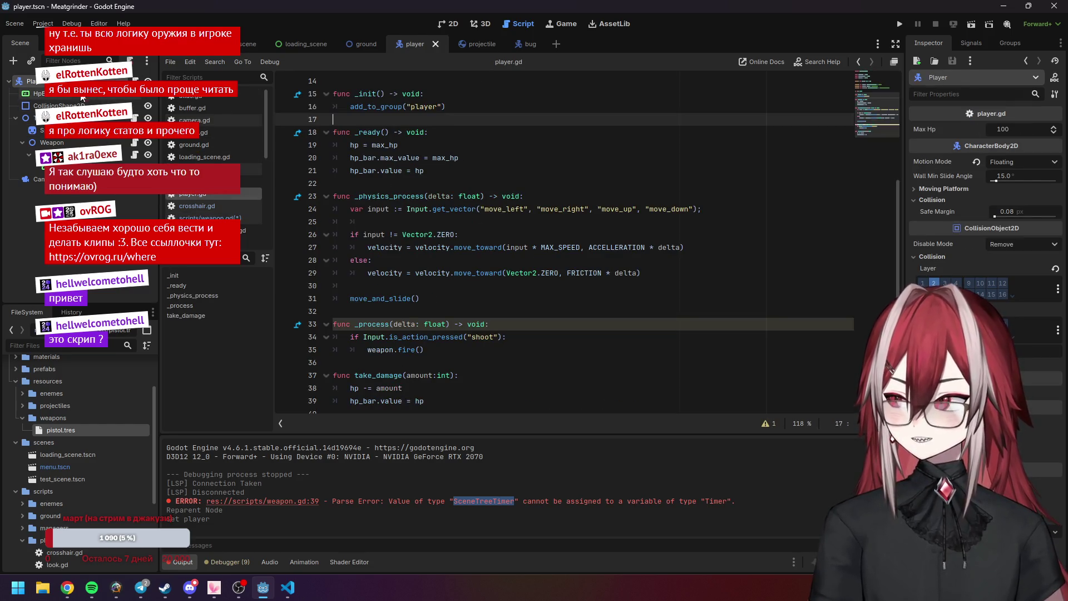
{"action": "left_click", "coordinate": [487, 156]}
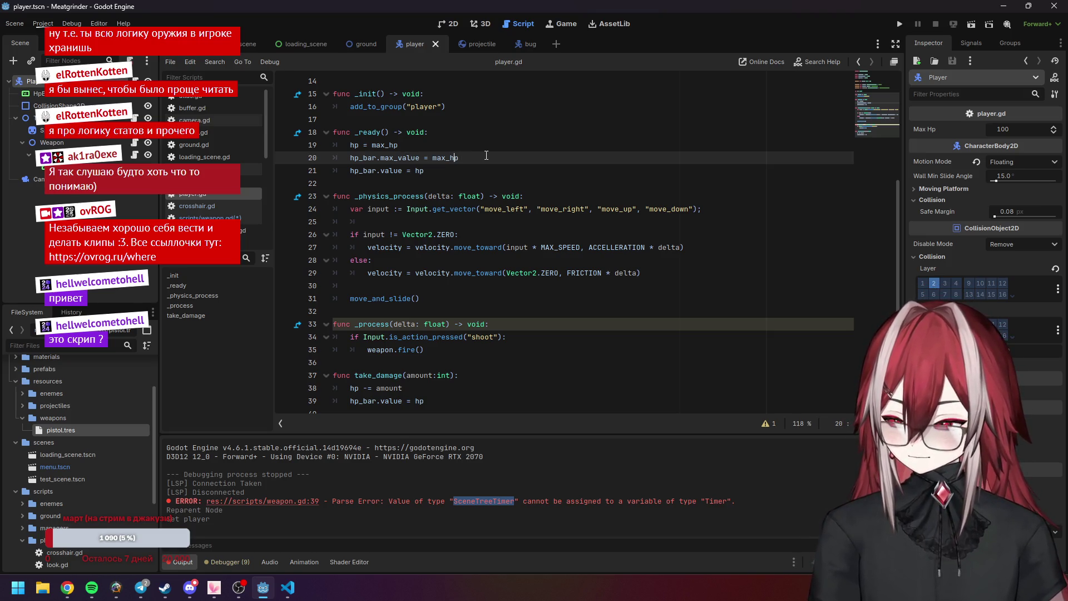
{"action": "key", "text": "Up"}
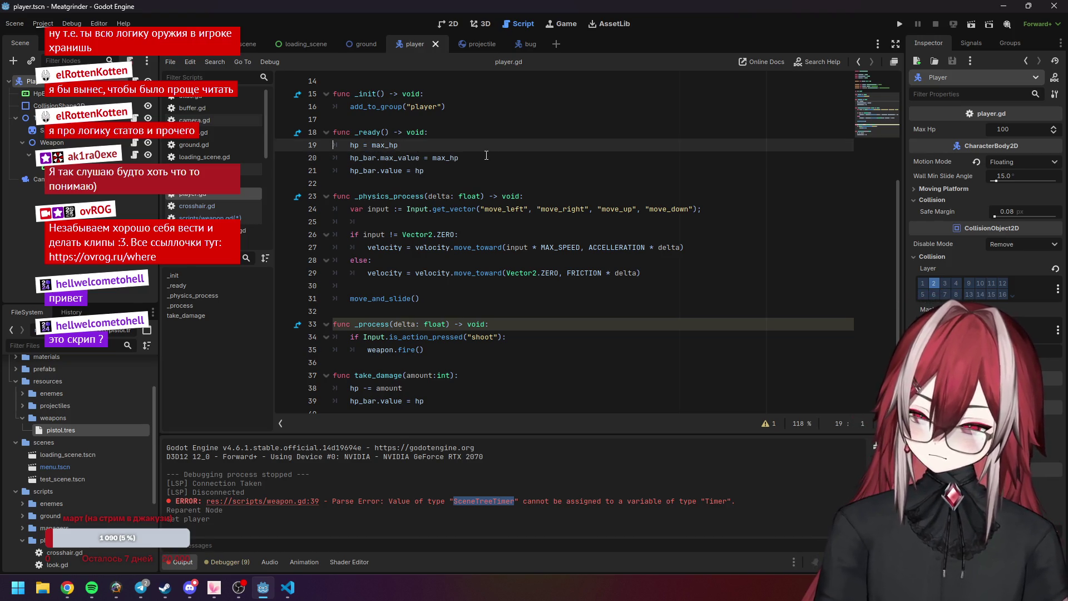
{"action": "key", "text": "Up"}
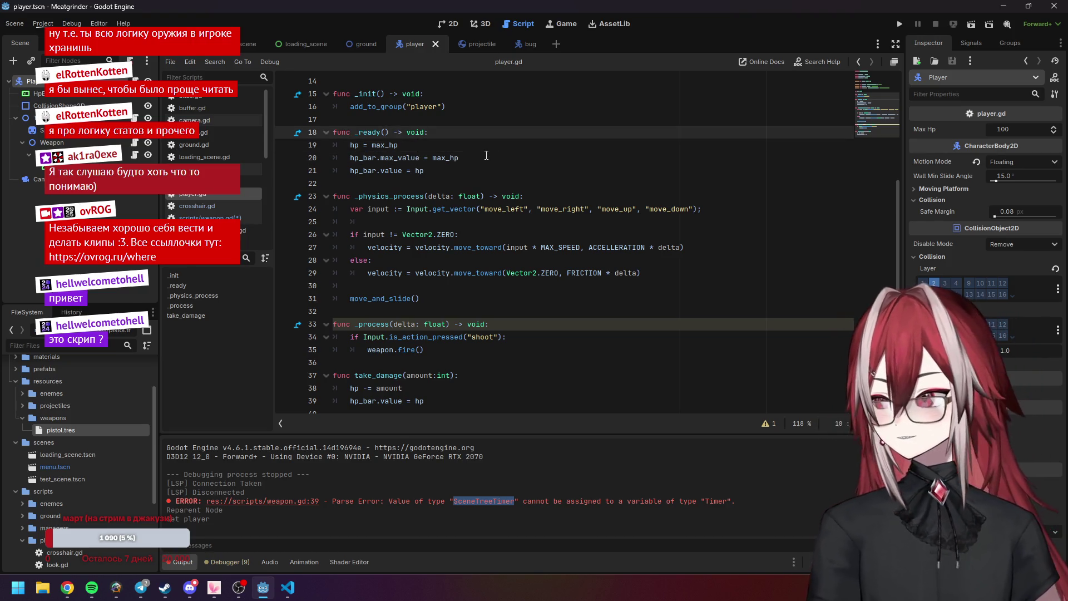
{"action": "left_click", "coordinate": [460, 174]}
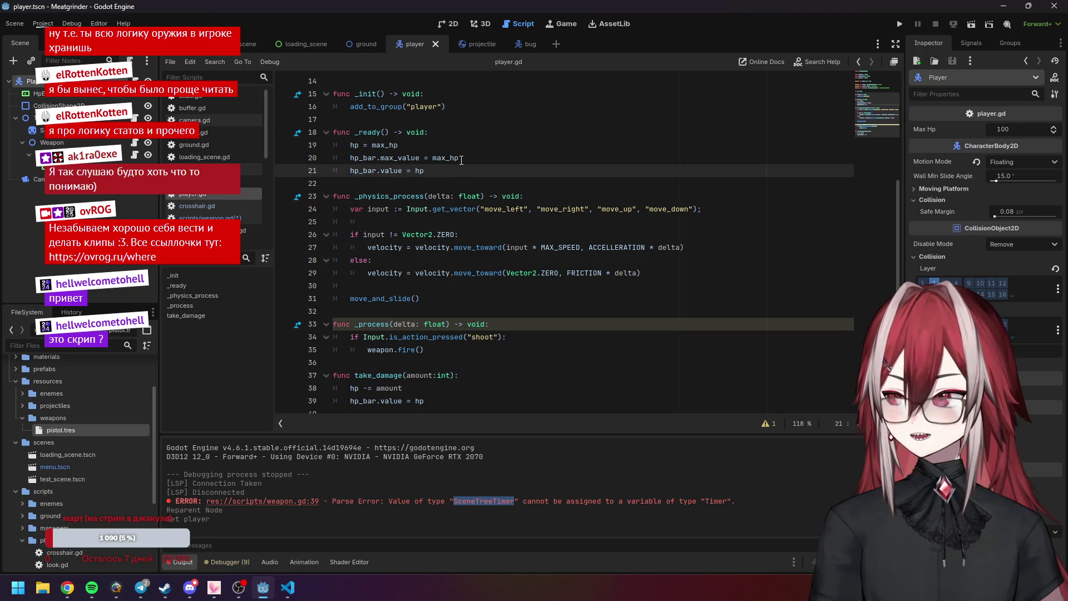
Delete the ammo_bar onready declaration from player.gd, then select the Weapon node
{"action": "scroll", "coordinate": [461, 167], "scroll_direction": "up", "scroll_amount": 5}
{"action": "left_click", "coordinate": [422, 209]}
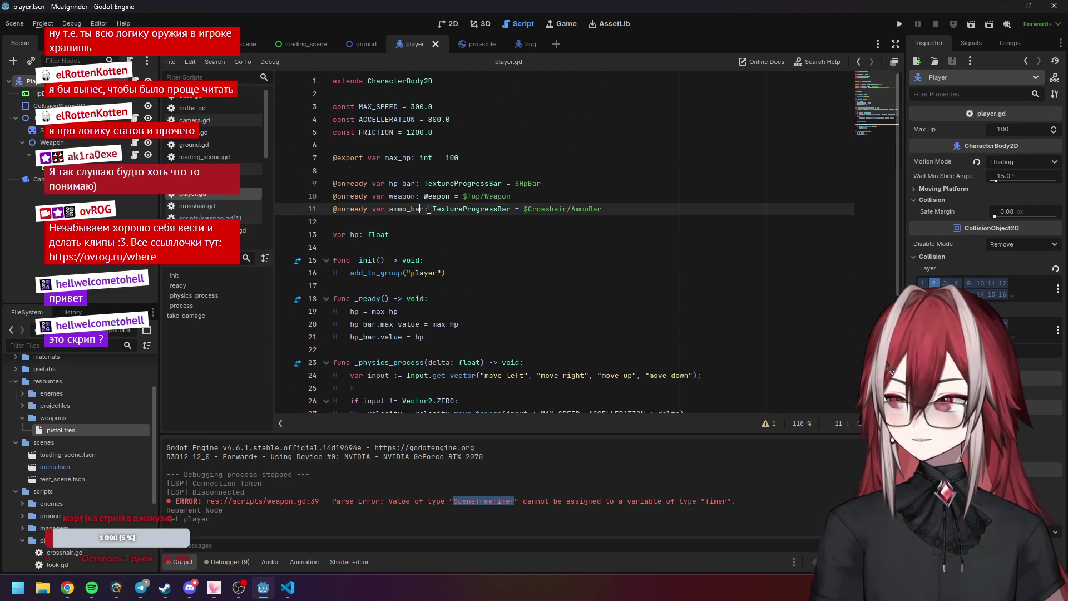
{"action": "left_click_drag", "start_coordinate": [622, 208], "coordinate": [321, 205]}
{"action": "scroll", "coordinate": [493, 222], "scroll_direction": "down", "scroll_amount": 5}
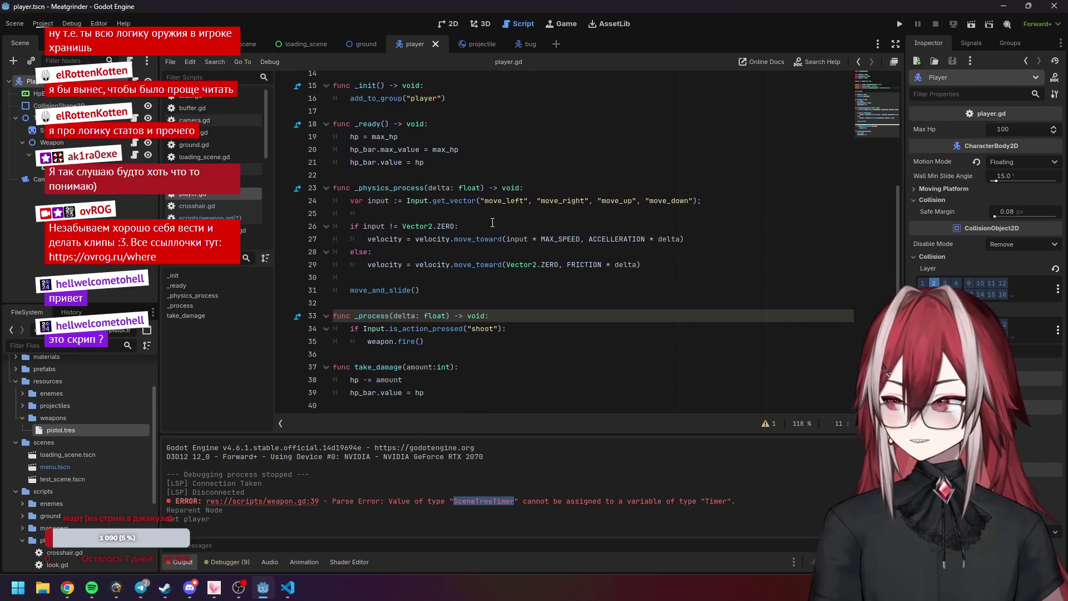
{"action": "scroll", "coordinate": [495, 212], "scroll_direction": "up", "scroll_amount": 5}
{"action": "left_click", "coordinate": [495, 186]}
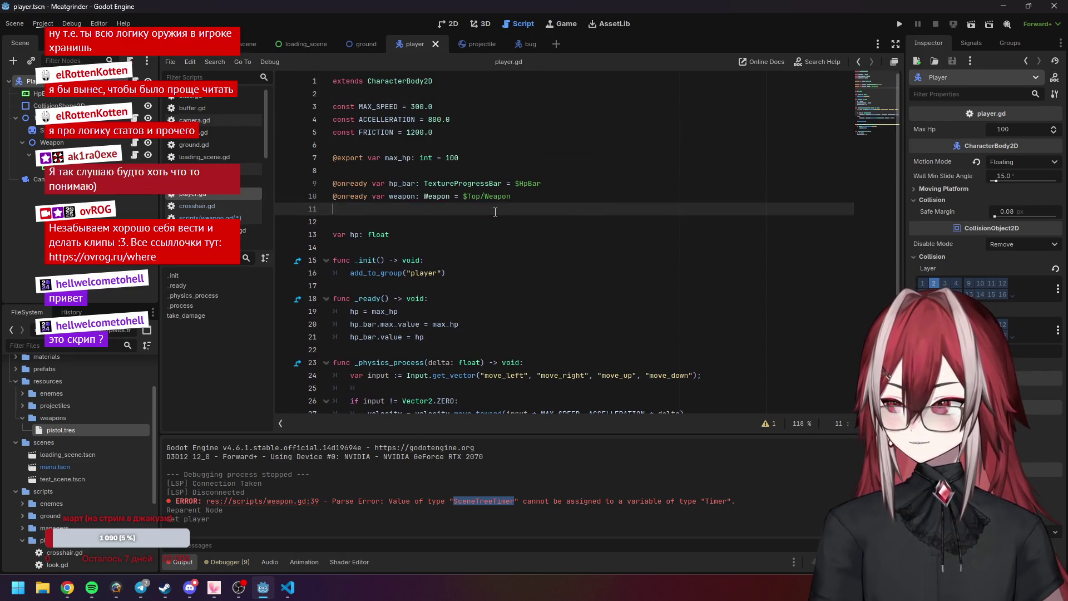
{"action": "key", "text": "BackSpace"}
{"action": "left_click", "coordinate": [560, 170]}
{"action": "left_click", "coordinate": [52, 142]}
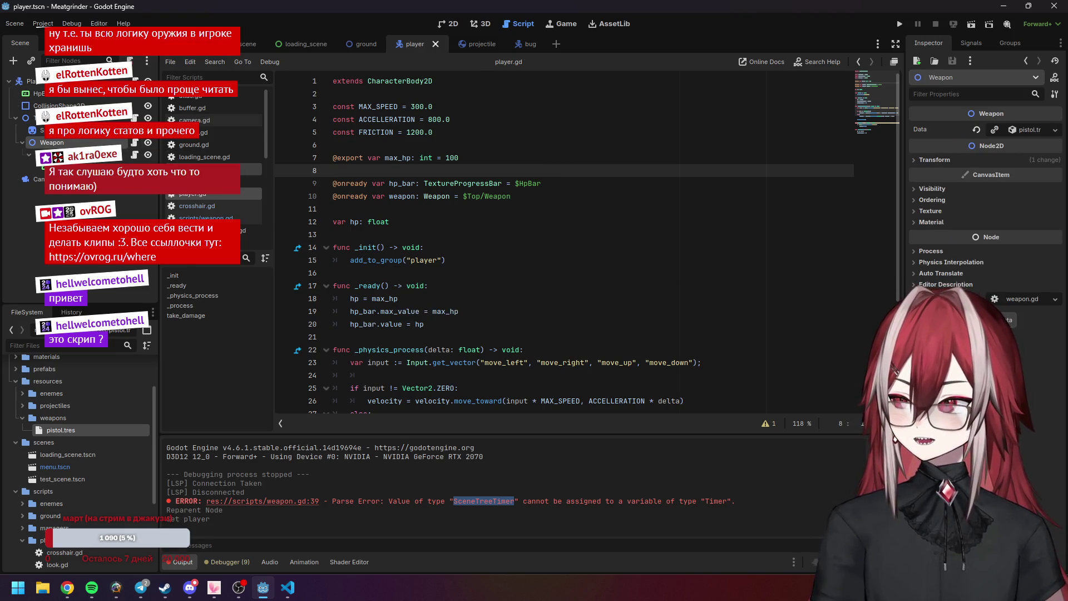
{"action": "left_click", "coordinate": [215, 218]}
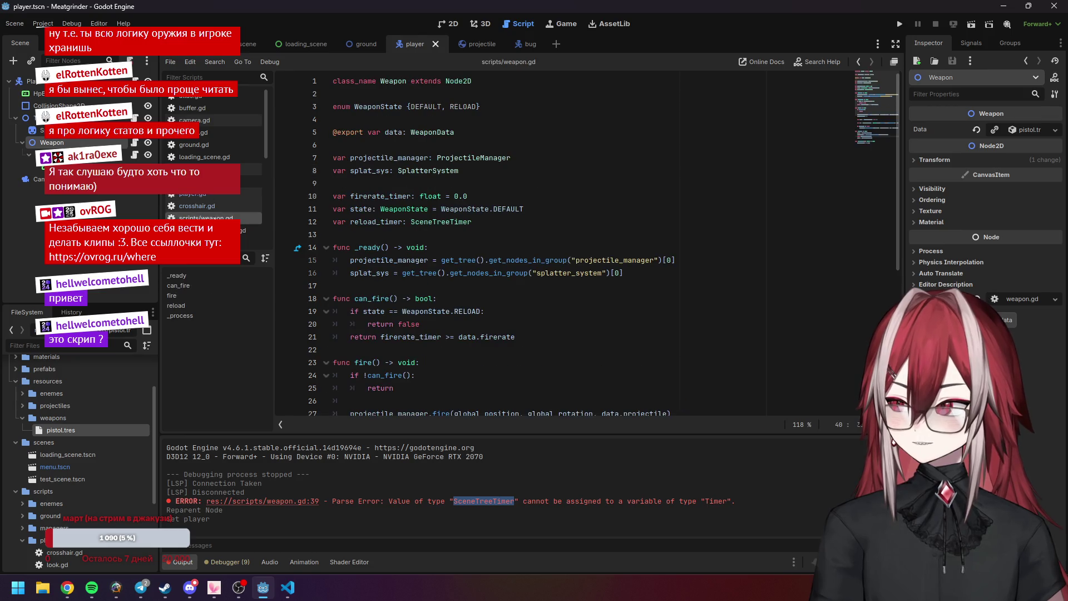
{"action": "left_click", "coordinate": [480, 195]}
{"action": "left_click", "coordinate": [488, 134]}
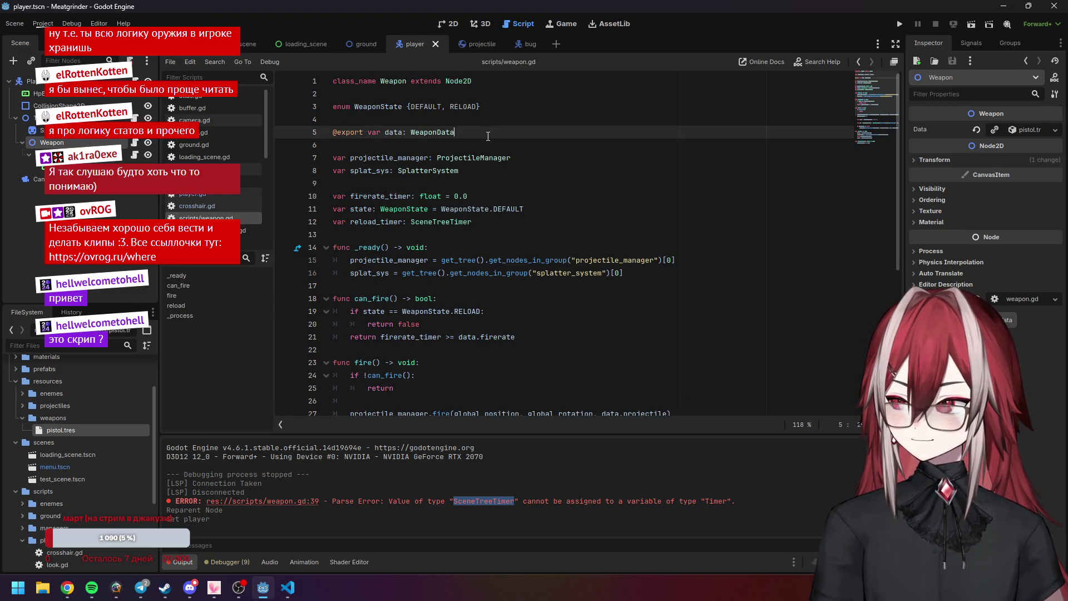
{"action": "key", "text": "Return"}
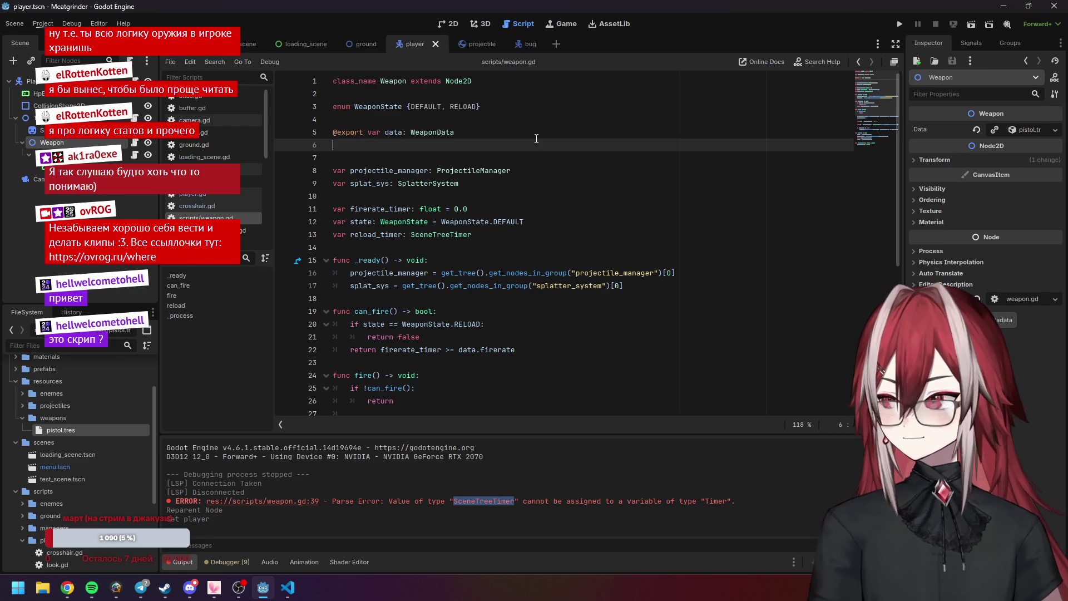
{"action": "key", "text": "Return"}
{"action": "key", "text": "BackSpace"}
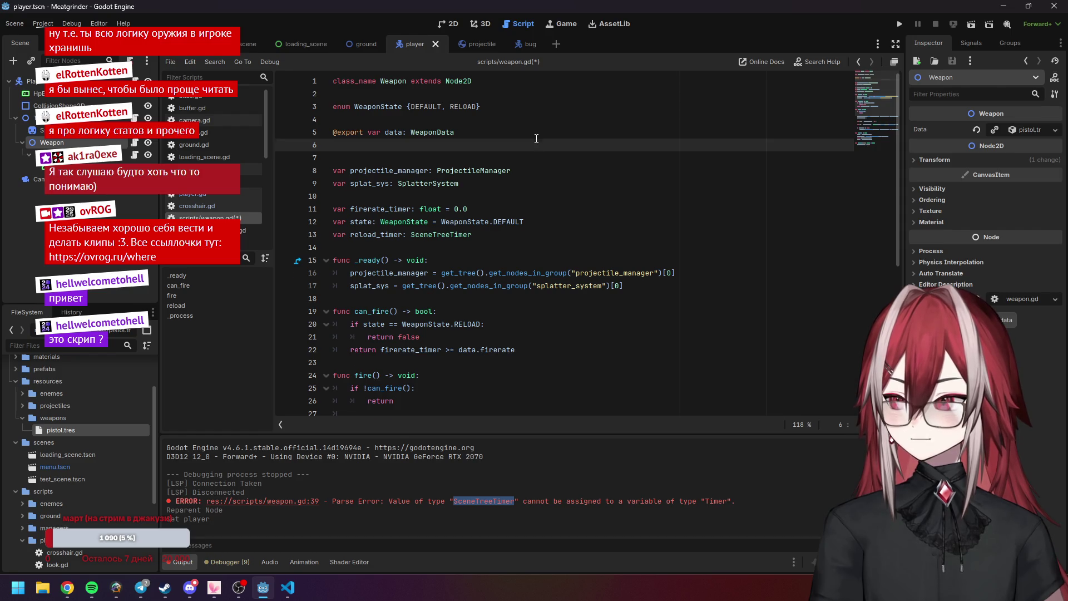
{"action": "key", "text": "Return"}
{"action": "type", "text": "@"}
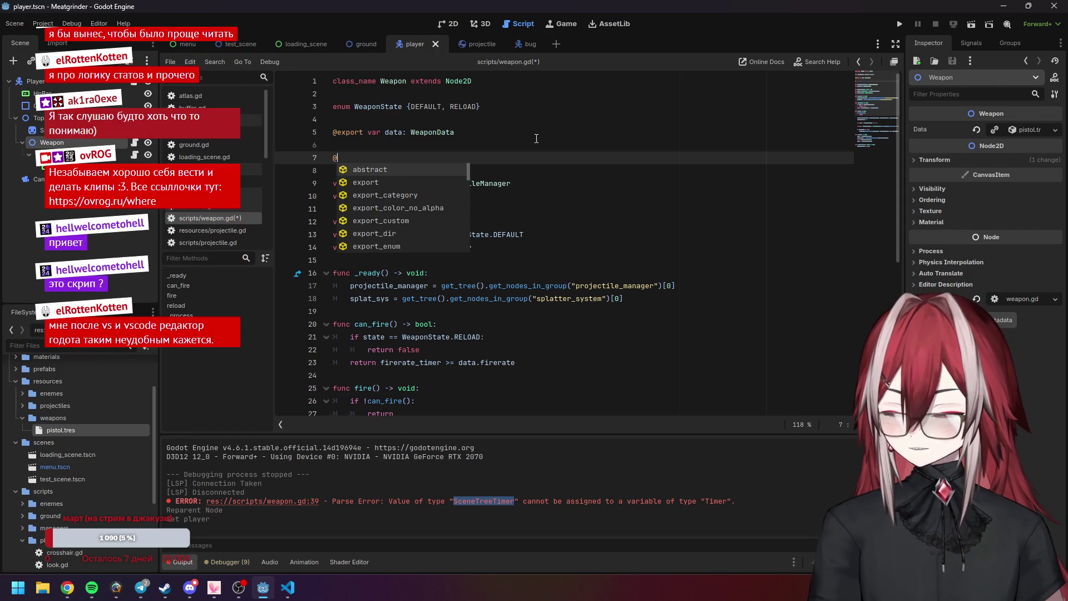
{"action": "type", "text": "onready var"}
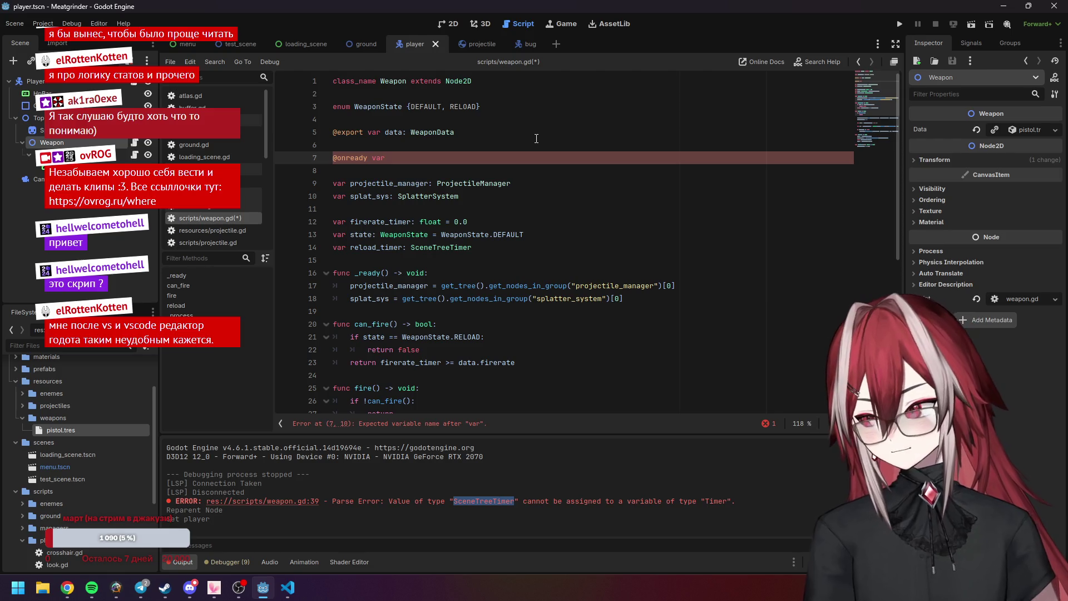
Consult the TypeScript weapon code for reference, then return to the unfinished onready line
{"action": "left_click", "coordinate": [294, 585]}
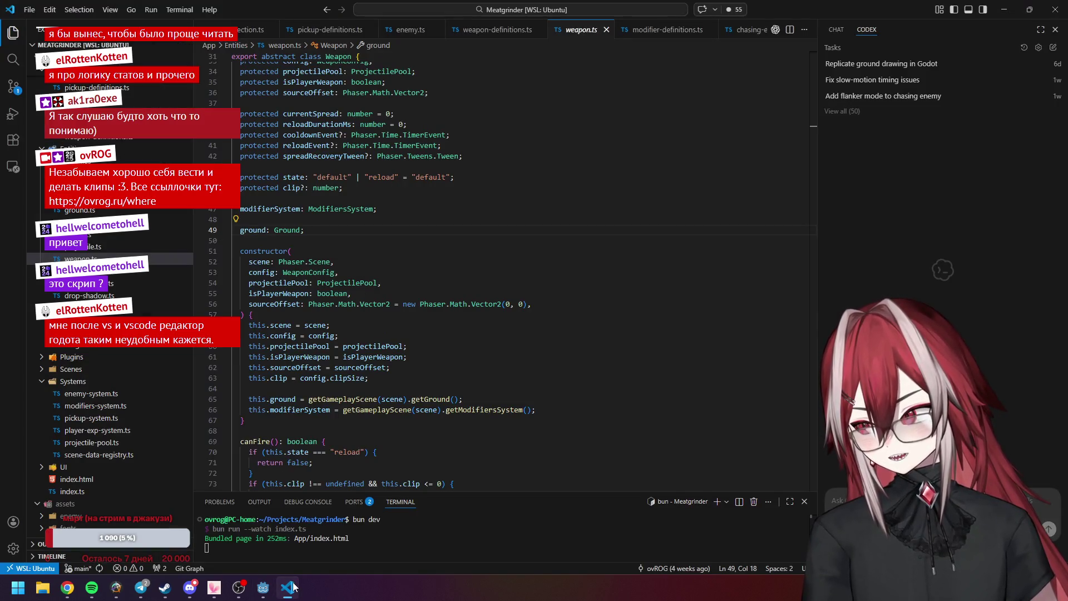
{"action": "left_click", "coordinate": [293, 586]}
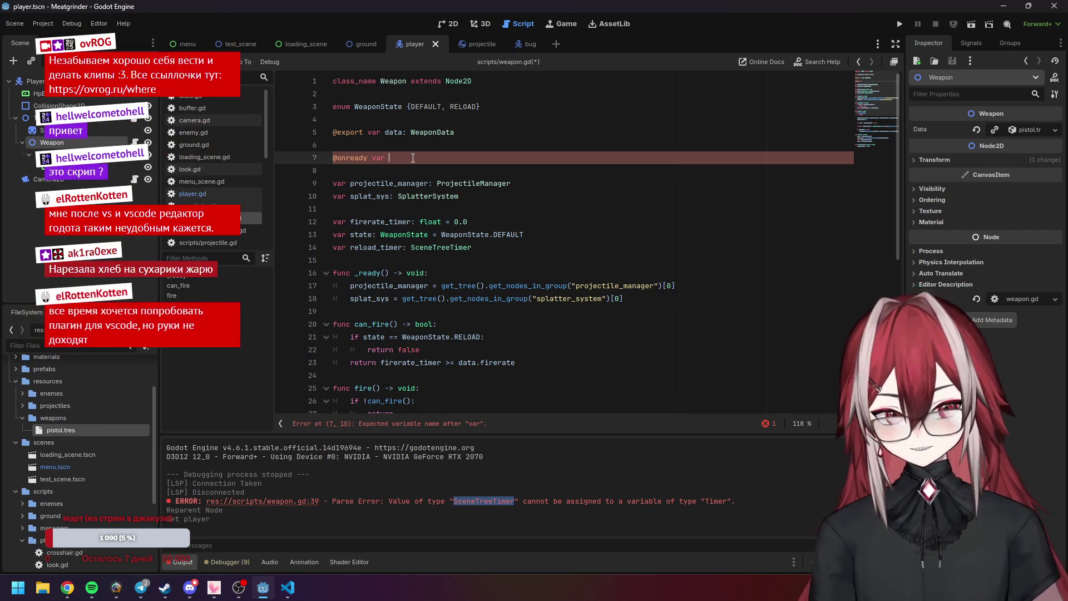
{"action": "left_click", "coordinate": [484, 193]}
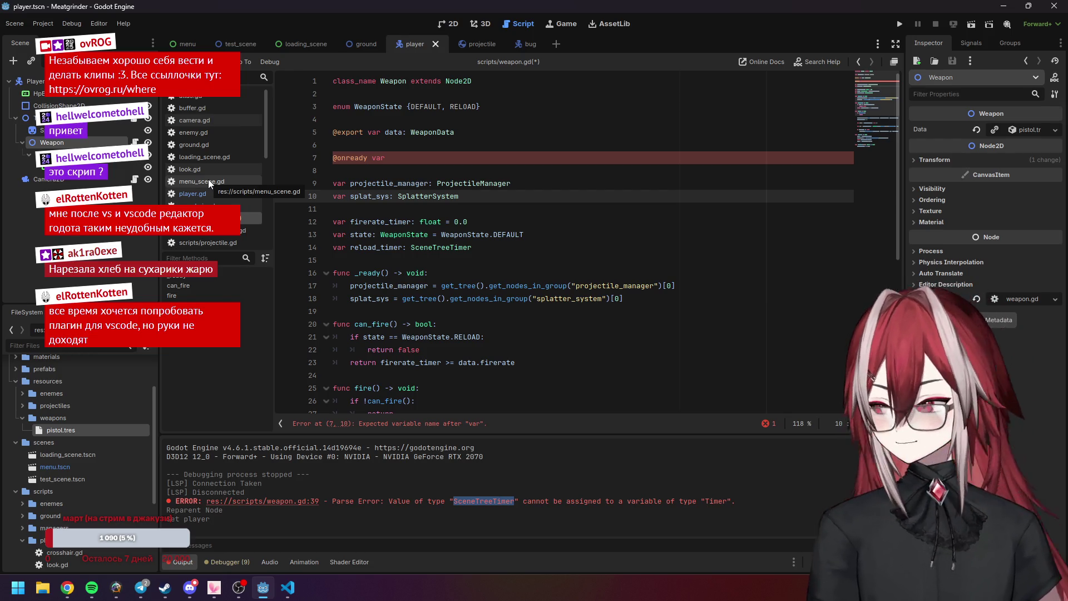
{"action": "left_click", "coordinate": [287, 587]}
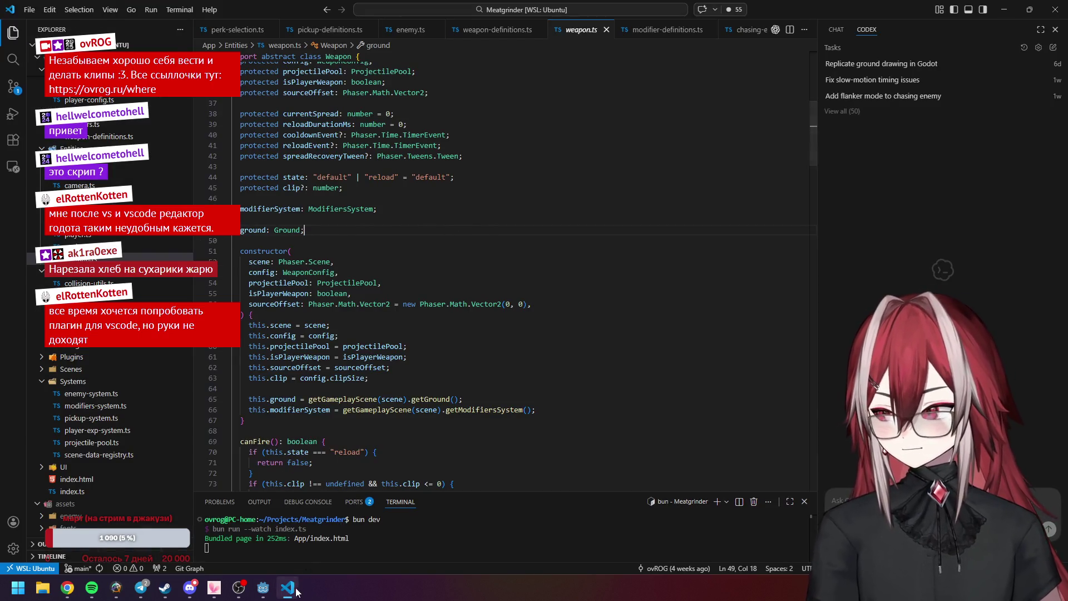
{"action": "key", "text": "alt+Tab"}
{"action": "left_click", "coordinate": [434, 158]}
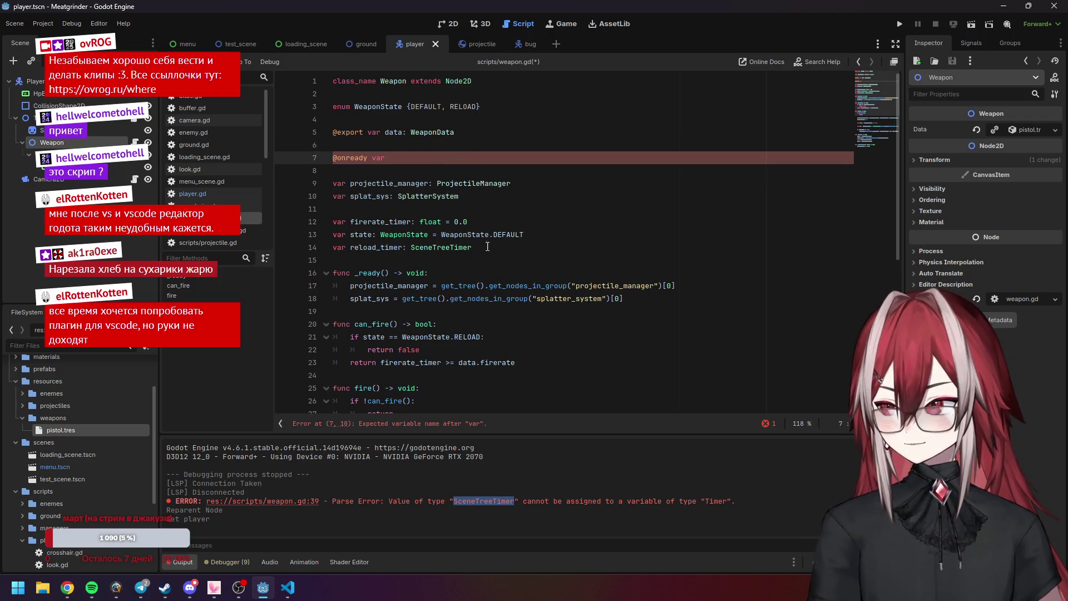
{"action": "scroll", "coordinate": [501, 209], "scroll_direction": "down", "scroll_amount": 5}
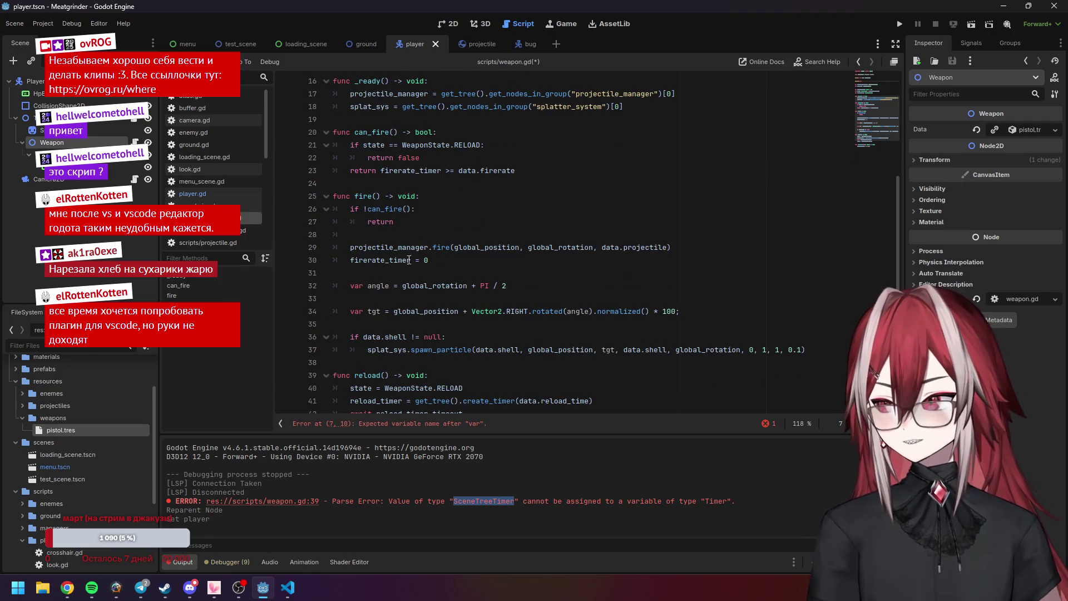
{"action": "scroll", "coordinate": [575, 270], "scroll_direction": "up", "scroll_amount": 5}
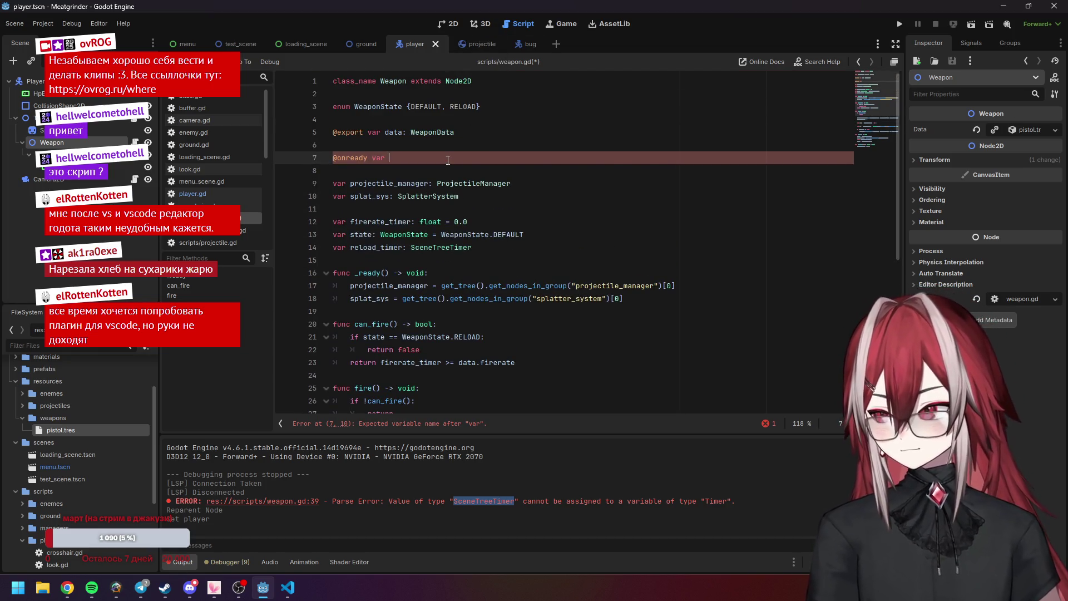
Finish it as ammo_bar: TextureProgressBar = $Crosshair/AmmoBar and save the script
{"action": "type", "text": "d"}
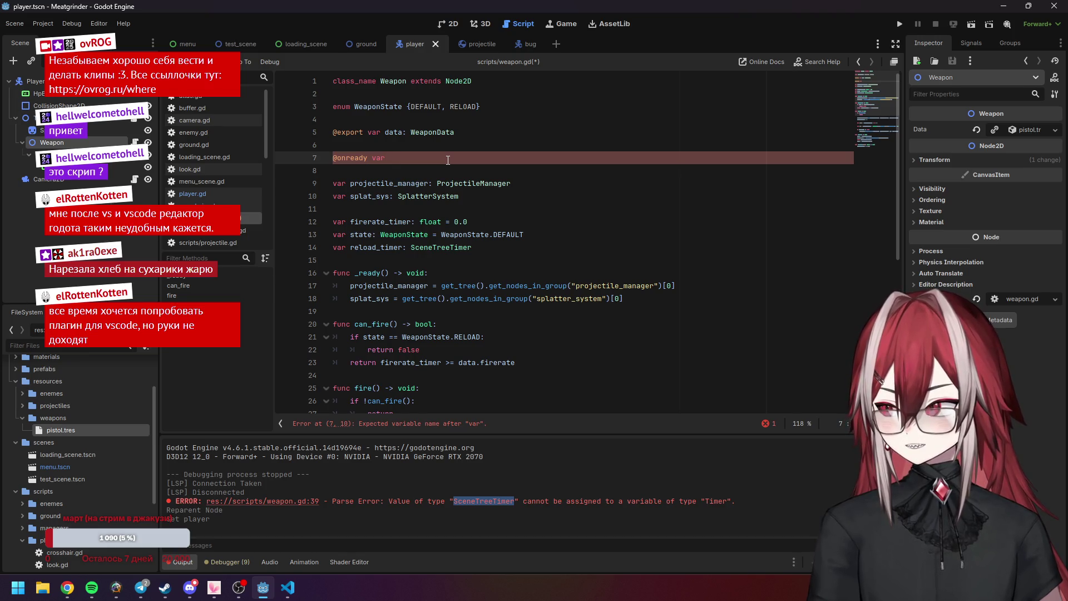
{"action": "type", "text": "mmo_bar:"}
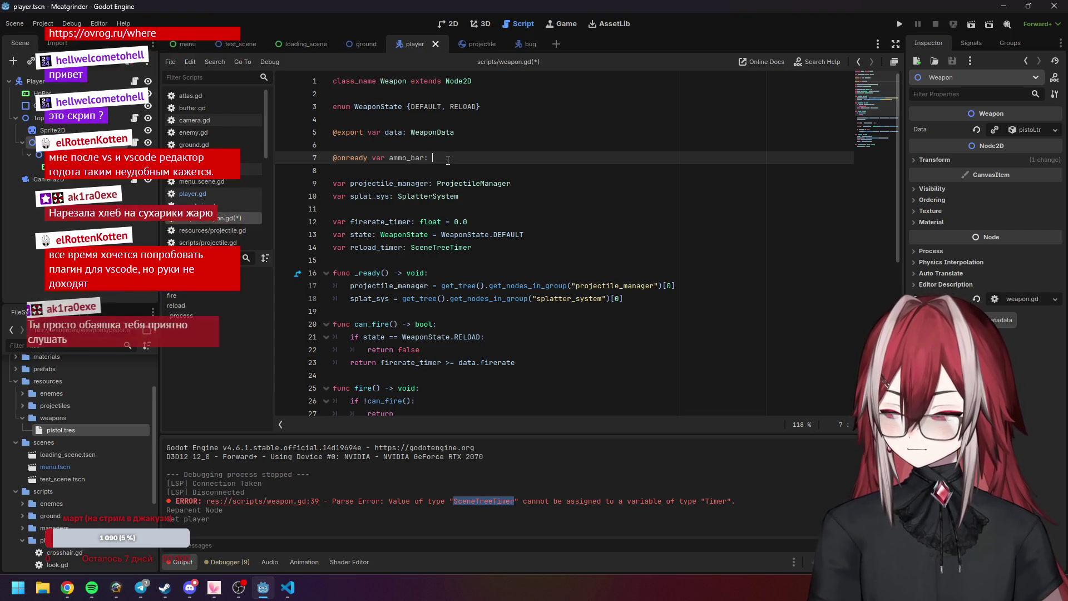
{"action": "type", "text": "TextureP"}
{"action": "key", "text": "Return"}
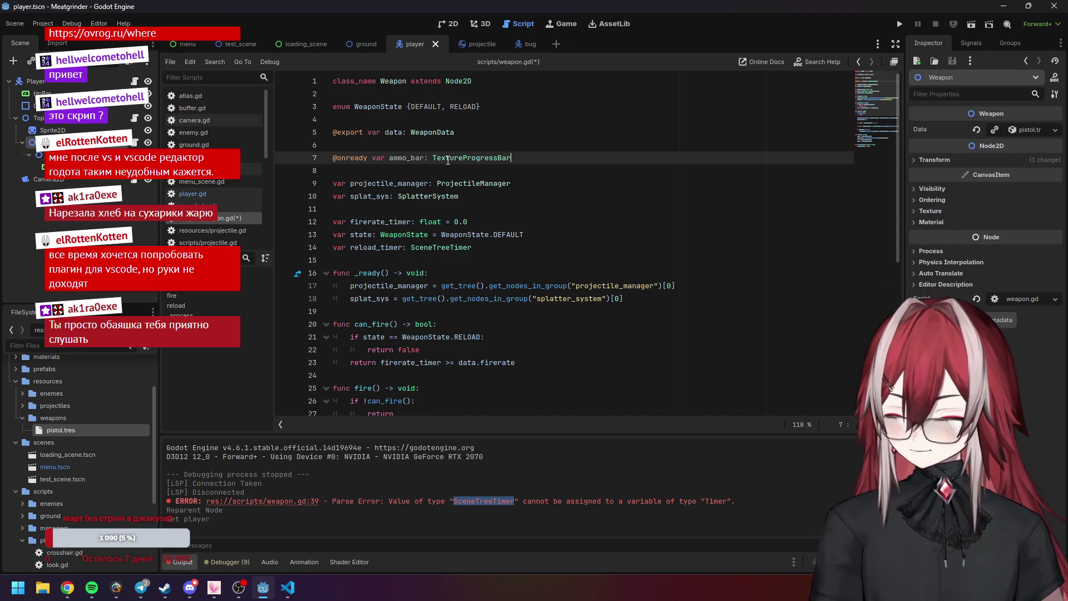
{"action": "type", "text": "= $"}
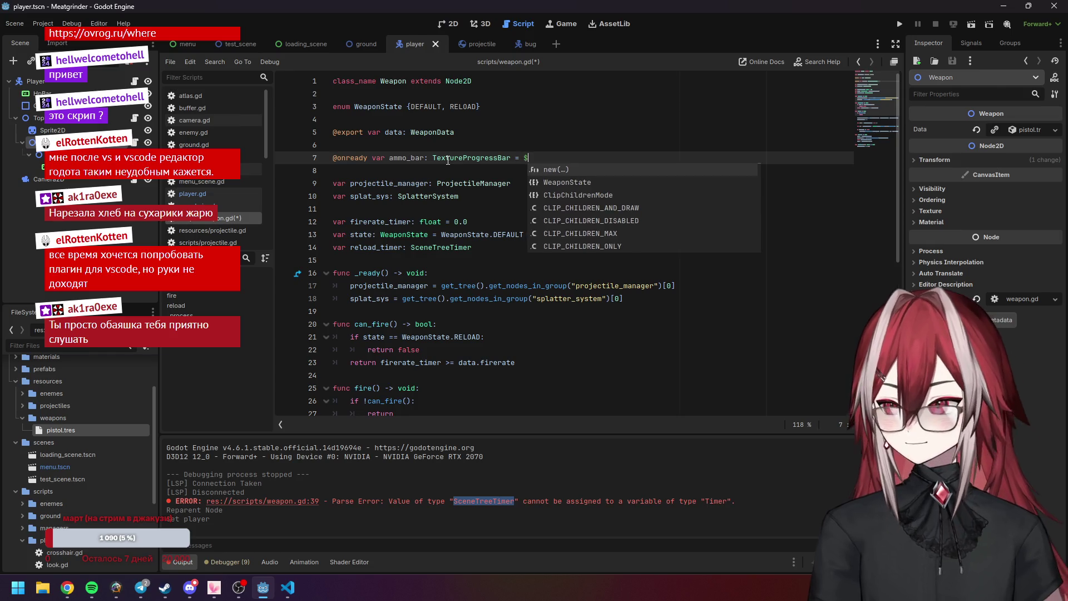
{"action": "key", "text": "Down"}
{"action": "key", "text": "Down"}
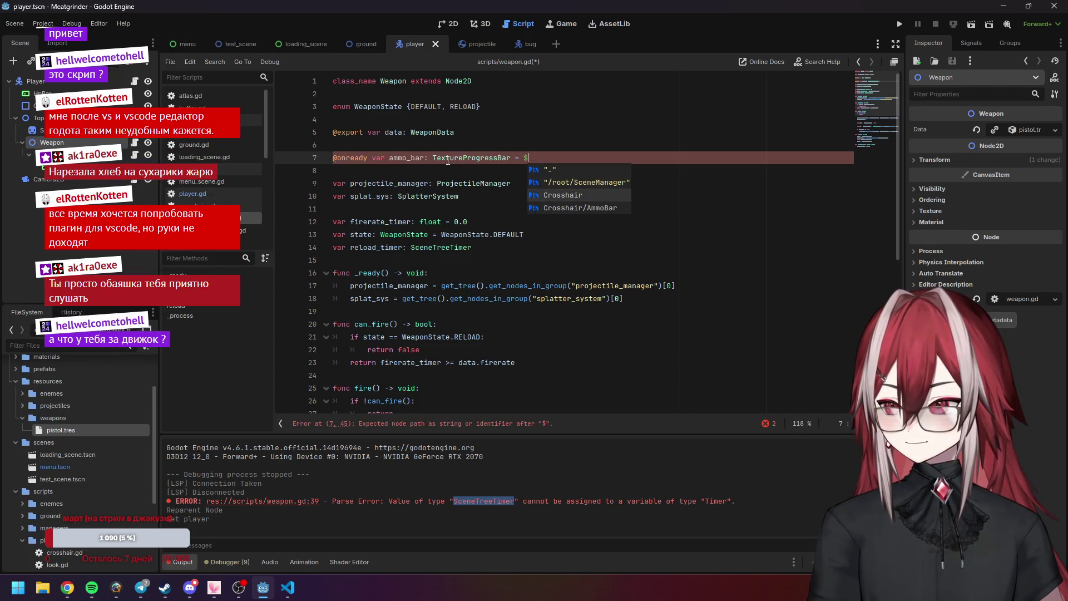
{"action": "key", "text": "Down"}
{"action": "key", "text": "Return"}
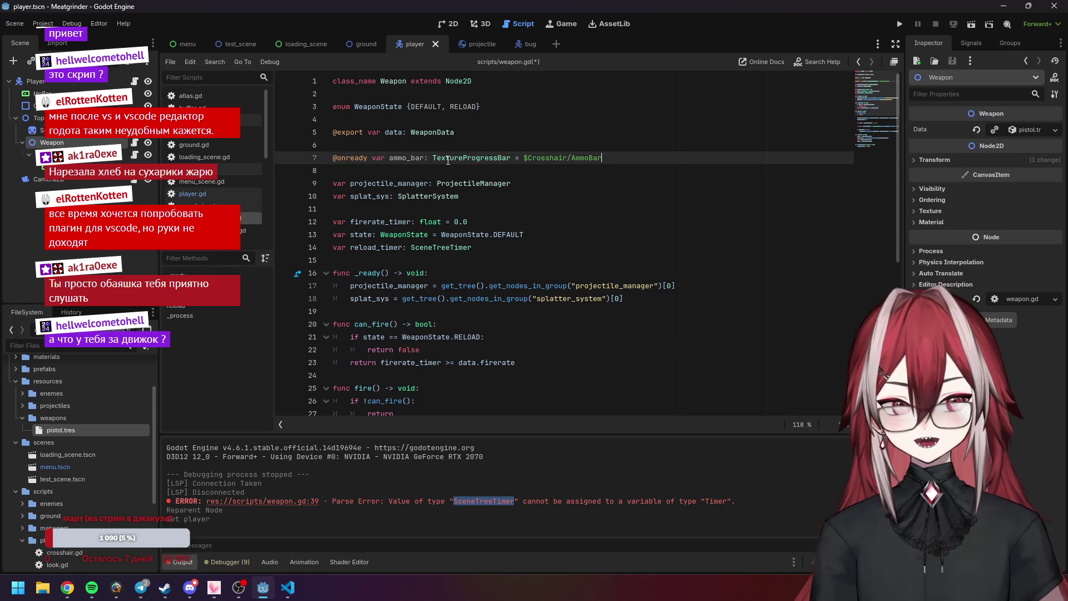
{"action": "key", "text": "Down"}
{"action": "key", "text": "ctrl+s"}
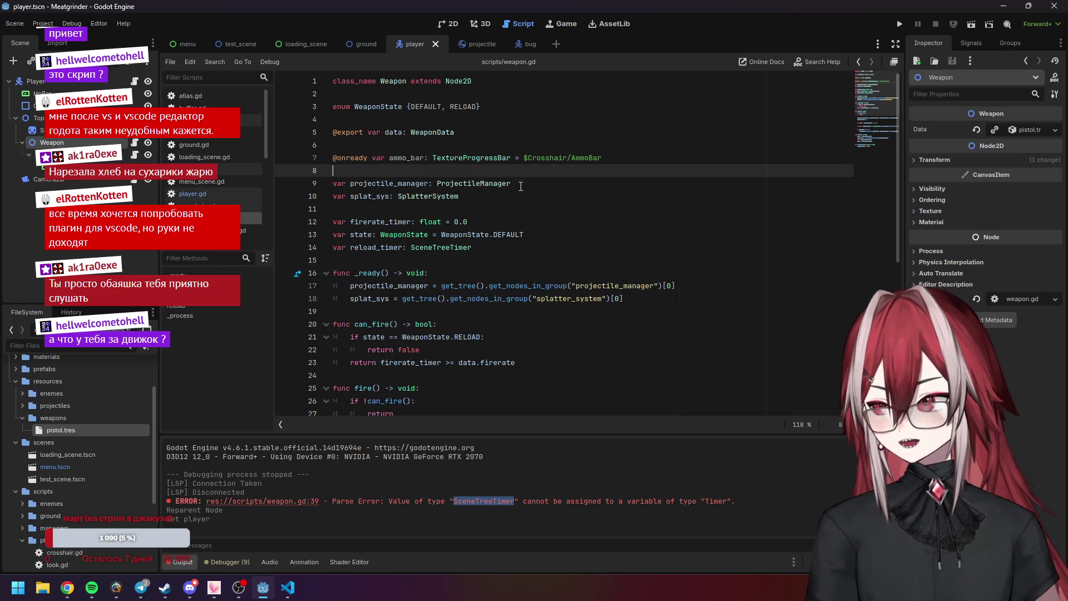
Copy the ammo_bar name and paste it onto the new line in _process
{"action": "left_click", "coordinate": [528, 183]}
{"action": "left_click", "coordinate": [378, 146]}
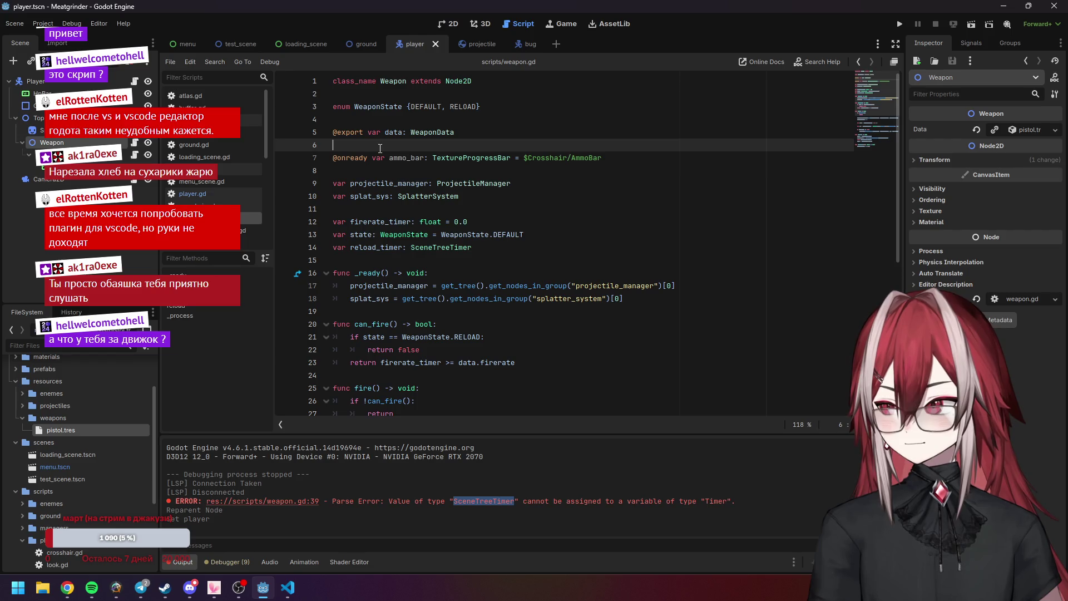
{"action": "double_click", "coordinate": [401, 160]}
{"action": "key", "text": "ctrl+c"}
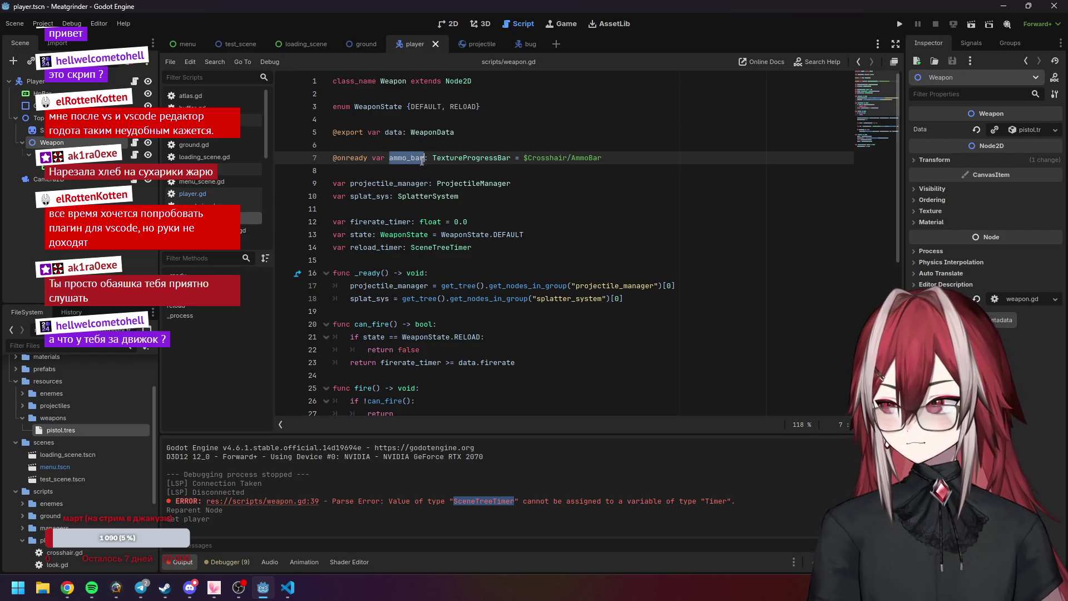
{"action": "scroll", "coordinate": [501, 231], "scroll_direction": "down", "scroll_amount": 7}
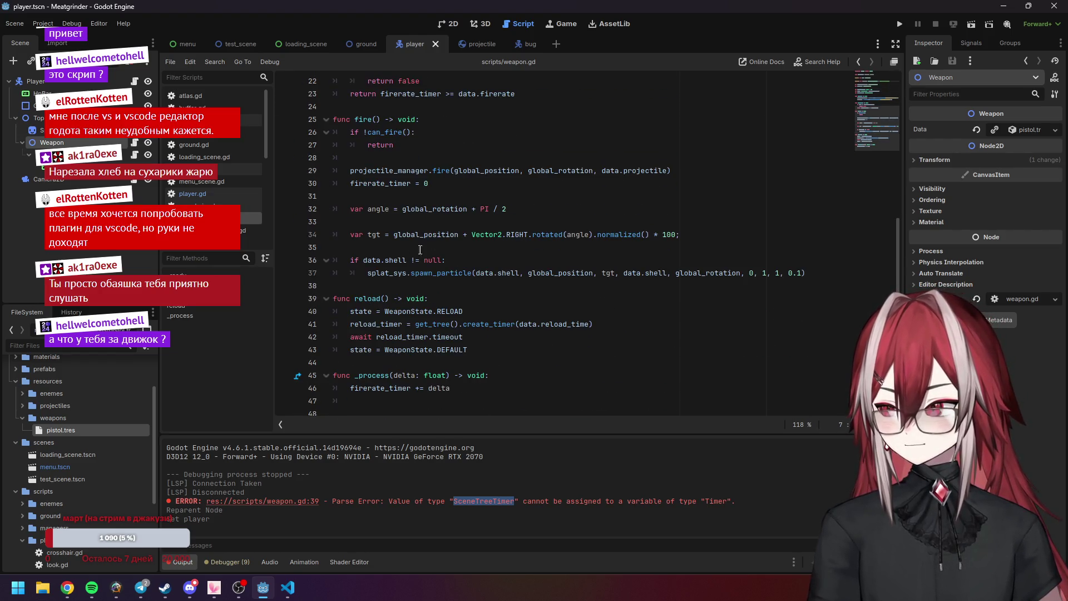
{"action": "left_click", "coordinate": [366, 299]}
{"action": "left_click", "coordinate": [397, 399]}
{"action": "key", "text": "ctrl+v"}
Start an ammo_bar.value assignment, then erase it to clear the line
{"action": "type", "text": "v"}
{"action": "key", "text": "Return"}
{"action": "type", "text": "="}
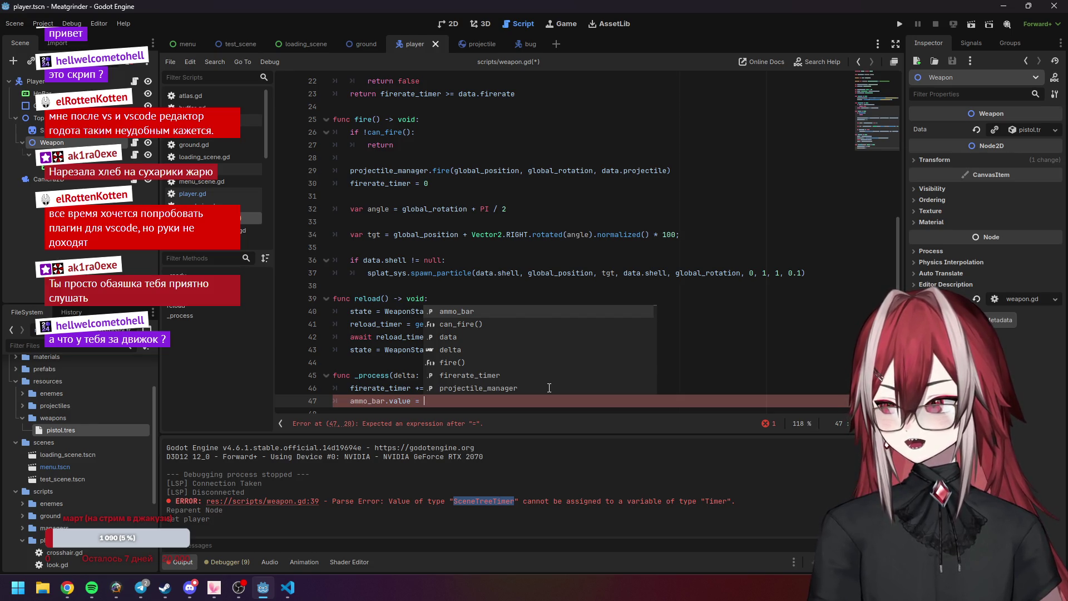
{"action": "key", "text": "BackSpace"}
{"action": "key", "text": "BackSpace"}
{"action": "key", "text": "BackSpace"}
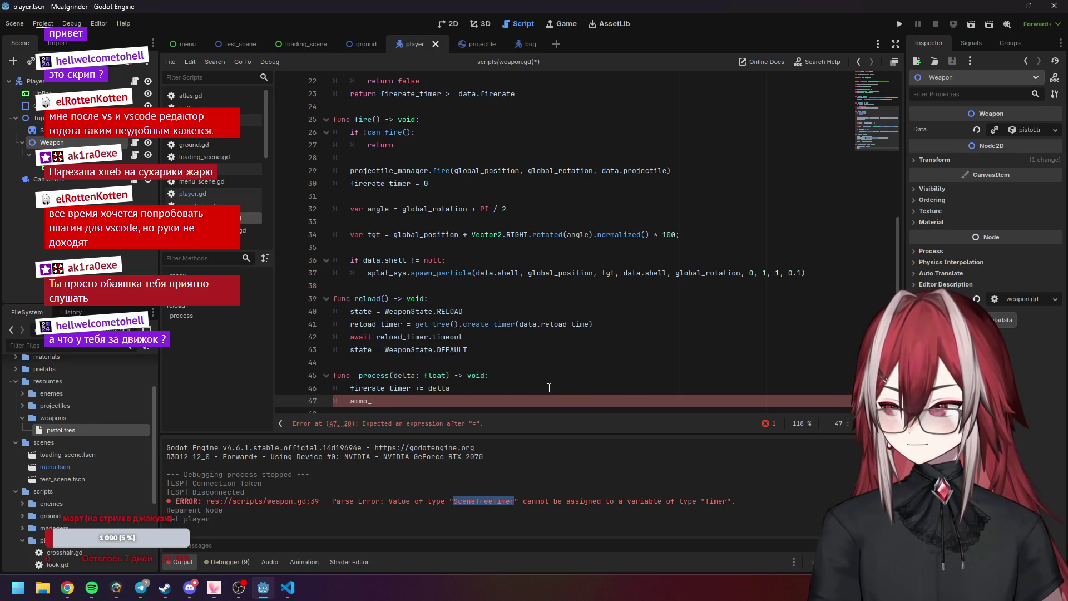
{"action": "key", "text": "BackSpace"}
{"action": "type", "text": "s"}
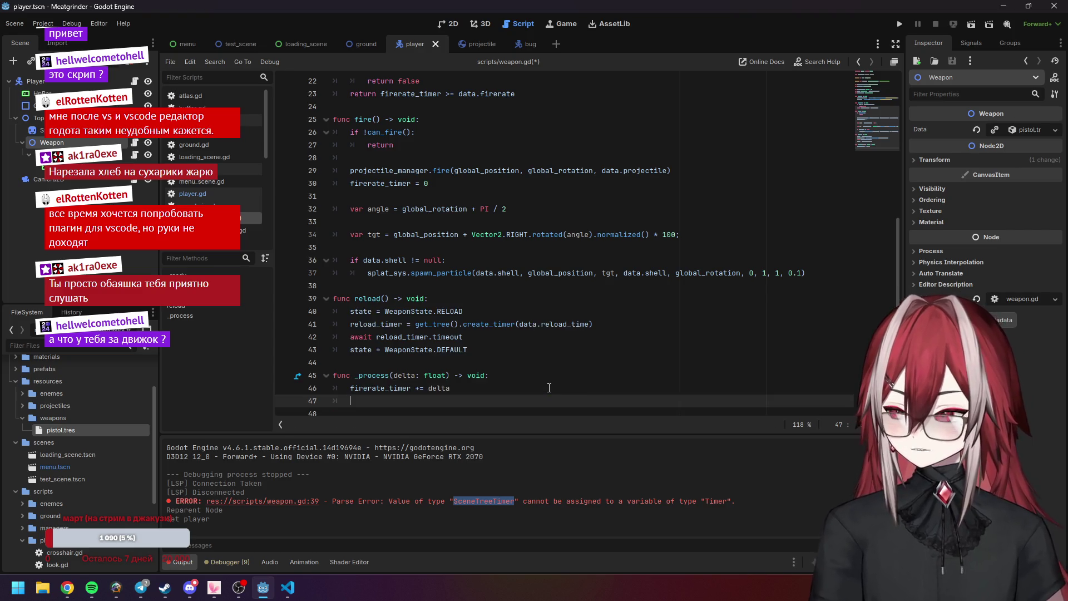
{"action": "key", "text": "BackSpace"}
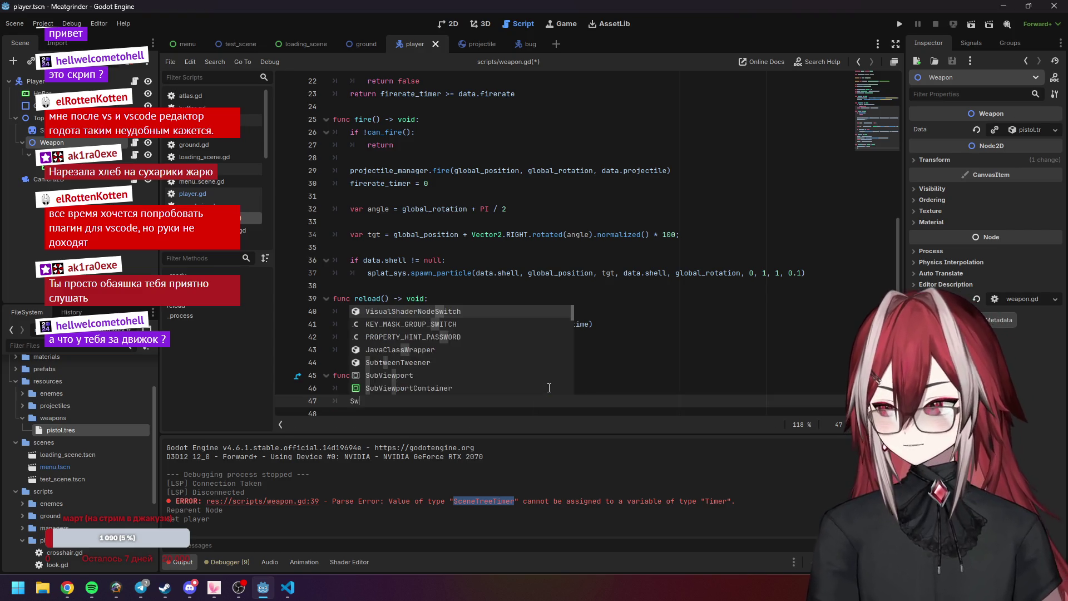
{"action": "key", "text": "BackSpace"}
Try typing a switch statement on the line and delete the misspelled attempt
{"action": "type", "text": "swit"}
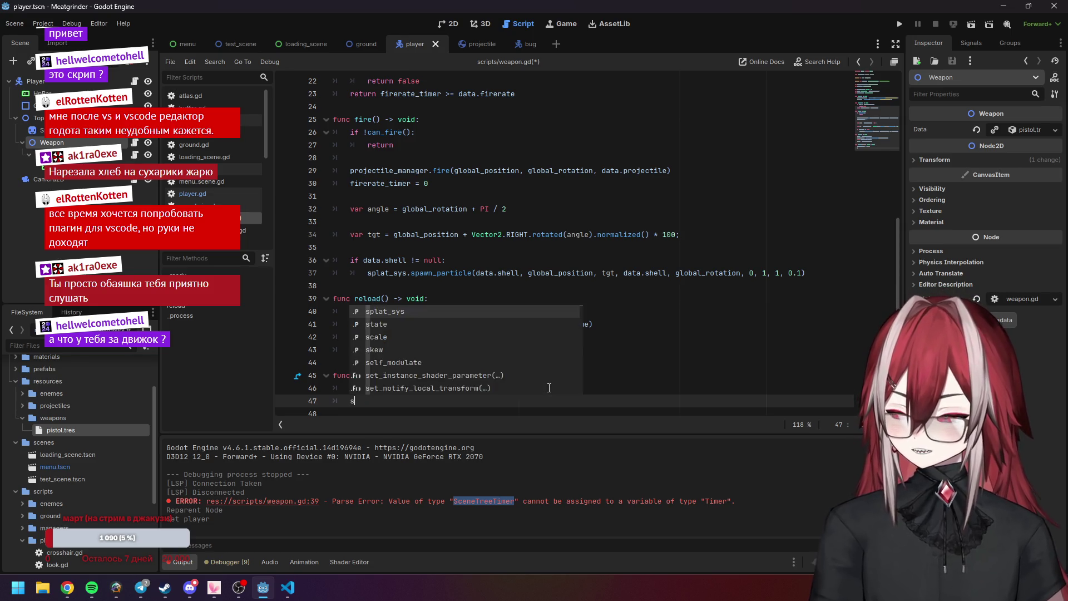
{"action": "key", "text": "BackSpace"}
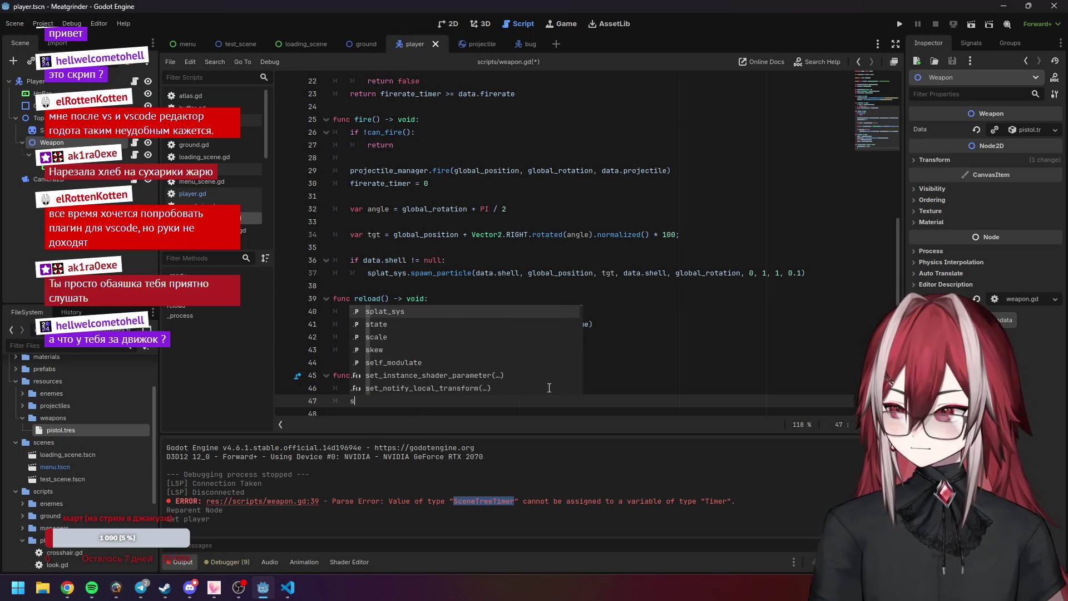
{"action": "type", "text": "thc"}
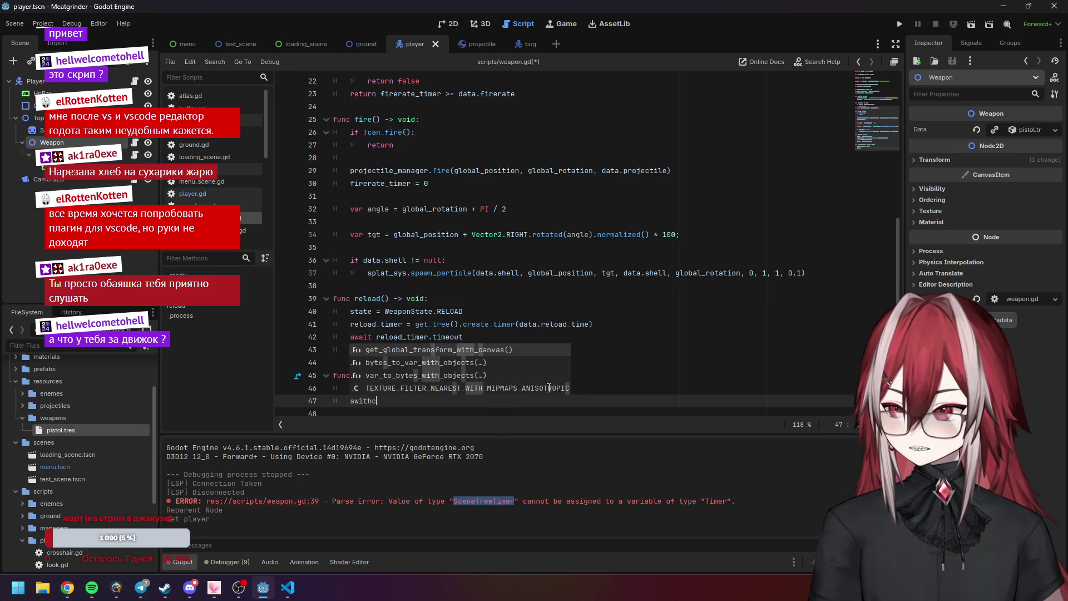
{"action": "key", "text": "BackSpace"}
{"action": "key", "text": "BackSpace"}
{"action": "key", "text": "BackSpace"}
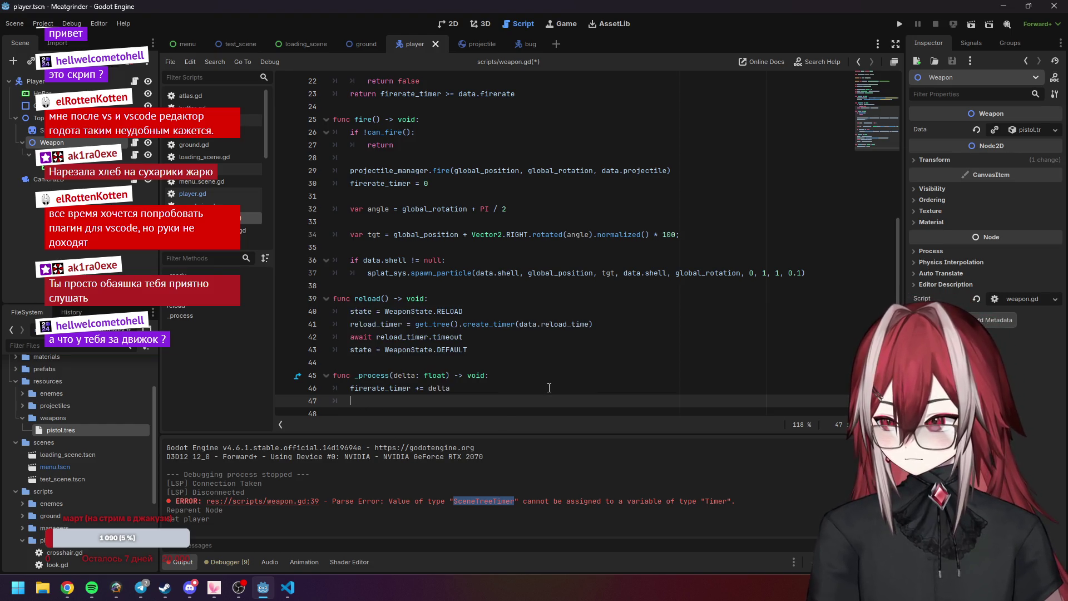
{"action": "left_click", "coordinate": [68, 587]}
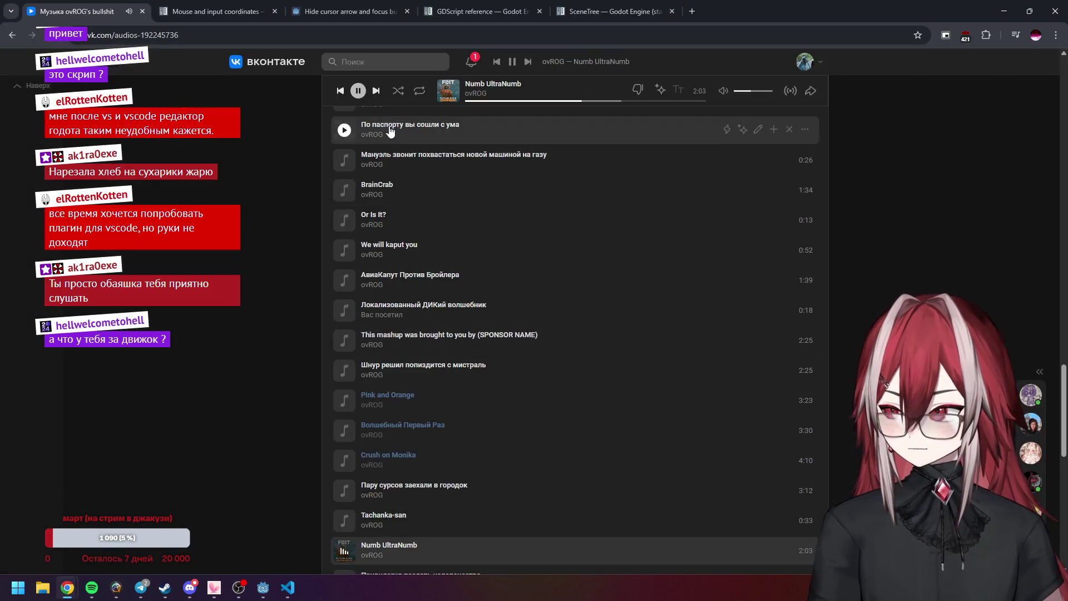
Search 'godot switch case' in a new tab and open the GDScript reference page
{"action": "left_click", "coordinate": [692, 11]}
{"action": "type", "text": "godot s"}
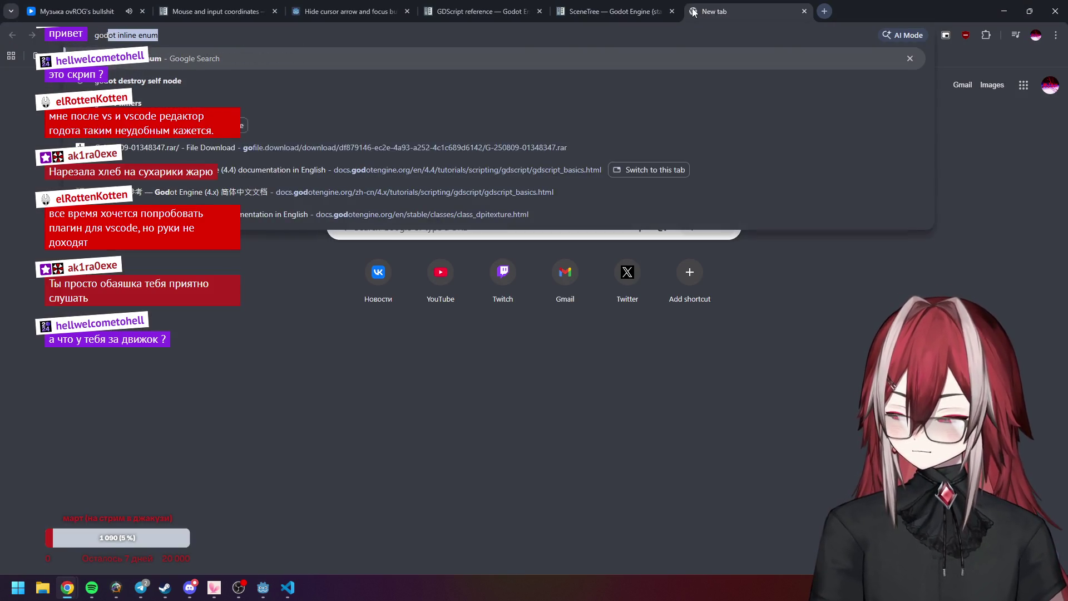
{"action": "type", "text": "witch case"}
{"action": "key", "text": "Return"}
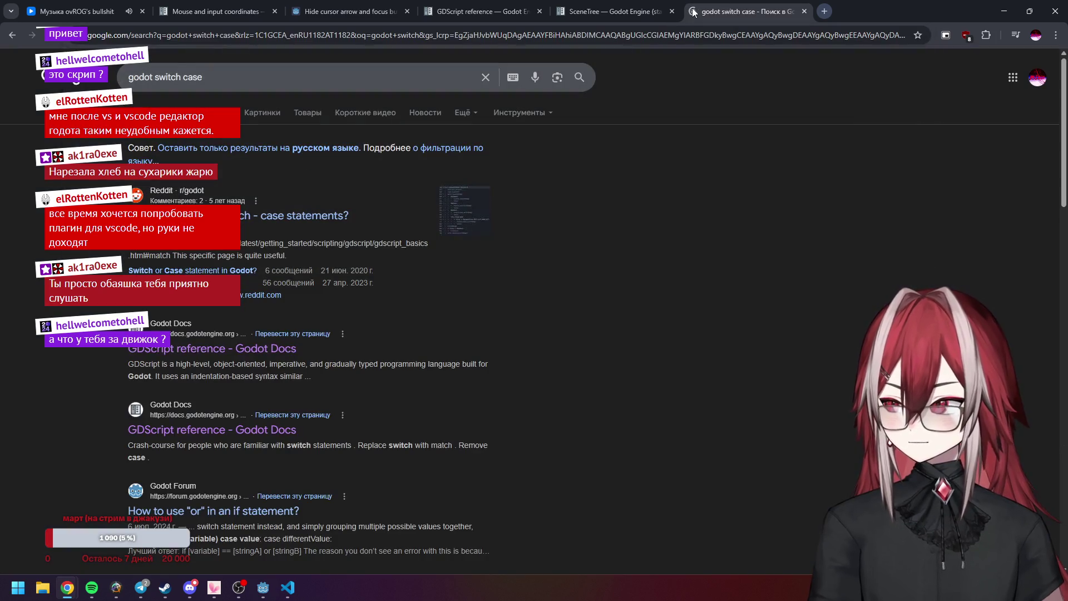
{"action": "left_click", "coordinate": [241, 352]}
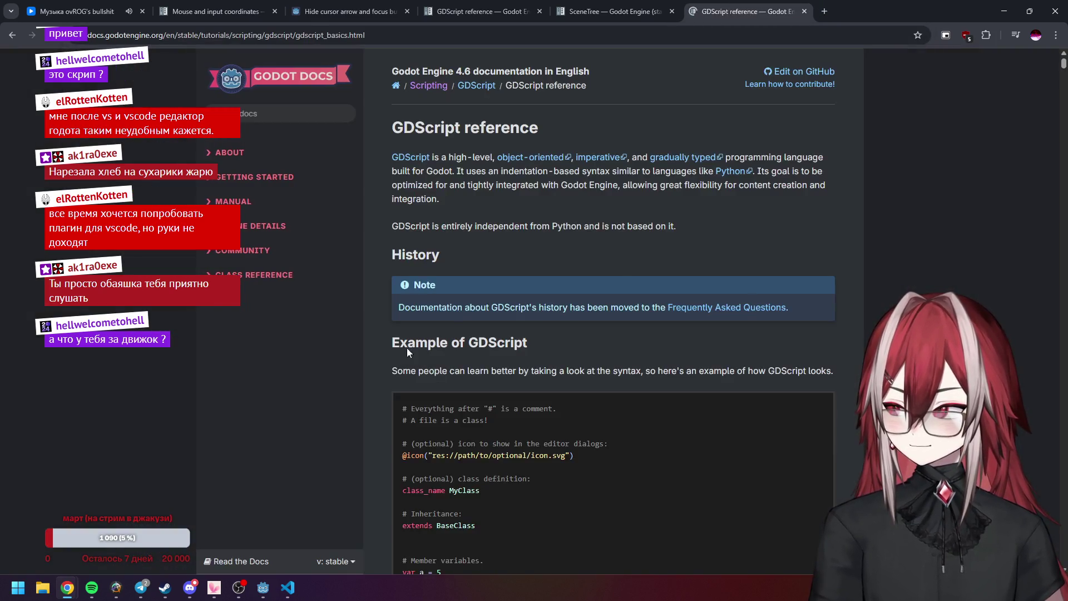
{"action": "scroll", "coordinate": [515, 305], "scroll_direction": "down", "scroll_amount": 10}
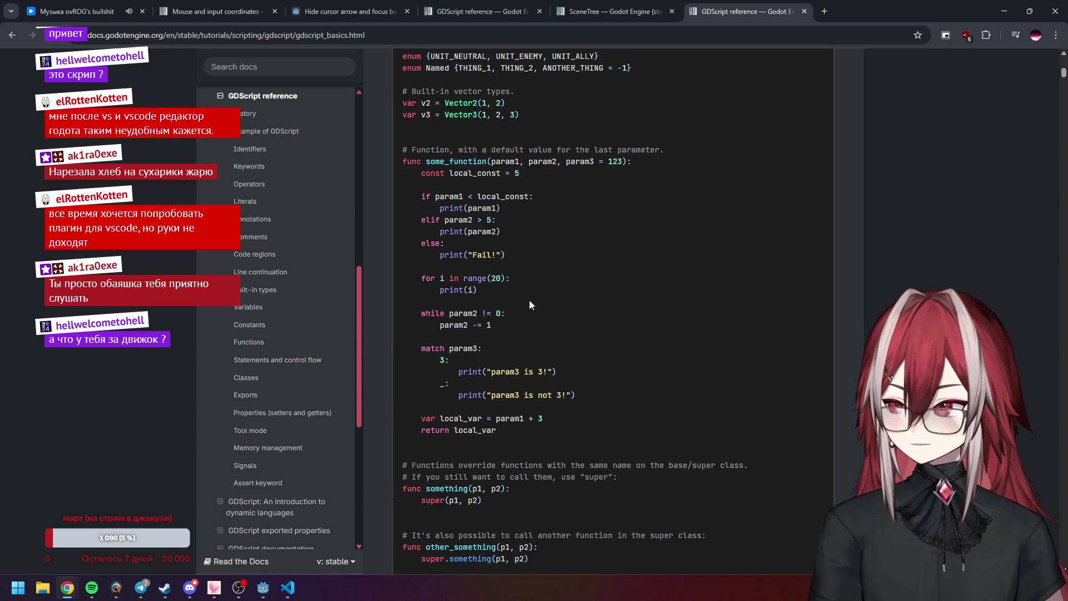
{"action": "scroll", "coordinate": [525, 274], "scroll_direction": "down", "scroll_amount": 3}
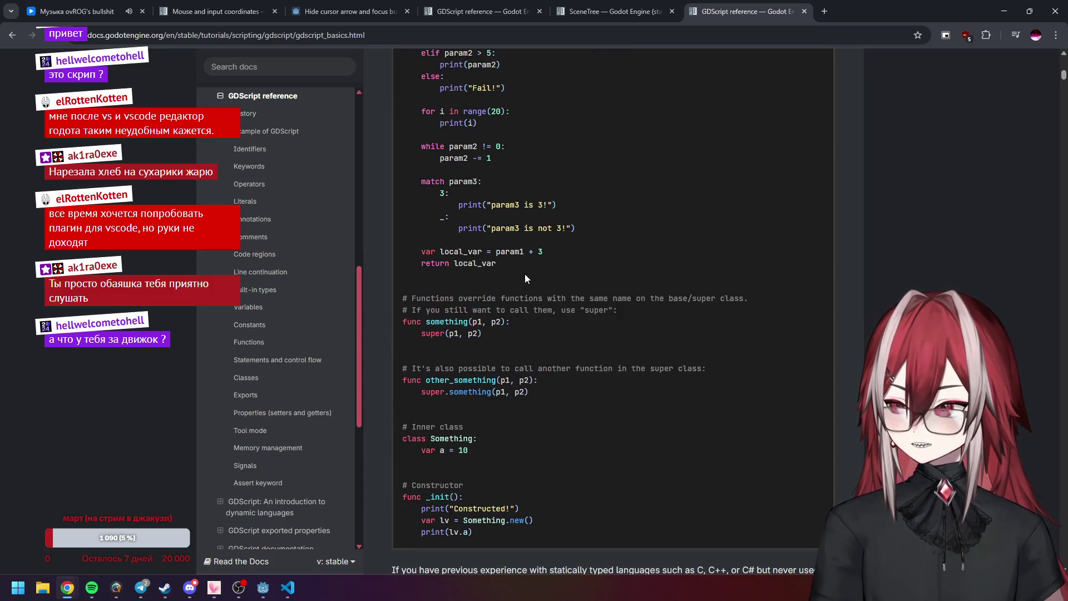
{"action": "scroll", "coordinate": [525, 274], "scroll_direction": "up", "scroll_amount": 7}
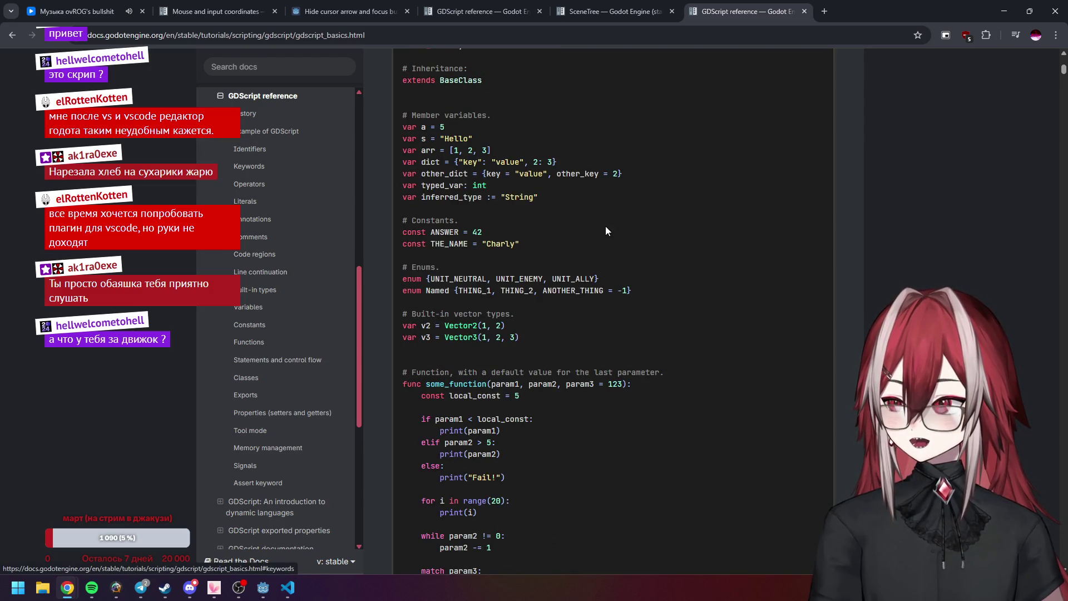
Find 'switch' on the docs page to reach the match section
{"action": "key", "text": "ctrl+f"}
{"action": "type", "text": "switch"}
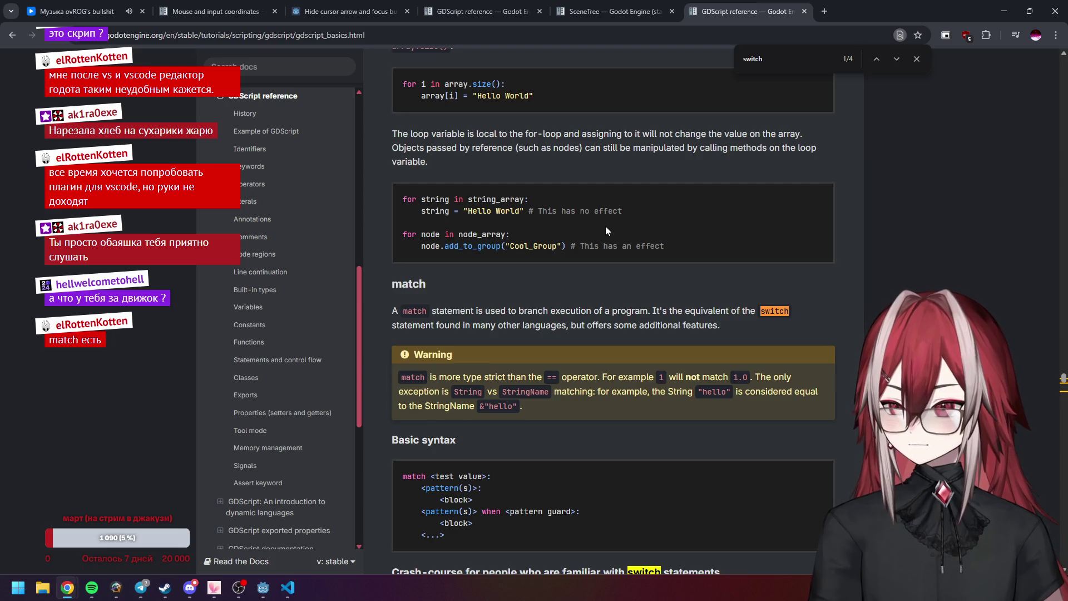
{"action": "scroll", "coordinate": [476, 321], "scroll_direction": "down", "scroll_amount": 1}
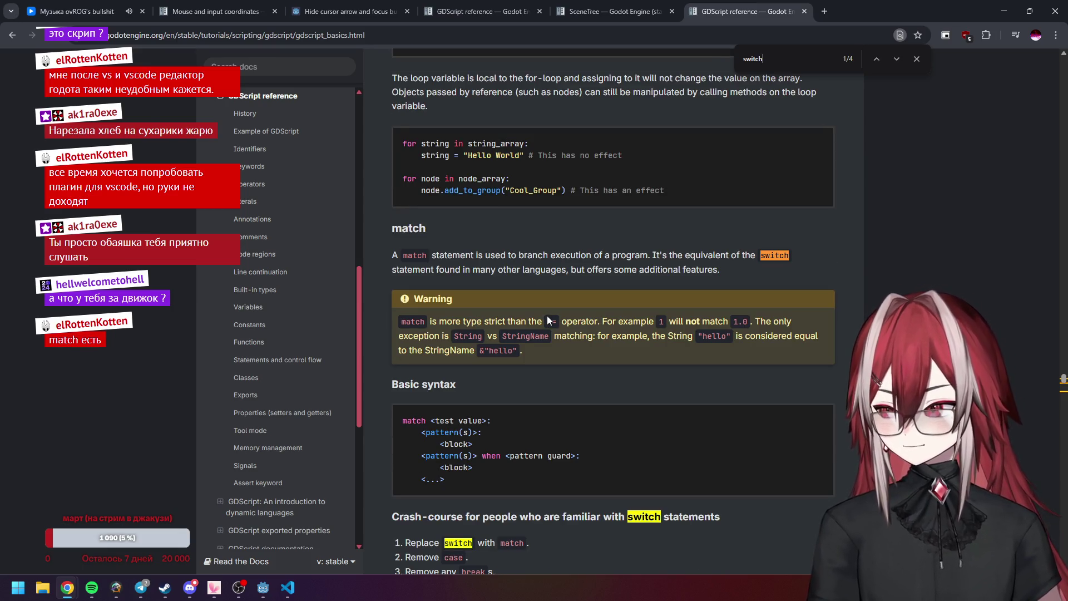
{"action": "key", "text": "alt+Tab"}
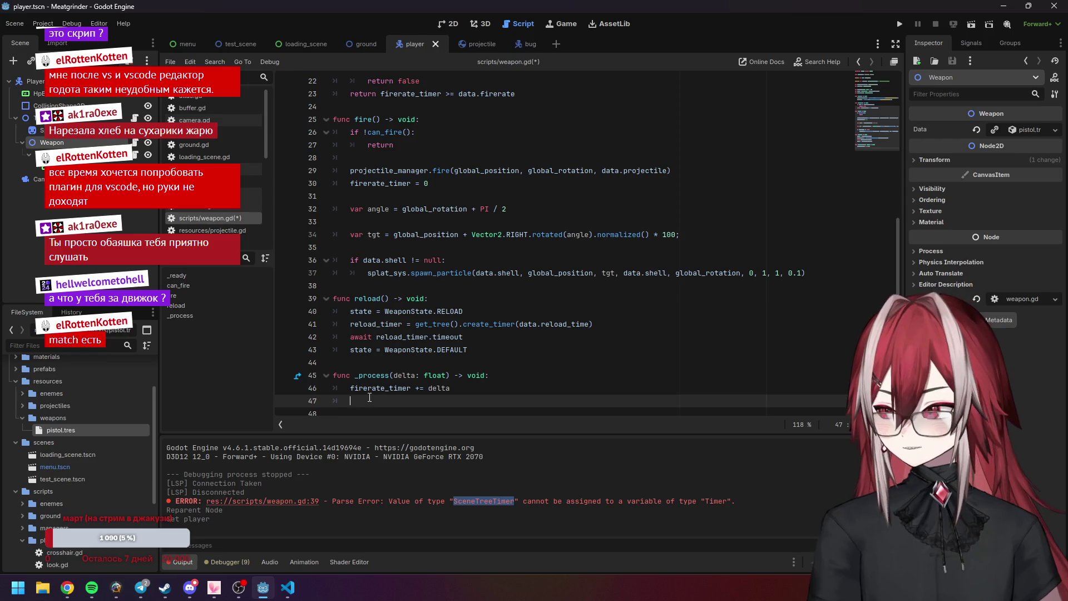
Write 'match state:' in _process with an indented body line, checking the match docs
{"action": "type", "text": "match"}
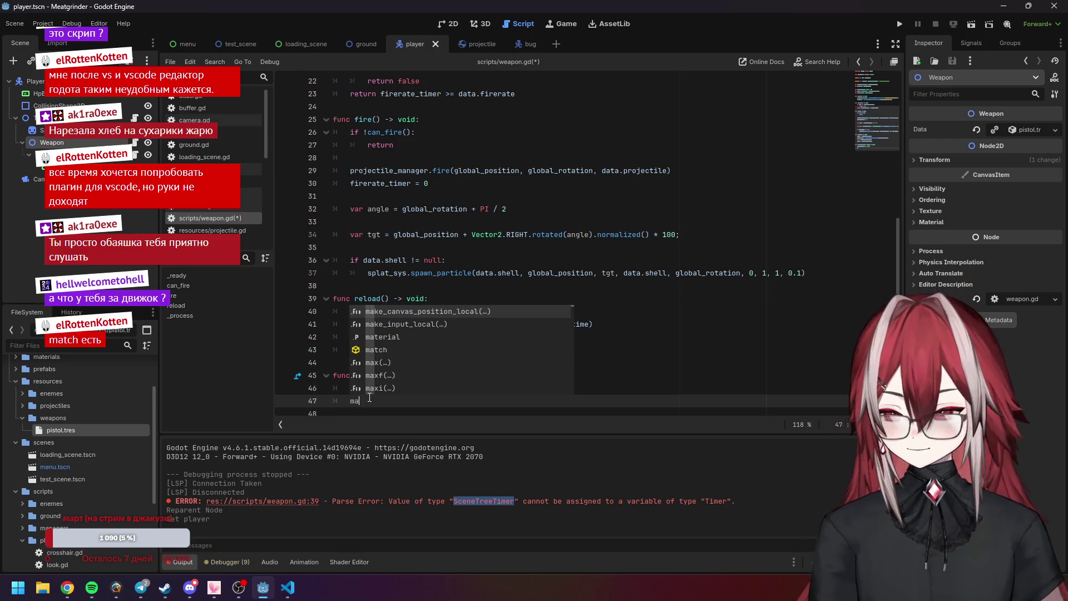
{"action": "key", "text": "Escape"}
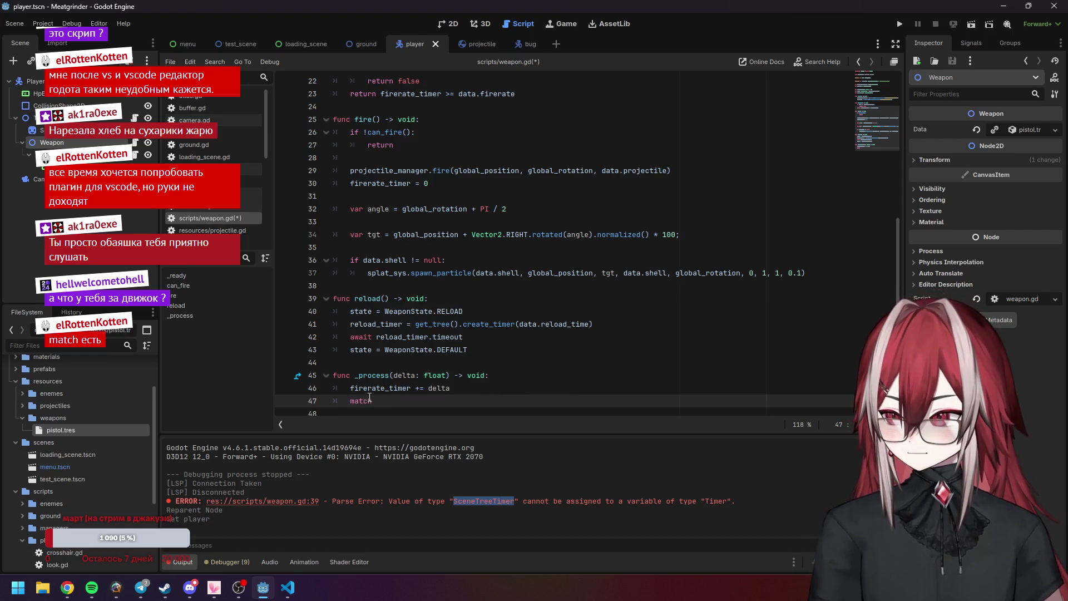
{"action": "key", "text": "alt+Tab"}
{"action": "key", "text": "alt+Tab"}
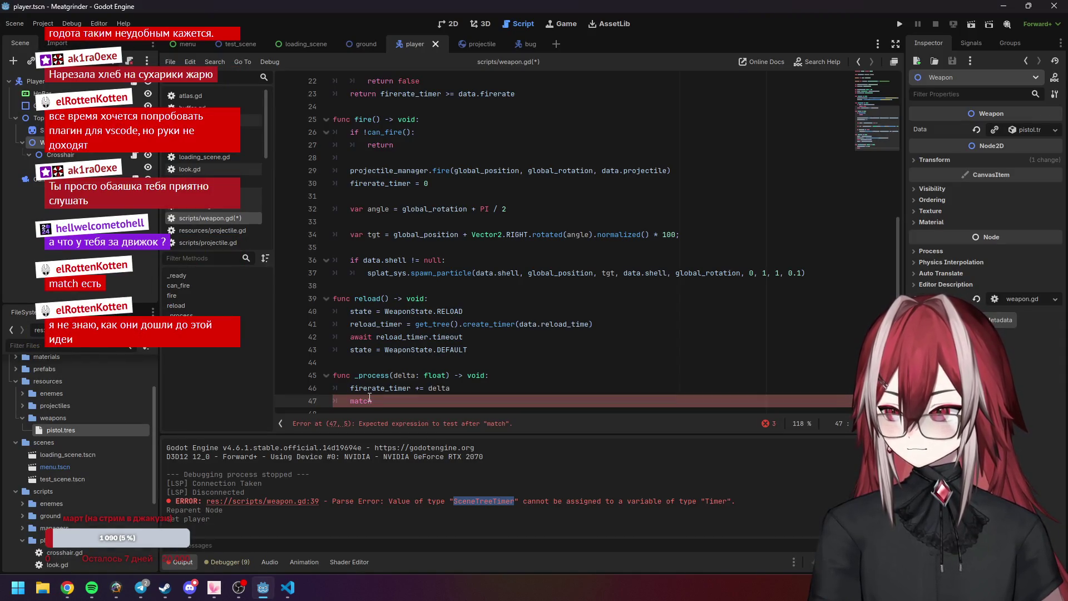
{"action": "type", "text": "a"}
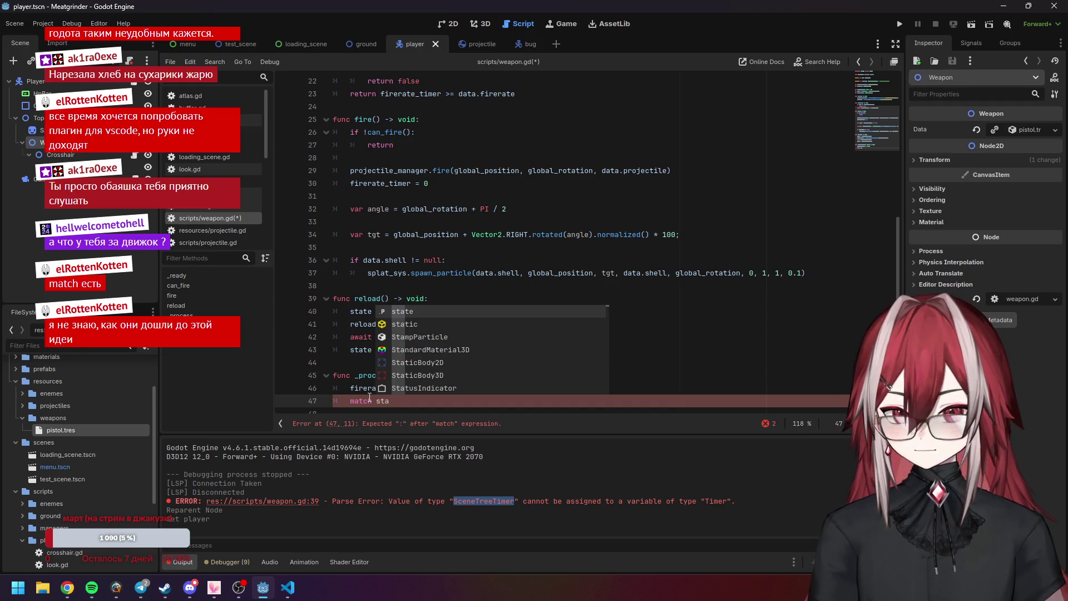
{"action": "key", "text": "Return"}
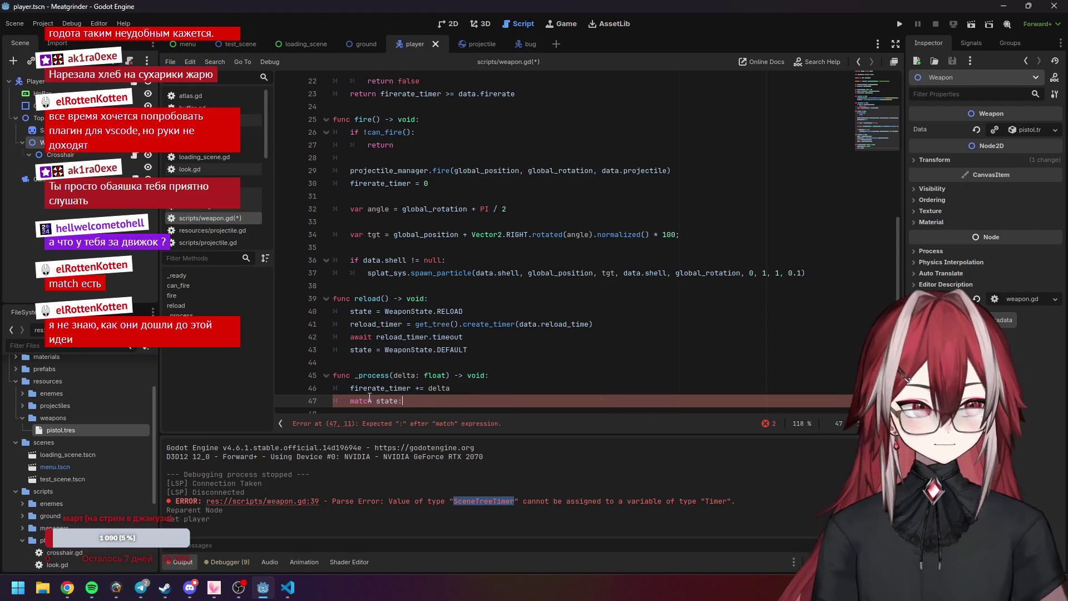
{"action": "type", "text": ":"}
{"action": "key", "text": "Return"}
{"action": "key", "text": "alt+Tab"}
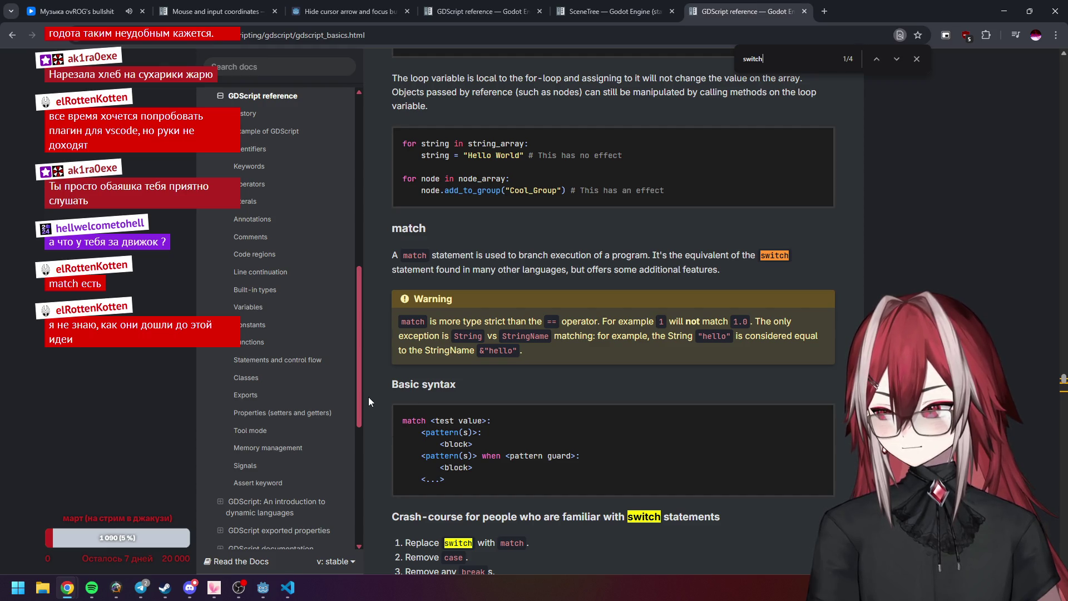
Read the match Basic syntax and Literal/Expression pattern examples, then start a new line in the match block
{"action": "scroll", "coordinate": [495, 412], "scroll_direction": "down", "scroll_amount": 2}
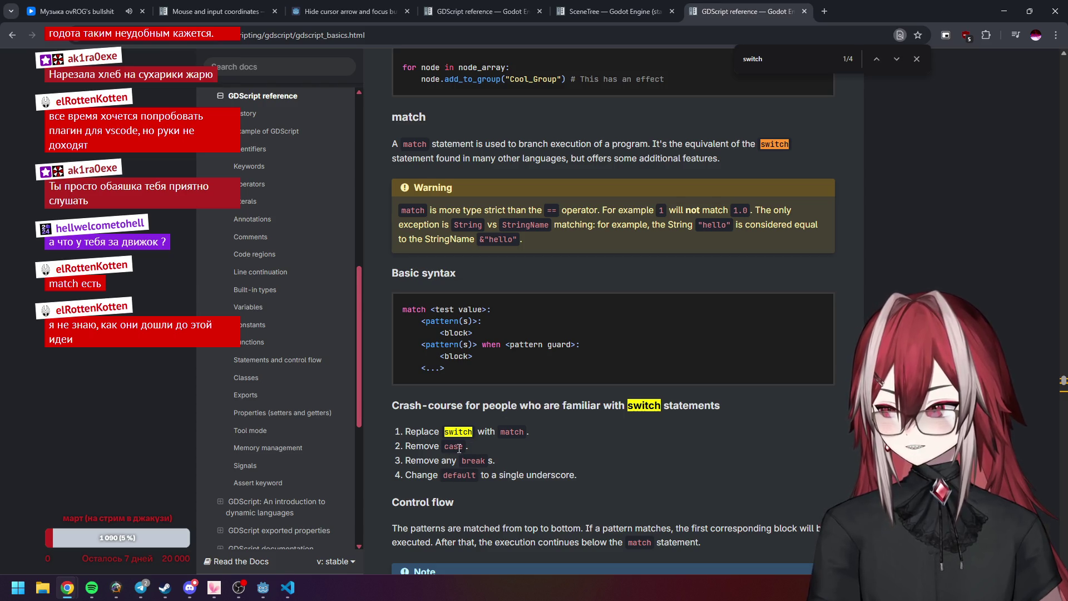
{"action": "scroll", "coordinate": [532, 345], "scroll_direction": "down", "scroll_amount": 2}
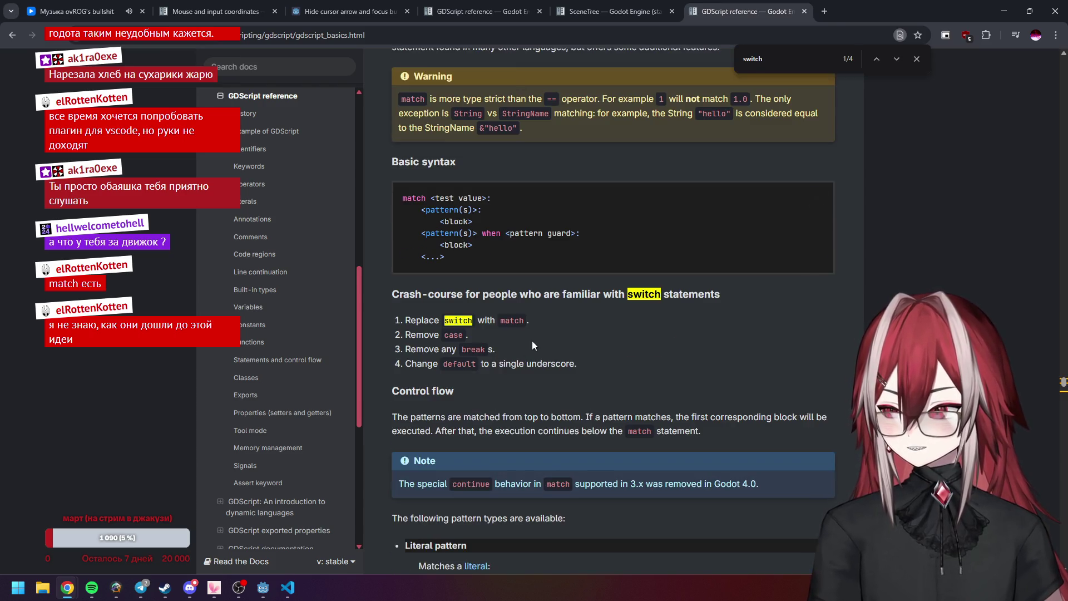
{"action": "scroll", "coordinate": [549, 328], "scroll_direction": "down", "scroll_amount": 2}
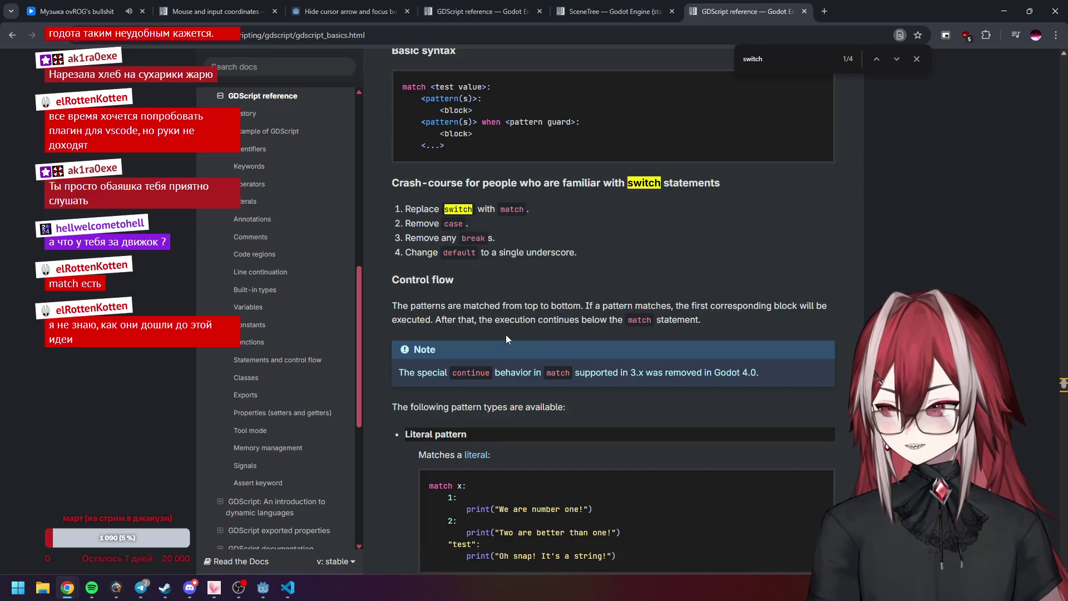
{"action": "scroll", "coordinate": [516, 311], "scroll_direction": "down", "scroll_amount": 1}
{"action": "scroll", "coordinate": [516, 311], "scroll_direction": "up", "scroll_amount": 4}
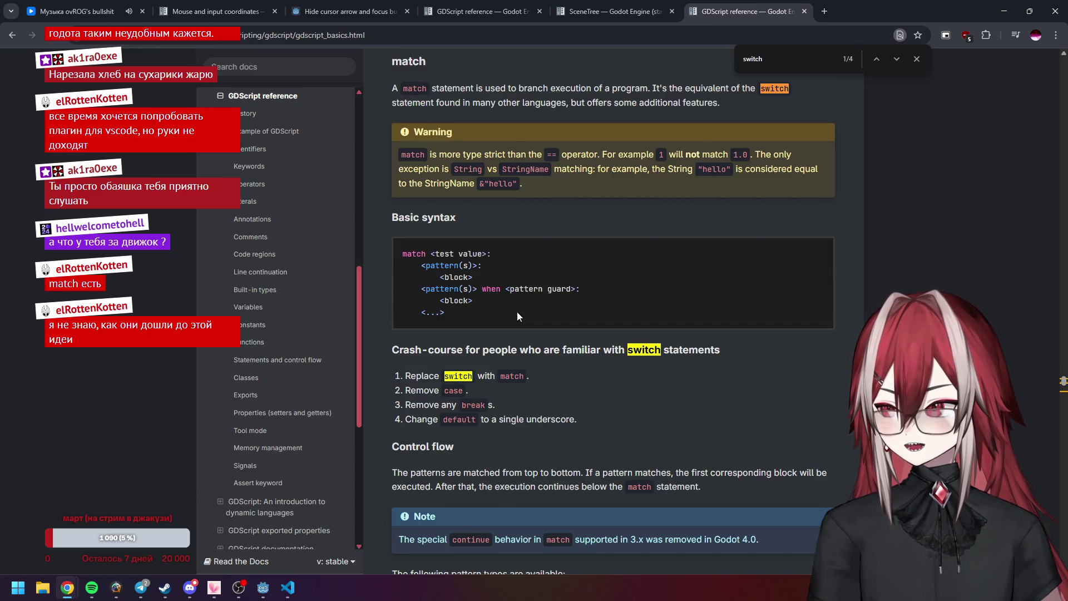
{"action": "scroll", "coordinate": [516, 311], "scroll_direction": "down", "scroll_amount": 4}
{"action": "scroll", "coordinate": [519, 313], "scroll_direction": "down", "scroll_amount": 4}
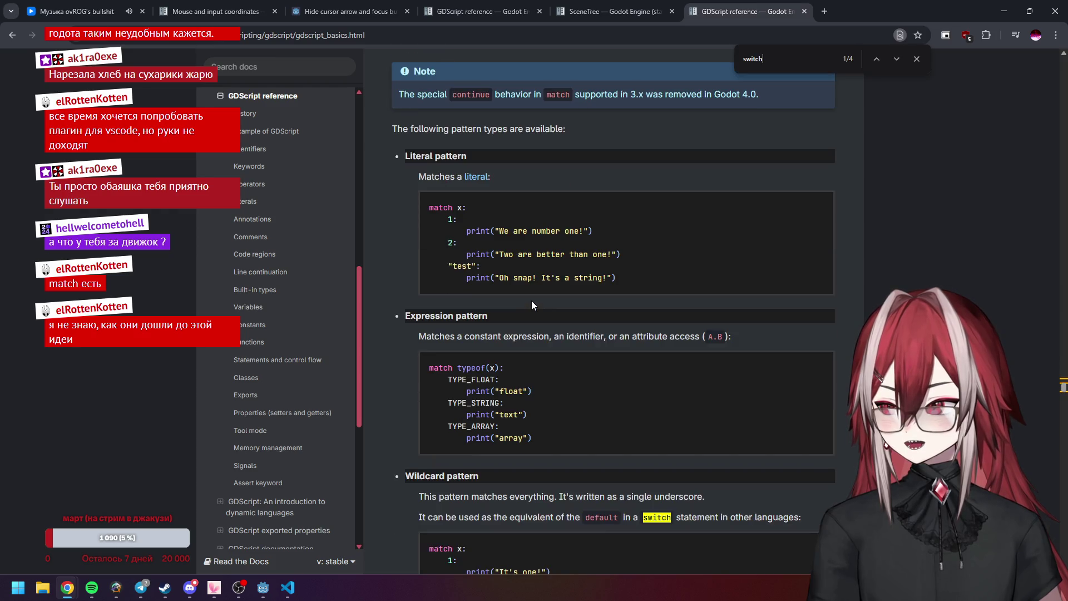
{"action": "scroll", "coordinate": [503, 288], "scroll_direction": "up", "scroll_amount": 1}
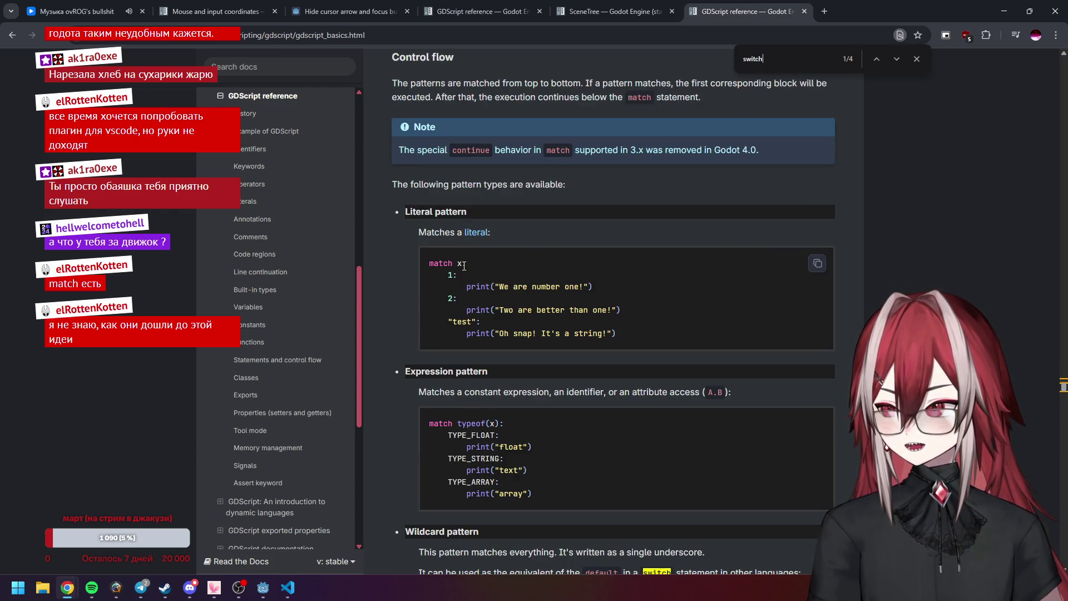
{"action": "key", "text": "alt+Tab"}
{"action": "key", "text": "Return"}
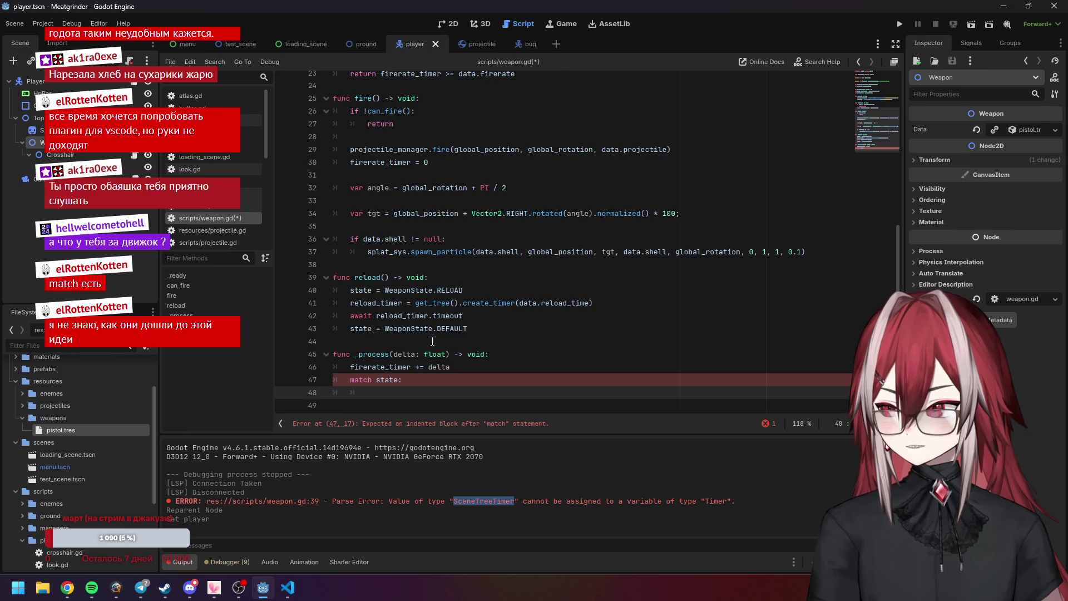
Add the WeaponState.DEFAULT: pattern on line 48 of the match on state
{"action": "type", "text": "WeaponState.d"}
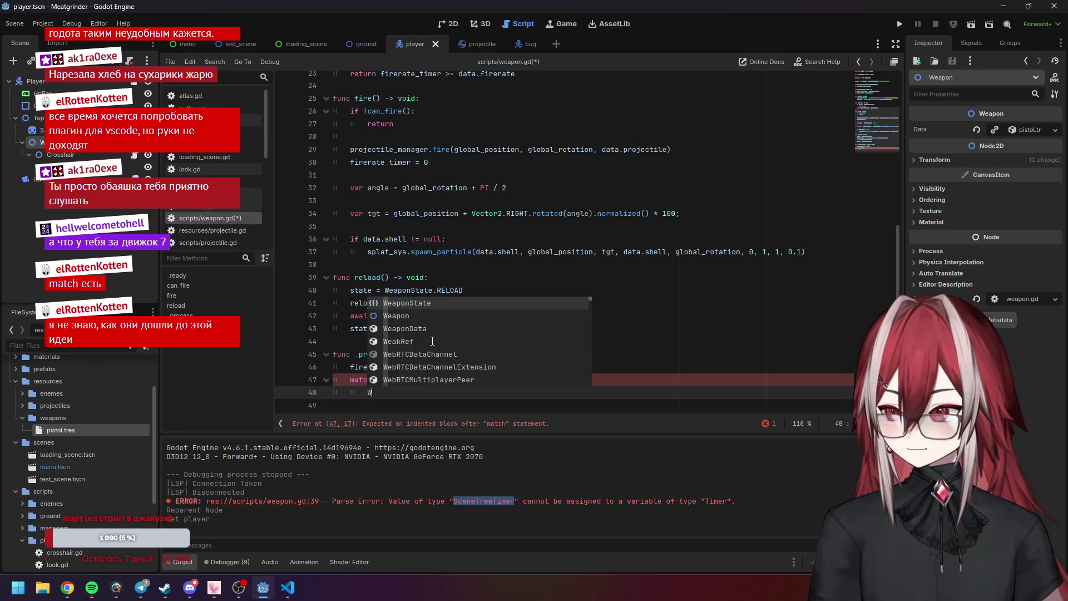
{"action": "key", "text": "Return"}
{"action": "type", "text": ".d"}
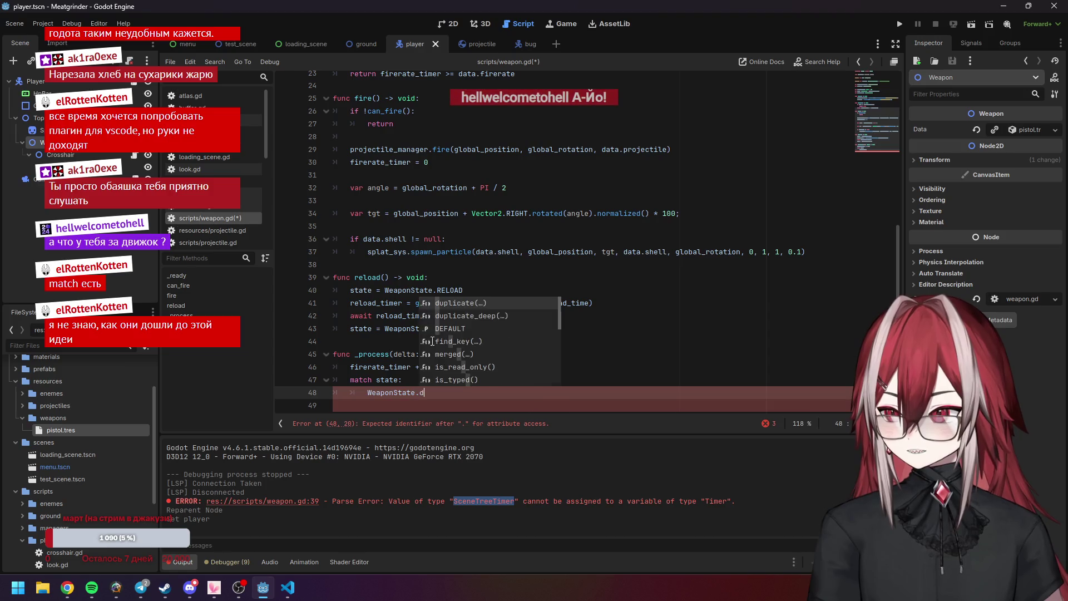
{"action": "key", "text": "Return"}
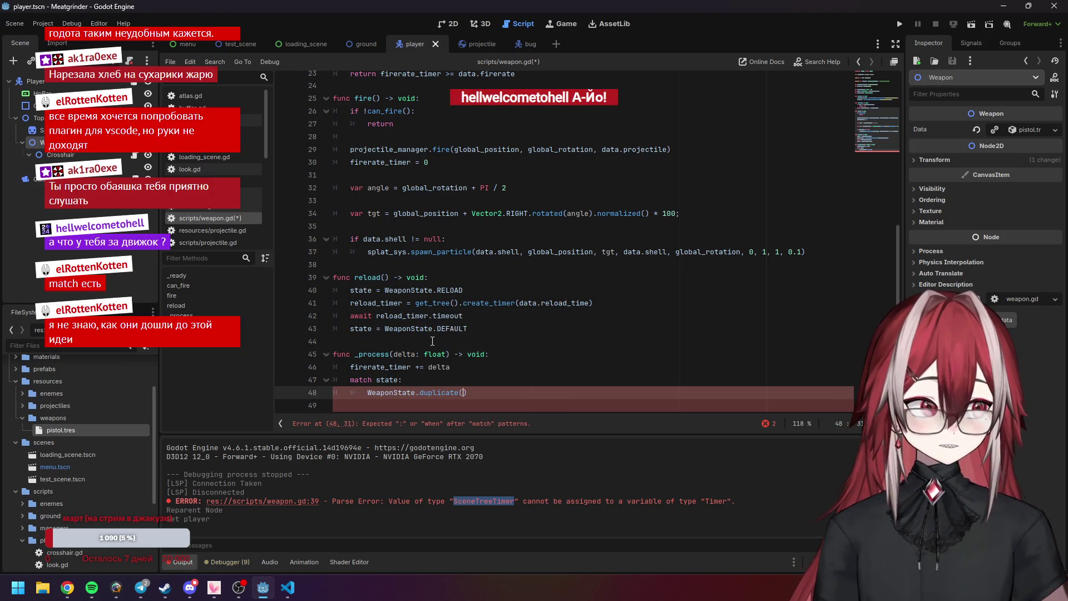
{"action": "key", "text": "BackSpace"}
{"action": "key", "text": "BackSpace"}
{"action": "key", "text": "BackSpace"}
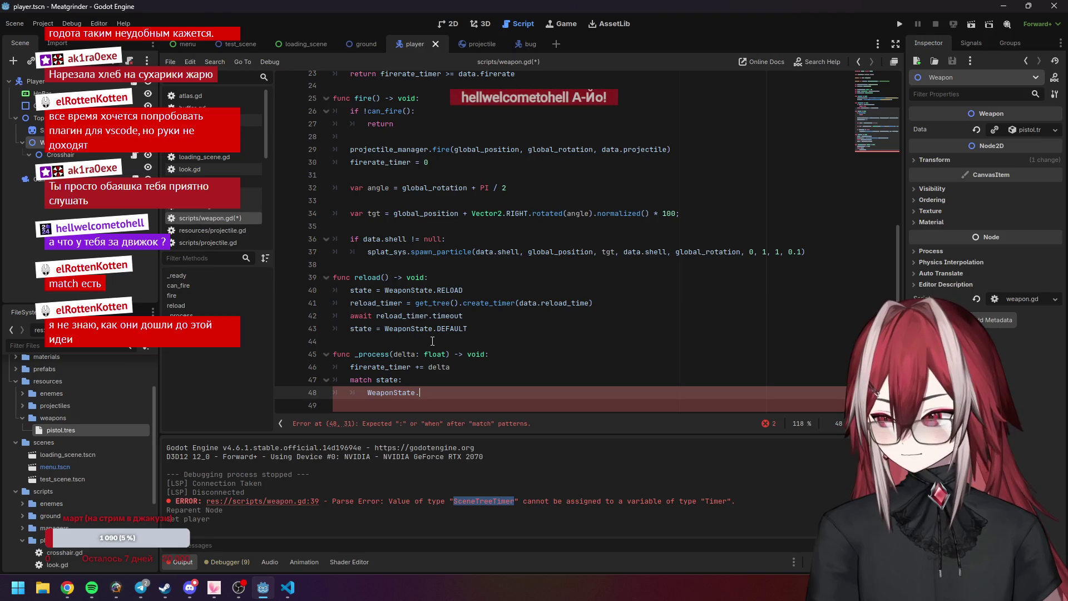
{"action": "key", "text": "Return"}
{"action": "type", "text": ":"}
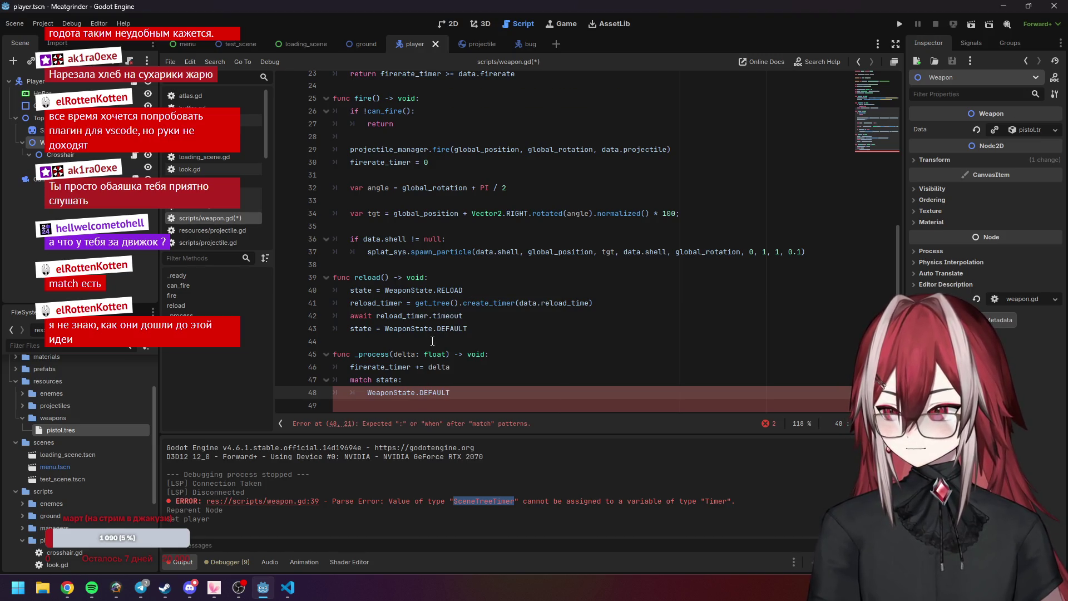
{"action": "key", "text": "Return"}
Add the WeaponState.RELOAD pattern on line 49 below DEFAULT
{"action": "type", "text": "W"}
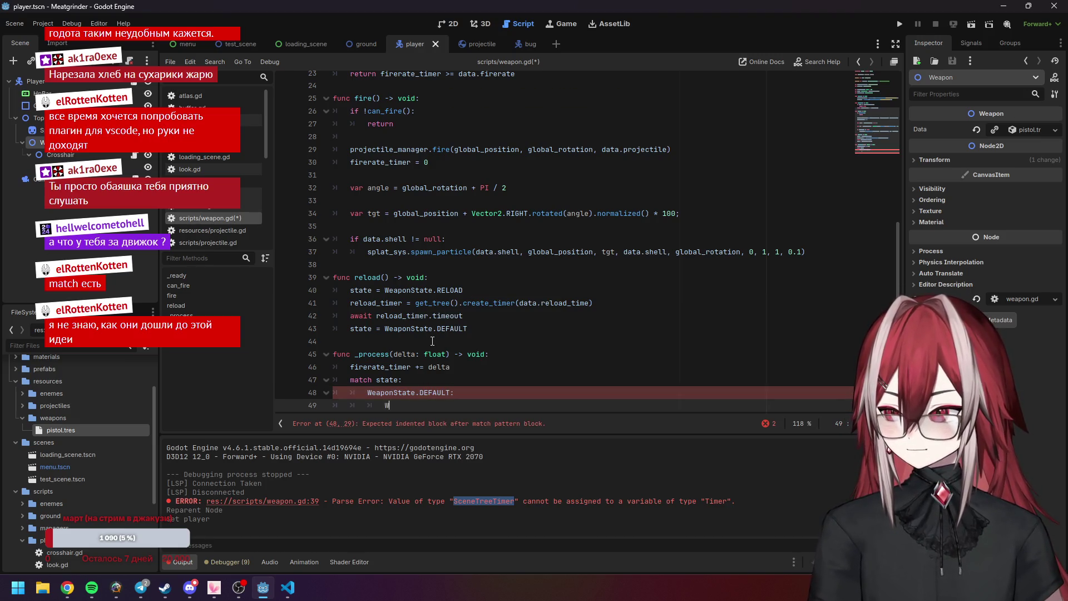
{"action": "type", "text": "eap"}
{"action": "key", "text": "Return"}
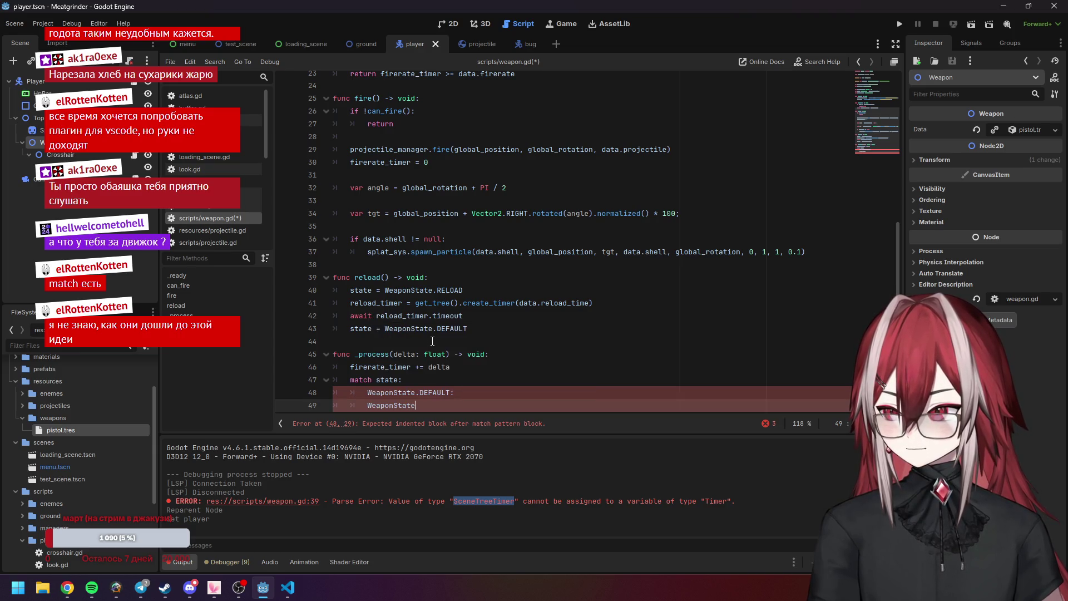
{"action": "key", "text": "Escape"}
{"action": "key", "text": "Return"}
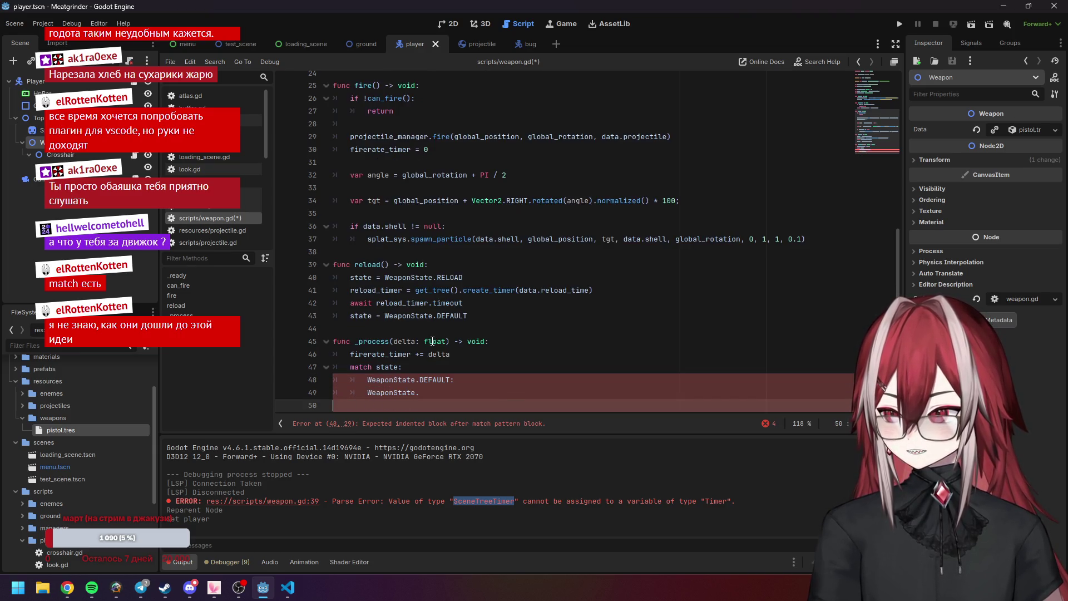
{"action": "key", "text": "Up"}
{"action": "key", "text": "Up"}
{"action": "key", "text": "Down"}
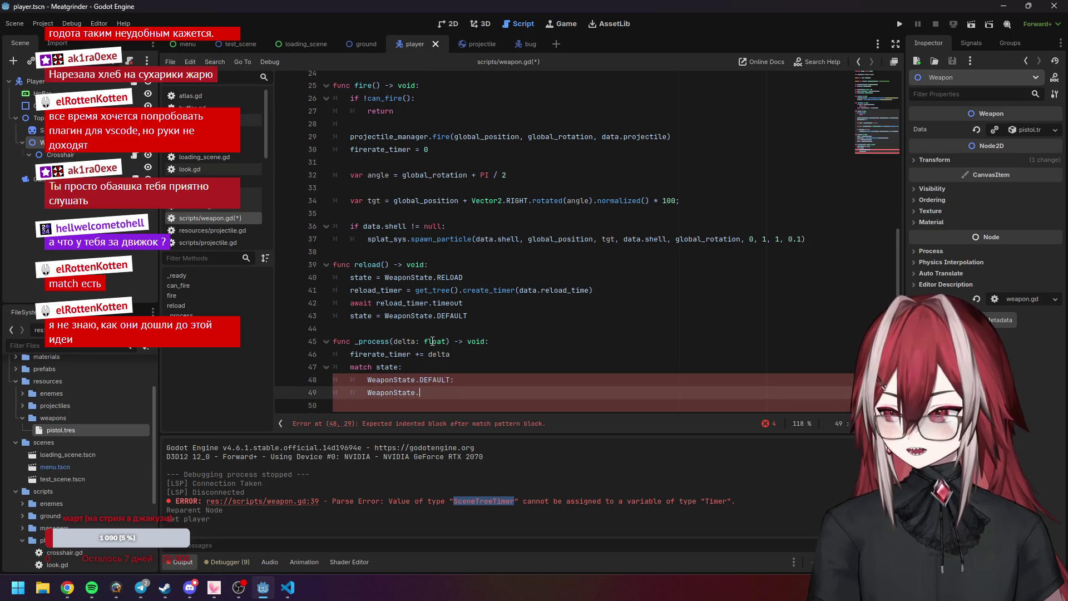
{"action": "key", "text": "Return"}
{"action": "key", "text": "alt+Tab"}
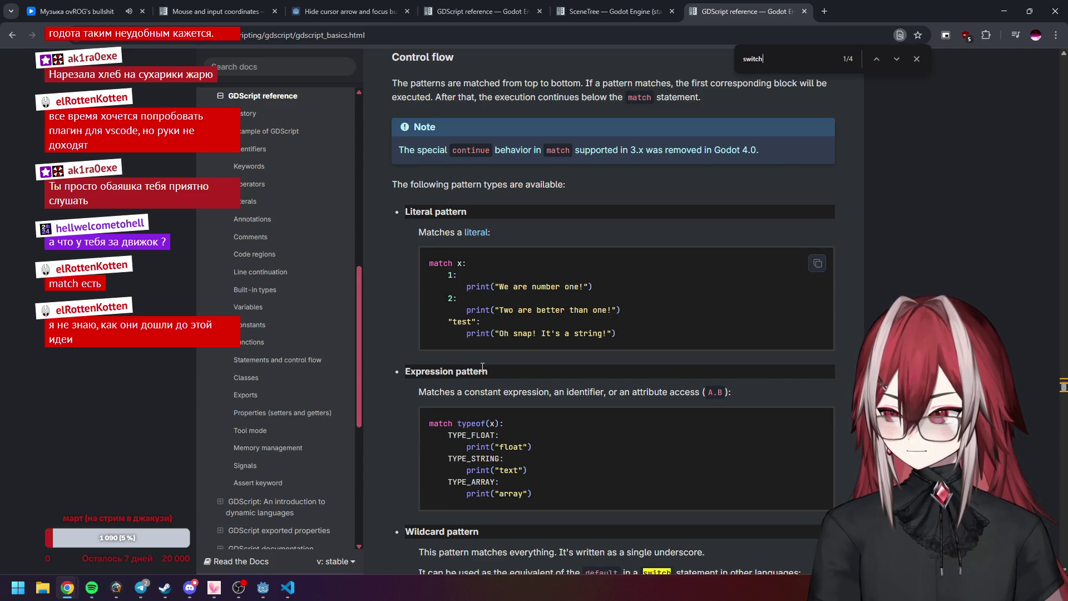
Study the Literal, Wildcard, Binding and Array pattern examples, highlighting new_var and the array elements
{"action": "scroll", "coordinate": [481, 368], "scroll_direction": "down", "scroll_amount": 7}
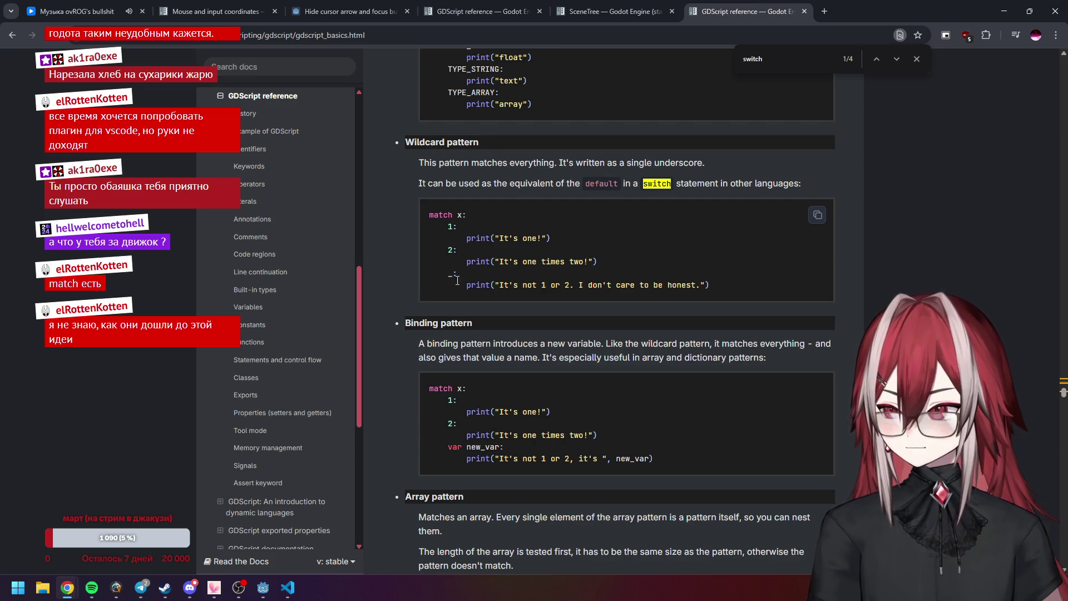
{"action": "scroll", "coordinate": [458, 280], "scroll_direction": "down", "scroll_amount": 2}
{"action": "scroll", "coordinate": [482, 269], "scroll_direction": "down", "scroll_amount": 2}
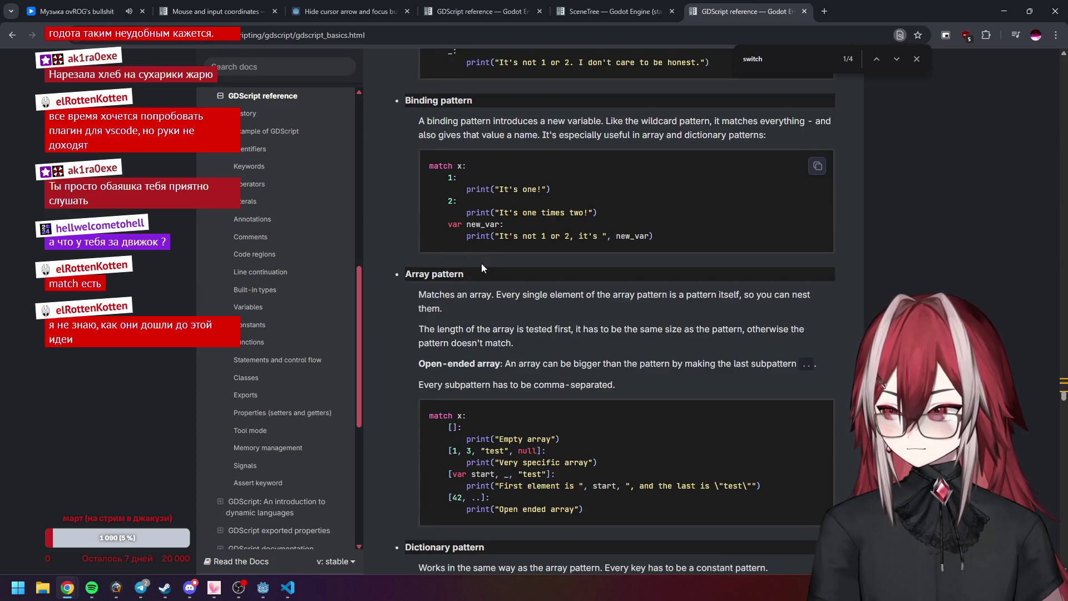
{"action": "scroll", "coordinate": [482, 268], "scroll_direction": "up", "scroll_amount": 1}
{"action": "left_click_drag", "start_coordinate": [478, 276], "coordinate": [502, 276]}
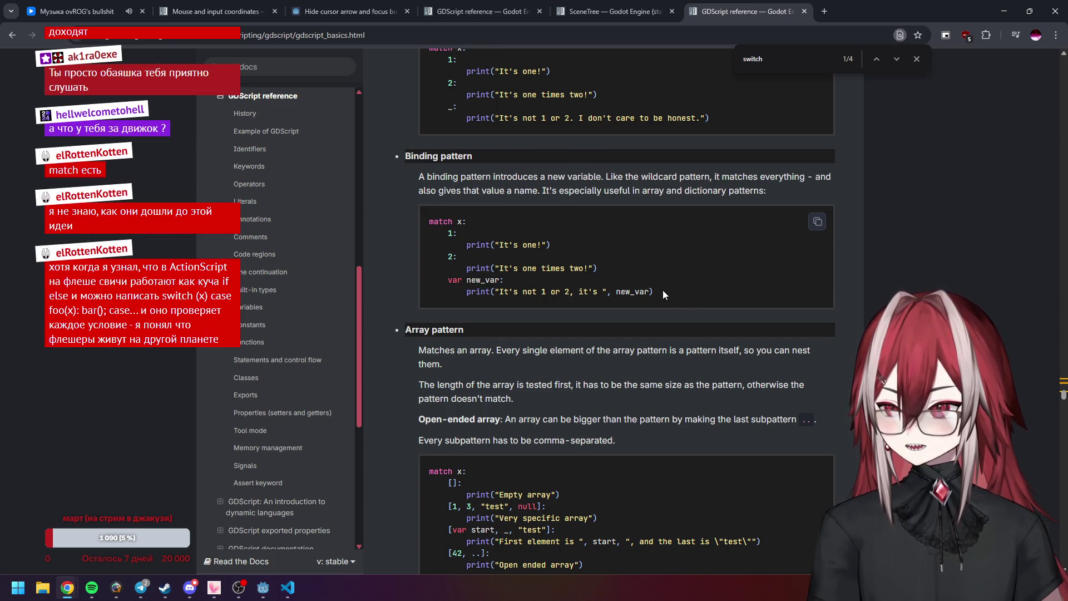
{"action": "double_click", "coordinate": [635, 291]}
{"action": "left_click", "coordinate": [634, 292]}
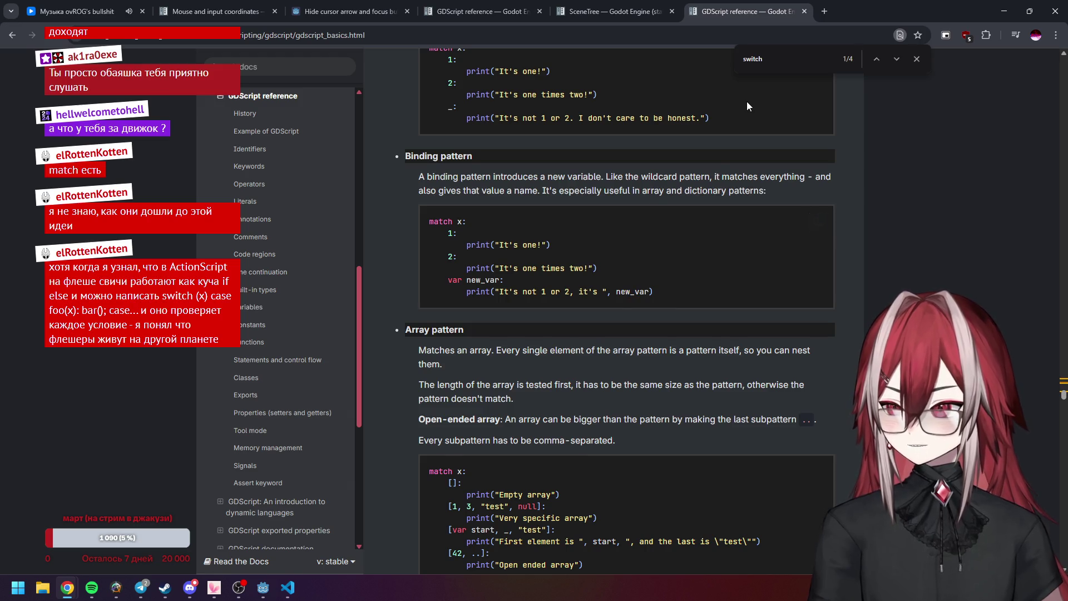
{"action": "scroll", "coordinate": [696, 169], "scroll_direction": "down", "scroll_amount": 4}
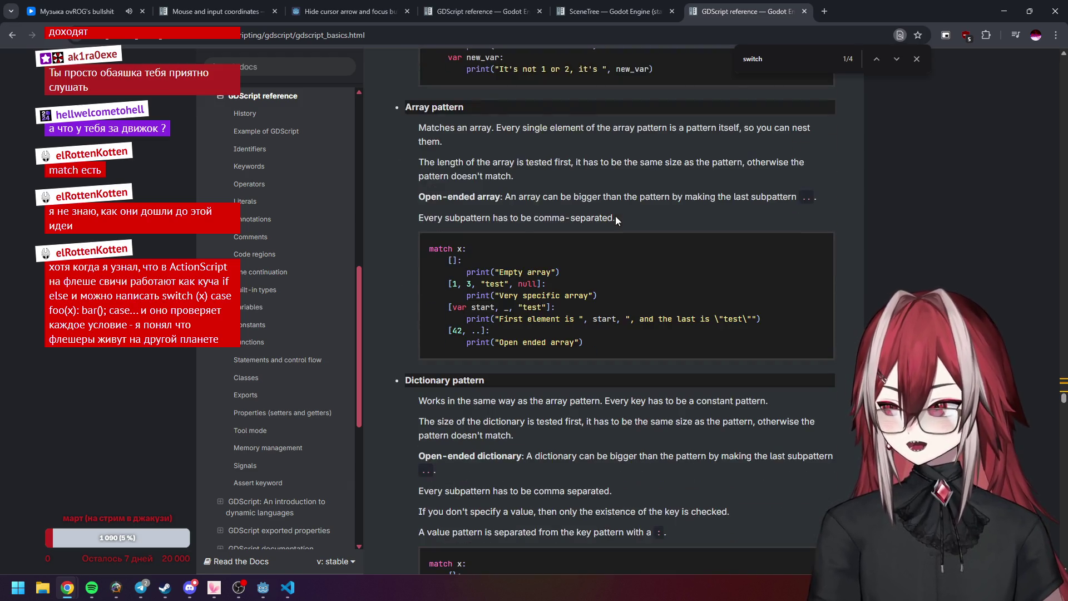
{"action": "mouse_move", "coordinate": [472, 283]}
{"action": "left_mouse_down"}
{"action": "mouse_move", "coordinate": [538, 284]}
{"action": "mouse_move", "coordinate": [538, 307]}
{"action": "left_mouse_up"}
{"action": "left_click", "coordinate": [538, 283]}
Add a blank indented line under the WeaponState.DEFAULT: branch in weapon.gd
{"action": "key", "text": "alt+Tab"}
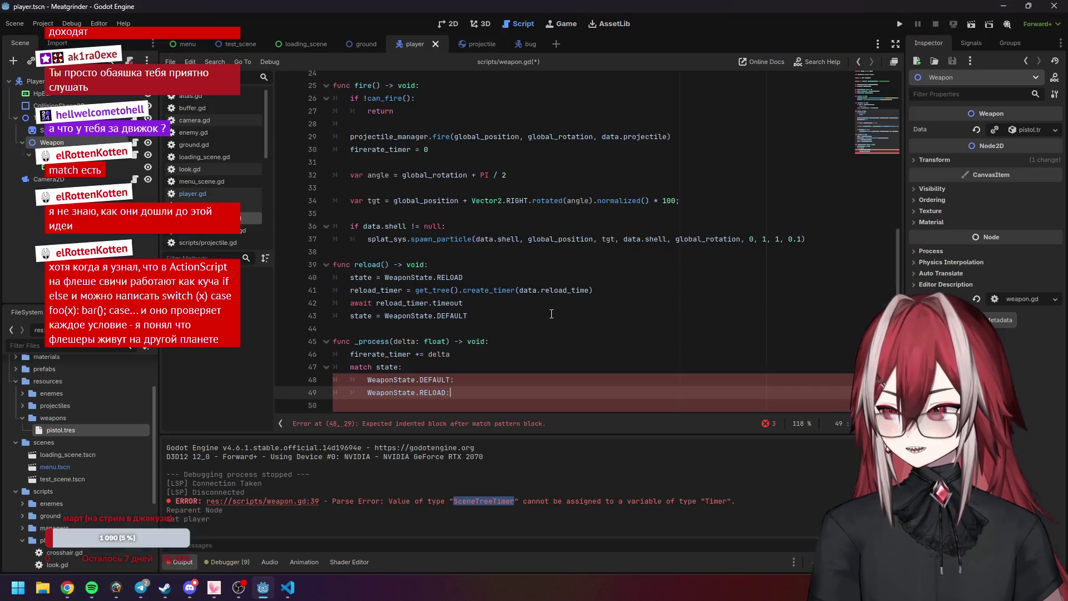
{"action": "left_click", "coordinate": [474, 377]}
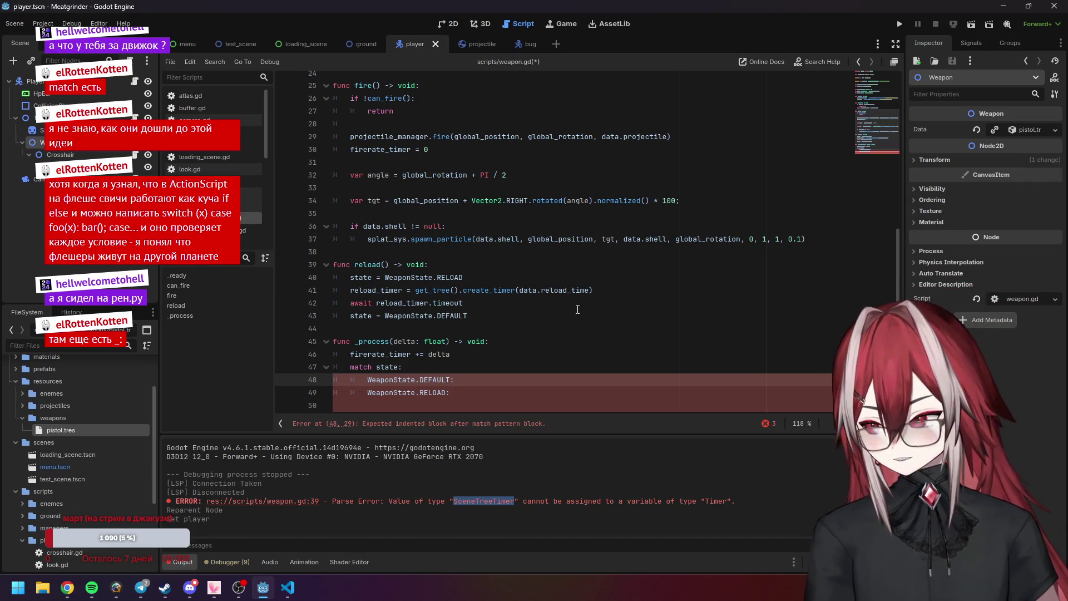
{"action": "key", "text": "Return"}
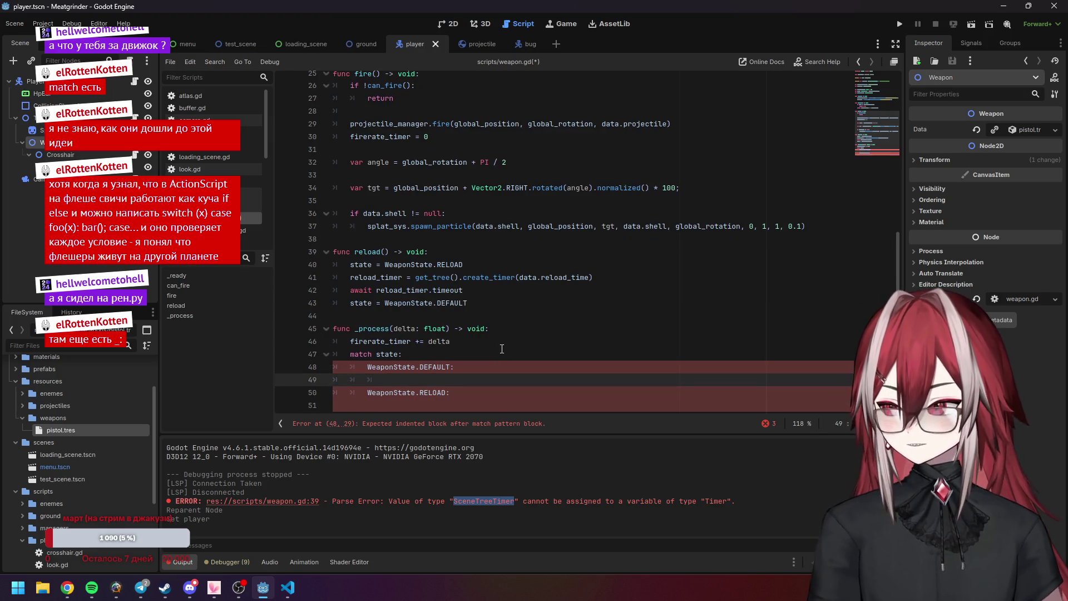
{"action": "key", "text": "alt+Tab"}
{"action": "scroll", "coordinate": [544, 294], "scroll_direction": "down", "scroll_amount": 4}
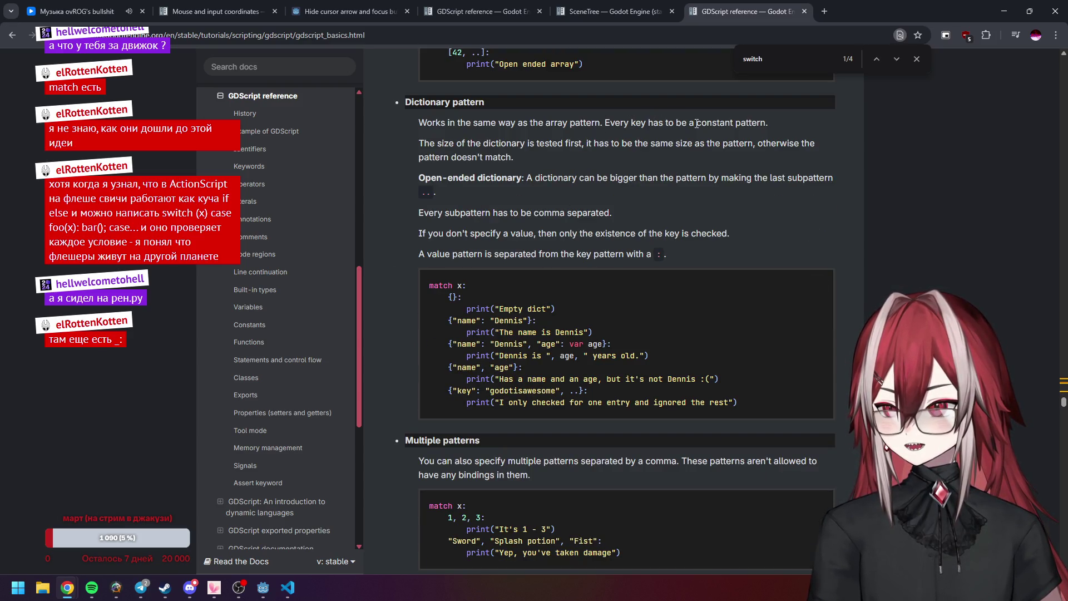
Review the array and dictionary match pattern examples before returning to weapon.gd
{"action": "scroll", "coordinate": [629, 190], "scroll_direction": "up", "scroll_amount": 3}
{"action": "scroll", "coordinate": [631, 190], "scroll_direction": "down", "scroll_amount": 3}
{"action": "scroll", "coordinate": [630, 190], "scroll_direction": "up", "scroll_amount": 3}
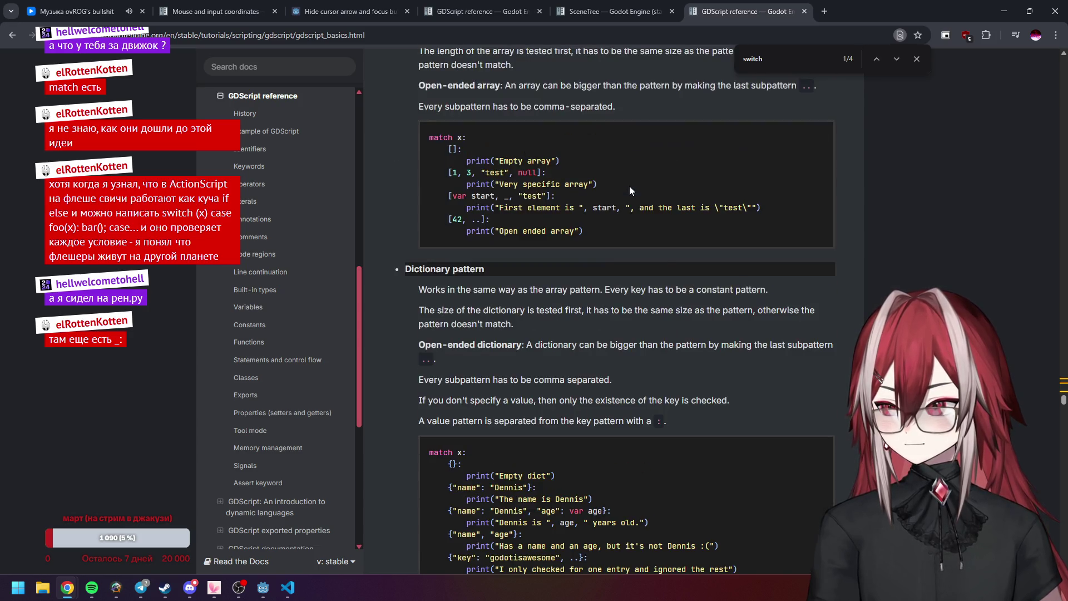
{"action": "key", "text": "alt+Tab"}
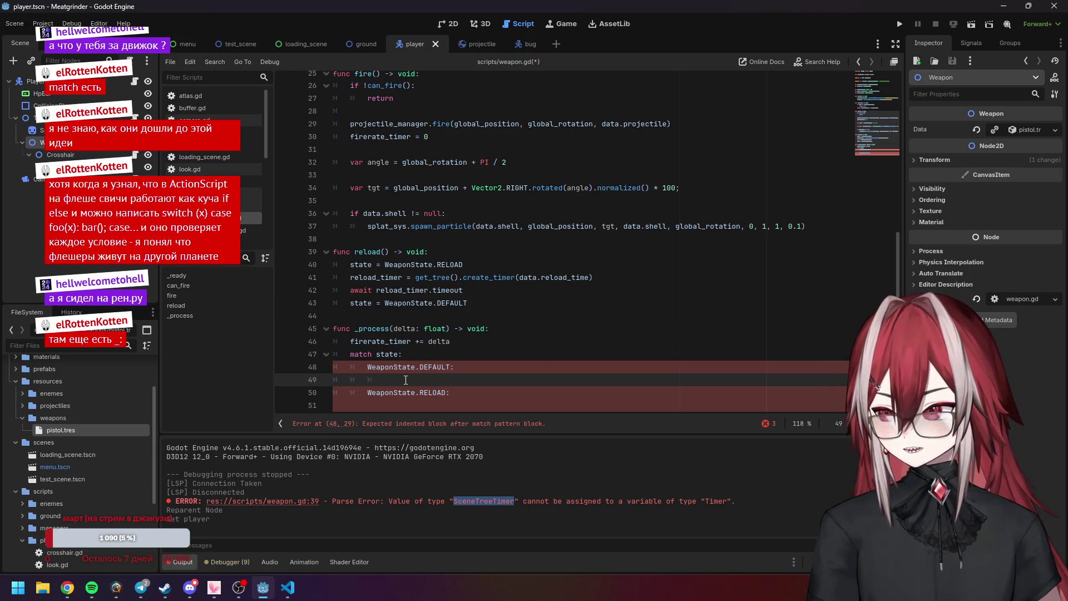
Type an unfinished 'ammo_bar.value =' assignment on line 49 under the DEFAULT branch
{"action": "type", "text": "ammo"}
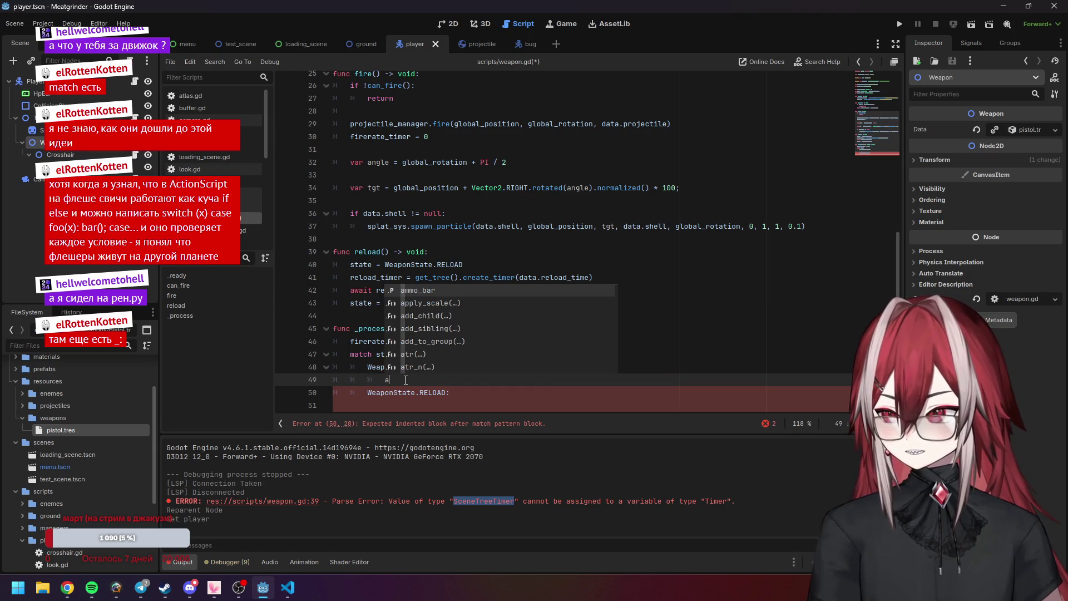
{"action": "key", "text": "Return"}
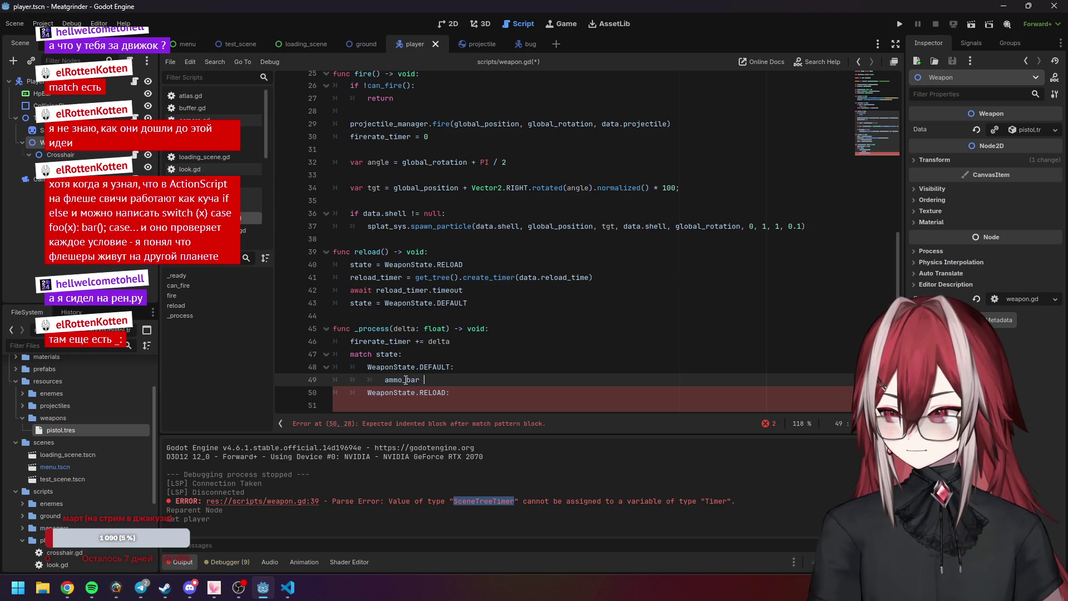
{"action": "type", "text": "value ="}
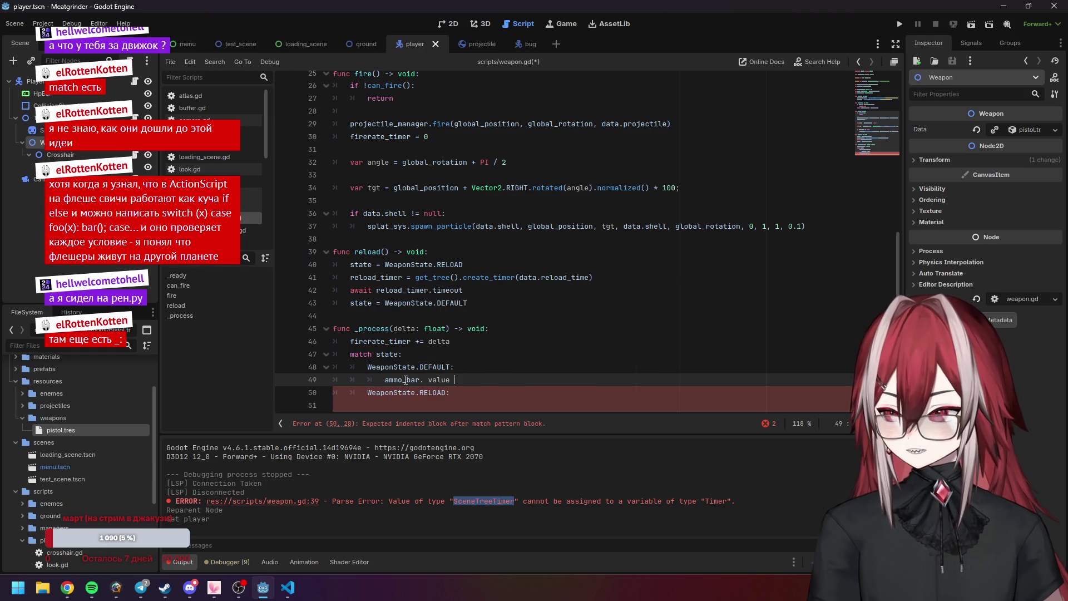
{"action": "key", "text": "Left"}
{"action": "key", "text": "Left"}
{"action": "key", "text": "ctrl+space"}
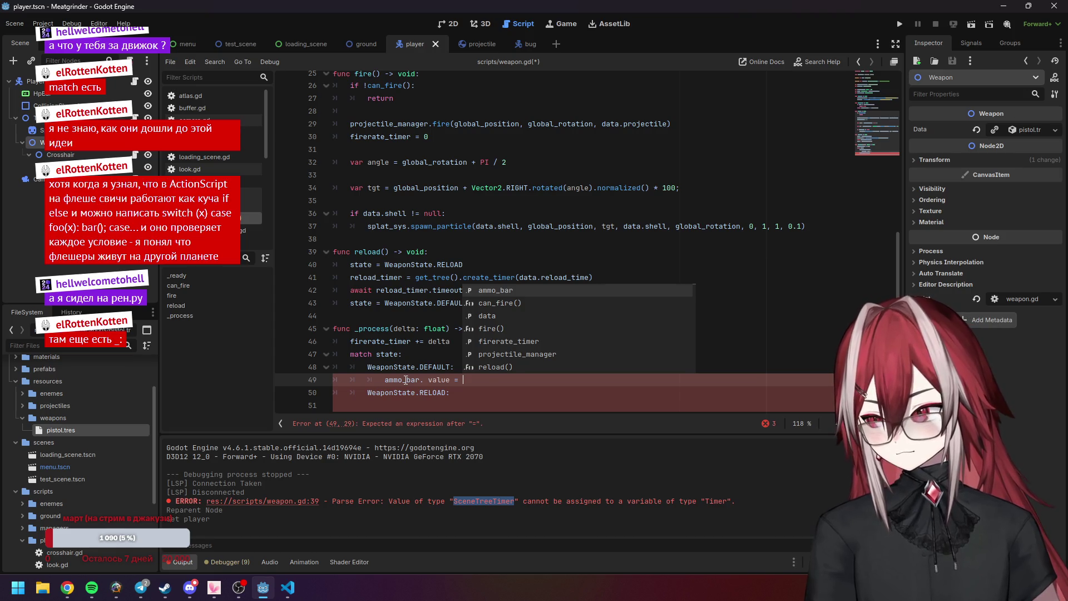
{"action": "key", "text": "Left"}
{"action": "key", "text": "Left"}
{"action": "key", "text": "Left"}
{"action": "key", "text": "BackSpace"}
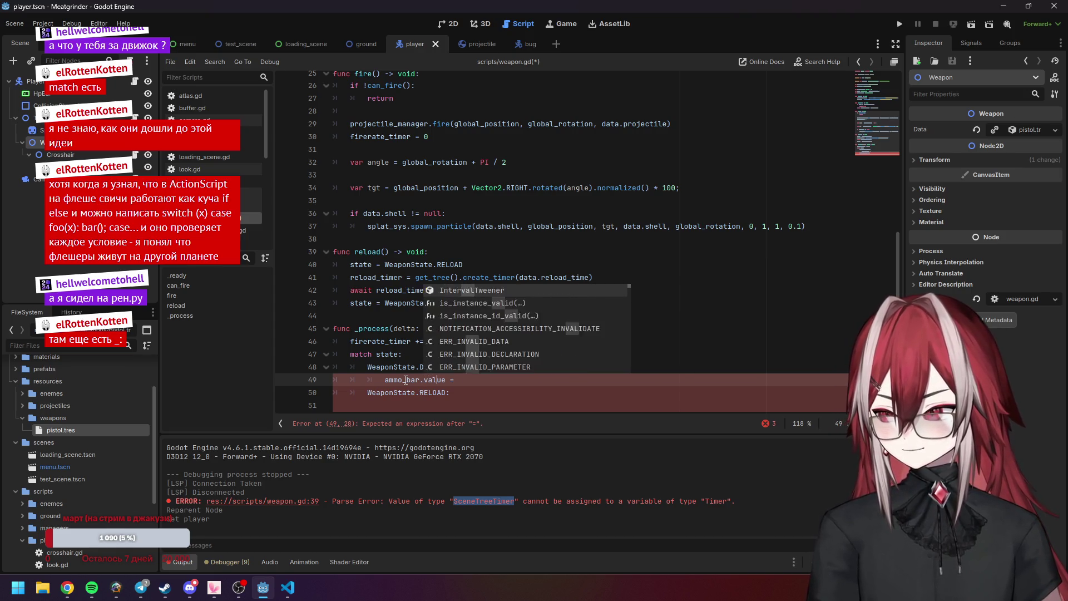
{"action": "key", "text": "End"}
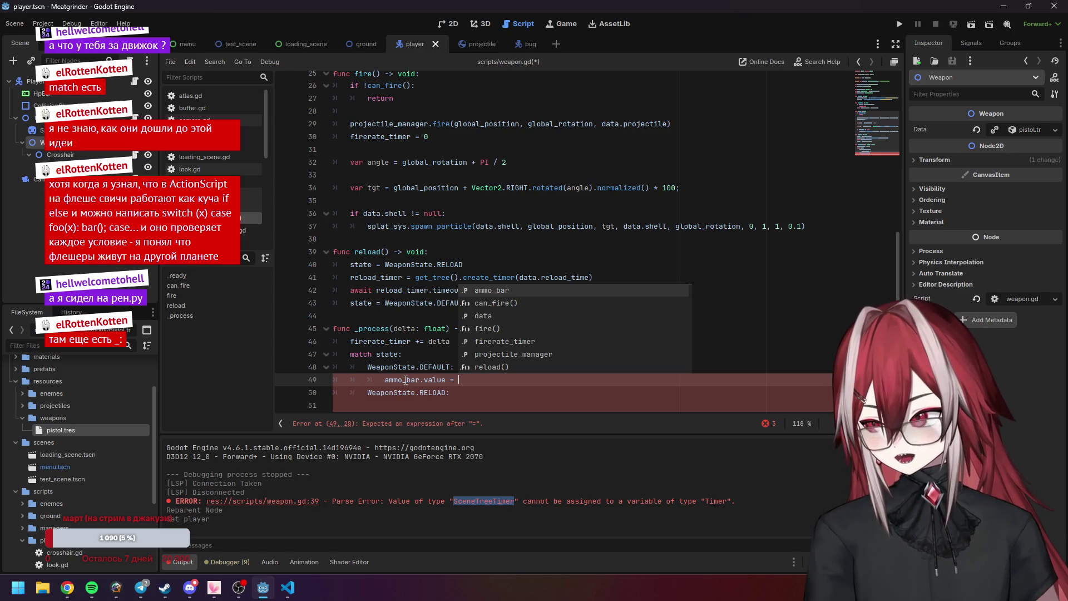
{"action": "left_click", "coordinate": [420, 408]}
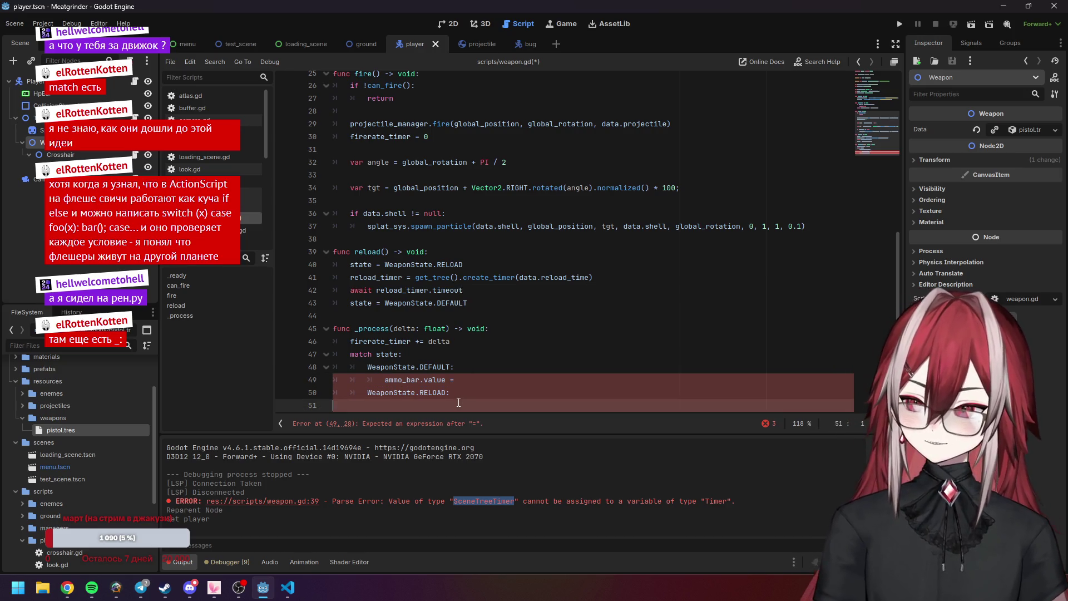
Delete the whole match block on lines 47–50
{"action": "left_click_drag", "start_coordinate": [421, 408], "coordinate": [299, 355]}
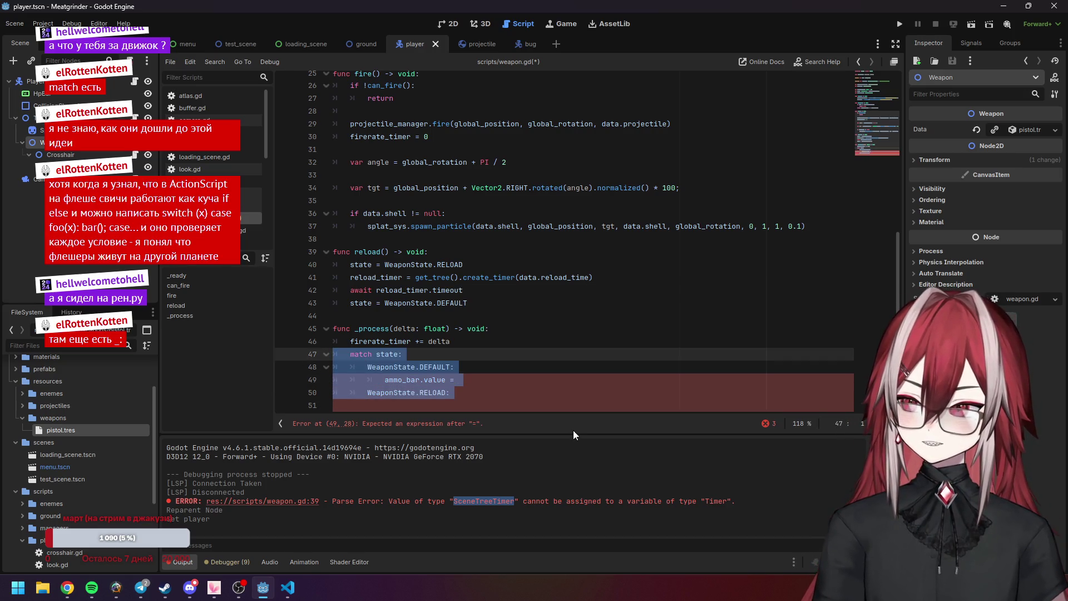
{"action": "scroll", "coordinate": [424, 271], "scroll_direction": "up", "scroll_amount": 4}
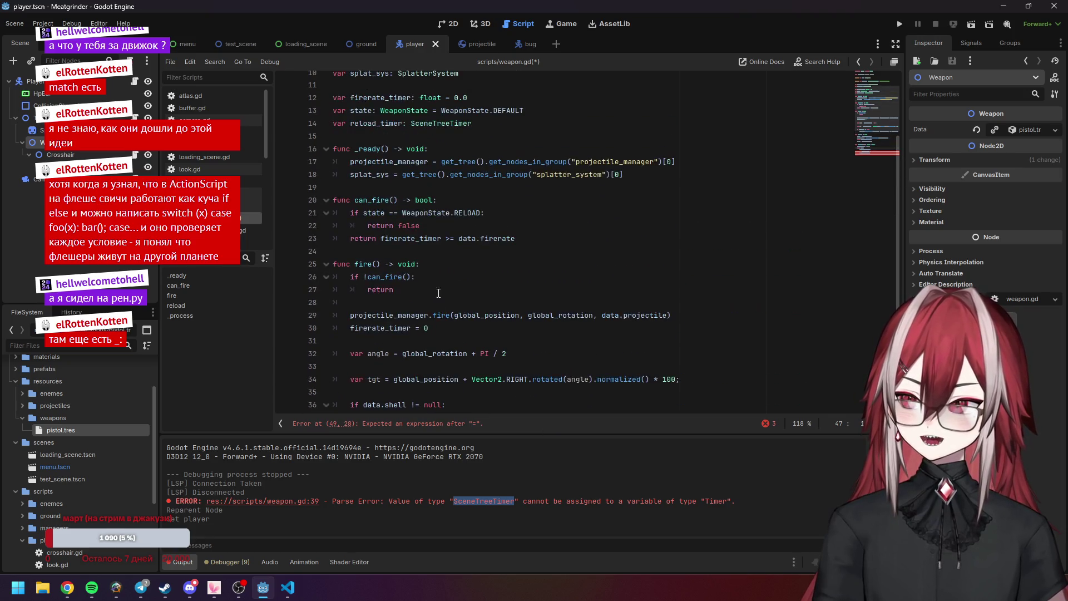
{"action": "scroll", "coordinate": [424, 271], "scroll_direction": "down", "scroll_amount": 4}
{"action": "key", "text": "BackSpace"}
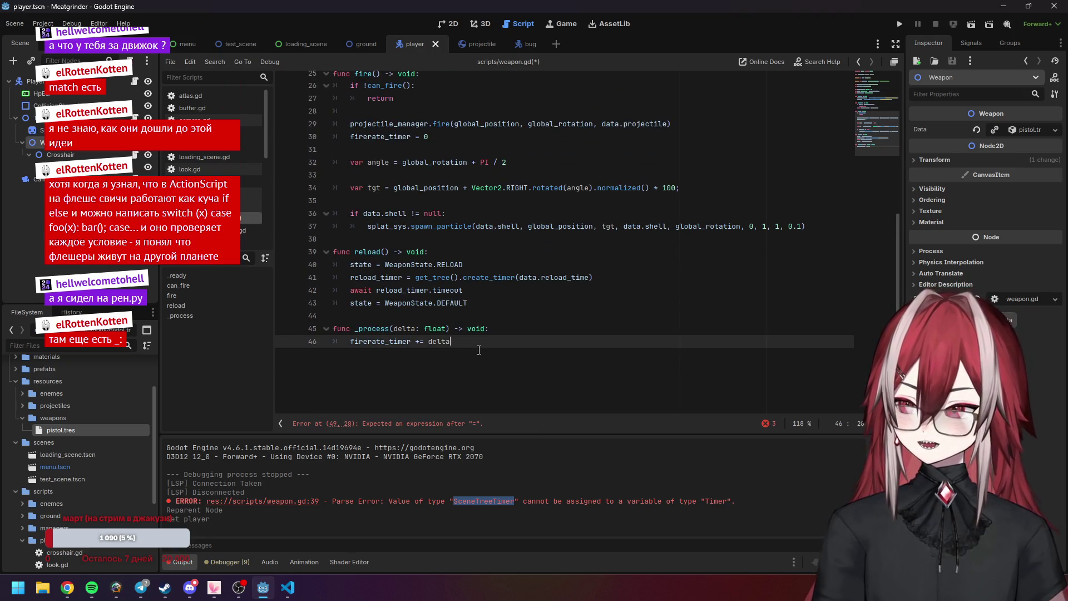
Write 'if state == WeaponState.RELOAD:' on line 48 with an indented line below
{"action": "key", "text": "Return"}
{"action": "type", "text": "if "}
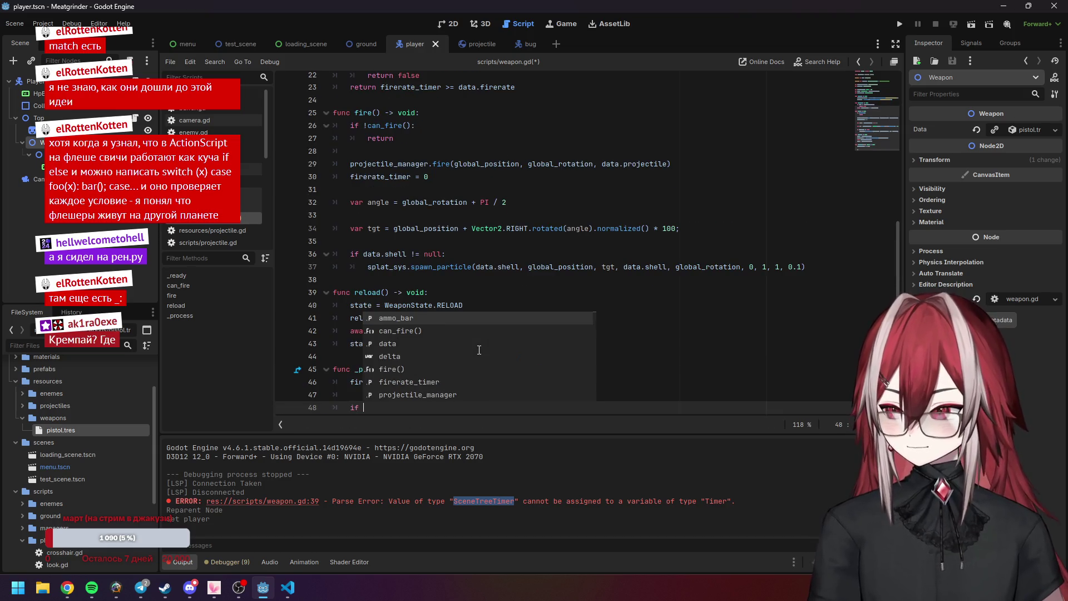
{"action": "type", "text": "state "}
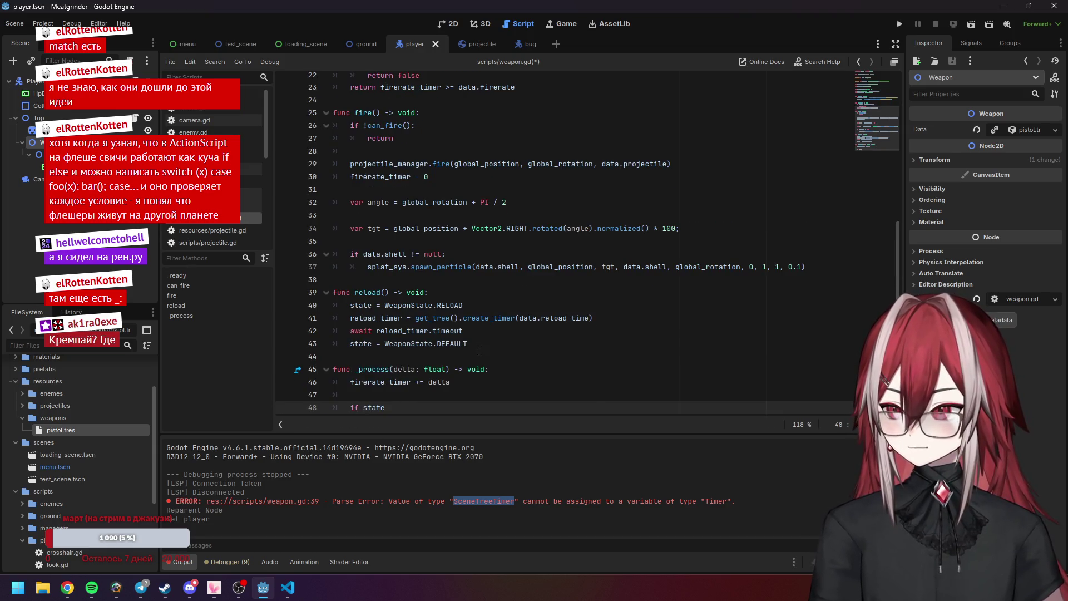
{"action": "type", "text": "== We"}
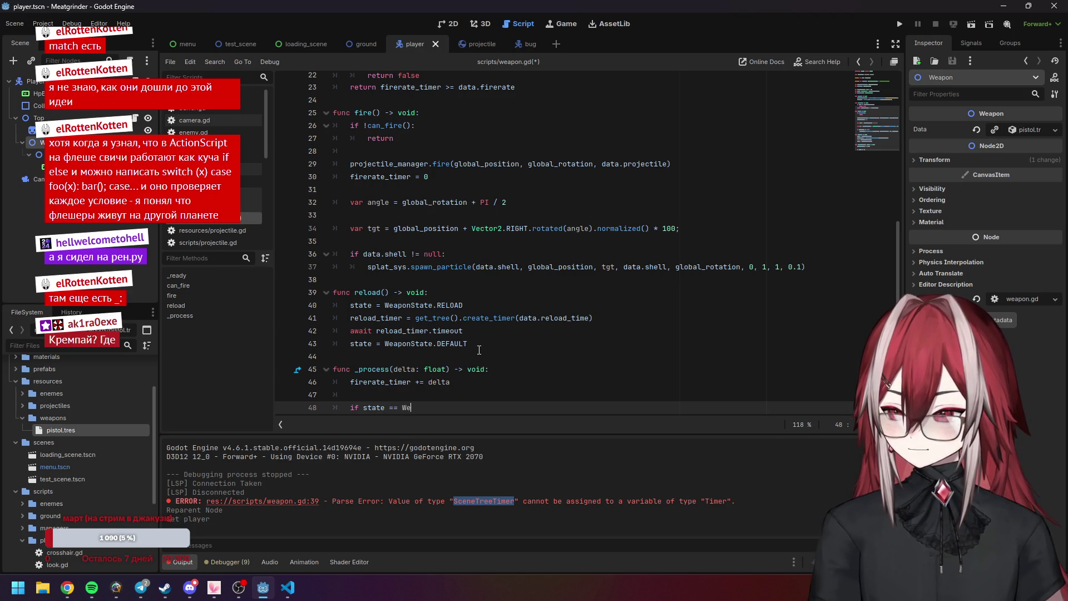
{"action": "key", "text": "Return"}
{"action": "type", "text": "."}
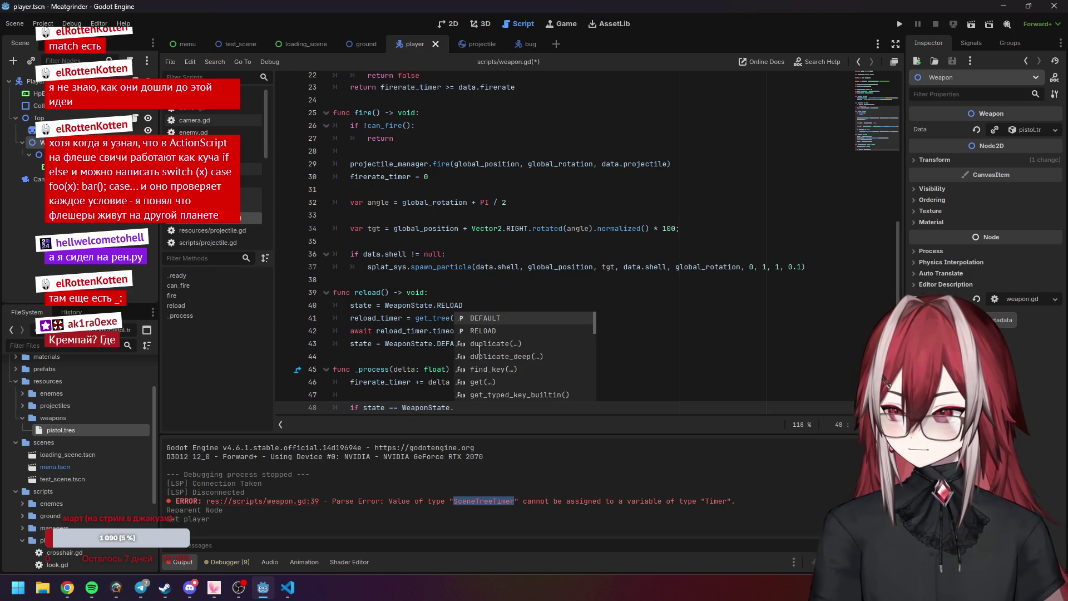
{"action": "key", "text": "Down"}
{"action": "key", "text": "Return"}
{"action": "type", "text": ":"}
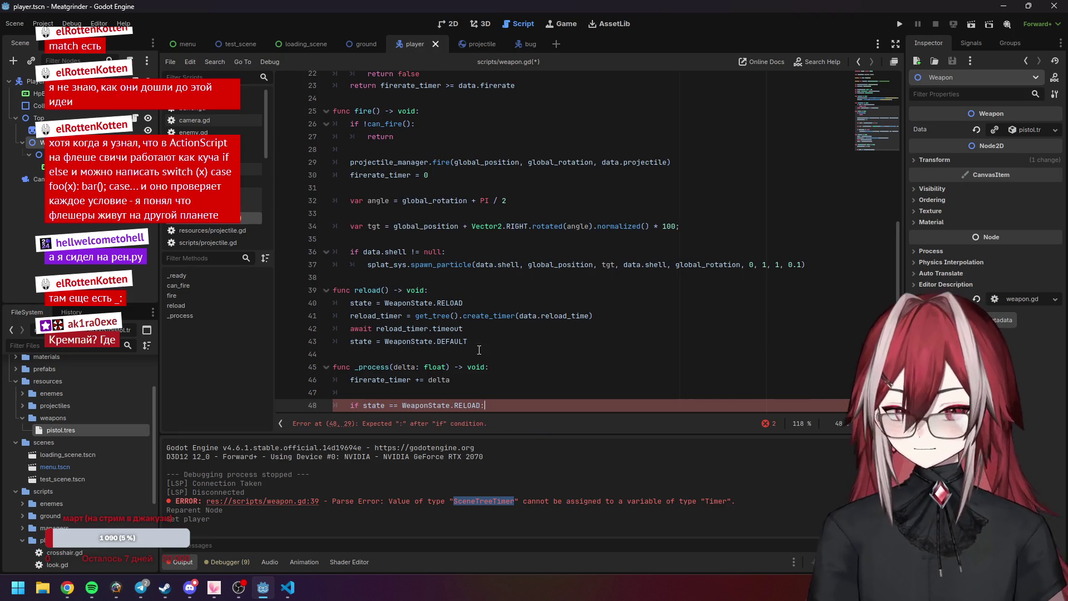
{"action": "key", "text": "Return"}
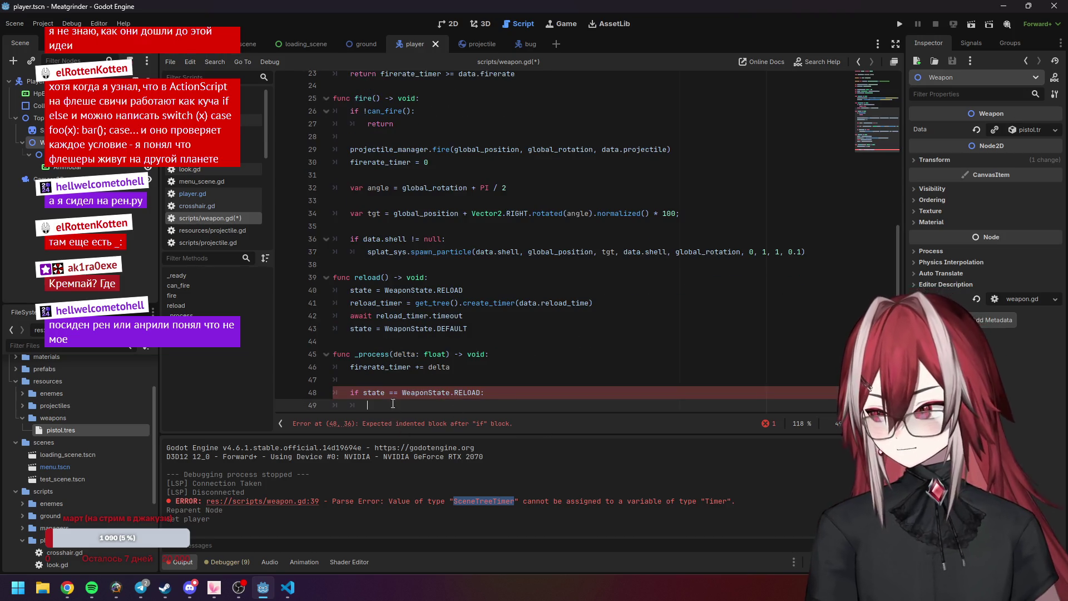
{"action": "mouse_move", "coordinate": [526, 303]}
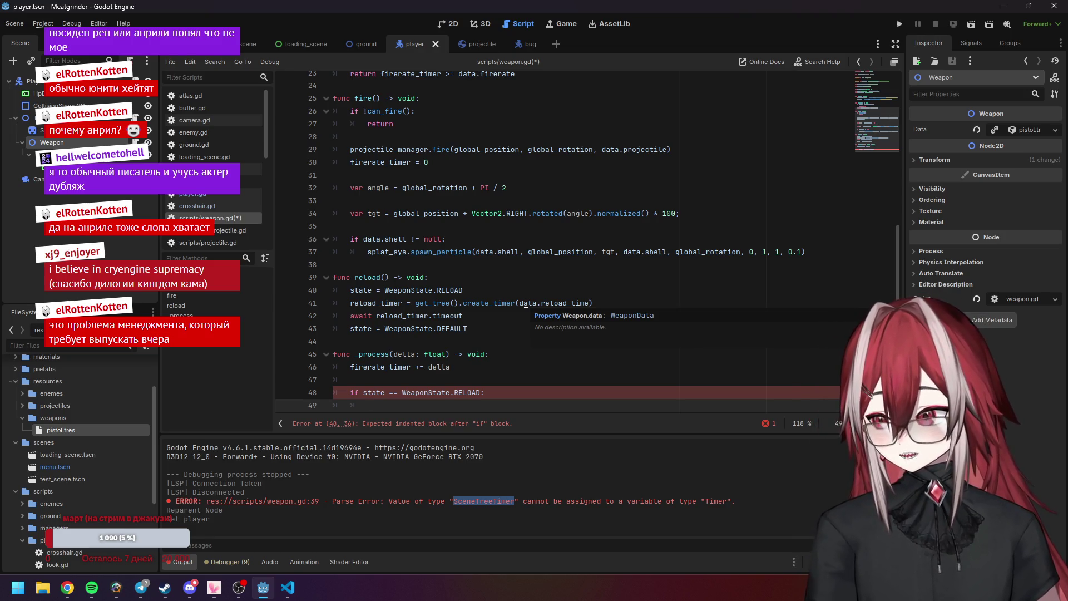
Write 'ammo_bar.value = reload_timer.time_left' on line 49 using autocomplete
{"action": "type", "text": "a"}
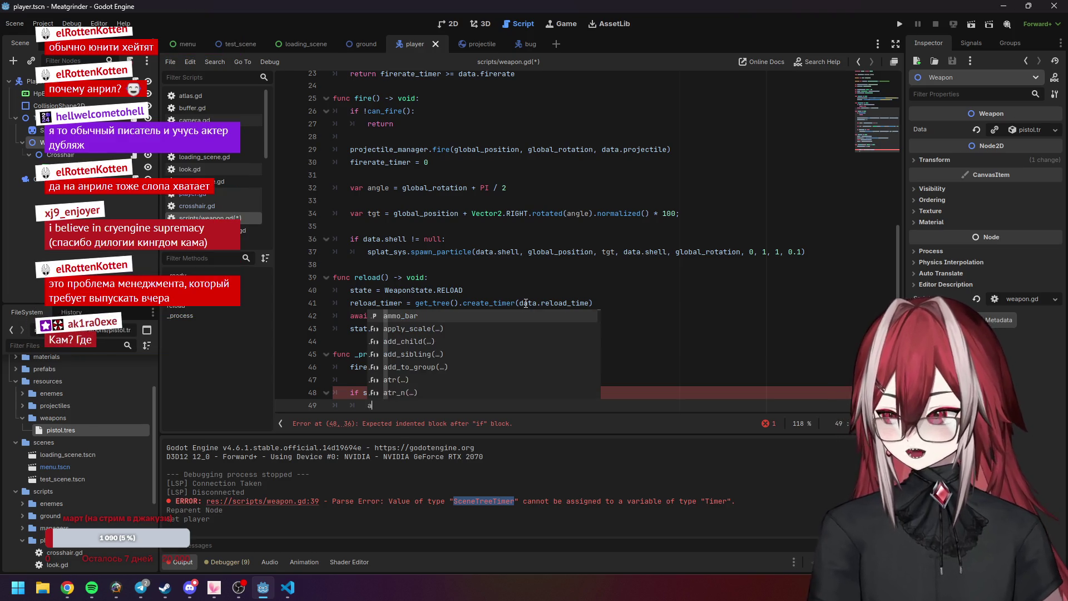
{"action": "key", "text": "Return"}
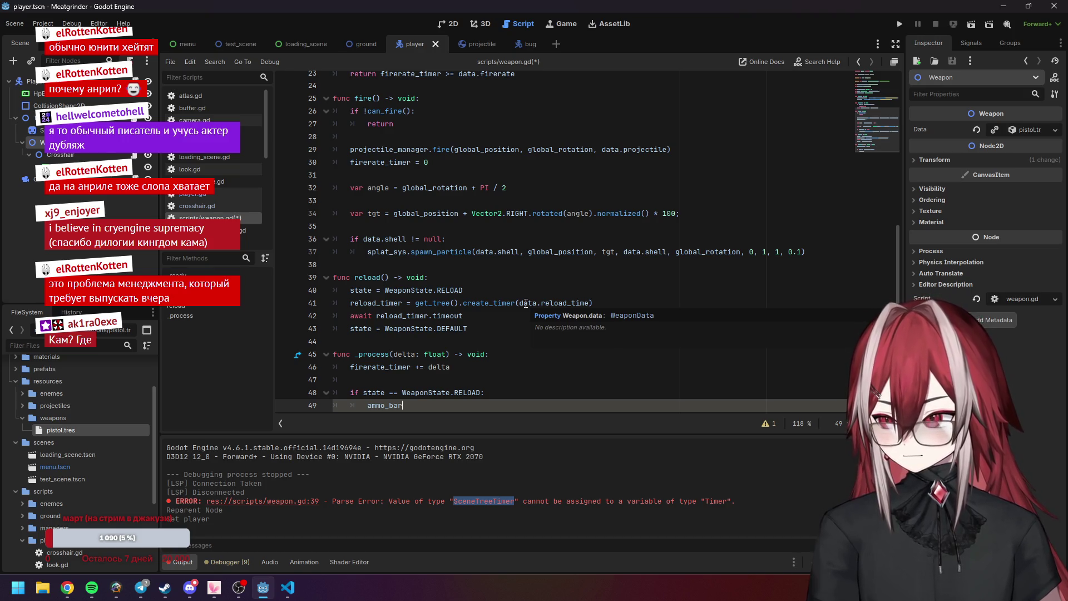
{"action": "type", "text": ".value "}
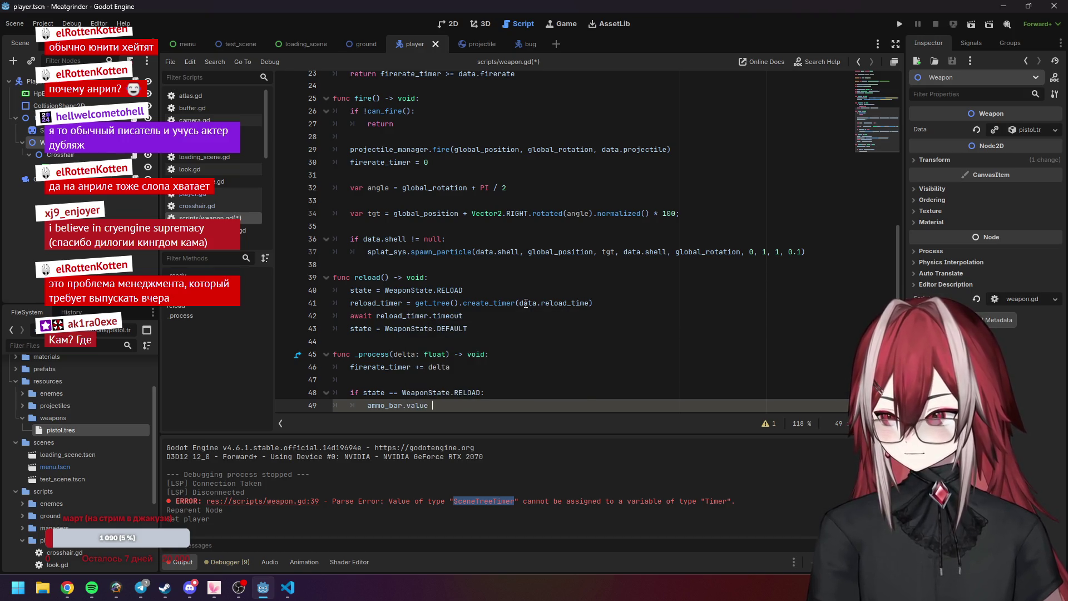
{"action": "type", "text": "="}
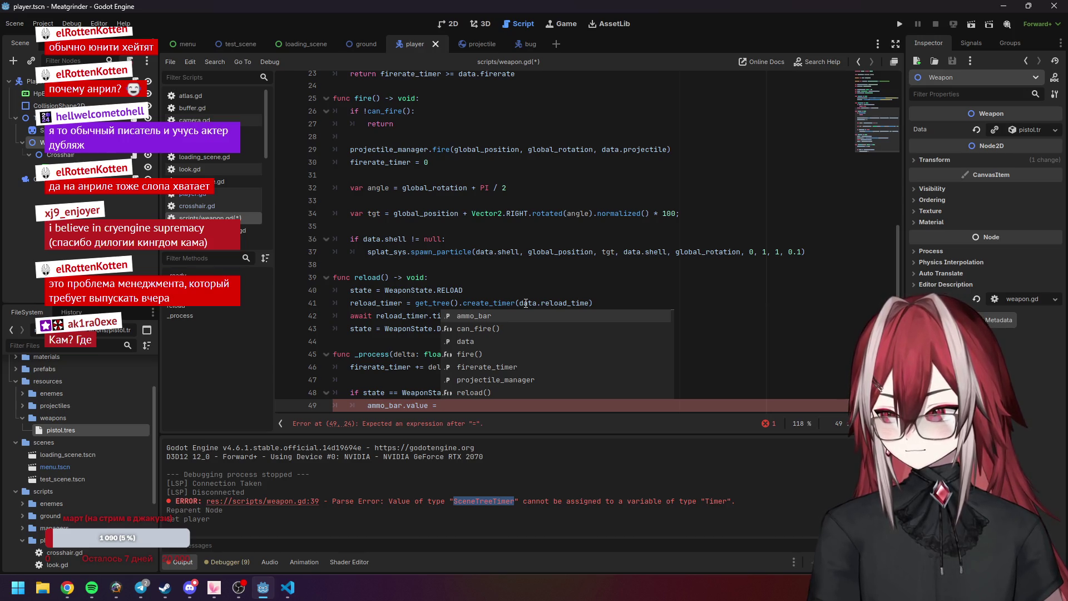
{"action": "type", "text": "re"}
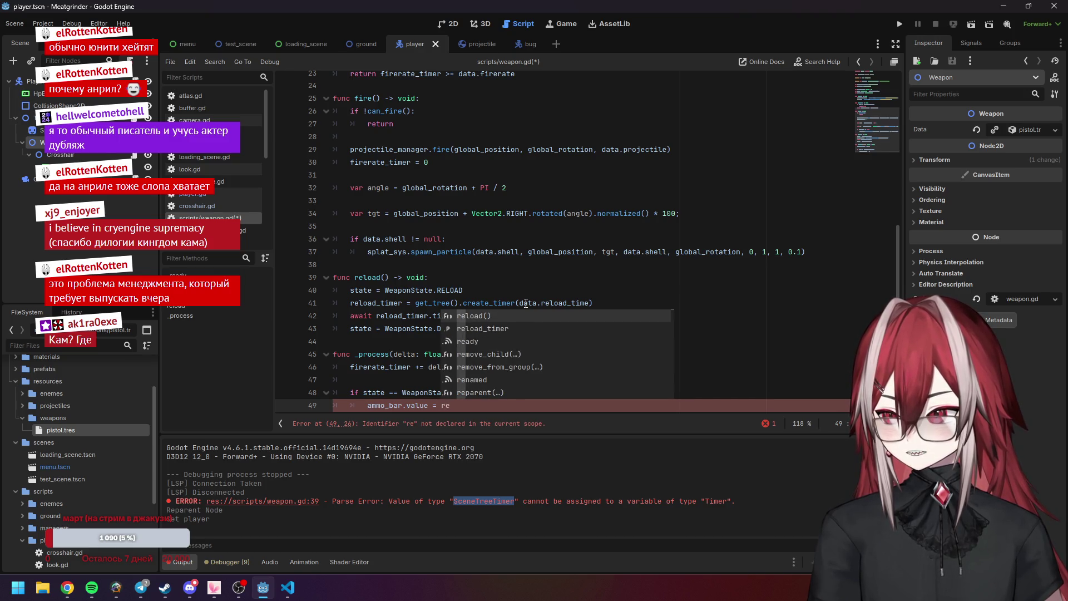
{"action": "key", "text": "Down"}
{"action": "key", "text": "Return"}
{"action": "type", "text": "."}
{"action": "key", "text": "Escape"}
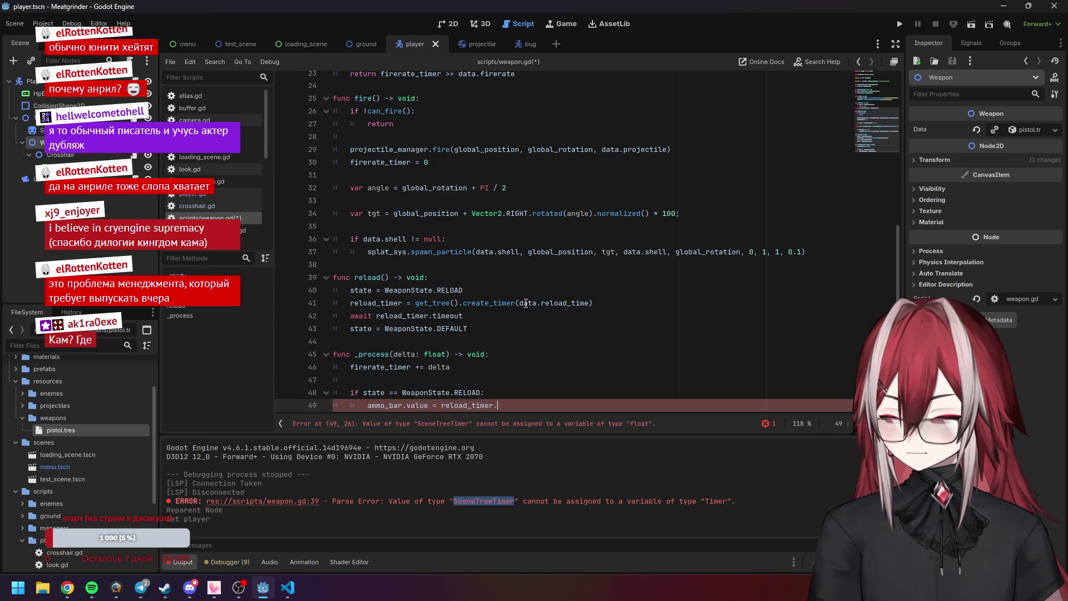
{"action": "type", "text": ".time_left"}
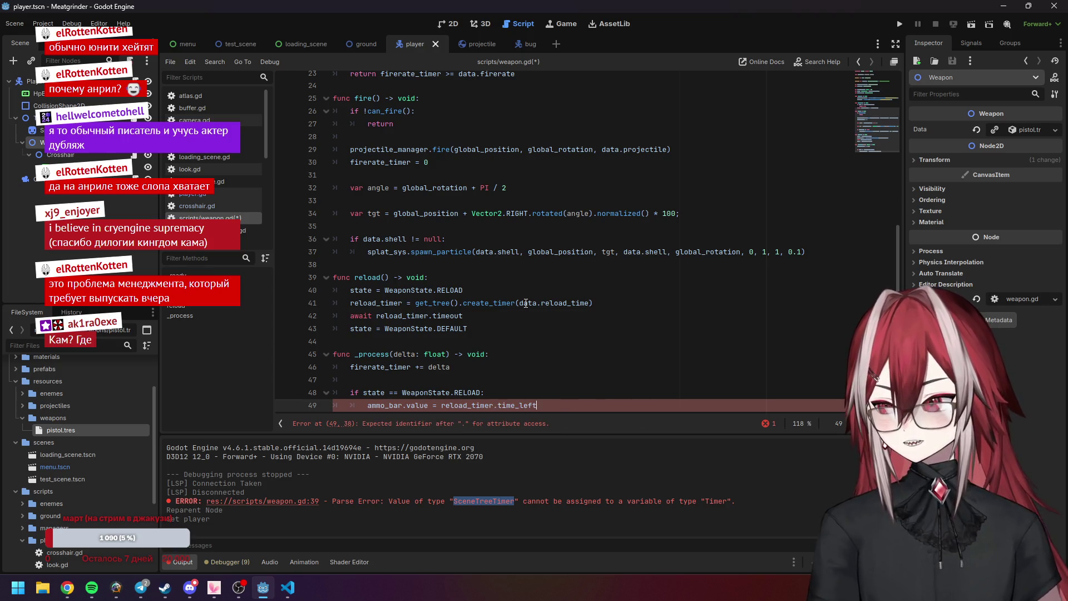
{"action": "key", "text": "Return"}
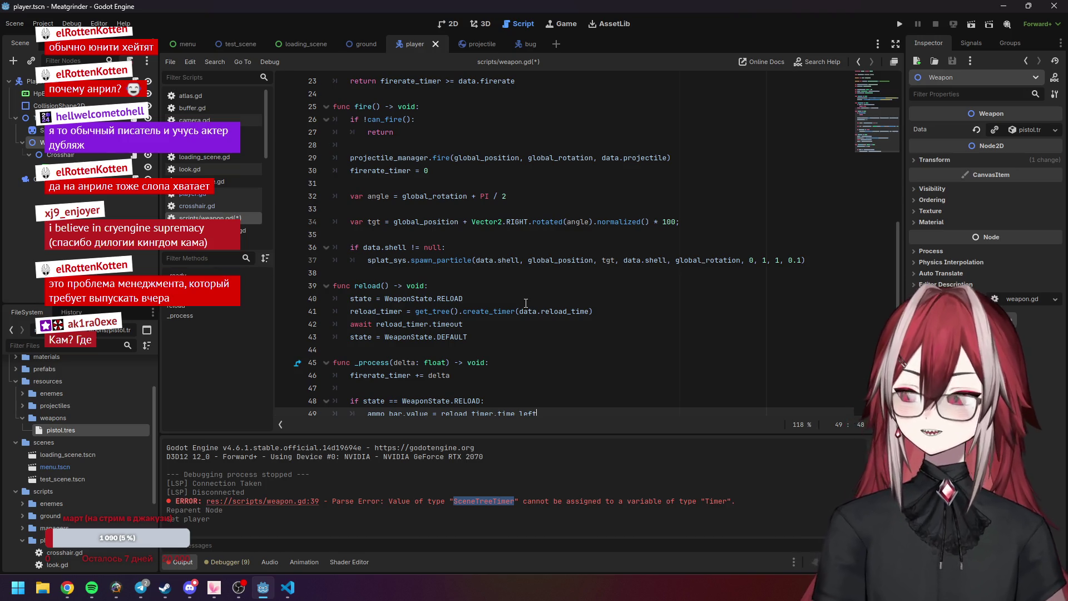
{"action": "scroll", "coordinate": [378, 220], "scroll_direction": "up", "scroll_amount": 7}
{"action": "scroll", "coordinate": [378, 221], "scroll_direction": "down", "scroll_amount": 7}
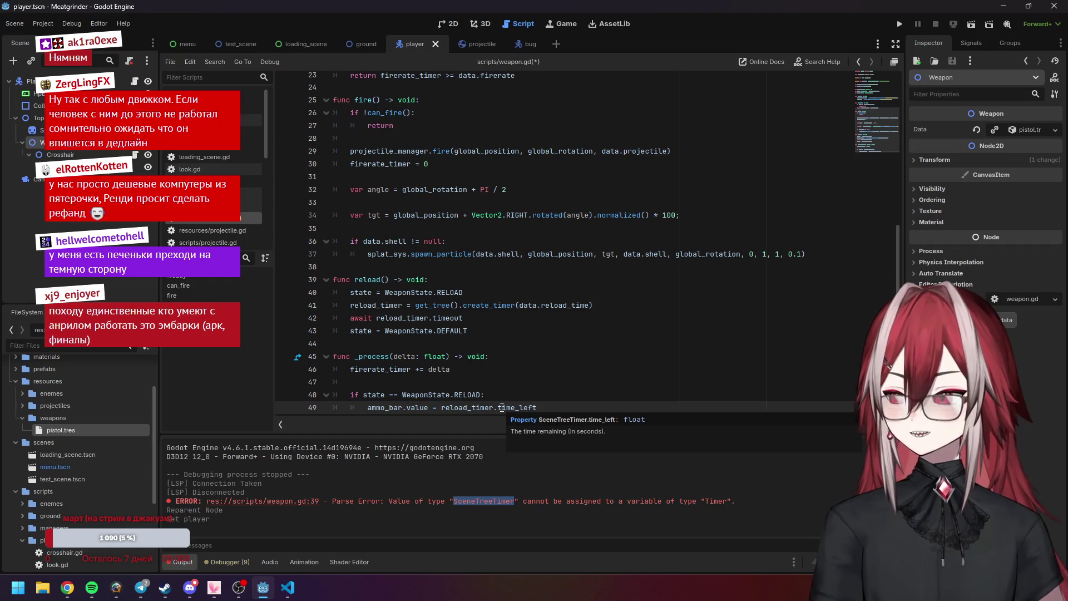
{"action": "scroll", "coordinate": [543, 351], "scroll_direction": "up", "scroll_amount": 1}
{"action": "left_click", "coordinate": [550, 376]}
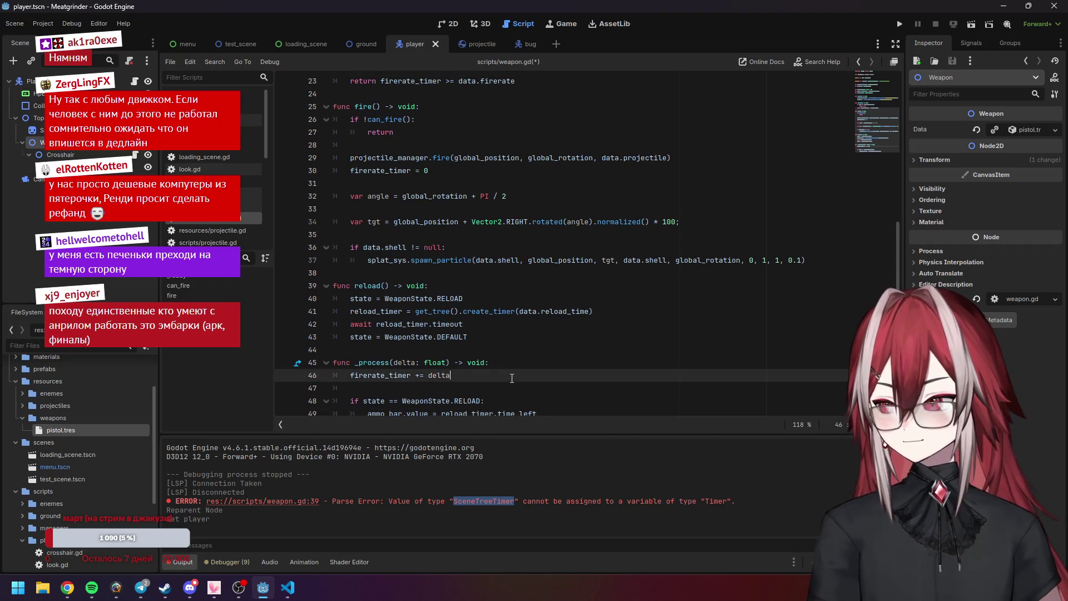
{"action": "key", "text": "Down"}
{"action": "key", "text": "Down"}
{"action": "key", "text": "End"}
{"action": "key", "text": "Down"}
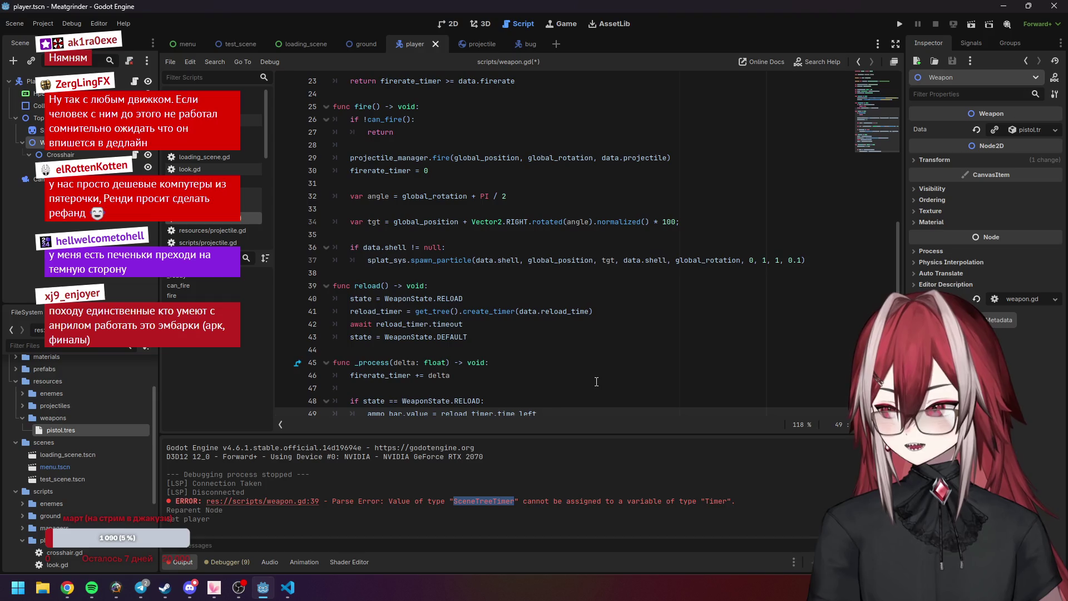
{"action": "scroll", "coordinate": [542, 393], "scroll_direction": "up", "scroll_amount": 4}
{"action": "scroll", "coordinate": [533, 375], "scroll_direction": "down", "scroll_amount": 4}
{"action": "left_click", "coordinate": [532, 374]}
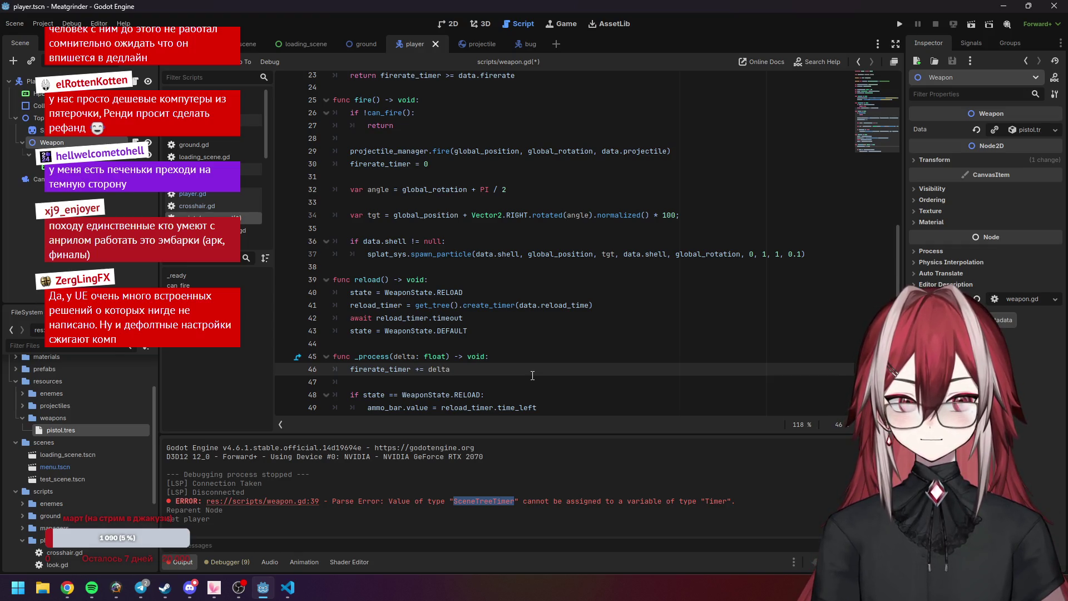
{"action": "scroll", "coordinate": [518, 384], "scroll_direction": "up", "scroll_amount": 1}
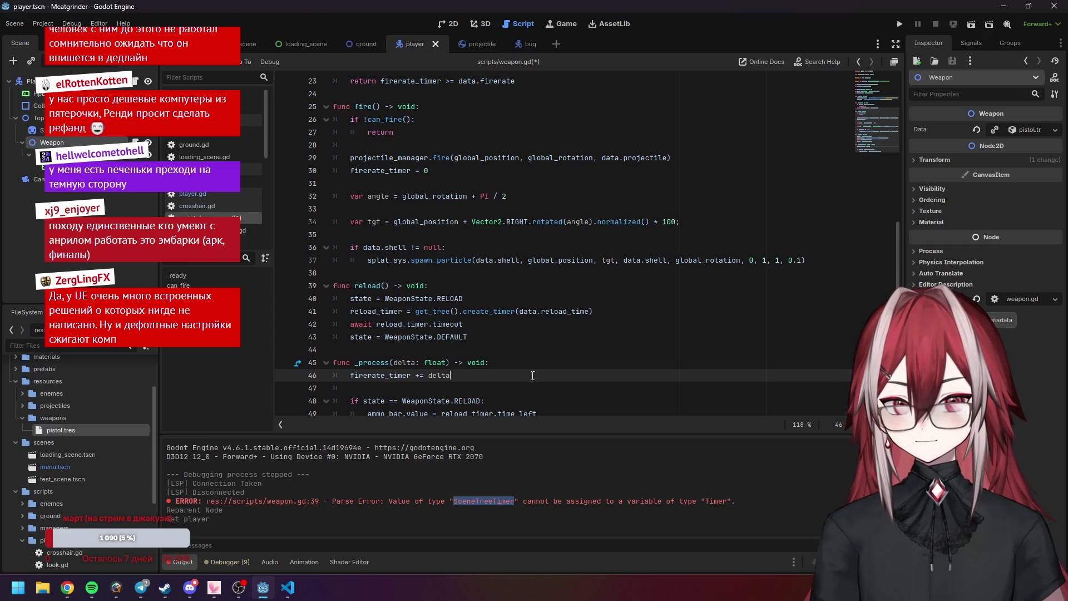
{"action": "scroll", "coordinate": [512, 389], "scroll_direction": "down", "scroll_amount": 1}
{"action": "left_click", "coordinate": [505, 396]}
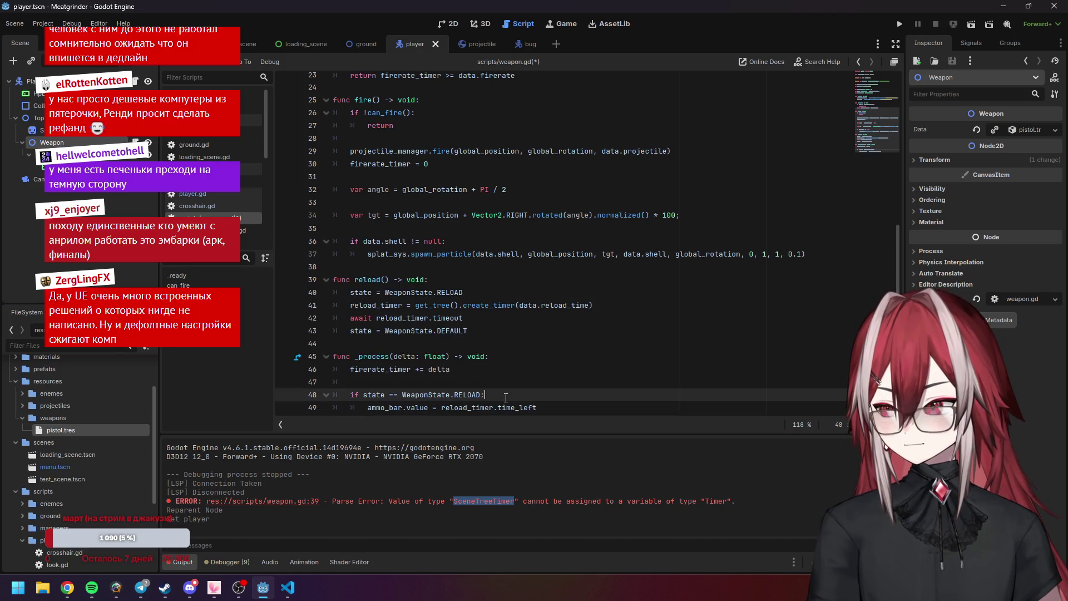
{"action": "left_click", "coordinate": [478, 330]}
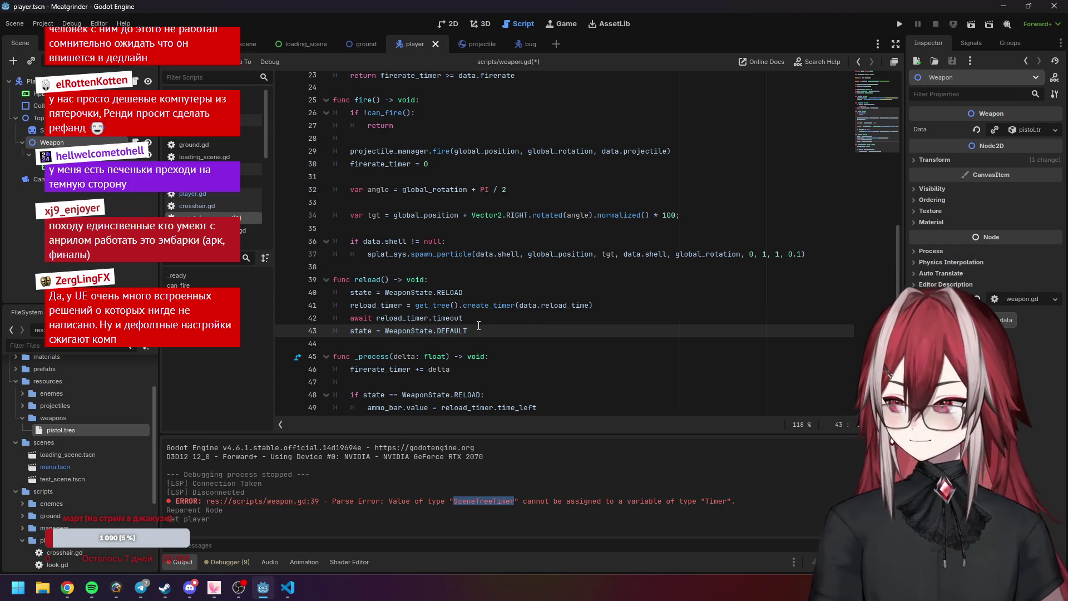
{"action": "scroll", "coordinate": [481, 324], "scroll_direction": "up", "scroll_amount": 2}
{"action": "scroll", "coordinate": [483, 323], "scroll_direction": "up", "scroll_amount": 3}
{"action": "scroll", "coordinate": [492, 289], "scroll_direction": "down", "scroll_amount": 5}
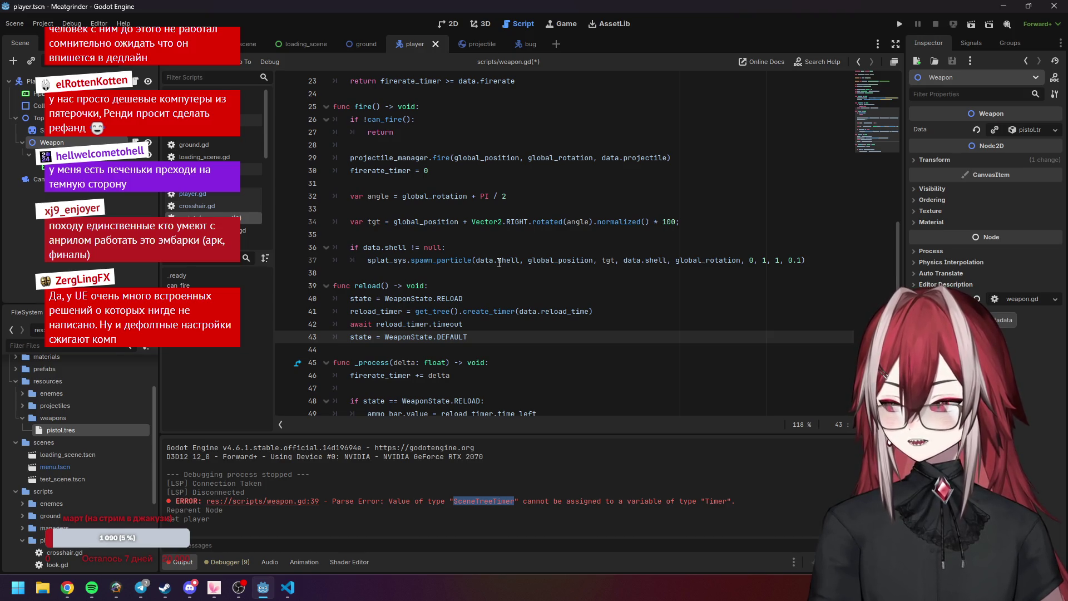
{"action": "left_click", "coordinate": [497, 379]}
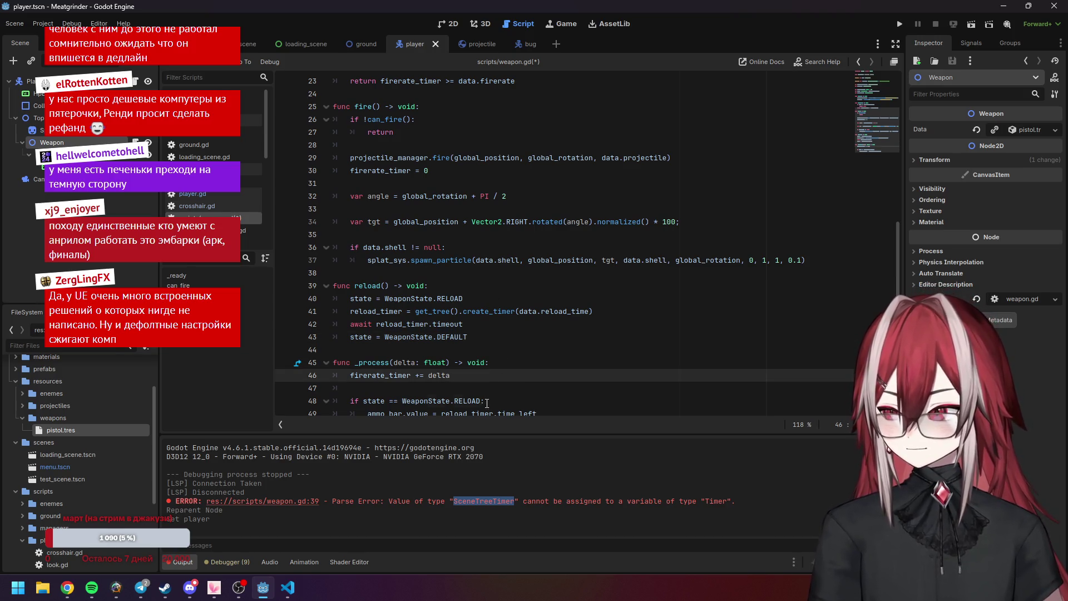
{"action": "left_click", "coordinate": [548, 413]}
{"action": "left_click", "coordinate": [442, 407]}
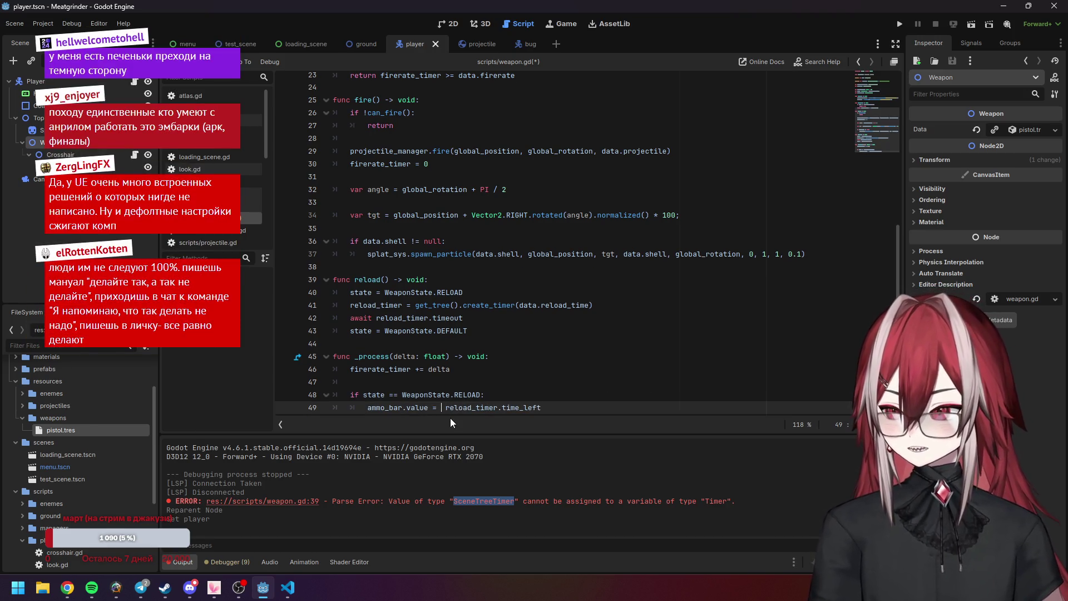
{"action": "type", "text": "de"}
Insert data.reload_time ahead of reload_timer.time_left in the ammo_bar line
{"action": "key", "text": "BackSpace"}
{"action": "type", "text": "a"}
{"action": "key", "text": "Return"}
{"action": "type", "text": "."}
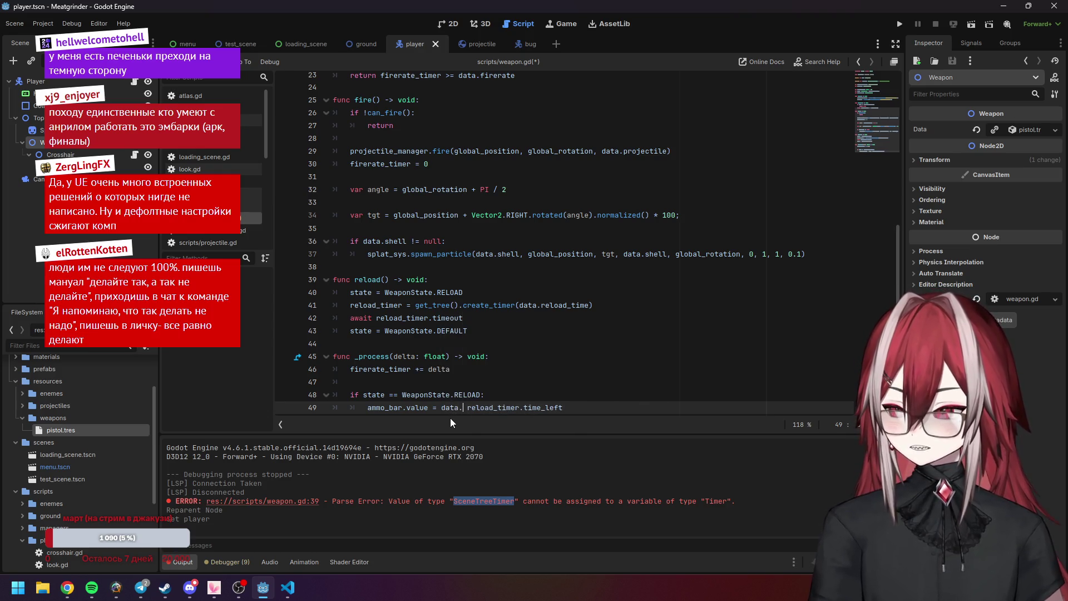
{"action": "key", "text": "Down"}
{"action": "key", "text": "Down"}
{"action": "key", "text": "Return"}
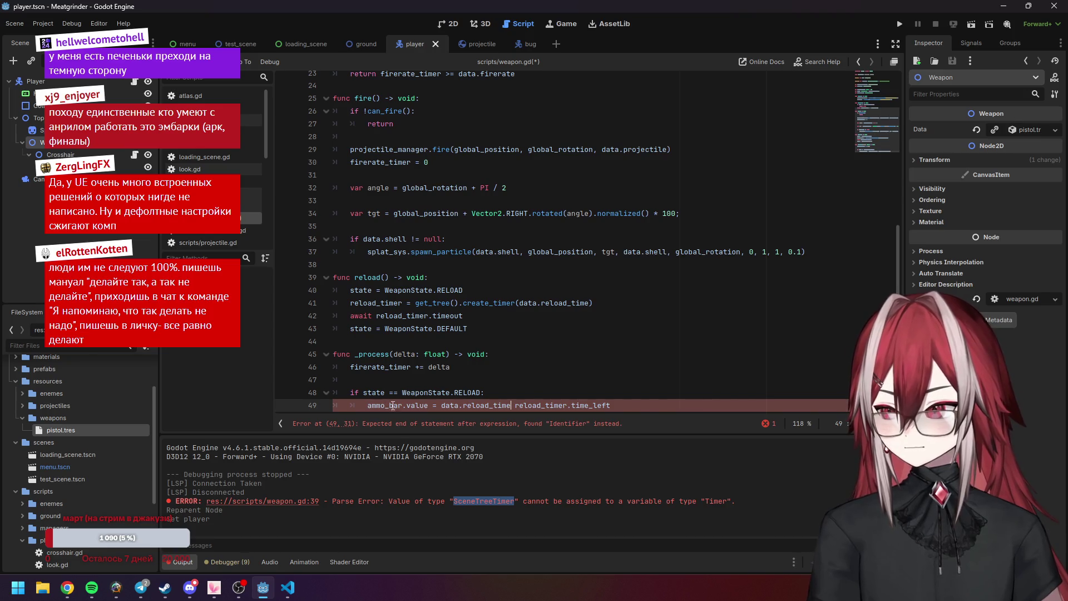
{"action": "mouse_move", "coordinate": [417, 405]}
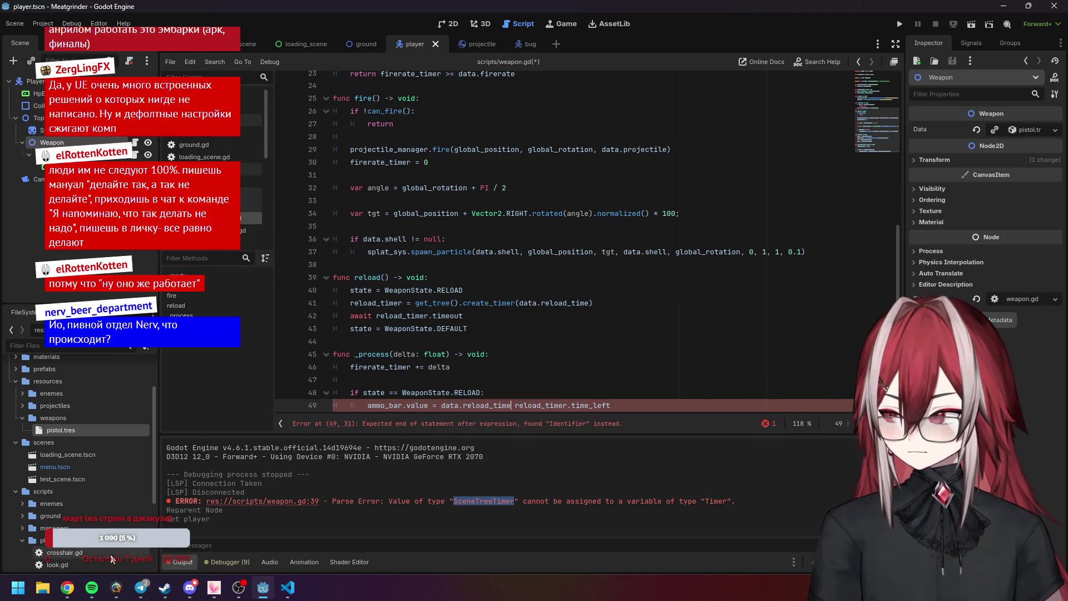
Bring up Chrome's music tab and scroll through the playlist
{"action": "mouse_move", "coordinate": [67, 587]}
{"action": "left_click", "coordinate": [61, 550]}
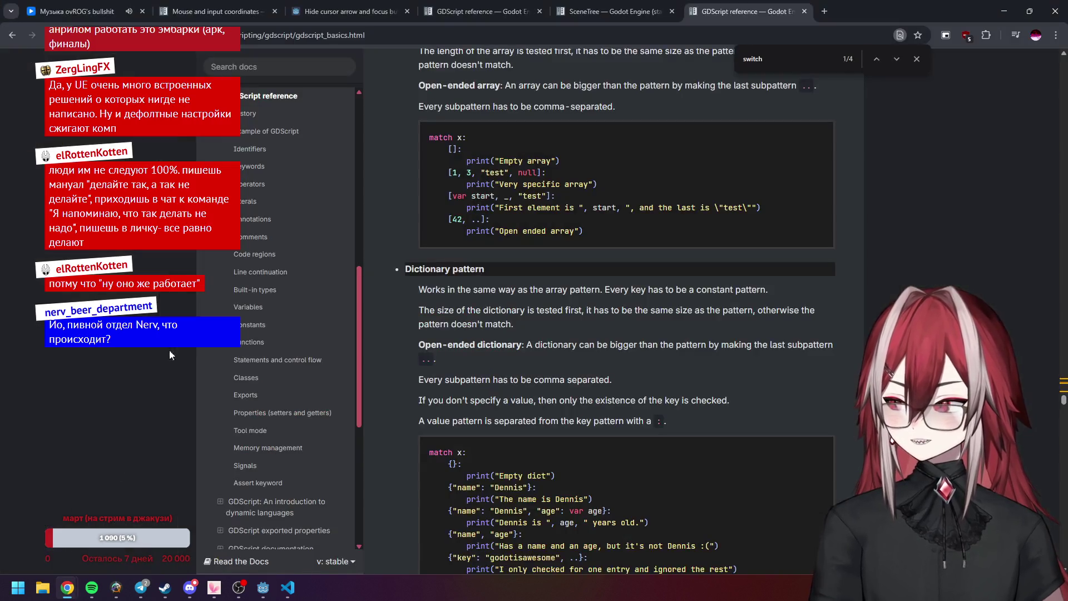
{"action": "key", "text": "ctrl+1"}
{"action": "scroll", "coordinate": [494, 271], "scroll_direction": "down", "scroll_amount": 4}
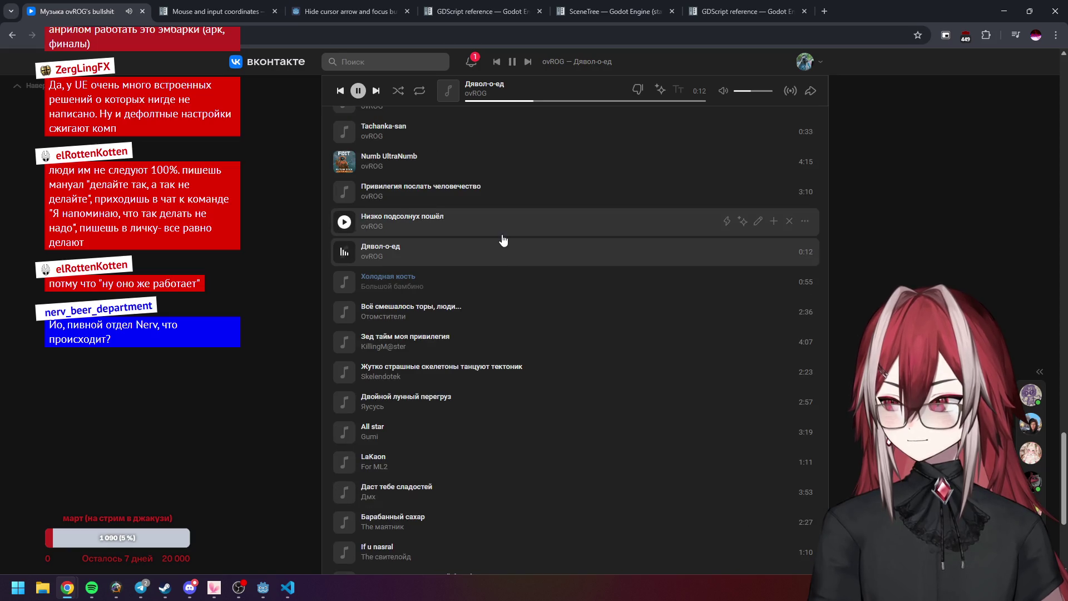
{"action": "scroll", "coordinate": [497, 237], "scroll_direction": "down", "scroll_amount": 1}
{"action": "scroll", "coordinate": [472, 320], "scroll_direction": "down", "scroll_amount": 2}
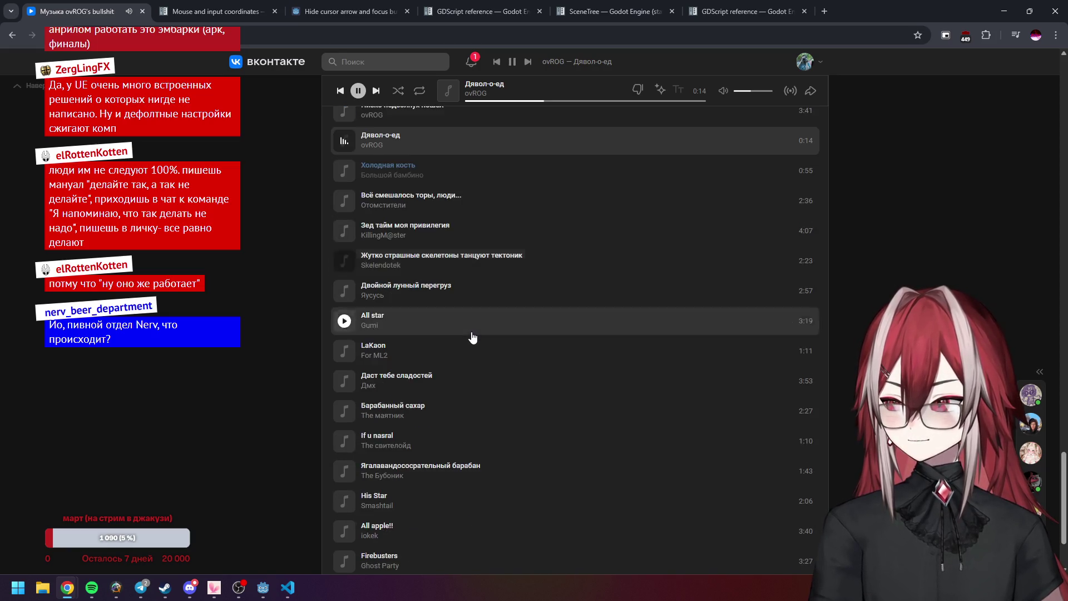
{"action": "scroll", "coordinate": [470, 306], "scroll_direction": "up", "scroll_amount": 2}
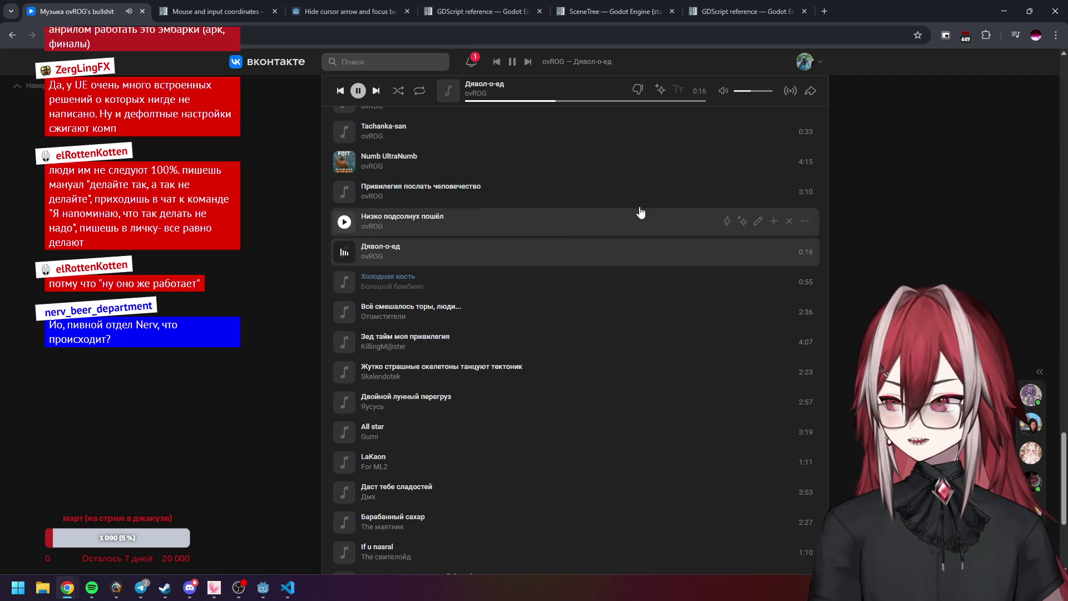
Minimize Chrome and Godot, then restore the Godot editor with weapon.gd
{"action": "left_click", "coordinate": [1004, 12]}
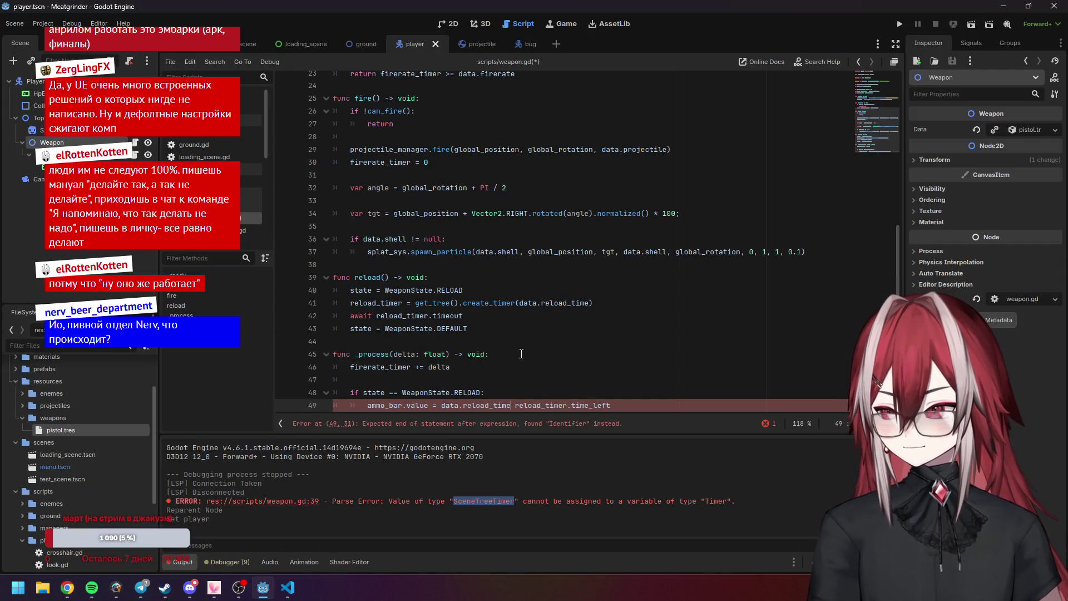
{"action": "mouse_move", "coordinate": [514, 404]}
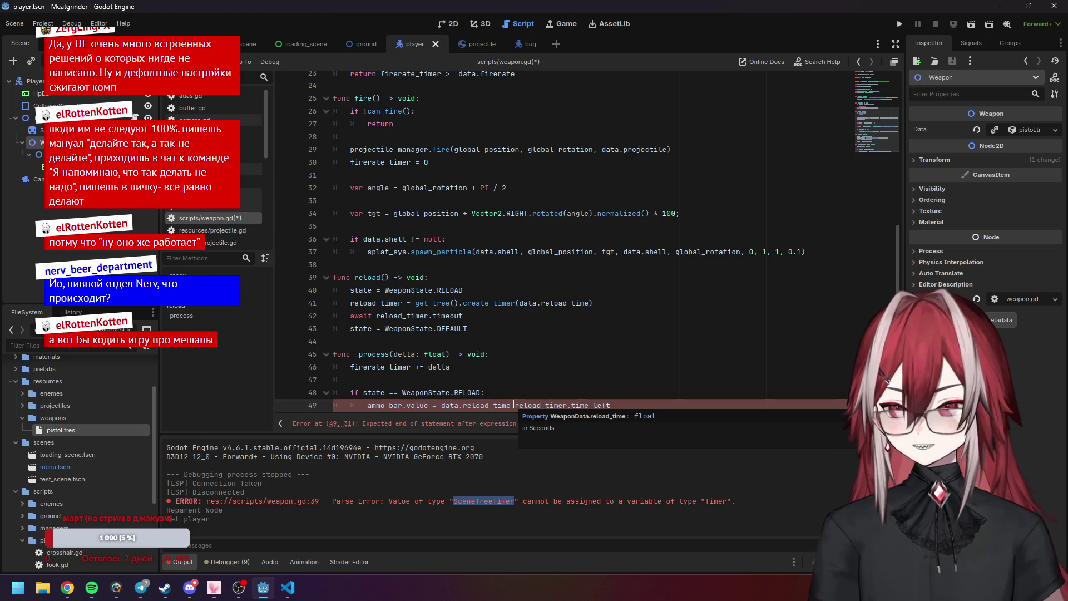
{"action": "left_click", "coordinate": [1007, 5]}
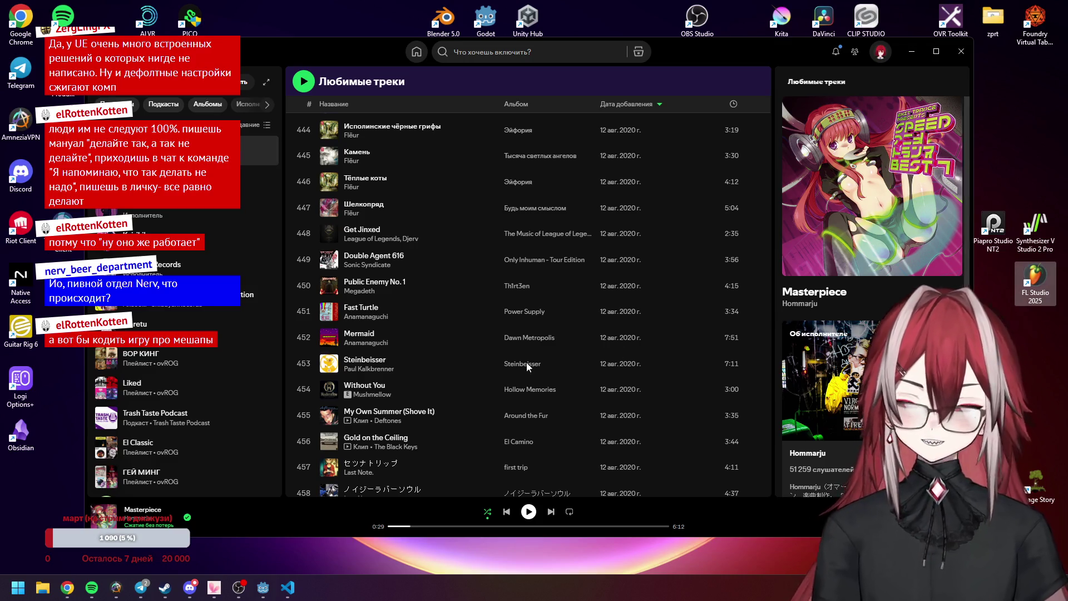
{"action": "left_click", "coordinate": [274, 598]}
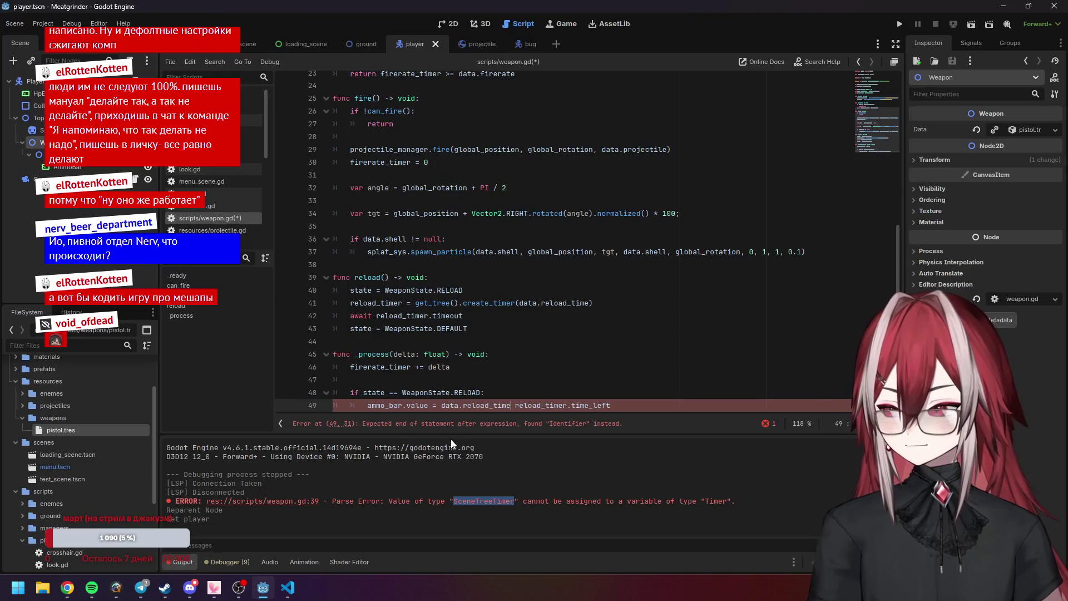
Put the caret at the end of line 48 in _process, then bring the VK Music playlist in Chrome forward
{"action": "left_click", "coordinate": [568, 349]}
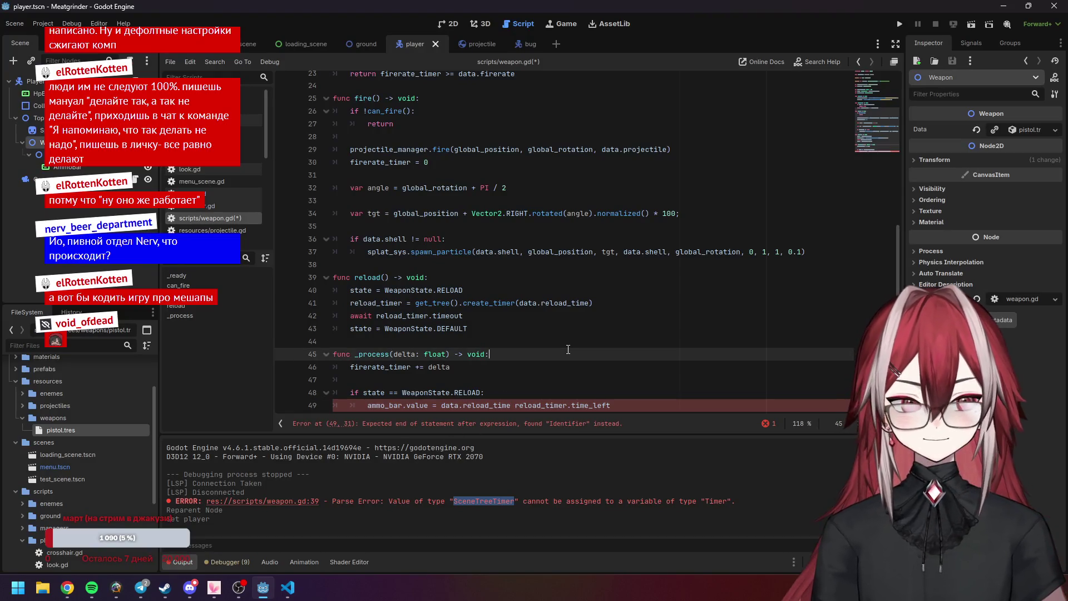
{"action": "left_click", "coordinate": [609, 396]}
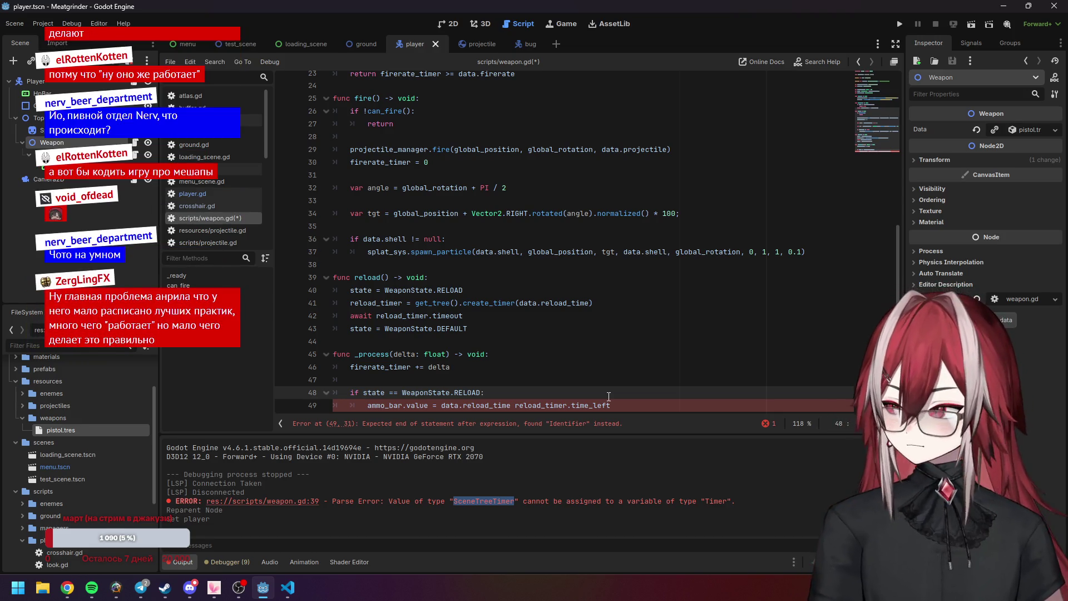
{"action": "left_click", "coordinate": [62, 591]}
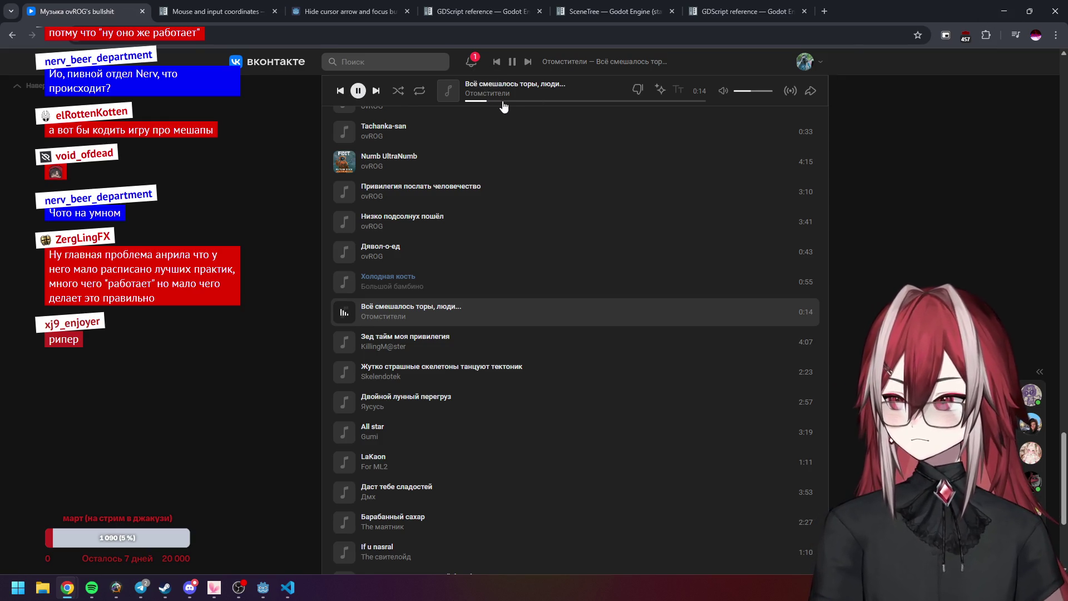
Seek to another point in the playing VK track, then close the VK Music tab
{"action": "left_click", "coordinate": [480, 101]}
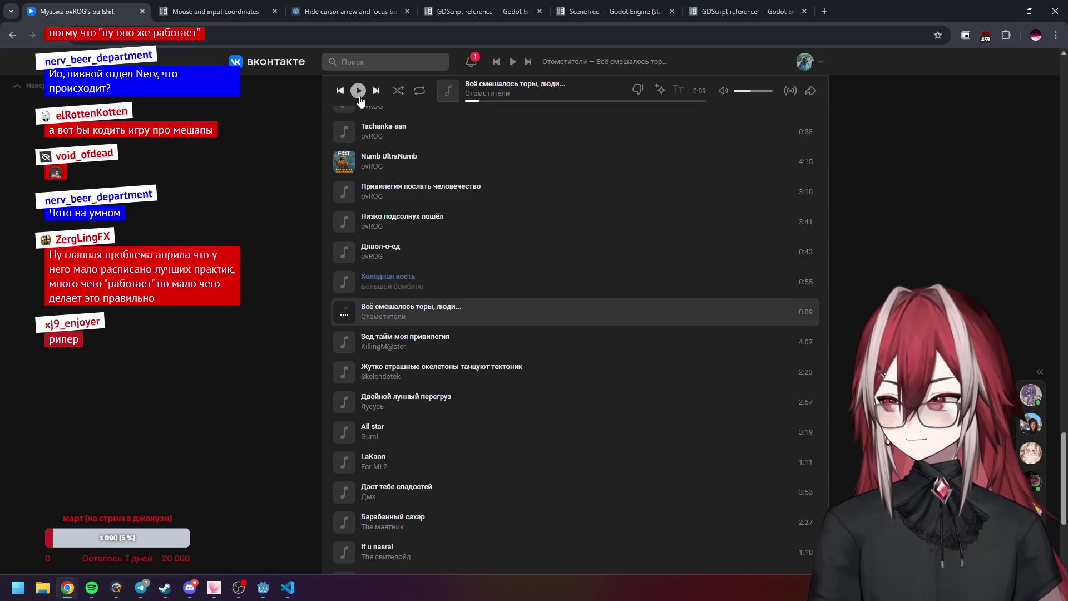
{"action": "scroll", "coordinate": [461, 298], "scroll_direction": "down", "scroll_amount": 4}
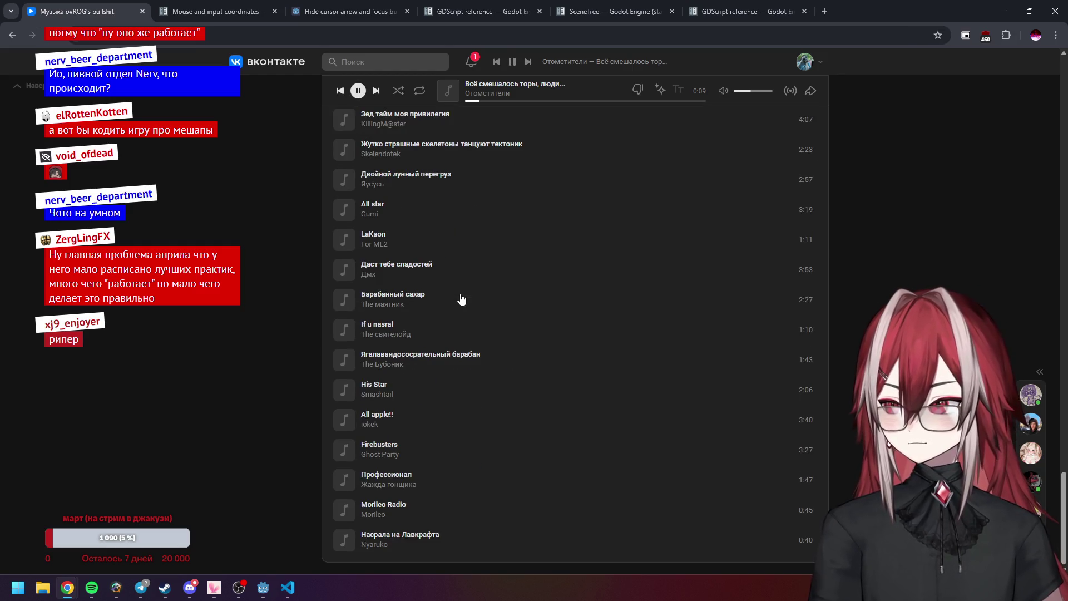
{"action": "scroll", "coordinate": [460, 298], "scroll_direction": "up", "scroll_amount": 3}
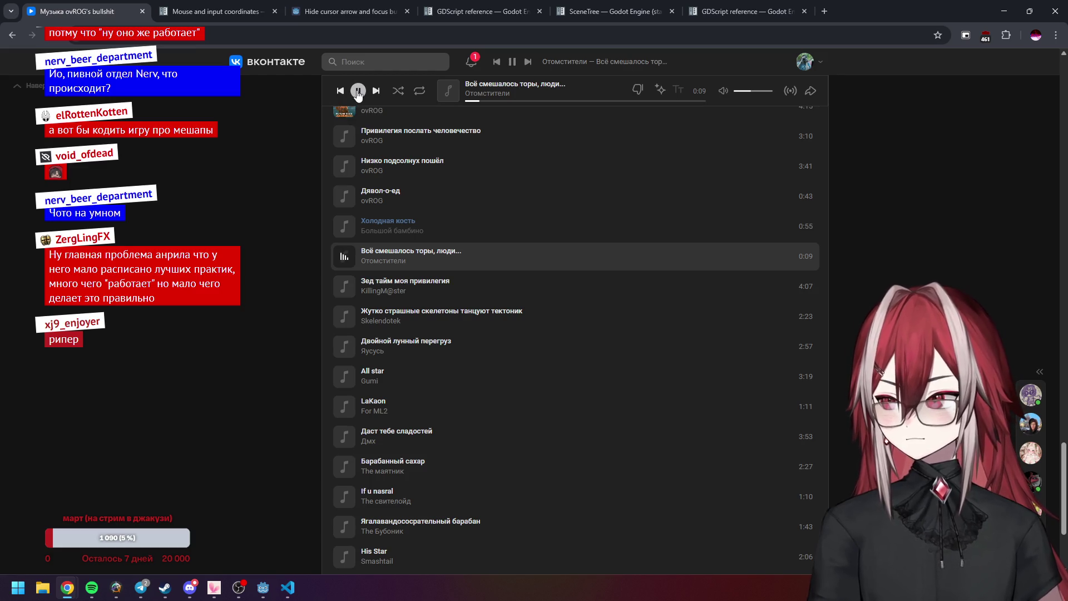
{"action": "left_click", "coordinate": [142, 12]}
Resume Spotify's liked tracks playlist, hide the docs browser and return to weapon.gd
{"action": "left_click", "coordinate": [92, 587]}
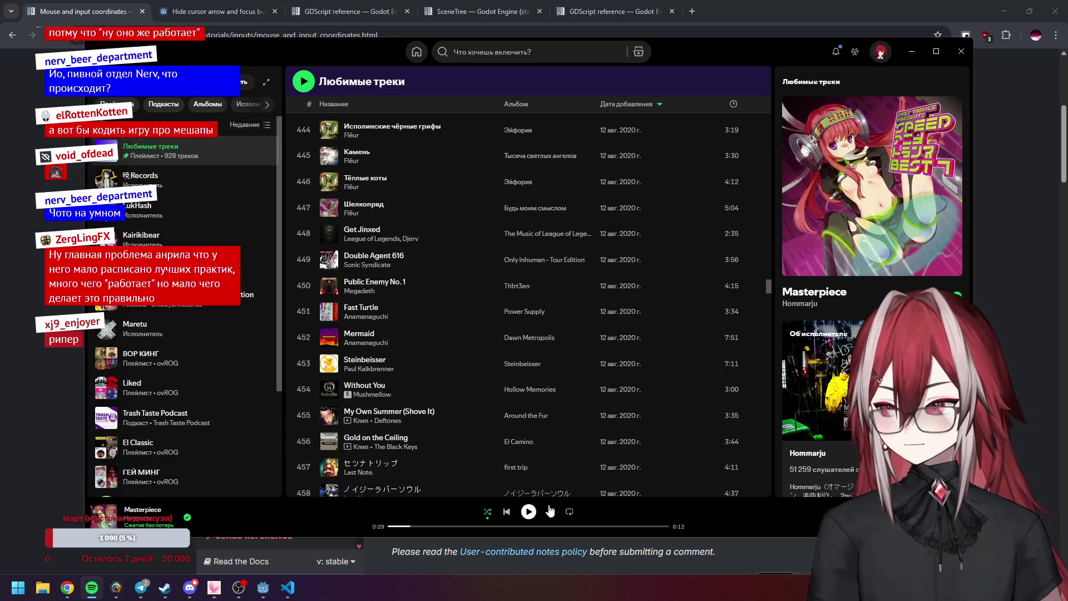
{"action": "left_click", "coordinate": [528, 511]}
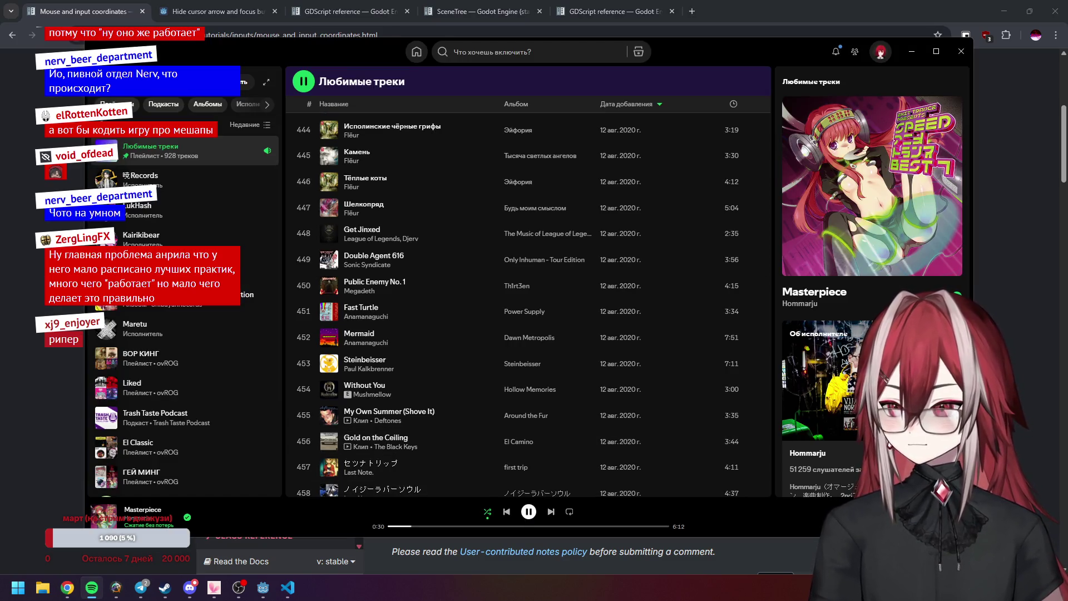
{"action": "left_click", "coordinate": [41, 521]}
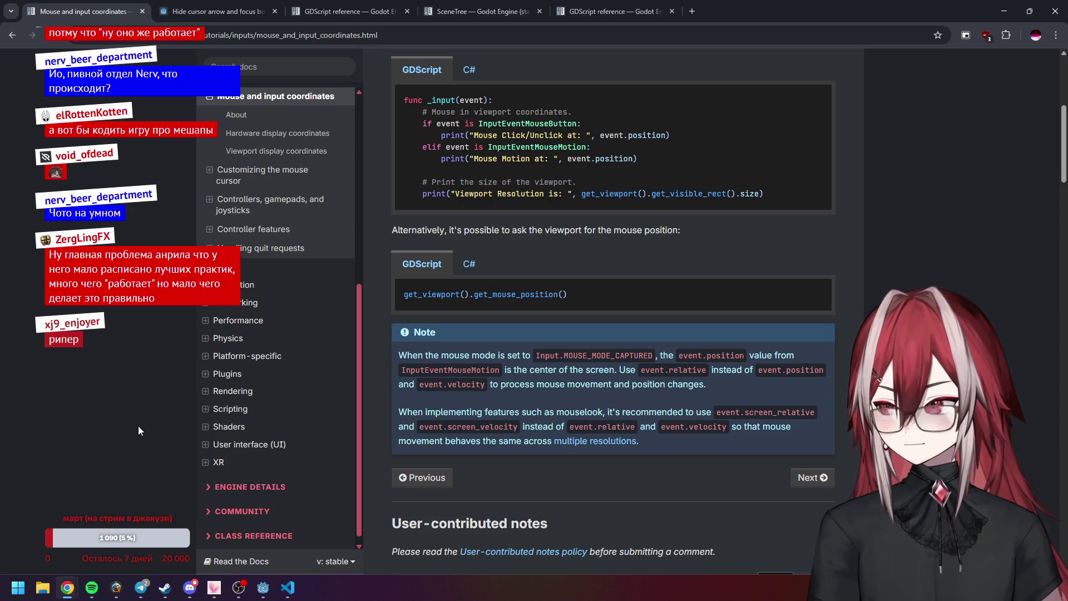
{"action": "left_click", "coordinate": [1005, 12]}
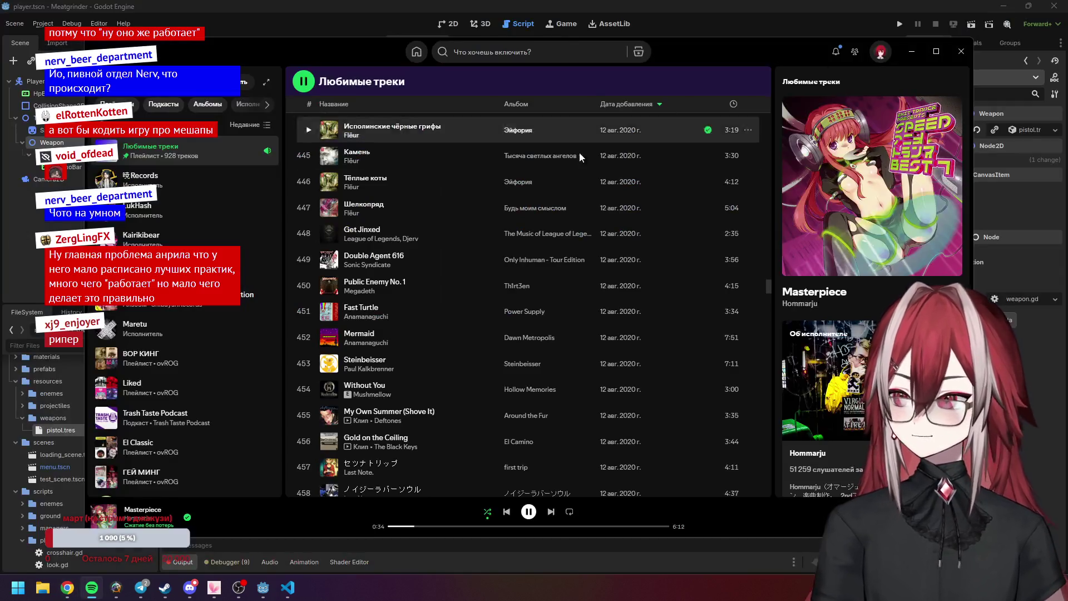
{"action": "left_click", "coordinate": [859, 6]}
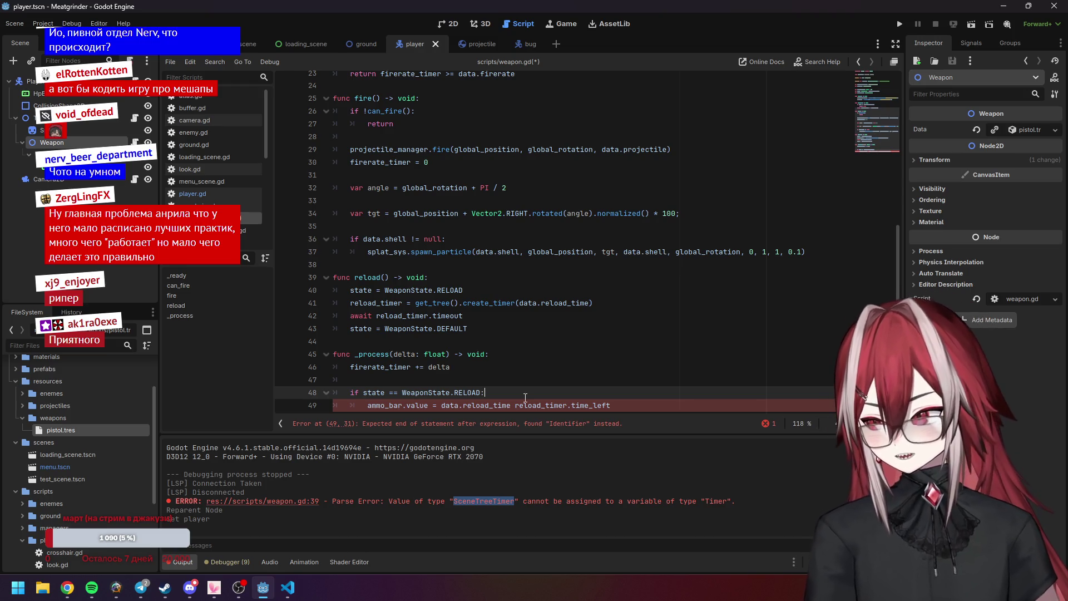
Make line 49 read ammo_bar.value = reload_timer.time_left / data.reload_time * 100
{"action": "left_click", "coordinate": [507, 405]}
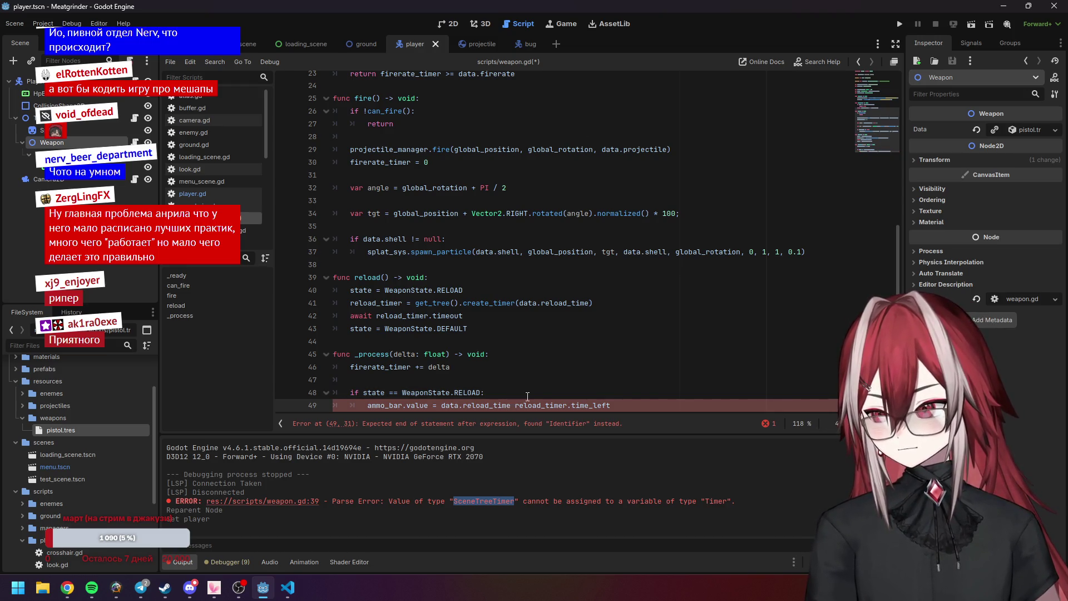
{"action": "left_click_drag", "start_coordinate": [518, 405], "coordinate": [436, 405]}
{"action": "key", "text": "BackSpace"}
{"action": "key", "text": "ctrl+z"}
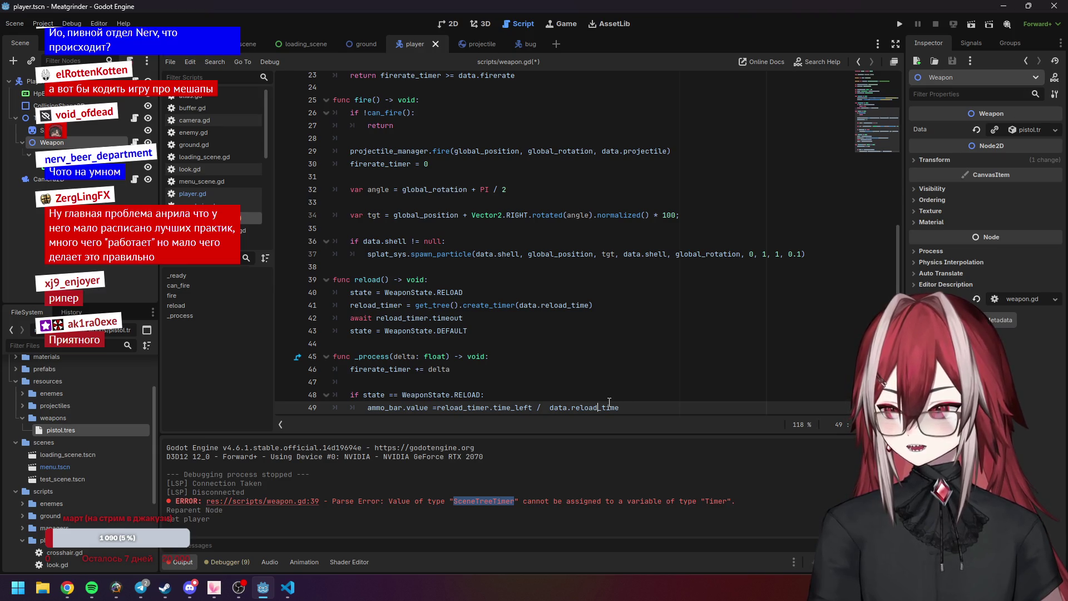
{"action": "key", "text": "Left"}
{"action": "key", "text": "Left"}
{"action": "key", "text": "BackSpace"}
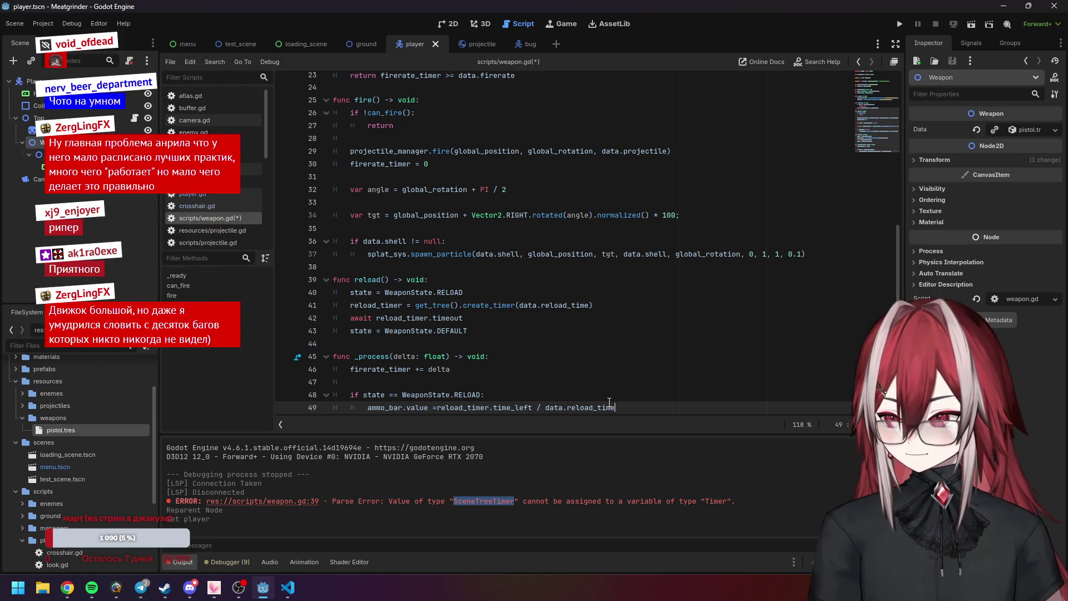
{"action": "type", "text": "* 100"}
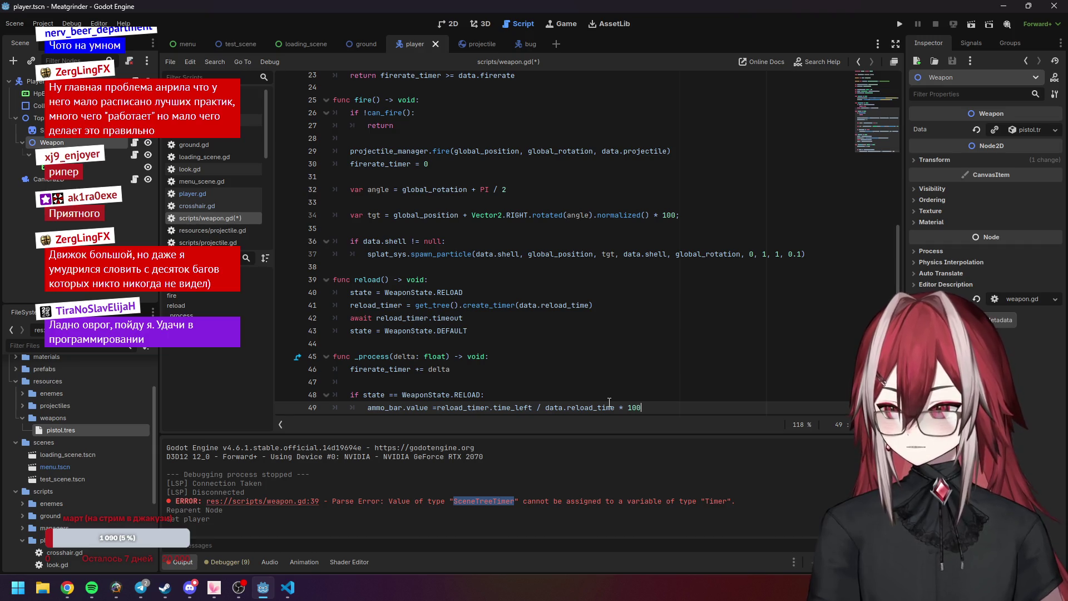
Review lines 46–49 of _process around the new reload progress line
{"action": "left_click", "coordinate": [612, 381]}
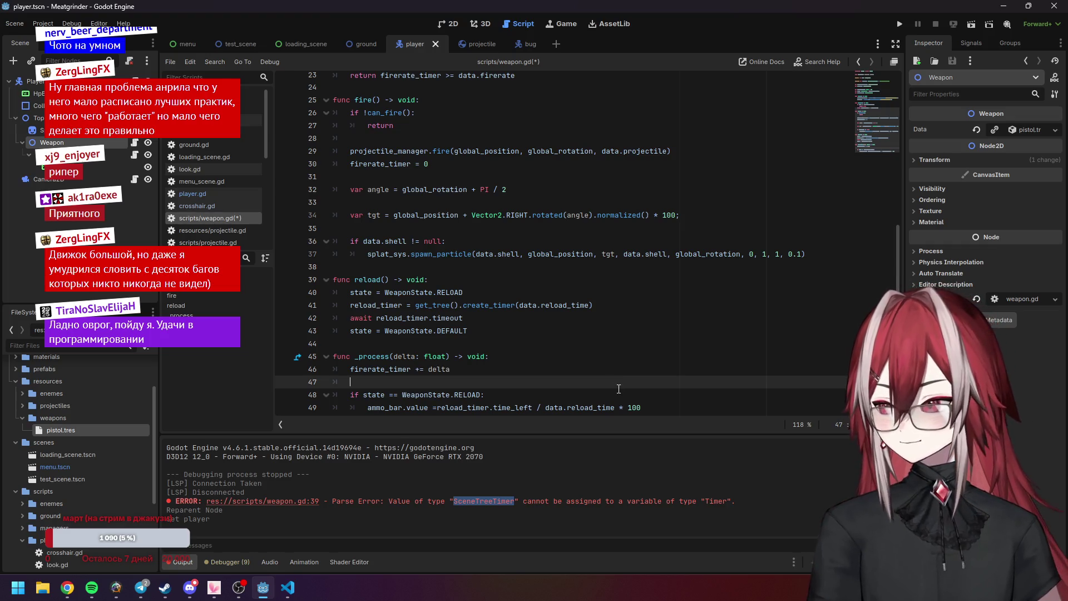
{"action": "key", "text": "Down"}
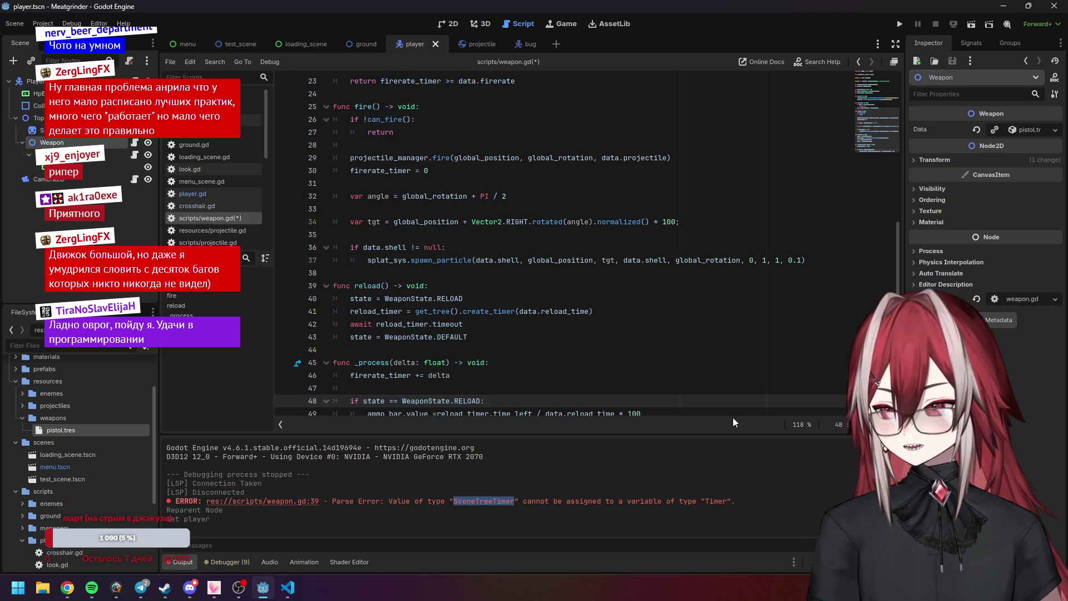
{"action": "key", "text": "Down"}
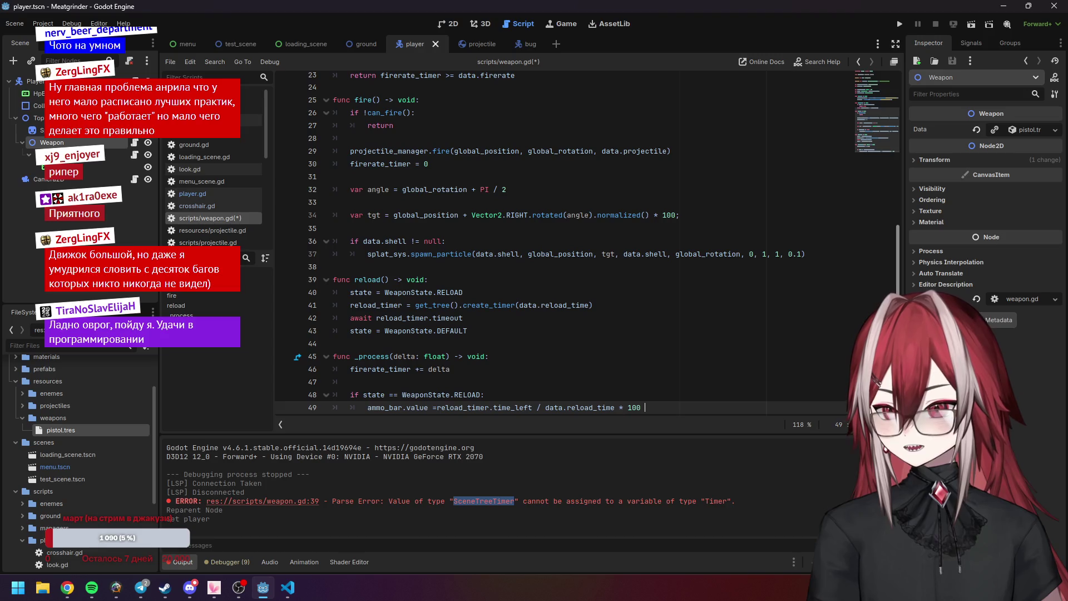
{"action": "left_click", "coordinate": [617, 395]}
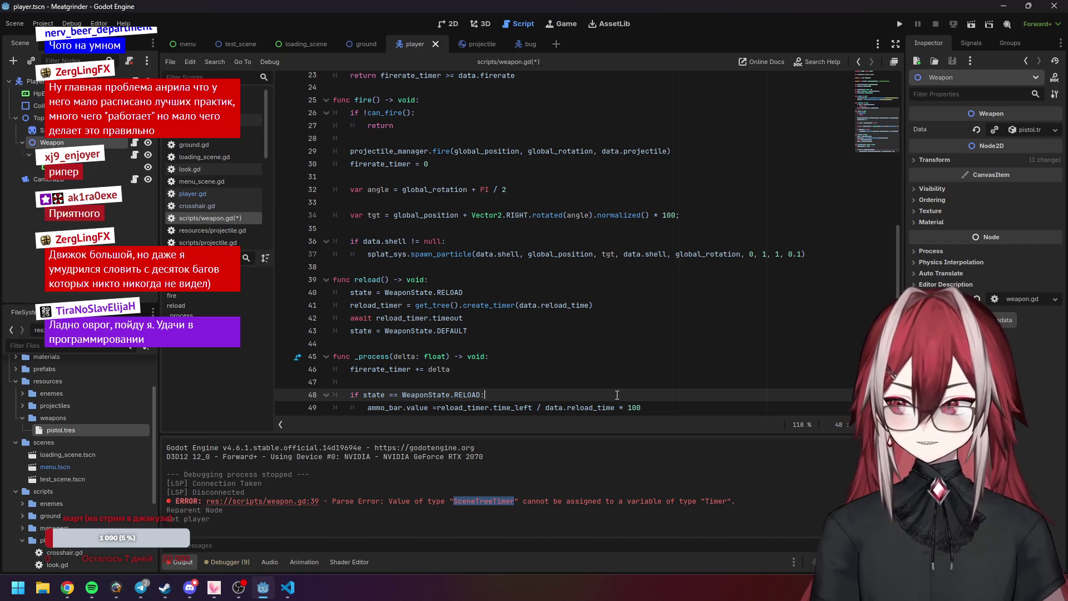
{"action": "left_click", "coordinate": [436, 407]}
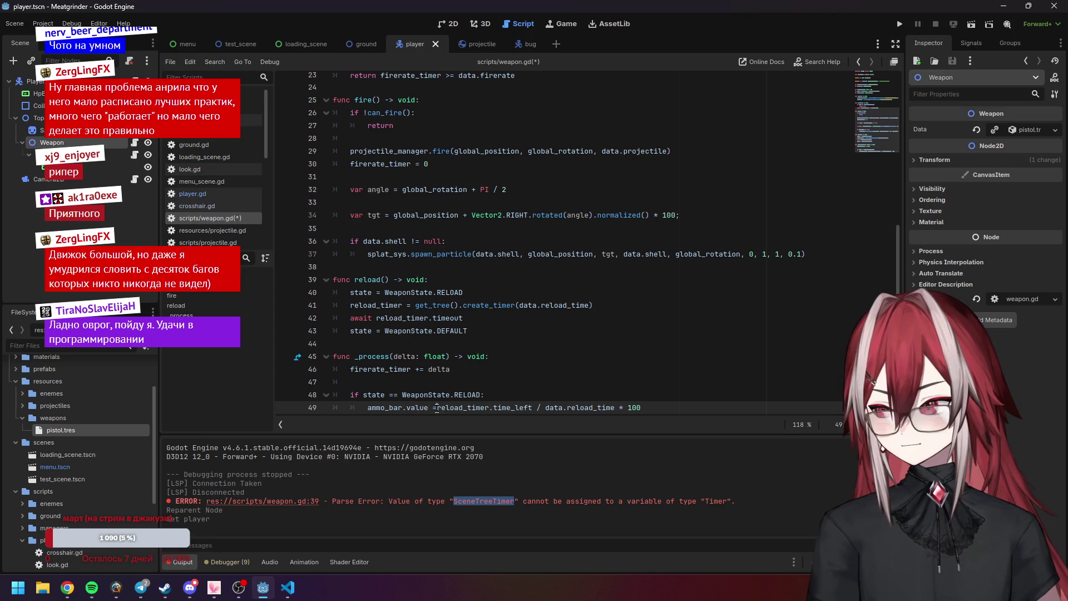
{"action": "left_click", "coordinate": [518, 389]}
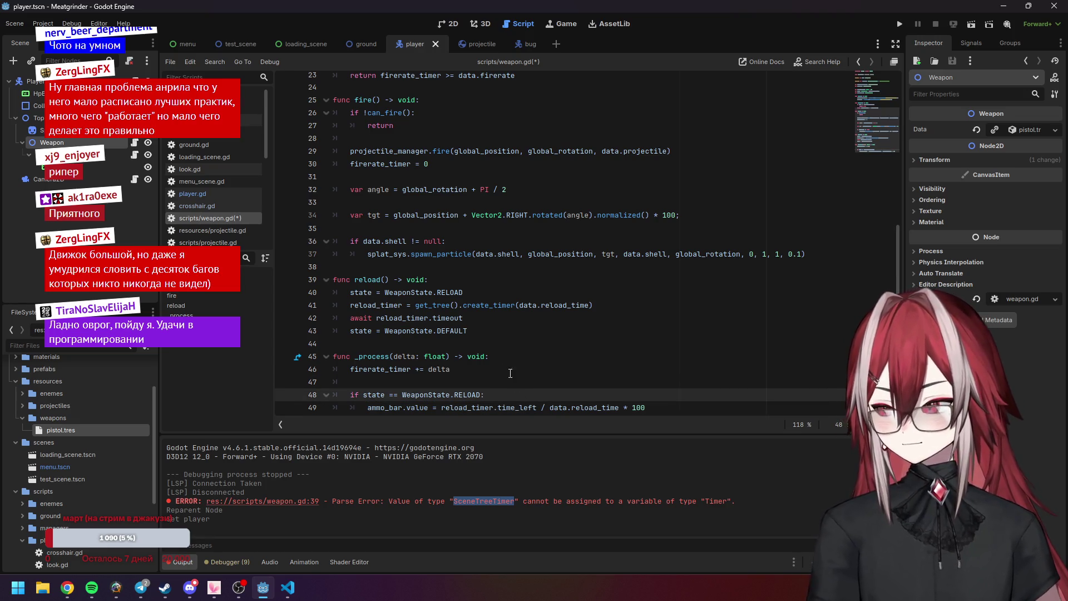
{"action": "left_click", "coordinate": [483, 371]}
{"action": "key", "text": "Down"}
{"action": "key", "text": "Down"}
{"action": "key", "text": "Down"}
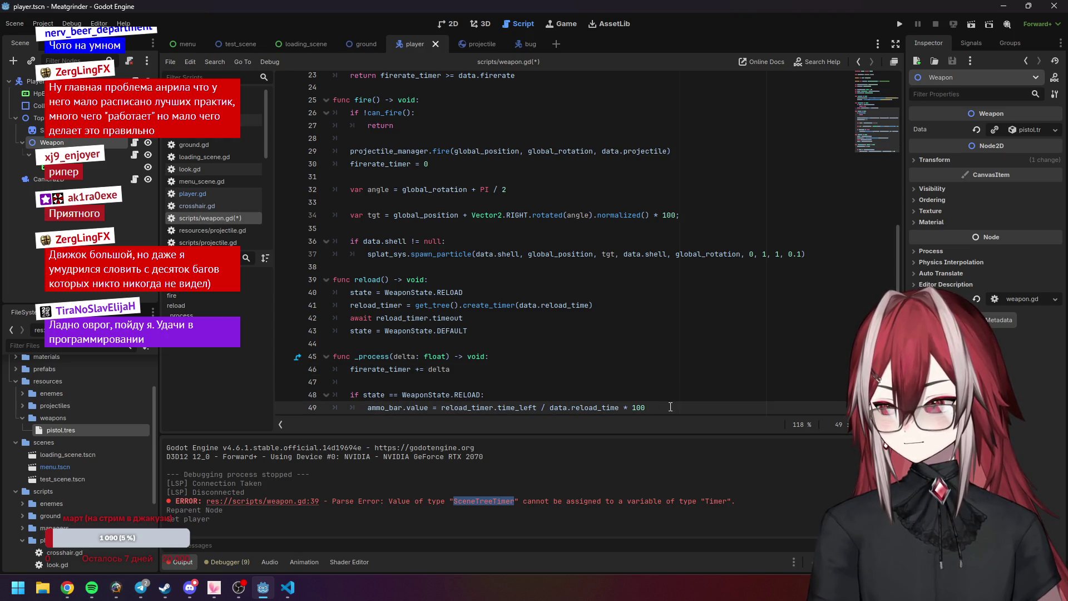
Look over fire() and _process, ending at the last line of reload()
{"action": "scroll", "coordinate": [556, 372], "scroll_direction": "up", "scroll_amount": 1}
{"action": "scroll", "coordinate": [545, 360], "scroll_direction": "down", "scroll_amount": 1}
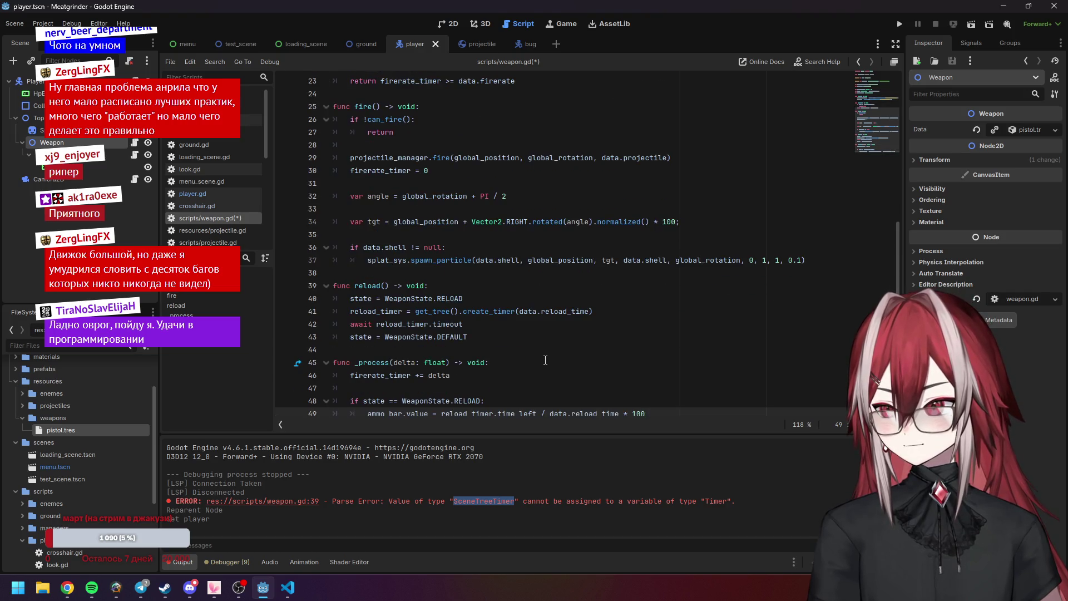
{"action": "scroll", "coordinate": [525, 379], "scroll_direction": "down", "scroll_amount": 1}
{"action": "left_click", "coordinate": [526, 385]}
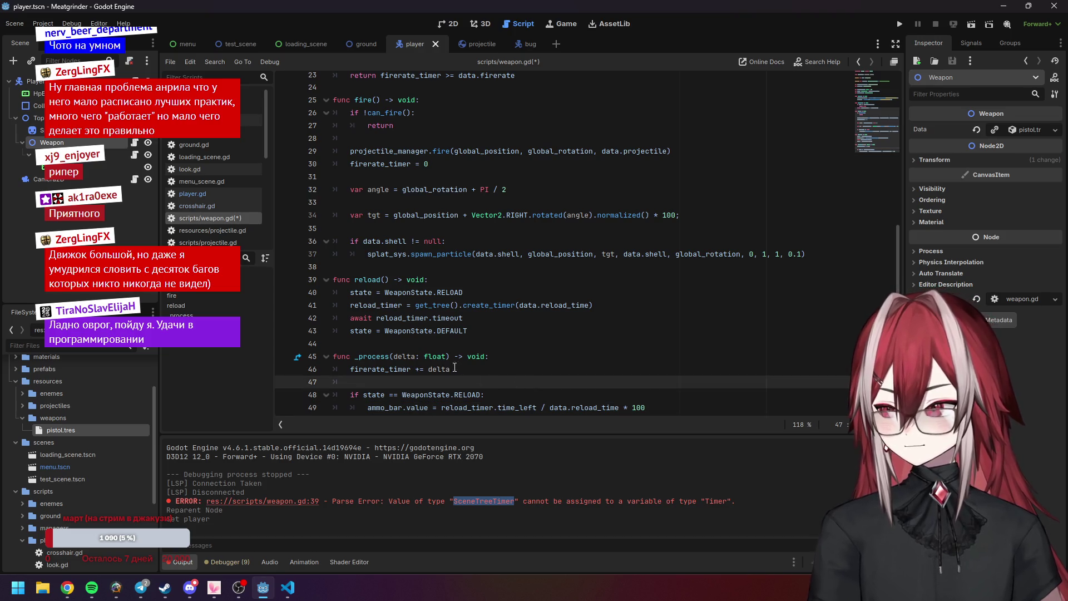
{"action": "left_click", "coordinate": [466, 408]}
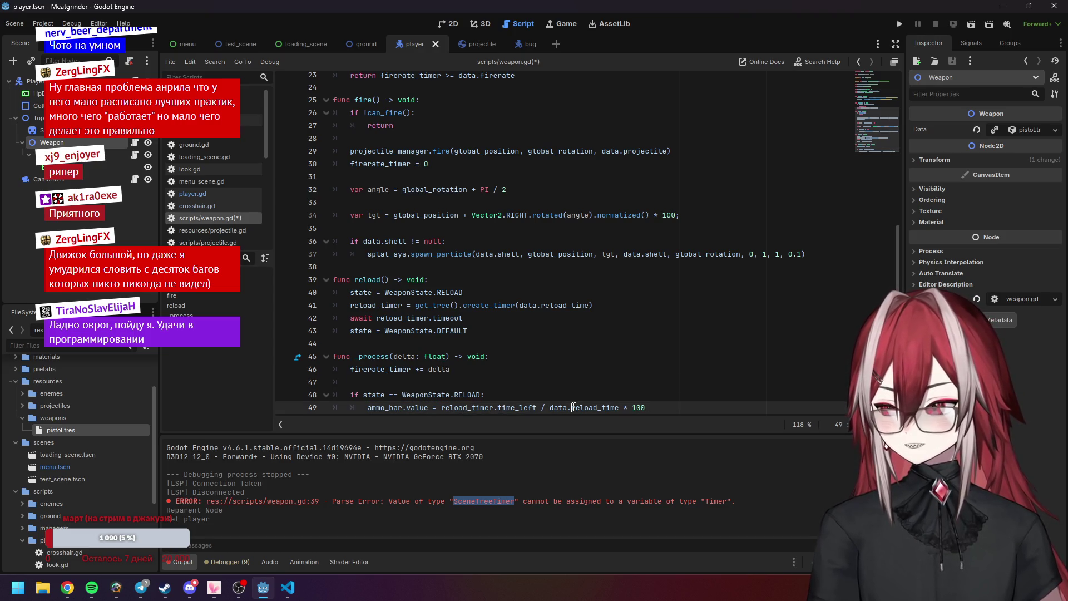
{"action": "scroll", "coordinate": [379, 267], "scroll_direction": "up", "scroll_amount": 1}
{"action": "left_click", "coordinate": [395, 254]}
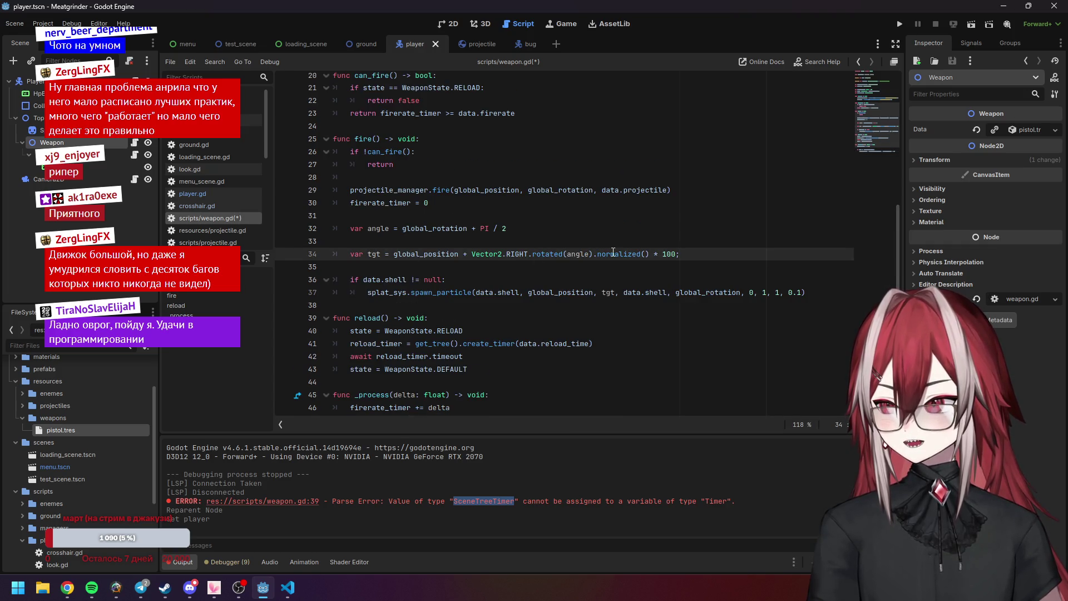
{"action": "scroll", "coordinate": [613, 252], "scroll_direction": "up", "scroll_amount": 2}
{"action": "scroll", "coordinate": [446, 201], "scroll_direction": "up", "scroll_amount": 2}
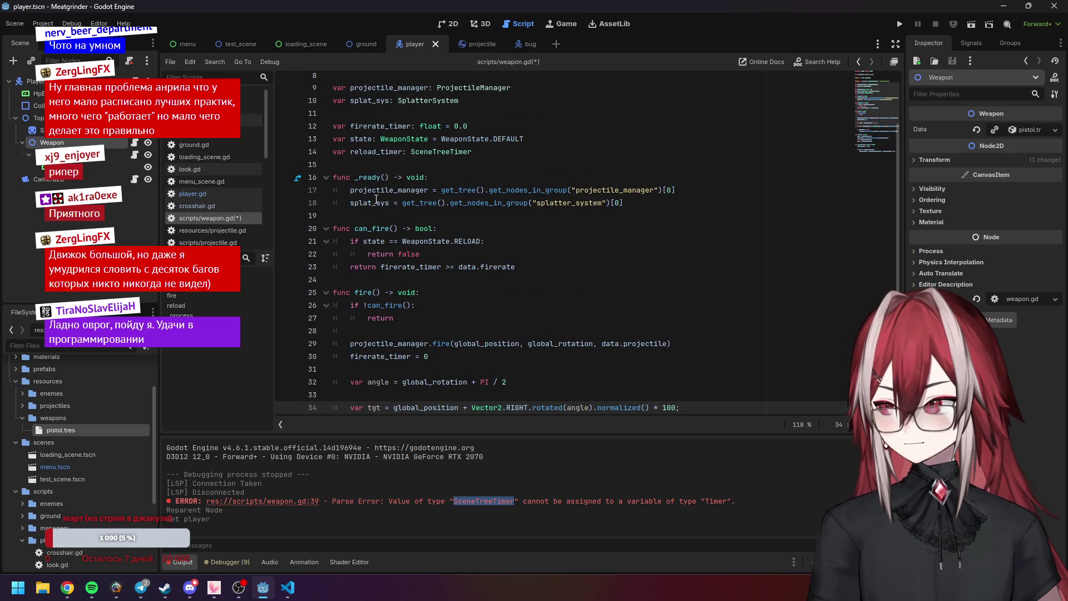
{"action": "scroll", "coordinate": [372, 202], "scroll_direction": "down", "scroll_amount": 5}
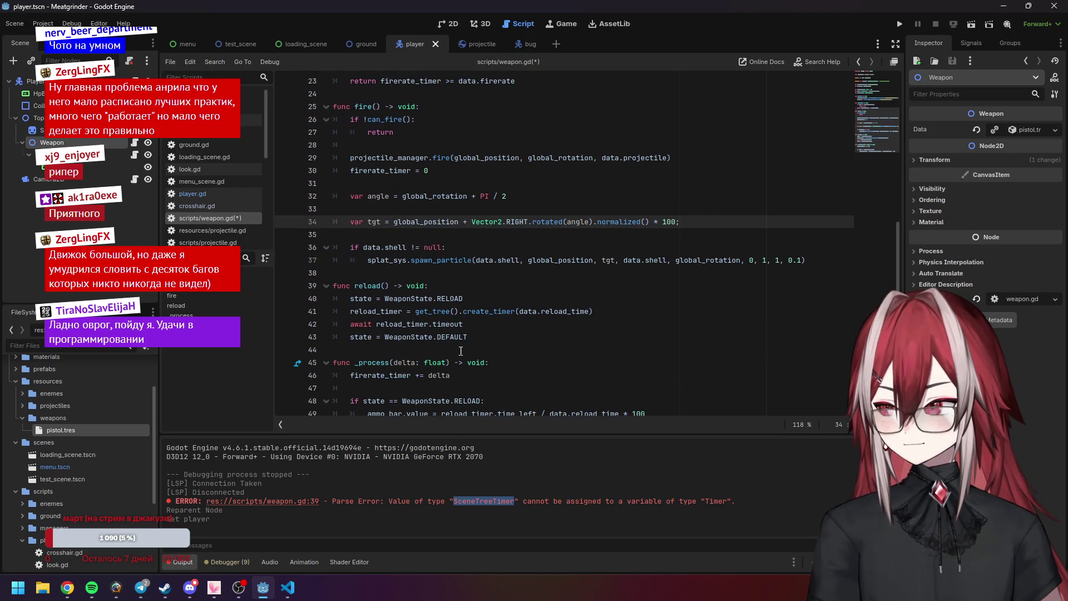
{"action": "left_click", "coordinate": [478, 333]}
Add 'ammo_bar.value = 100' after 'state = WeaponState.DEFAULT' using autocomplete
{"action": "key", "text": "Return"}
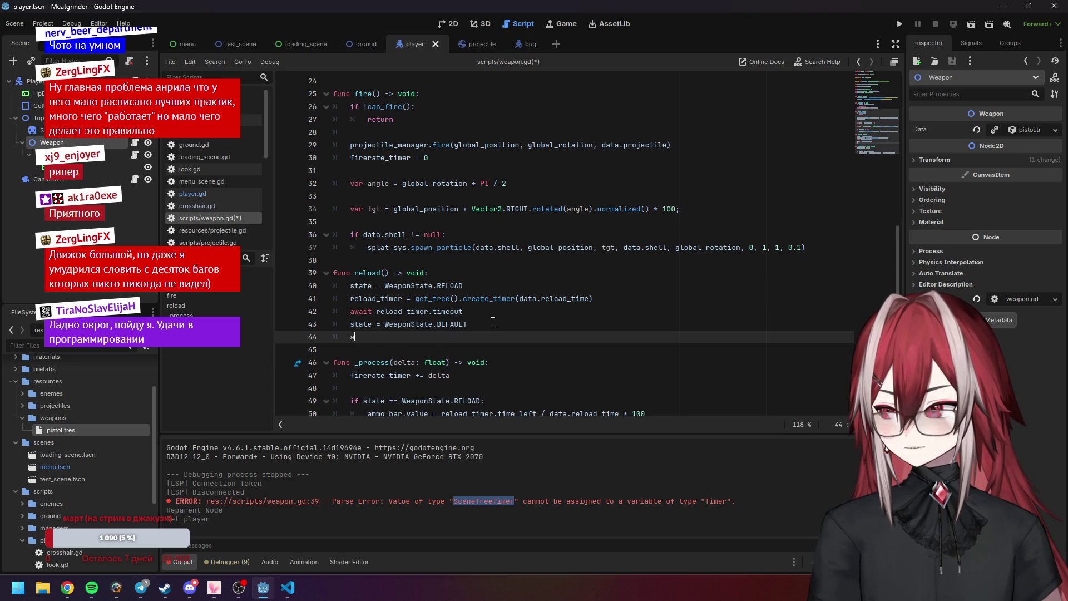
{"action": "key", "text": "Return"}
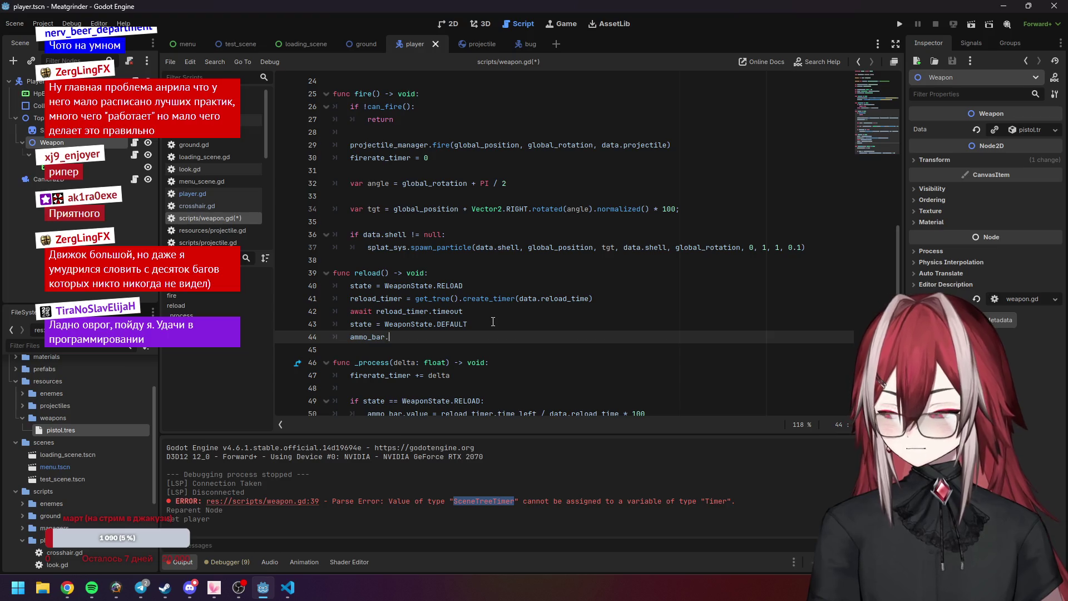
{"action": "type", "text": "v"}
{"action": "key", "text": "Return"}
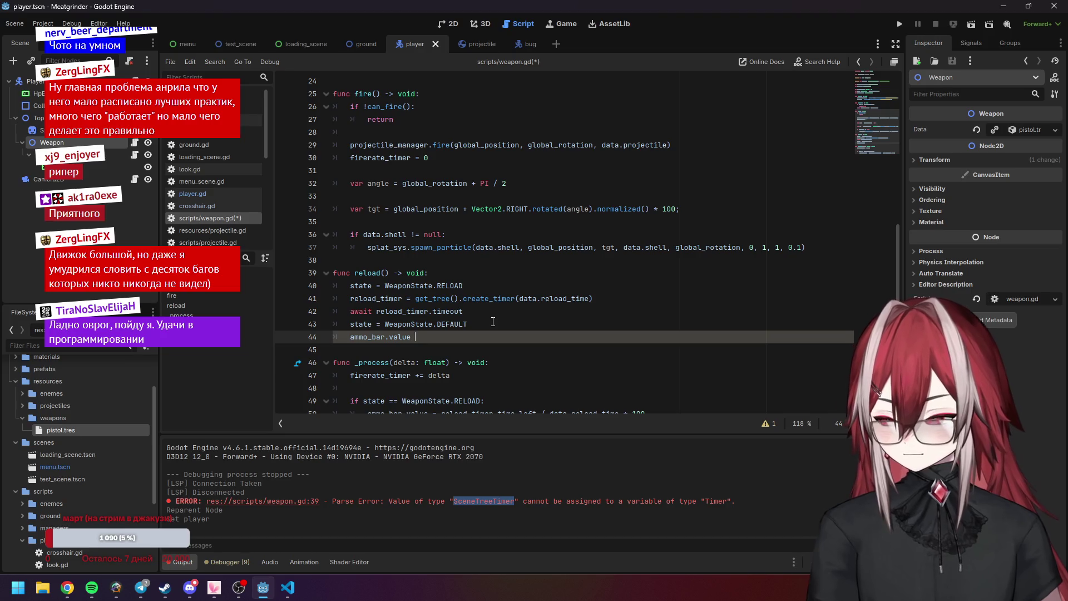
{"action": "type", "text": "= "}
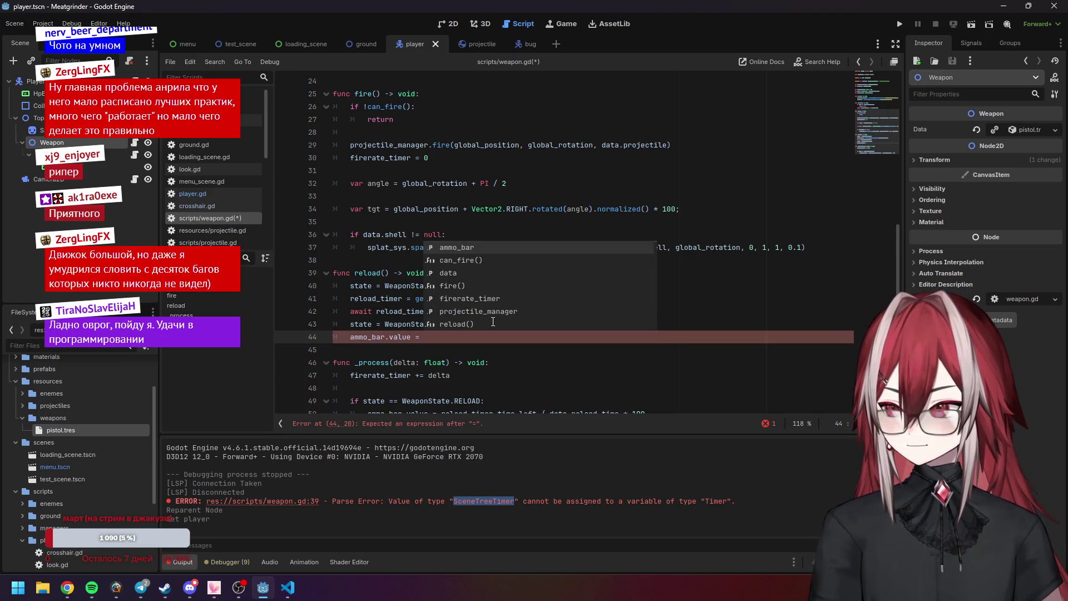
{"action": "type", "text": "d"}
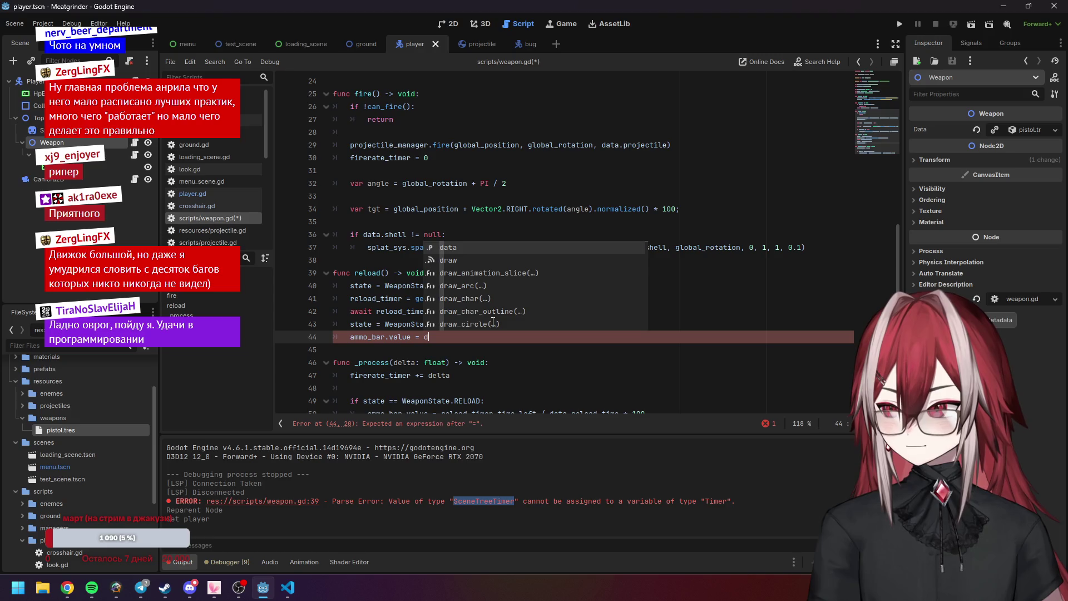
{"action": "key", "text": "BackSpace"}
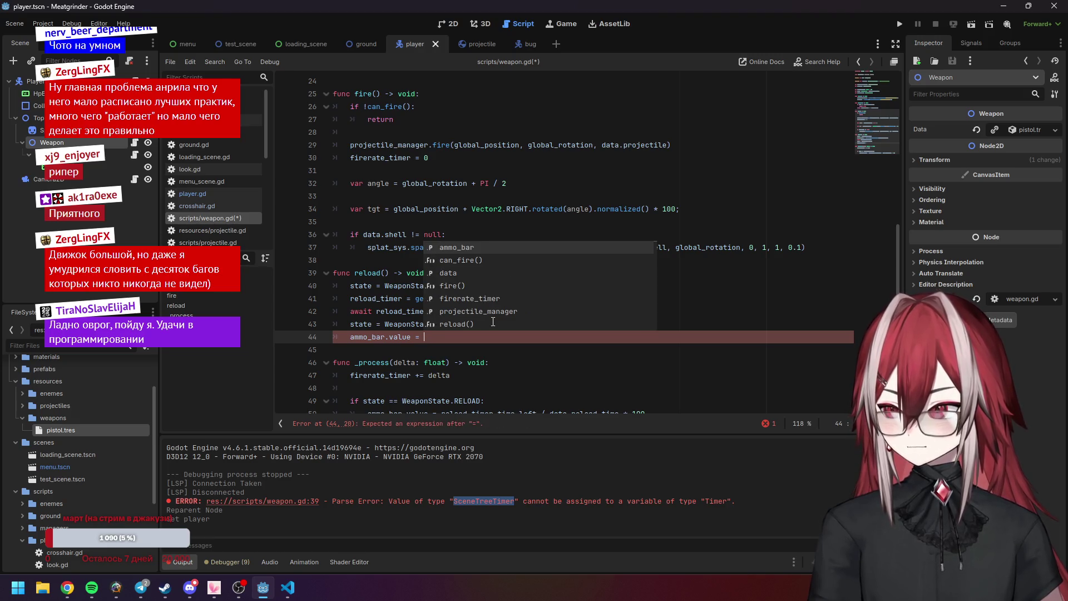
{"action": "type", "text": "100"}
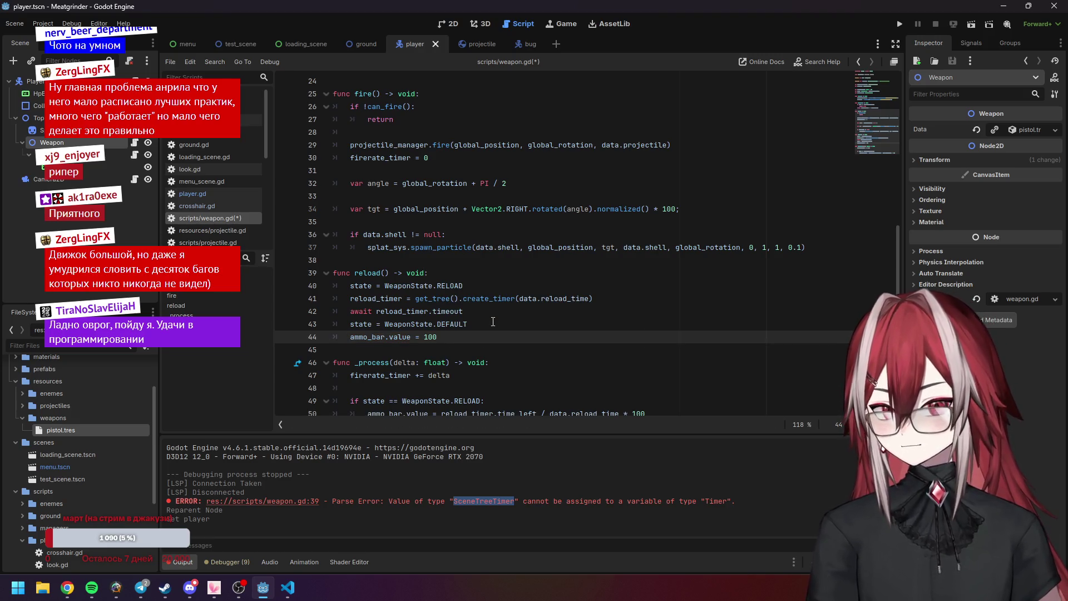
Select the new ammo_bar.value line, then go to the empty line after fire()'s tgt line
{"action": "left_click_drag", "start_coordinate": [350, 337], "coordinate": [411, 339]}
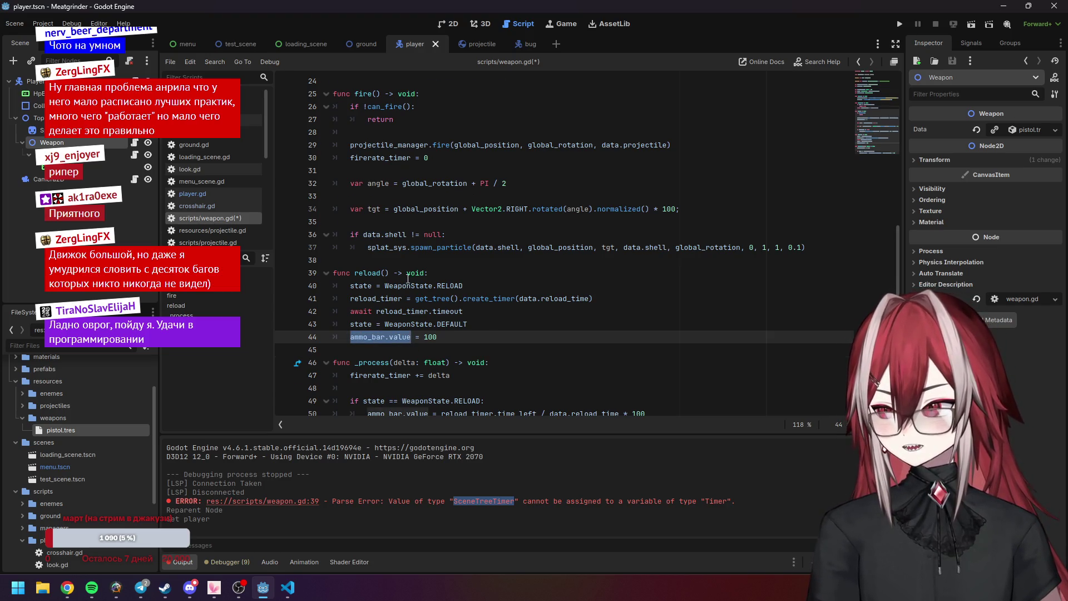
{"action": "scroll", "coordinate": [408, 278], "scroll_direction": "up", "scroll_amount": 2}
{"action": "left_click", "coordinate": [384, 247]}
{"action": "left_click", "coordinate": [388, 257]}
{"action": "scroll", "coordinate": [398, 244], "scroll_direction": "down", "scroll_amount": 2}
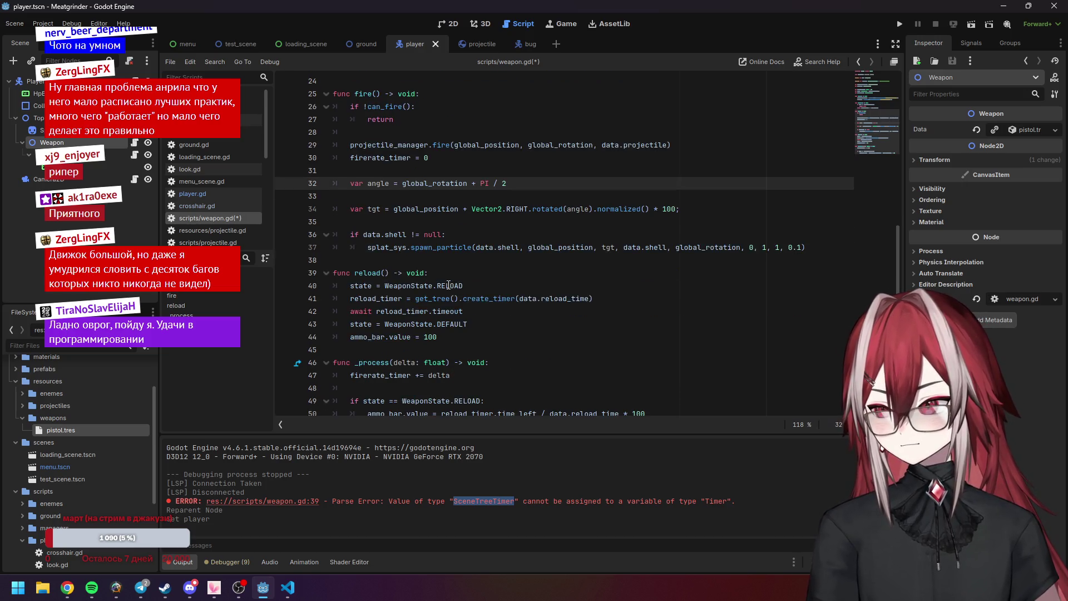
{"action": "left_click", "coordinate": [405, 234]}
{"action": "left_click", "coordinate": [588, 223]}
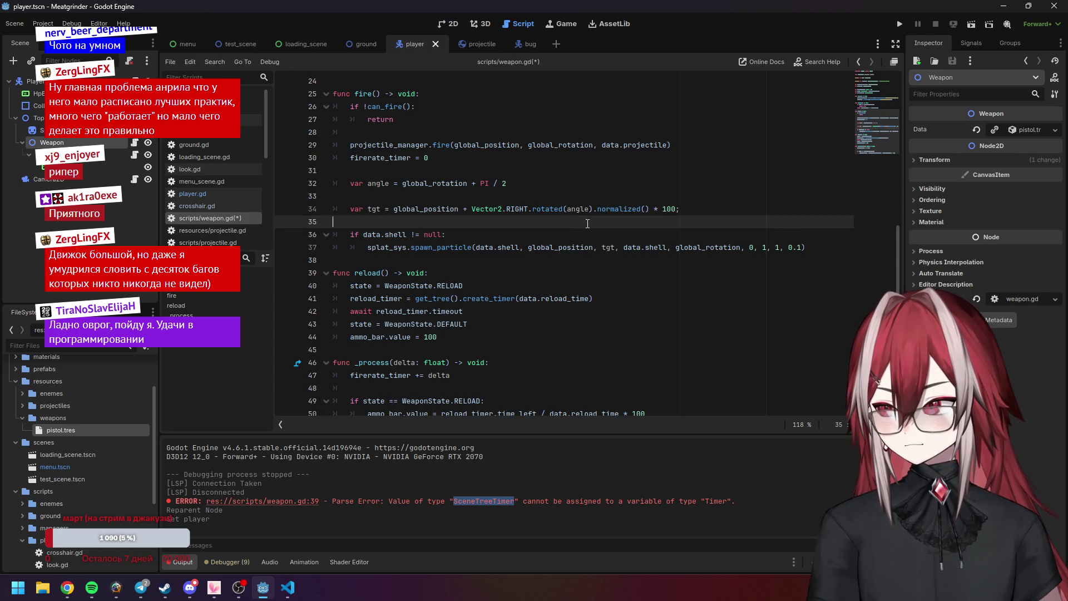
In fire(), add 'ammo_bar.value = data.clip_size' on a new line after the tgt line
{"action": "key", "text": "Return"}
{"action": "left_click", "coordinate": [497, 221]}
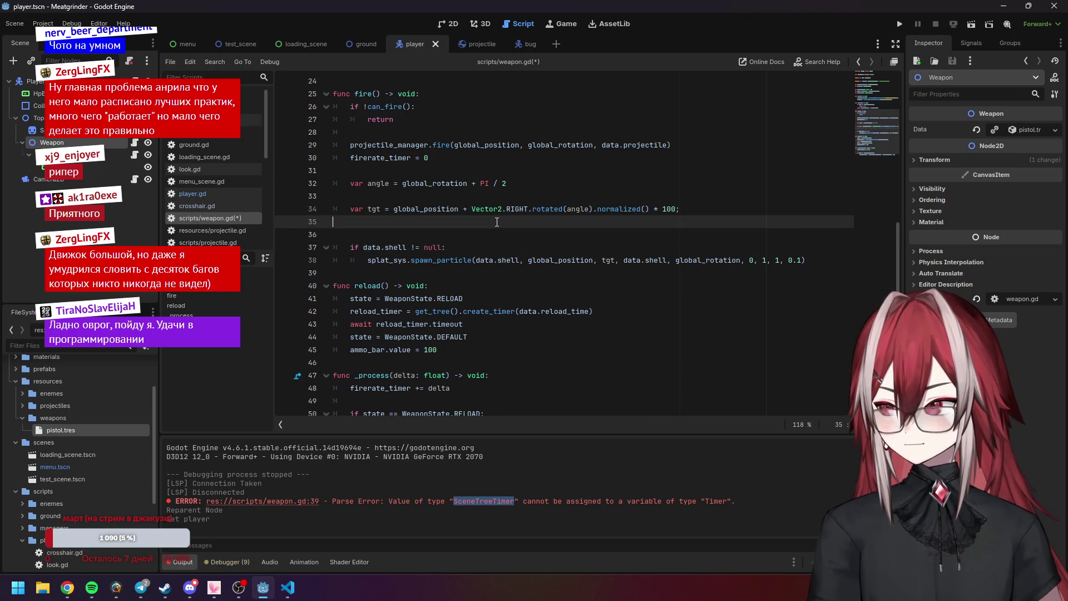
{"action": "key", "text": "Return"}
{"action": "type", "text": "ammo_bar.value ="}
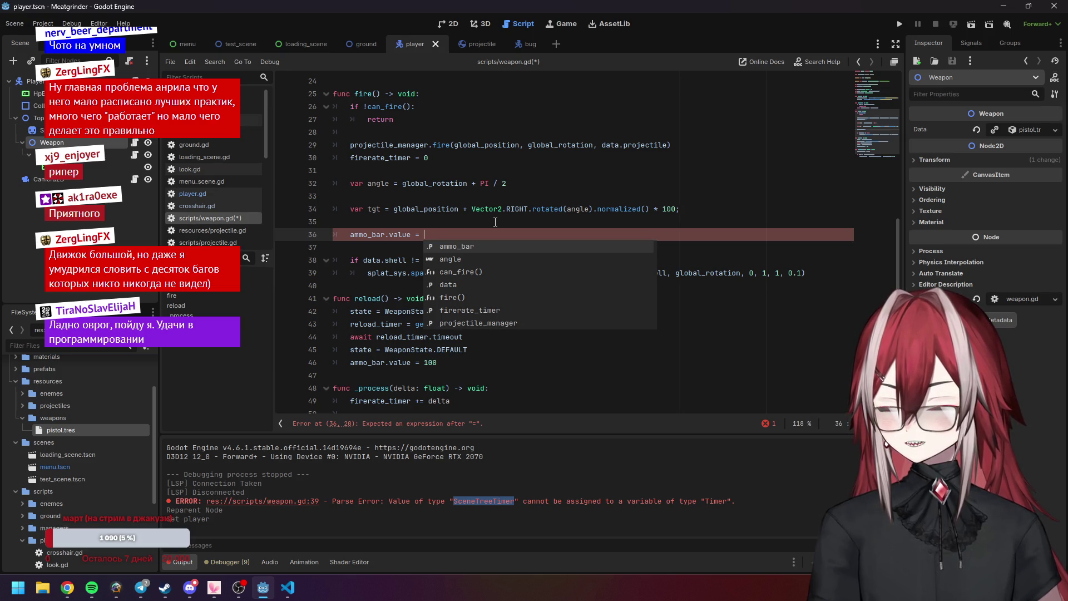
{"action": "type", "text": "data."}
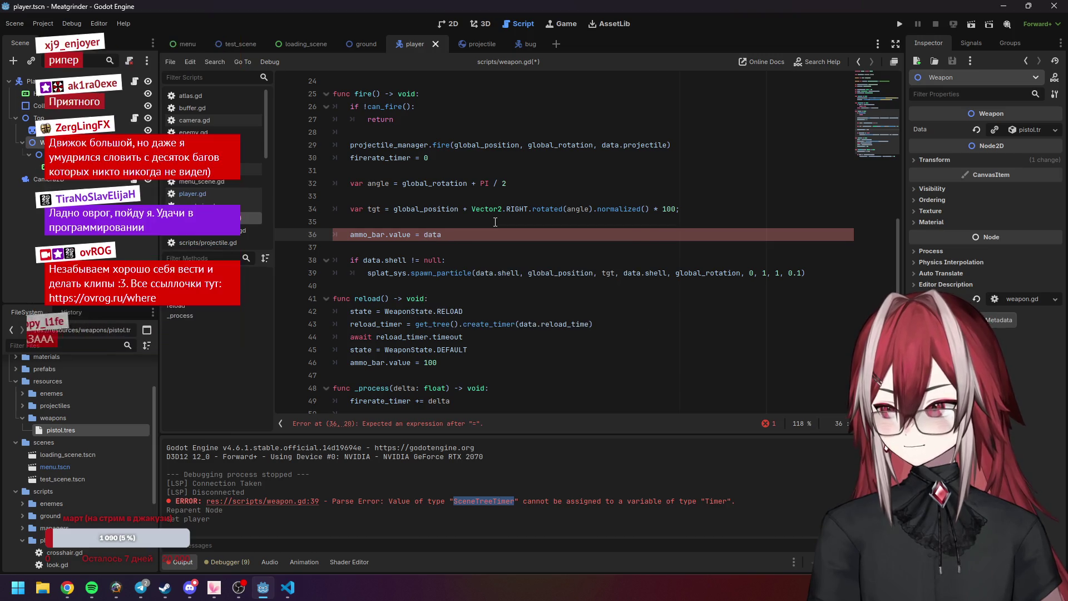
{"action": "key", "text": "Return"}
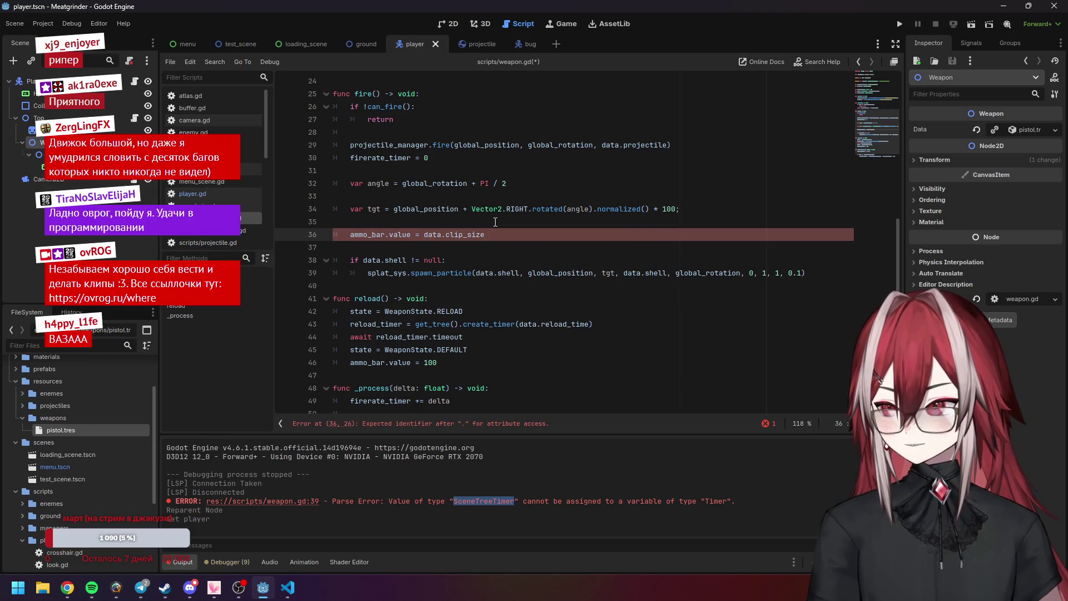
Below the reload_timer declaration, declare 'var clip: int = data.clip_size'
{"action": "scroll", "coordinate": [398, 156], "scroll_direction": "up", "scroll_amount": 3}
{"action": "scroll", "coordinate": [398, 155], "scroll_direction": "up", "scroll_amount": 3}
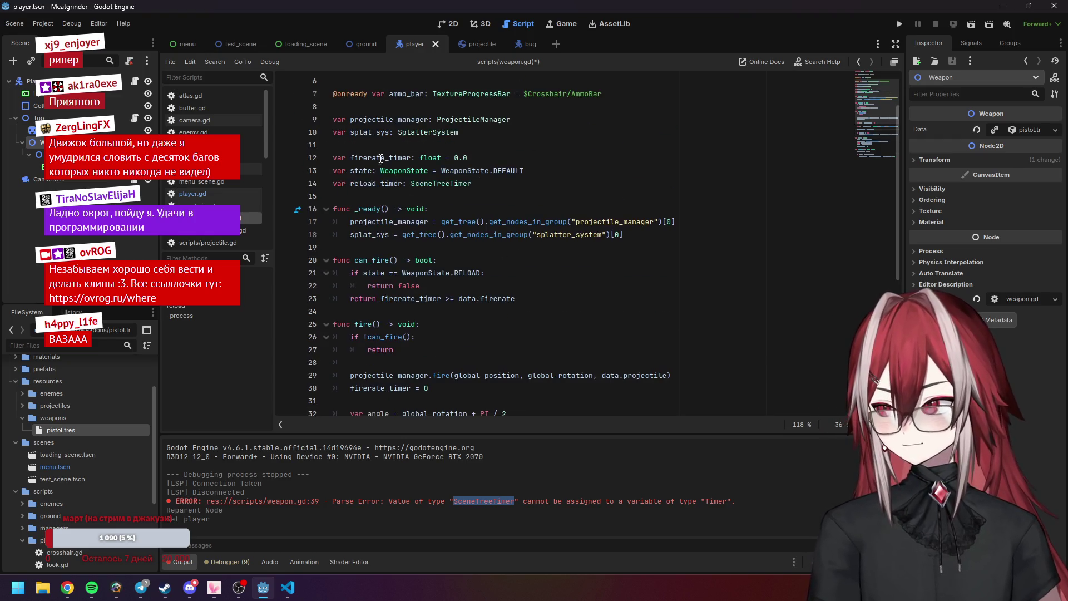
{"action": "left_click", "coordinate": [366, 139]}
{"action": "scroll", "coordinate": [366, 138], "scroll_direction": "up", "scroll_amount": 1}
{"action": "left_click", "coordinate": [488, 221]}
{"action": "key", "text": "Return"}
{"action": "type", "text": "var "}
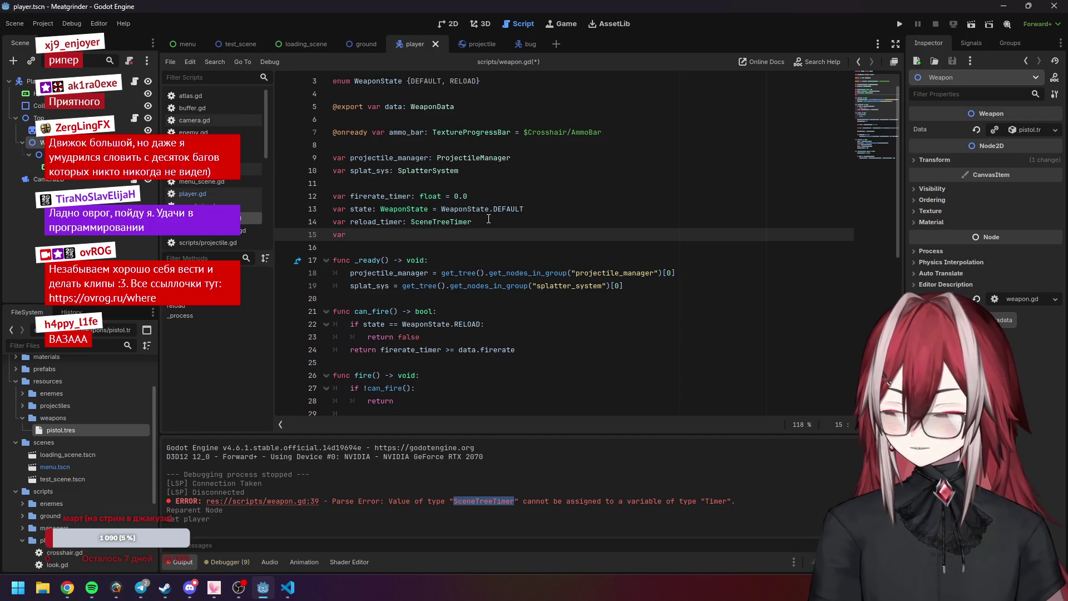
{"action": "type", "text": "cl"}
{"action": "type", "text": "ip"}
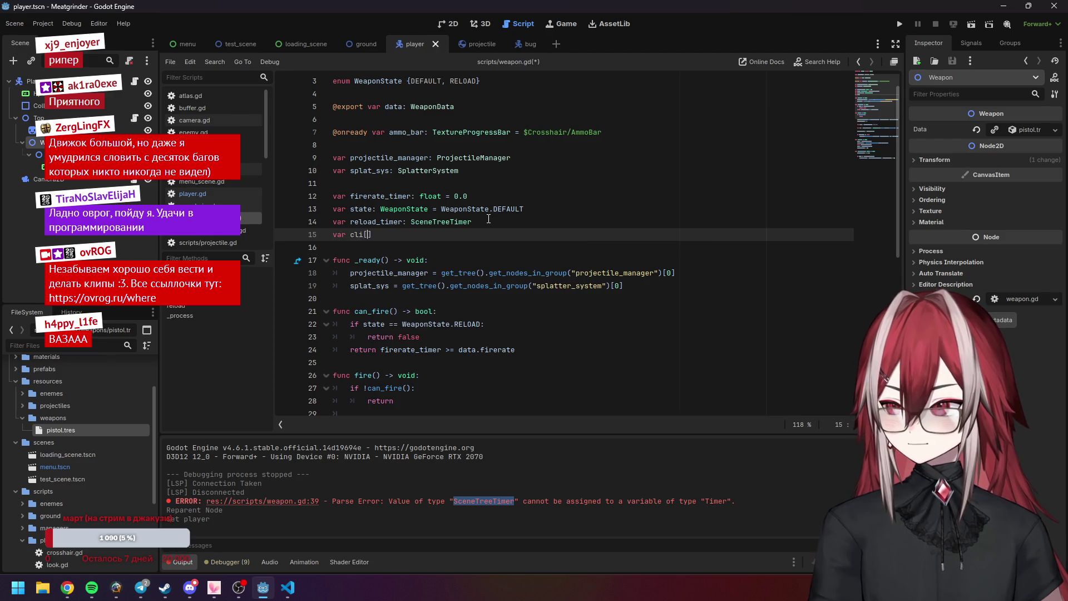
{"action": "type", "text": "u"}
{"action": "type", "text": "nt"}
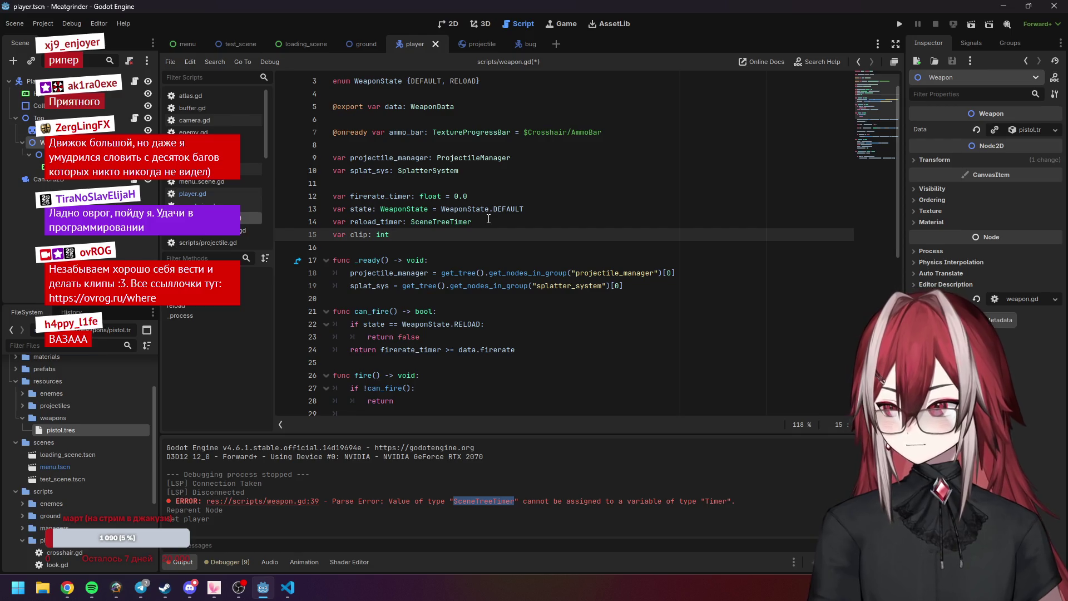
{"action": "type", "text": " da"}
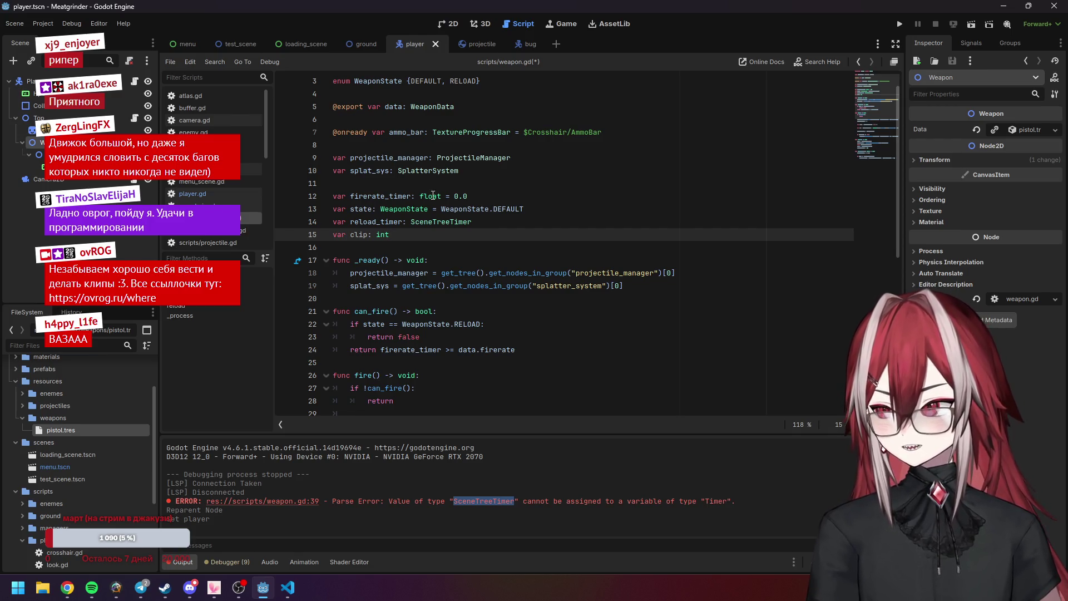
{"action": "key", "text": "BackSpace"}
{"action": "key", "text": "BackSpace"}
{"action": "key", "text": "BackSpace"}
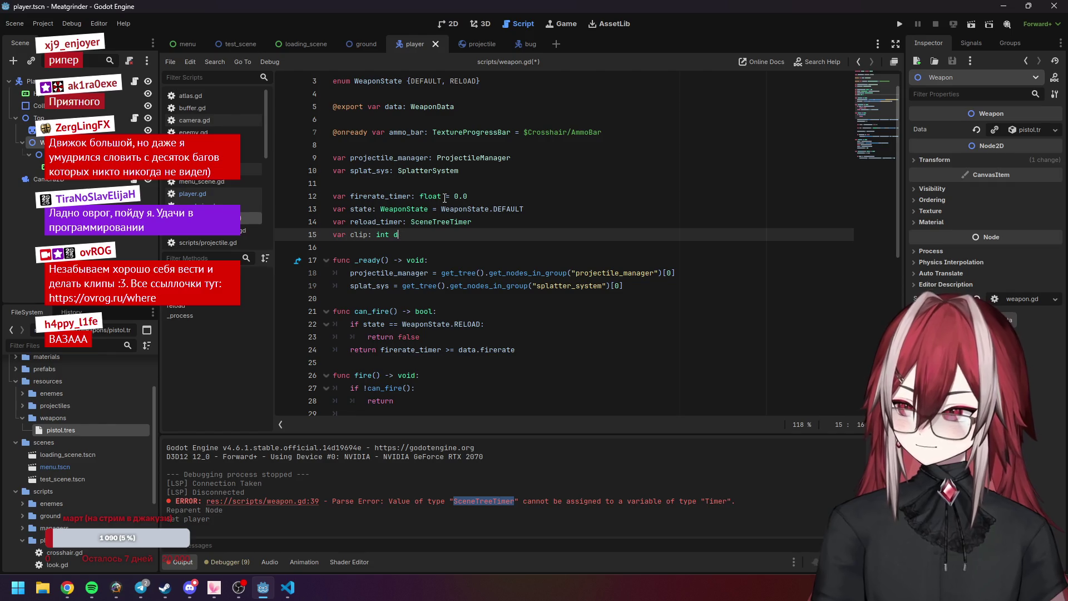
{"action": "type", "text": "data"}
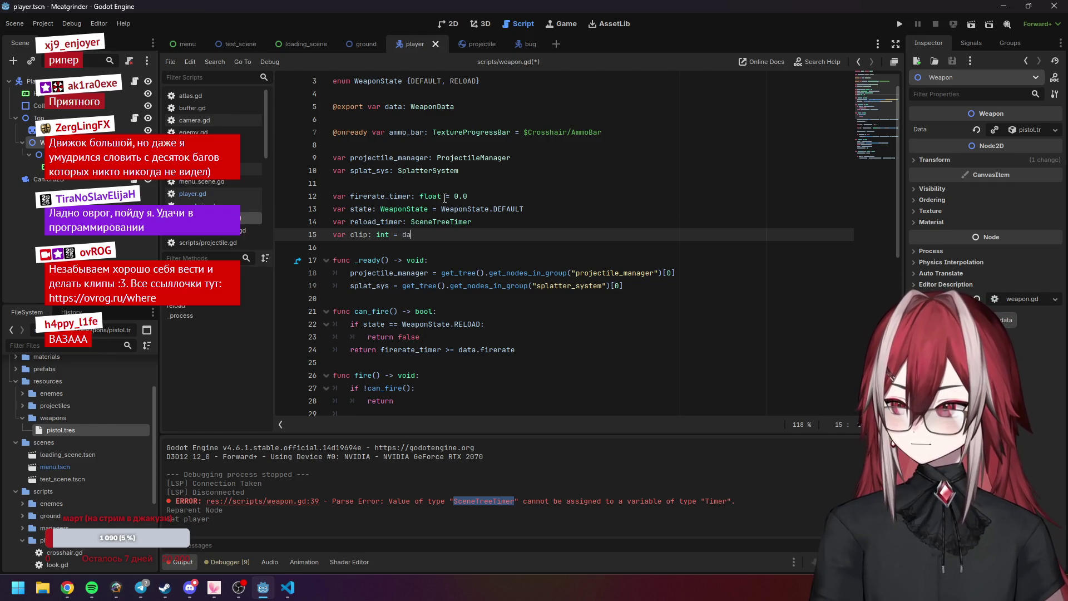
{"action": "type", "text": ".clip_size"}
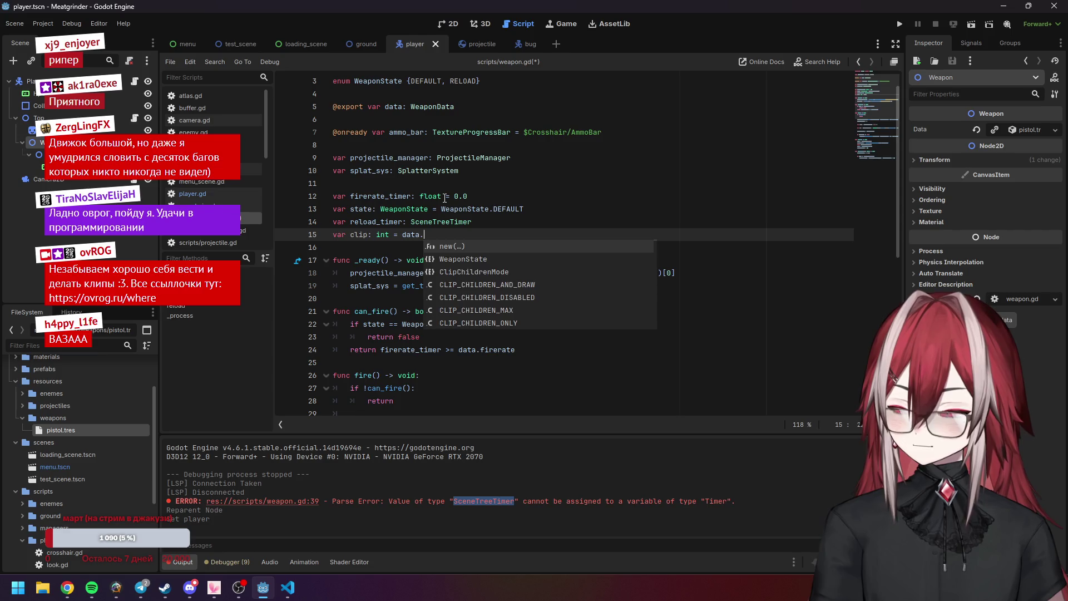
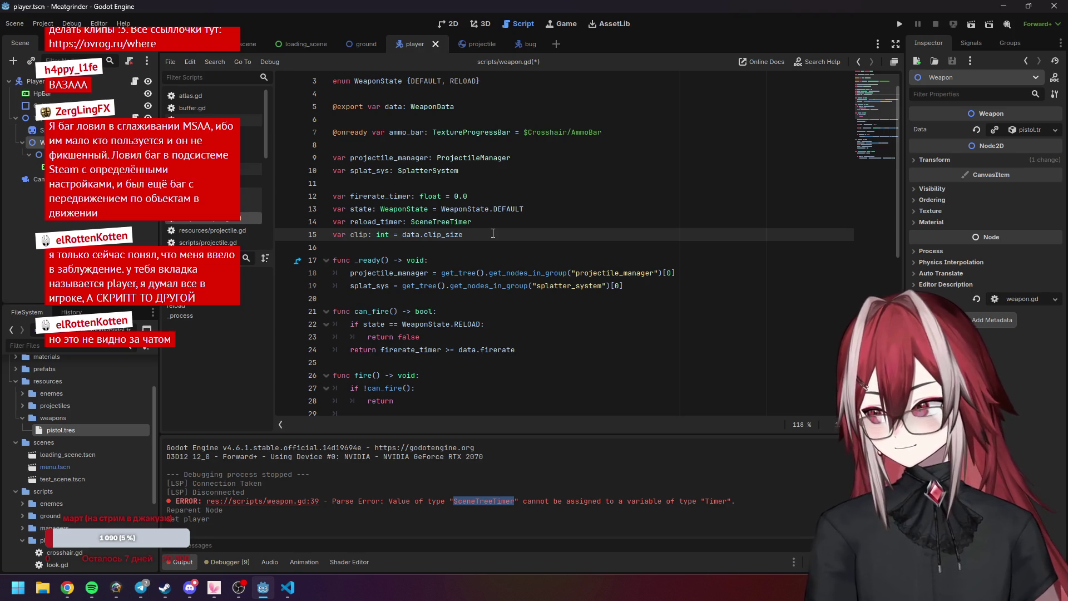
Restore, move and re-maximize the Godot editor window to full screen
{"action": "left_click", "coordinate": [601, 199]}
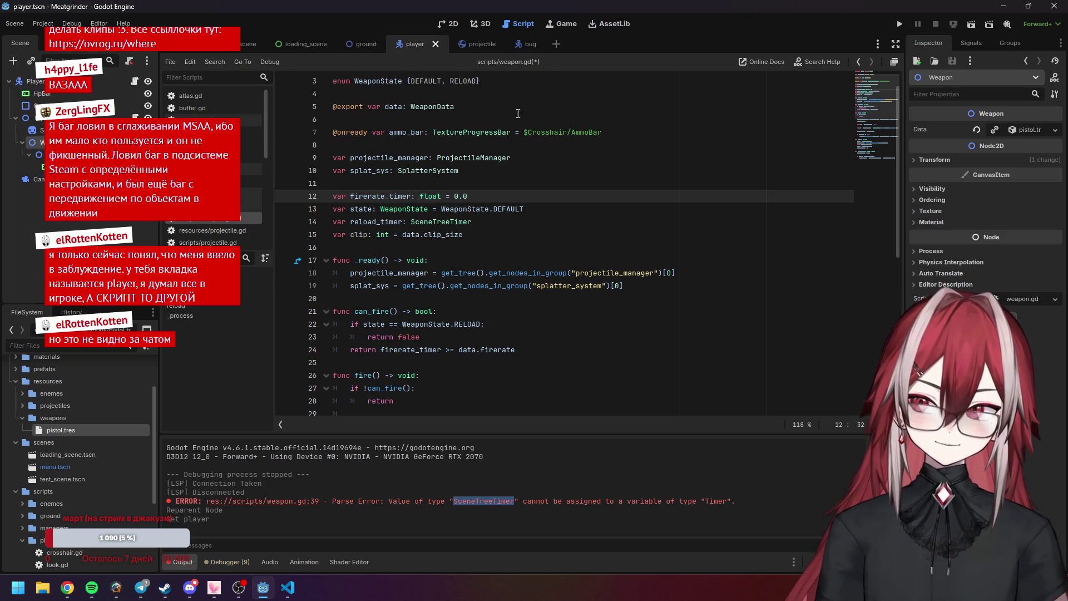
{"action": "double_click", "coordinate": [356, 6]}
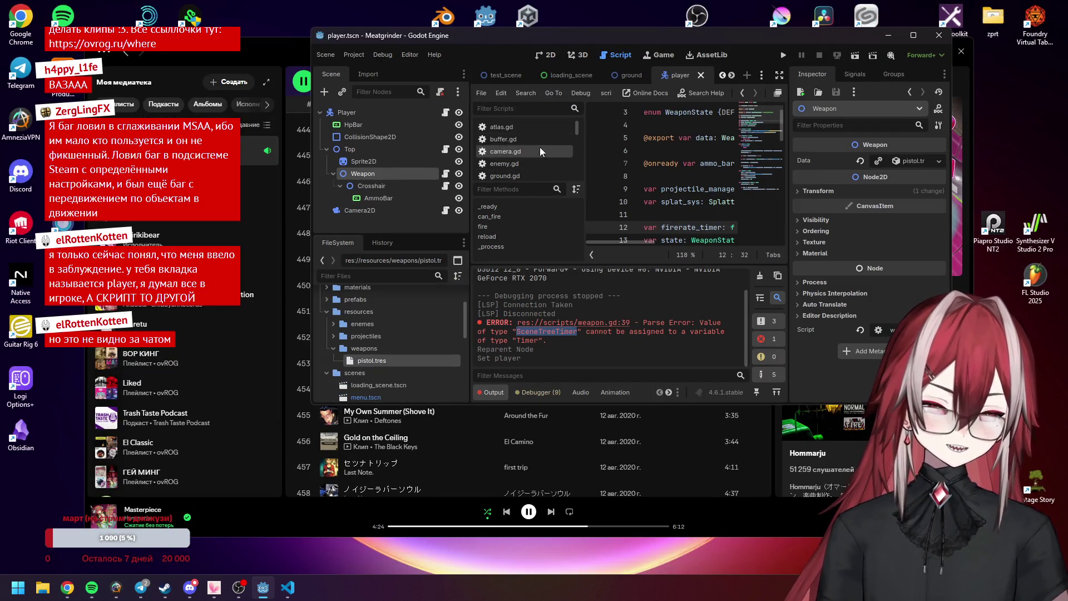
{"action": "left_click", "coordinate": [912, 35]}
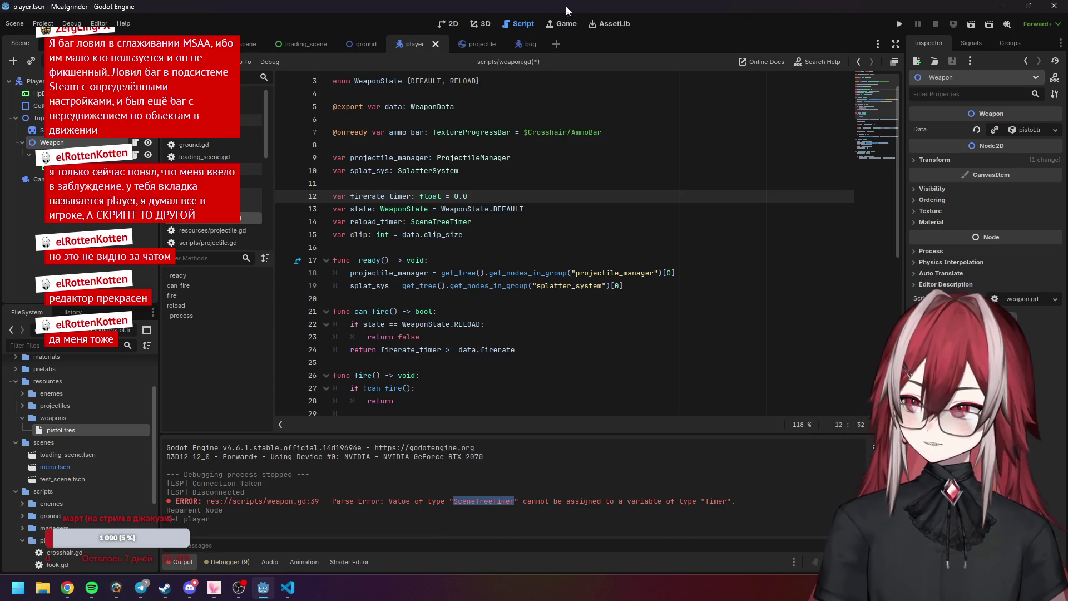
{"action": "left_click_drag", "start_coordinate": [475, 6], "coordinate": [733, 31]}
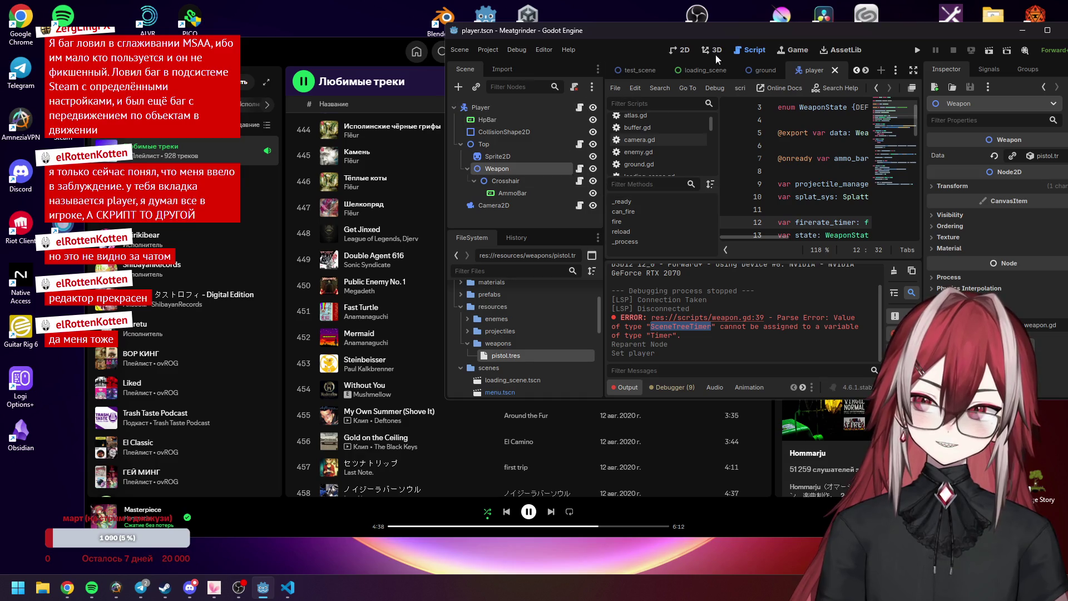
{"action": "mouse_move", "coordinate": [877, 36]}
{"action": "left_mouse_down"}
{"action": "mouse_move", "coordinate": [784, 13]}
{"action": "mouse_move", "coordinate": [784, 0]}
{"action": "left_mouse_up"}
{"action": "left_click", "coordinate": [524, 222]}
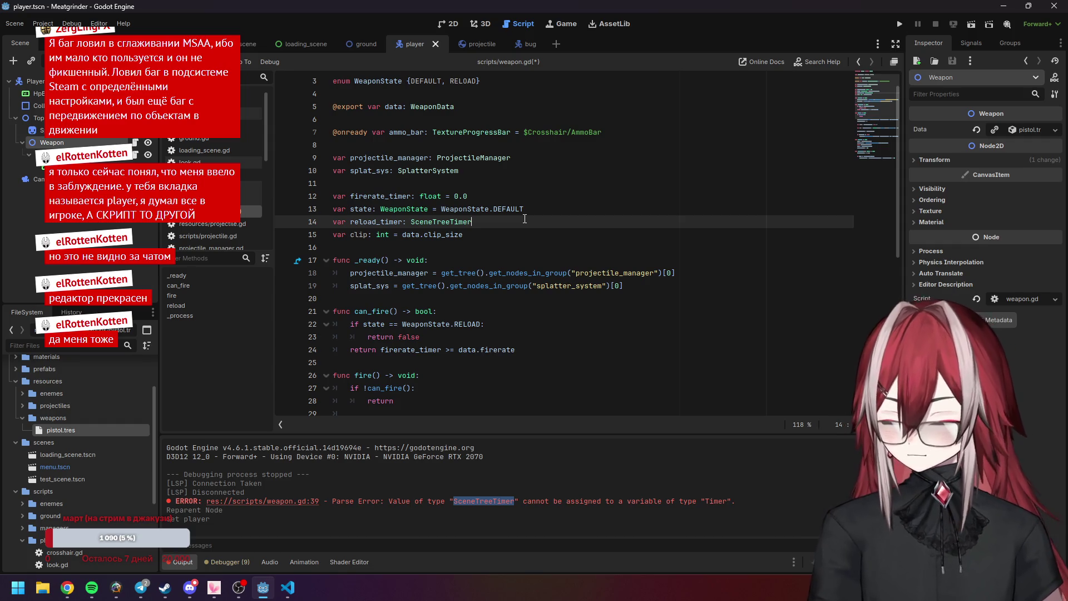
Review the clip variable's declaration in weapon.gd
{"action": "scroll", "coordinate": [508, 245], "scroll_direction": "down", "scroll_amount": 3}
{"action": "scroll", "coordinate": [504, 204], "scroll_direction": "up", "scroll_amount": 3}
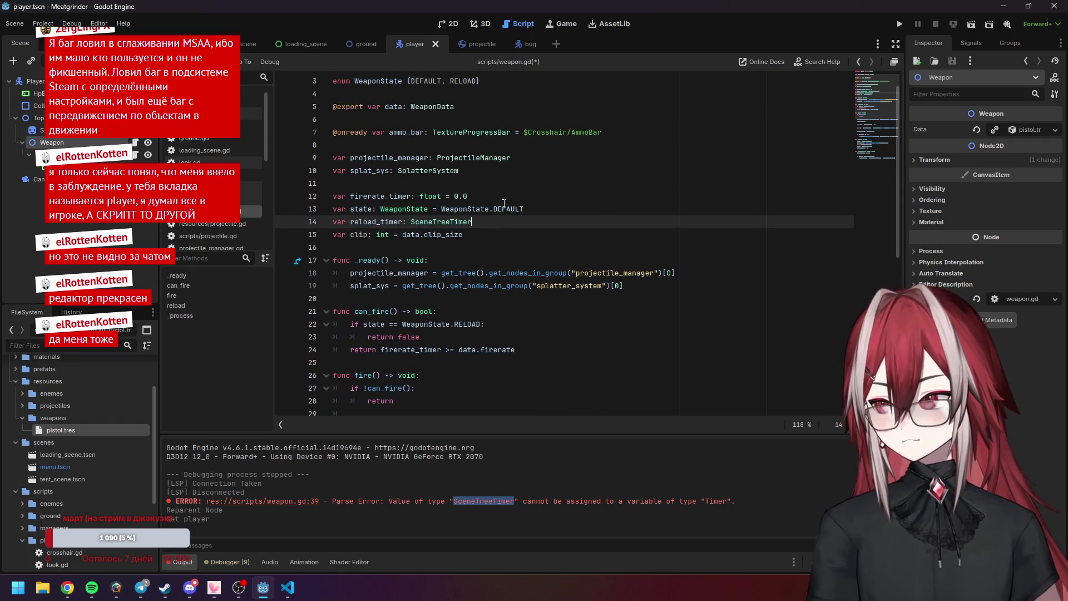
{"action": "left_click", "coordinate": [499, 236]}
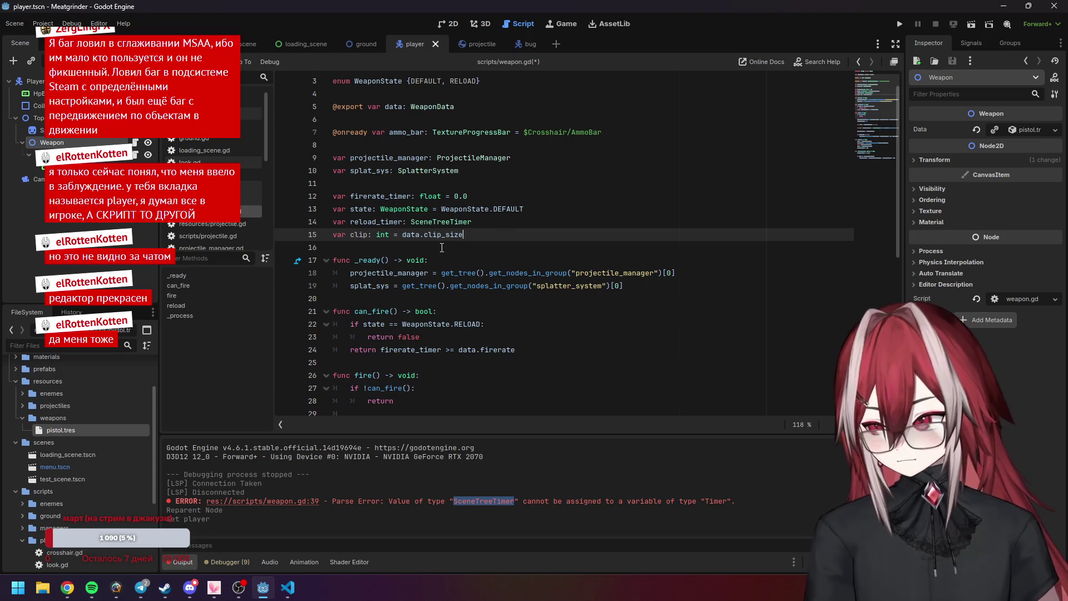
{"action": "scroll", "coordinate": [424, 252], "scroll_direction": "down", "scroll_amount": 2}
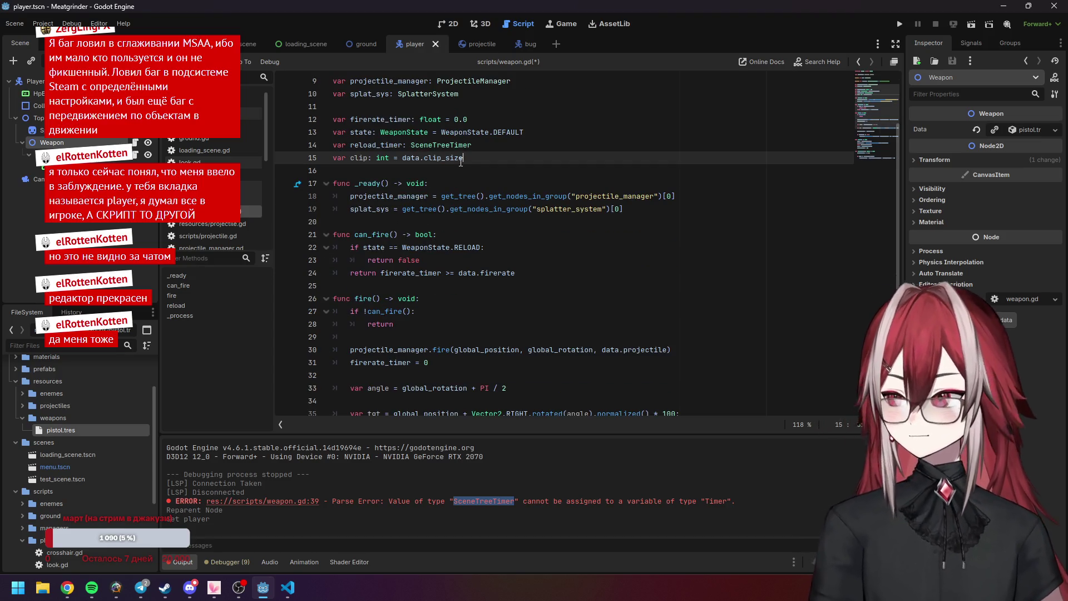
{"action": "left_click_drag", "start_coordinate": [416, 158], "coordinate": [474, 161]}
{"action": "left_click_drag", "start_coordinate": [367, 158], "coordinate": [351, 158]}
{"action": "scroll", "coordinate": [450, 325], "scroll_direction": "down", "scroll_amount": 3}
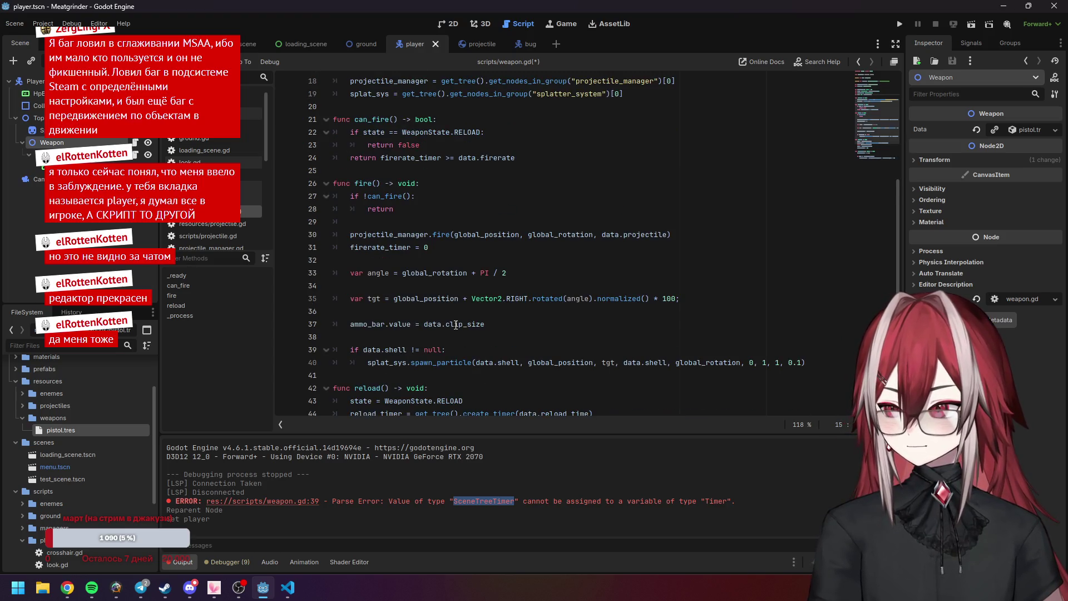
{"action": "scroll", "coordinate": [456, 324], "scroll_direction": "down", "scroll_amount": 1}
Change line 37 to ammo_bar.value = clip / data.clip_size * 100
{"action": "left_click", "coordinate": [534, 285]}
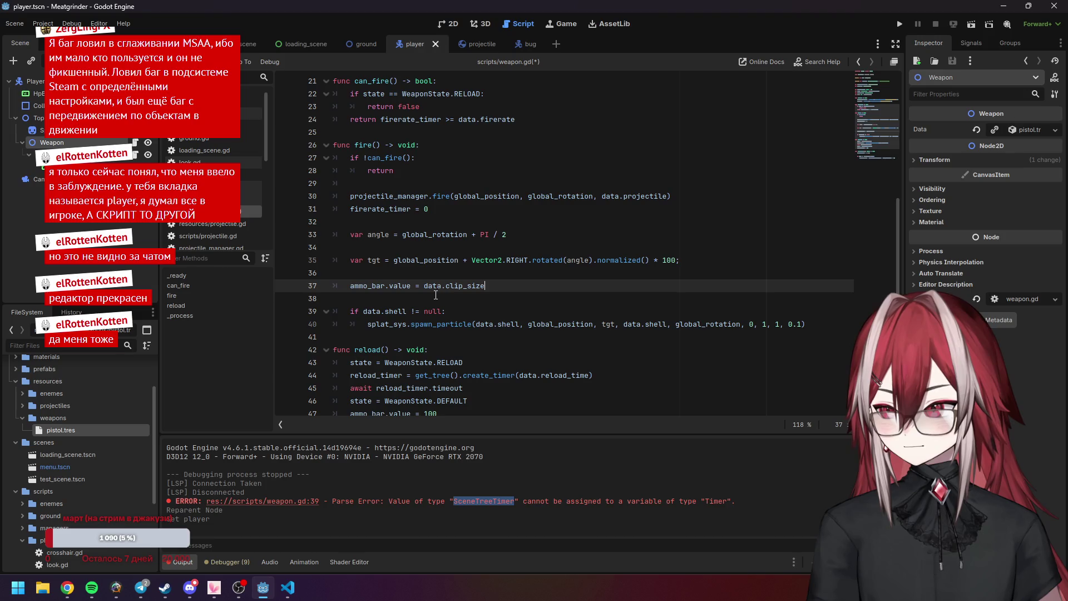
{"action": "key", "text": "Left"}
{"action": "key", "text": "Left"}
{"action": "key", "text": "Left"}
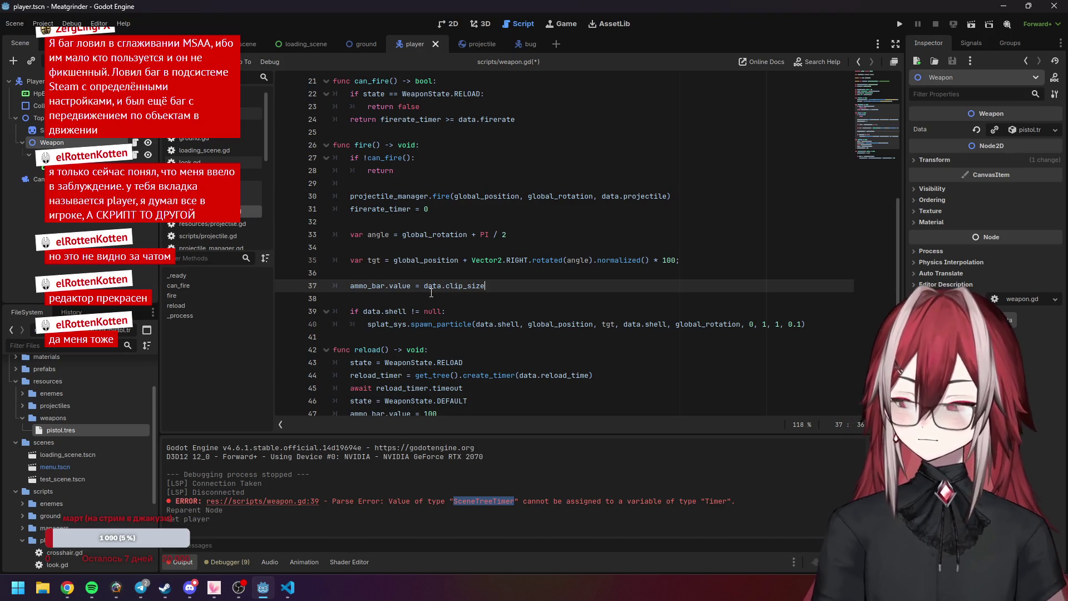
{"action": "type", "text": "clip /"}
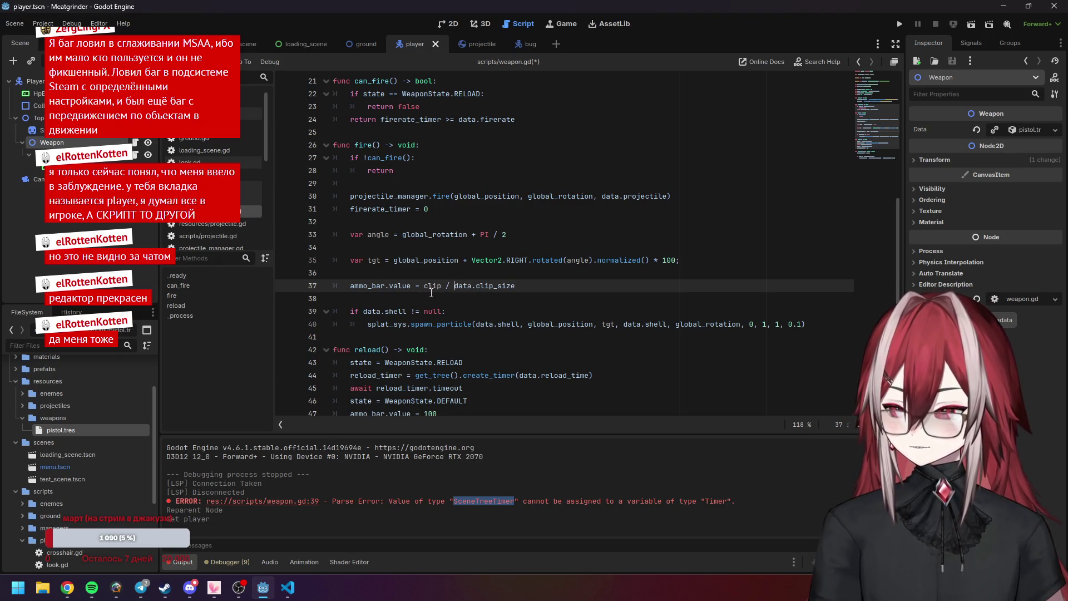
{"action": "left_click", "coordinate": [444, 273]}
{"action": "left_click", "coordinate": [554, 287]}
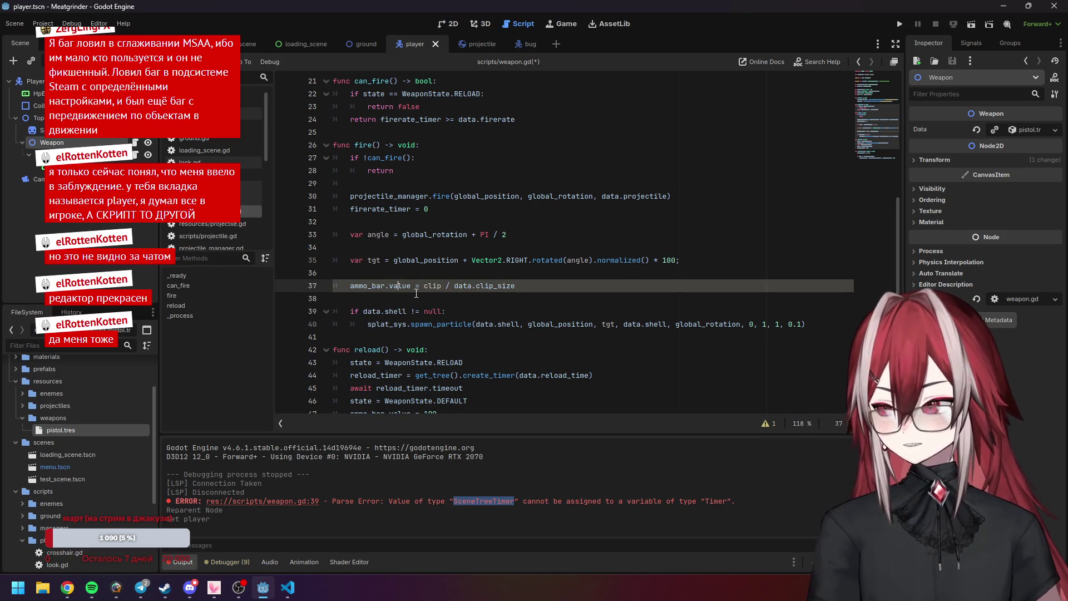
{"action": "type", "text": "100"}
{"action": "left_click", "coordinate": [511, 260]}
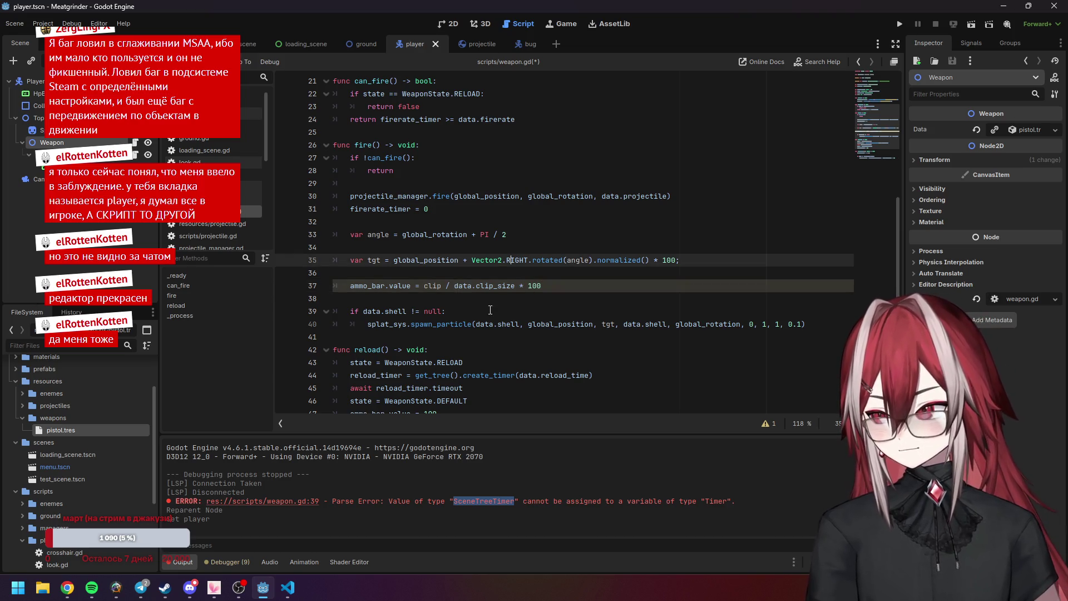
{"action": "left_click", "coordinate": [462, 301]}
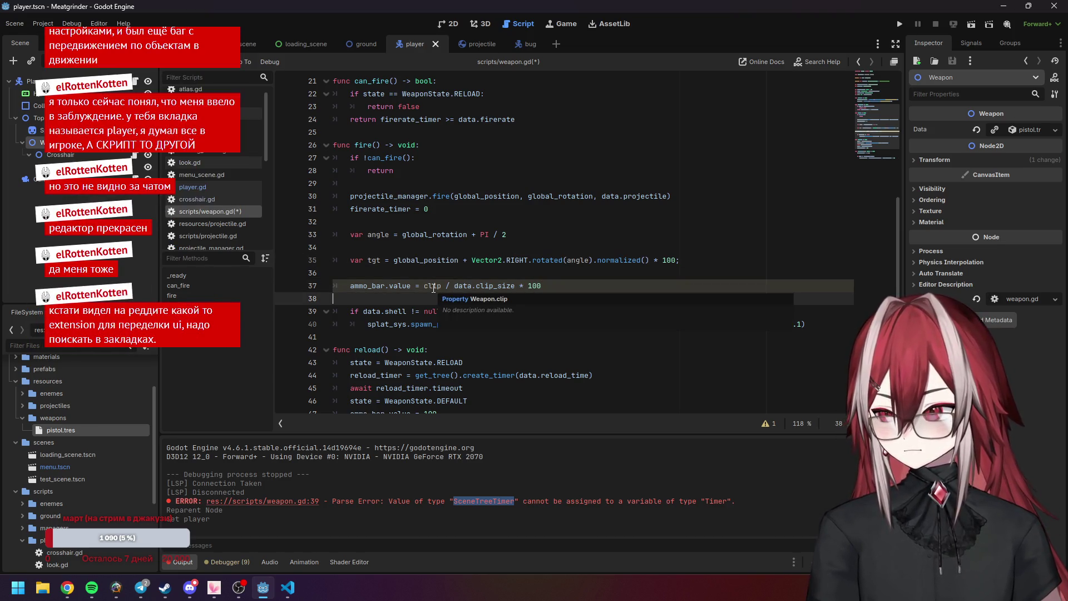
{"action": "left_click", "coordinate": [433, 287]}
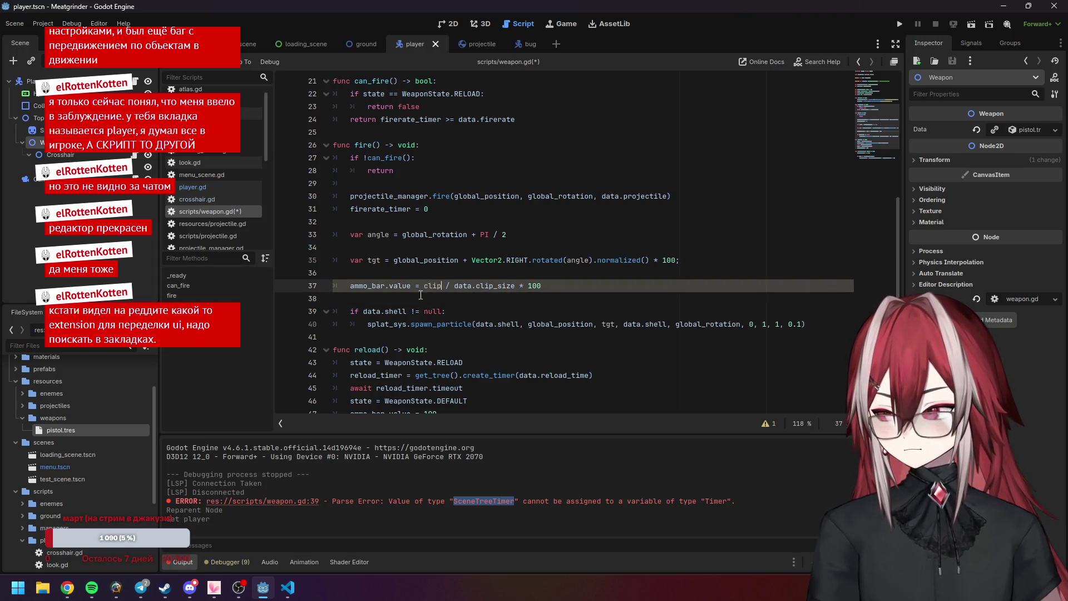
{"action": "left_click", "coordinate": [382, 286]}
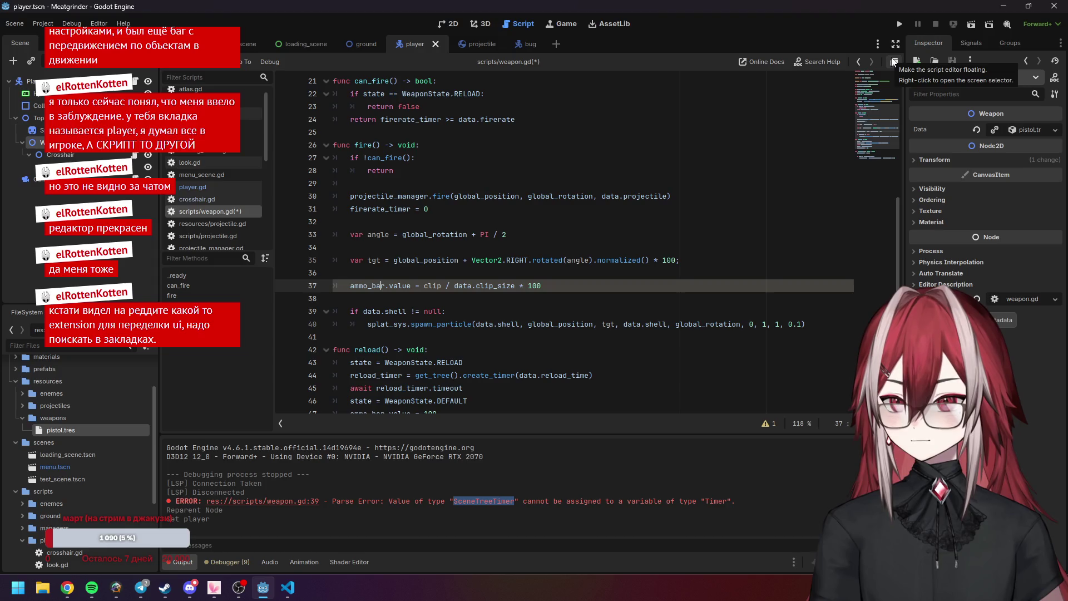
{"action": "left_click", "coordinate": [876, 44]}
{"action": "left_click", "coordinate": [654, 178]}
{"action": "scroll", "coordinate": [544, 198], "scroll_direction": "down", "scroll_amount": 2}
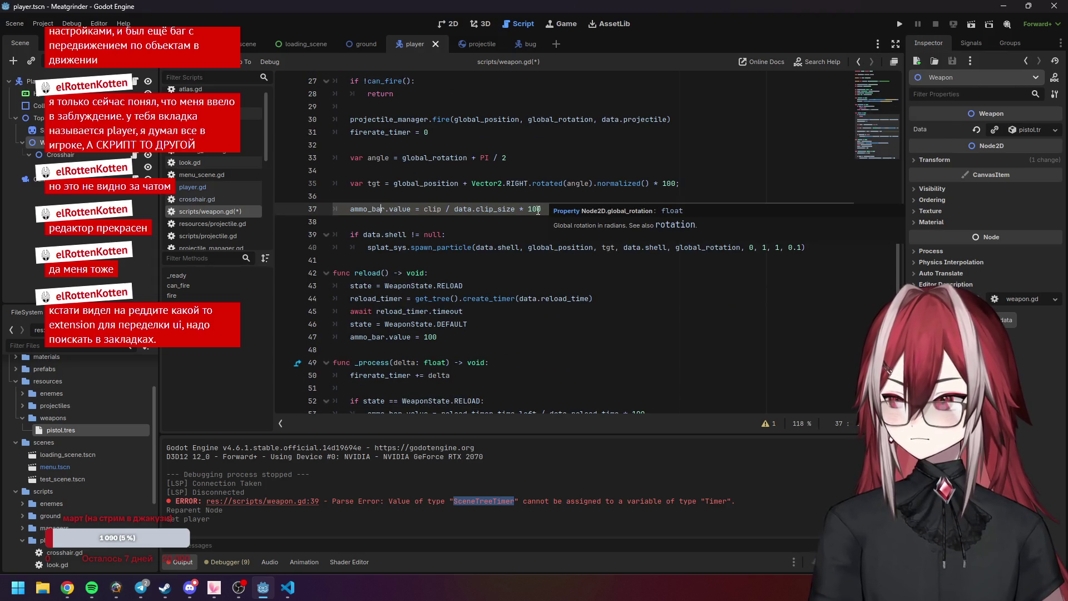
{"action": "left_click", "coordinate": [457, 236]}
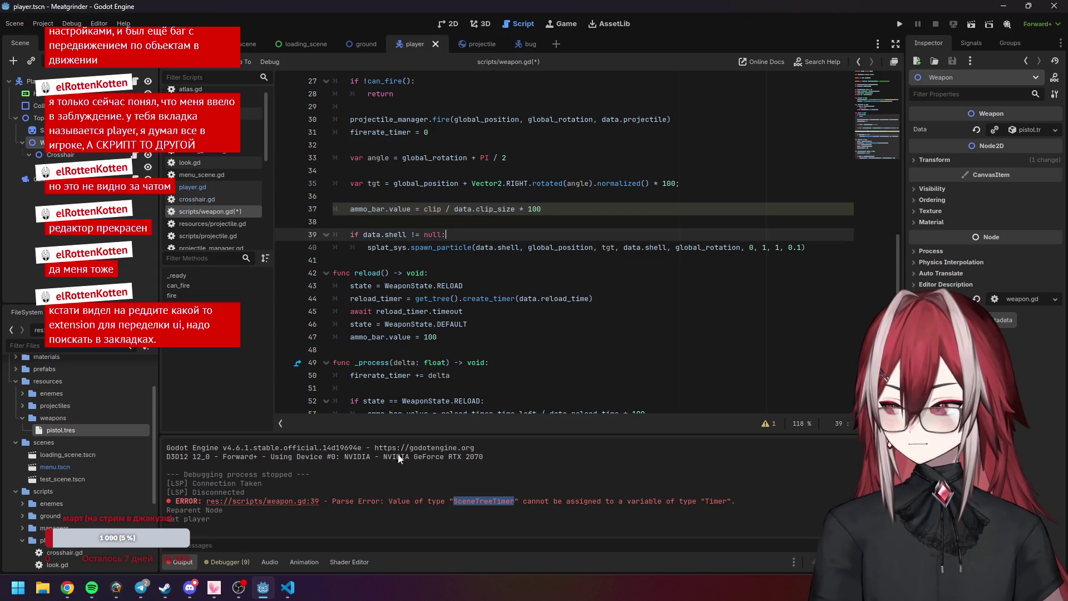
{"action": "left_click", "coordinate": [298, 591]}
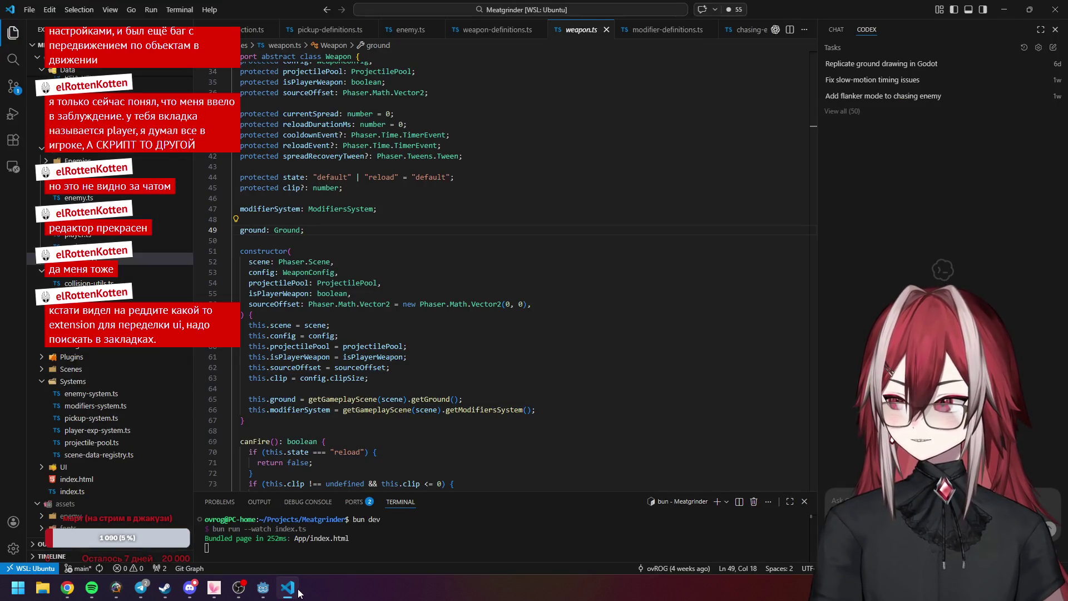
{"action": "left_click", "coordinate": [299, 593]}
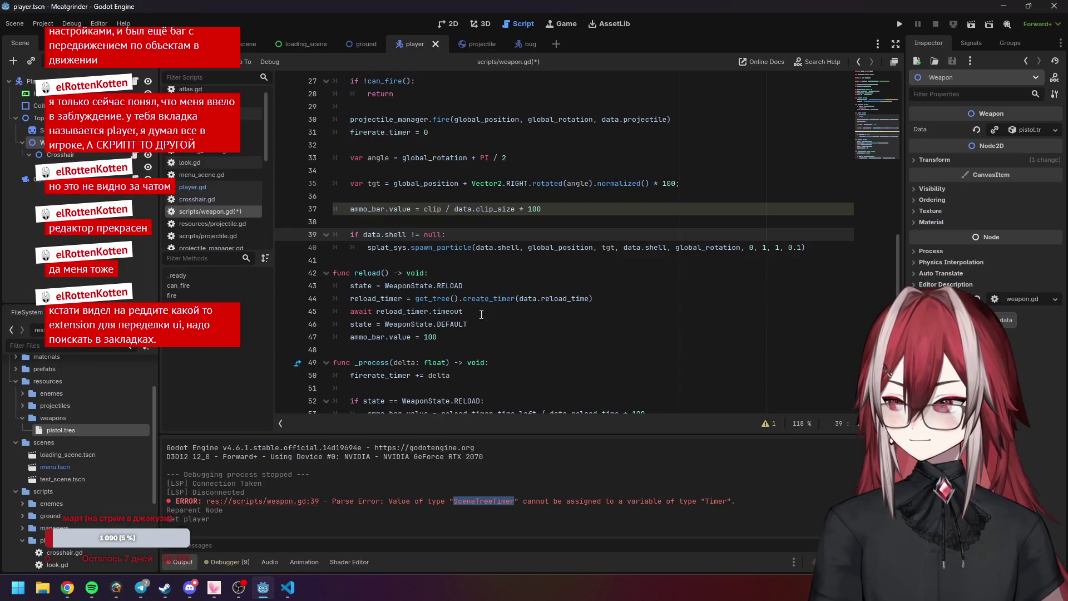
{"action": "left_click", "coordinate": [492, 212]}
{"action": "scroll", "coordinate": [492, 212], "scroll_direction": "up", "scroll_amount": 2}
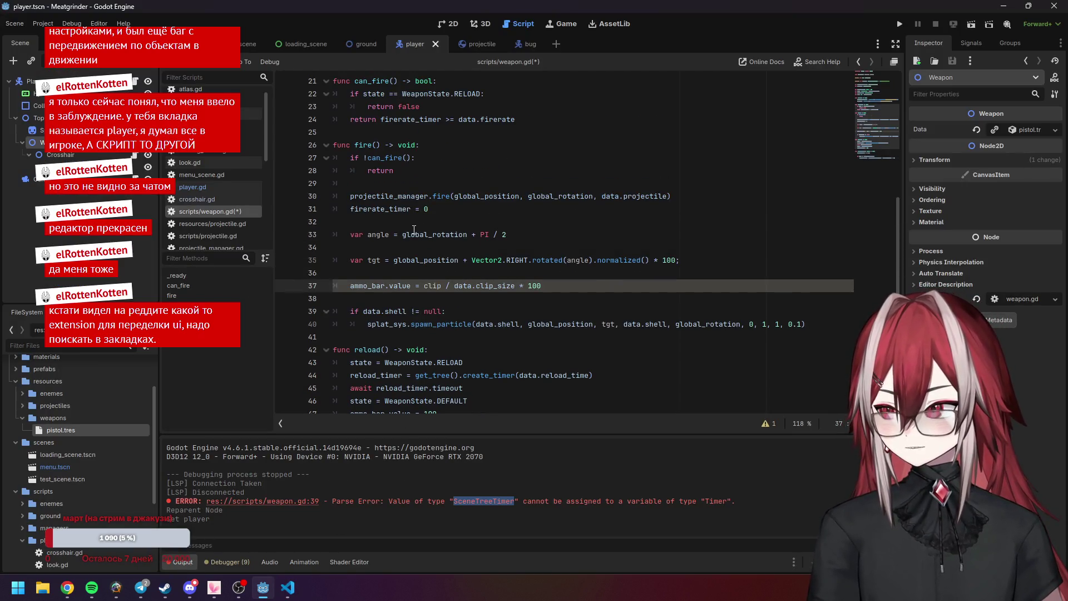
Add an indented clip -= 1 line, without semicolon, above the ammo bar update in fire()
{"action": "left_click", "coordinate": [557, 283]}
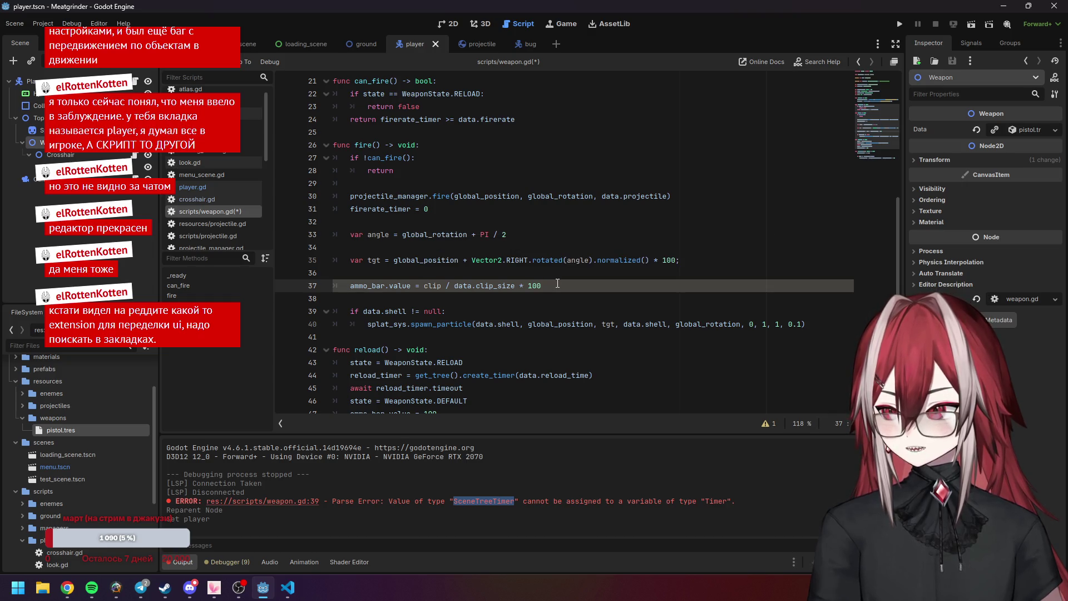
{"action": "left_click", "coordinate": [453, 274]}
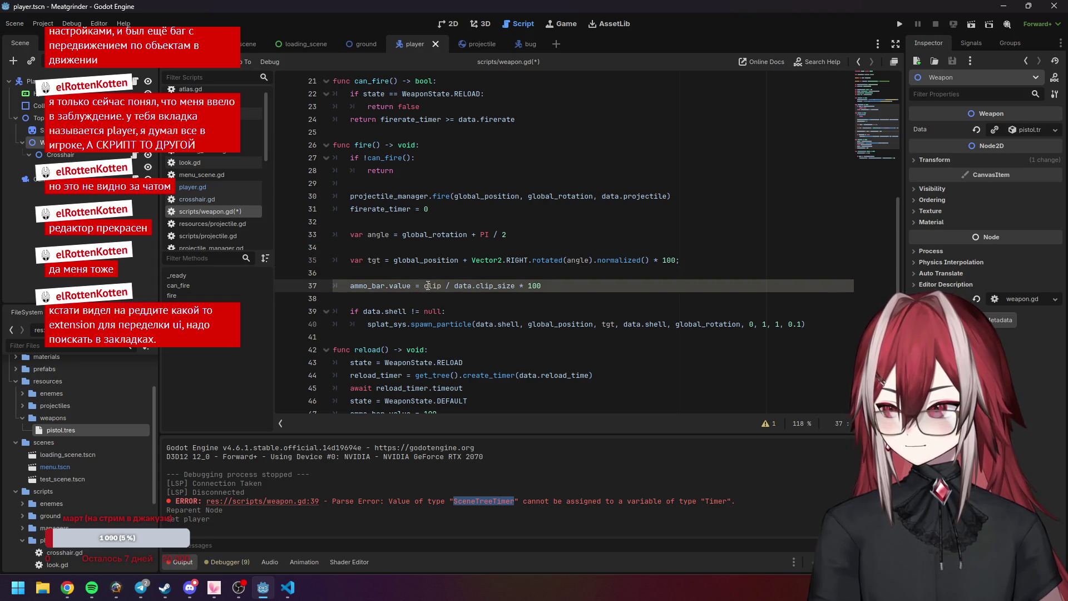
{"action": "left_click", "coordinate": [439, 297]}
{"action": "left_click", "coordinate": [442, 286]}
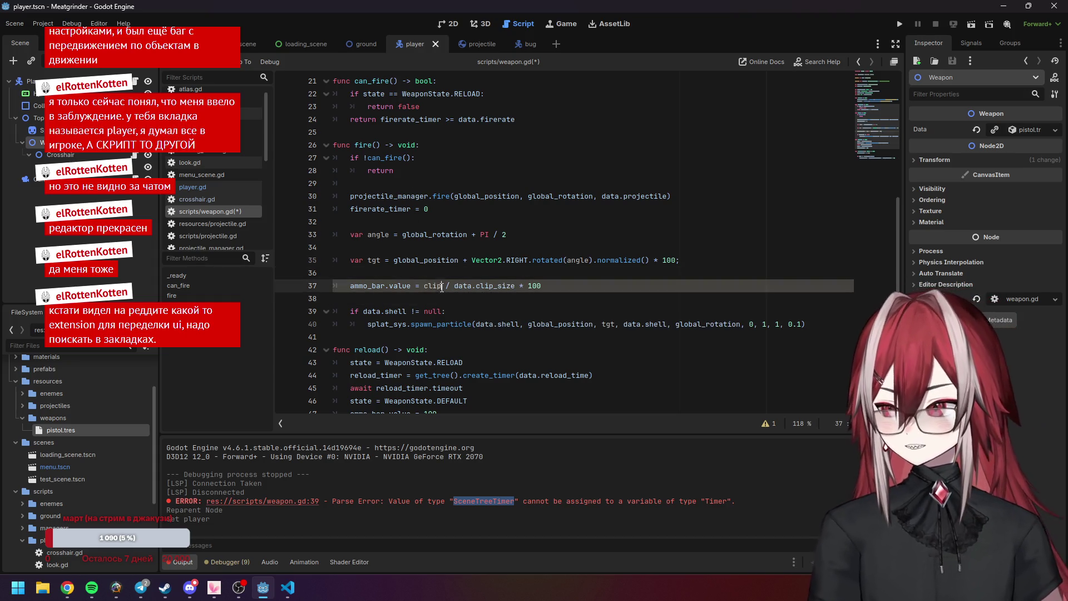
{"action": "left_click", "coordinate": [422, 272]}
{"action": "key", "text": "Return"}
{"action": "type", "text": "clip"}
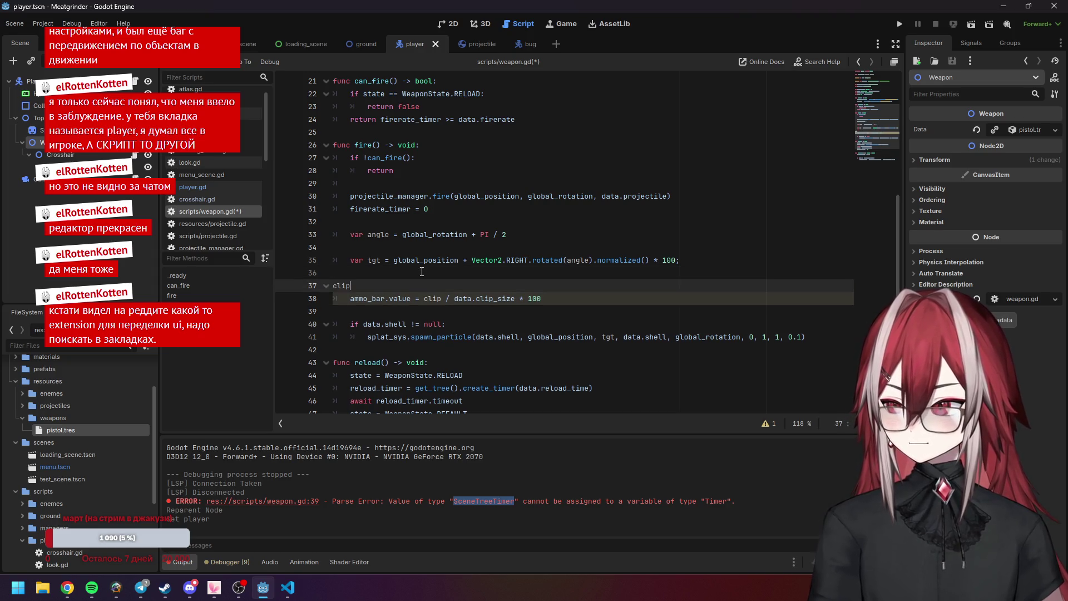
{"action": "key", "text": "Home"}
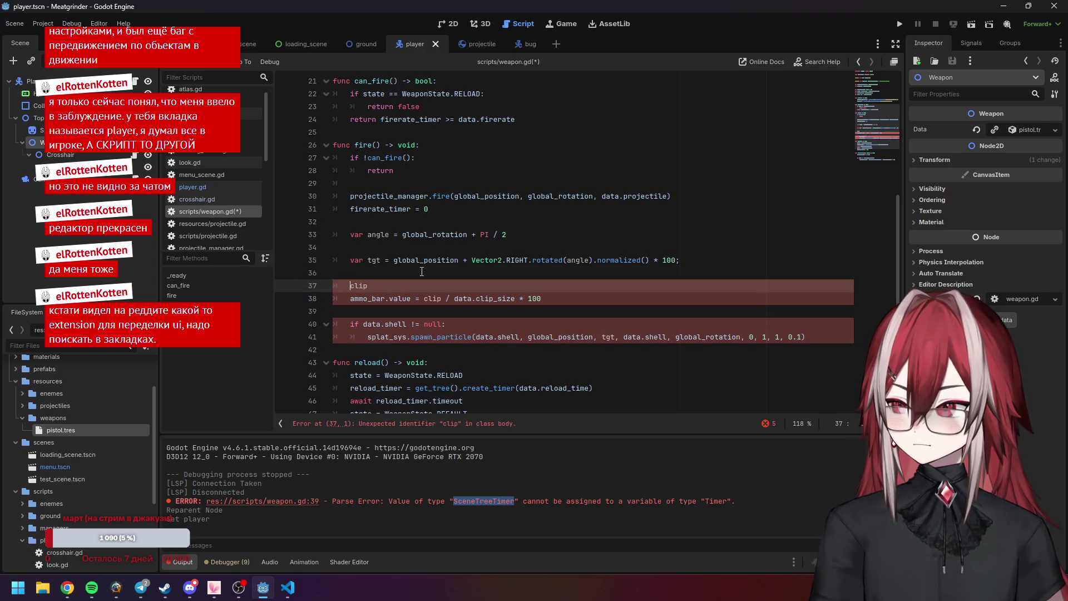
{"action": "key", "text": "Tab"}
{"action": "key", "text": "BackSpace"}
{"action": "type", "text": "-= 1;"}
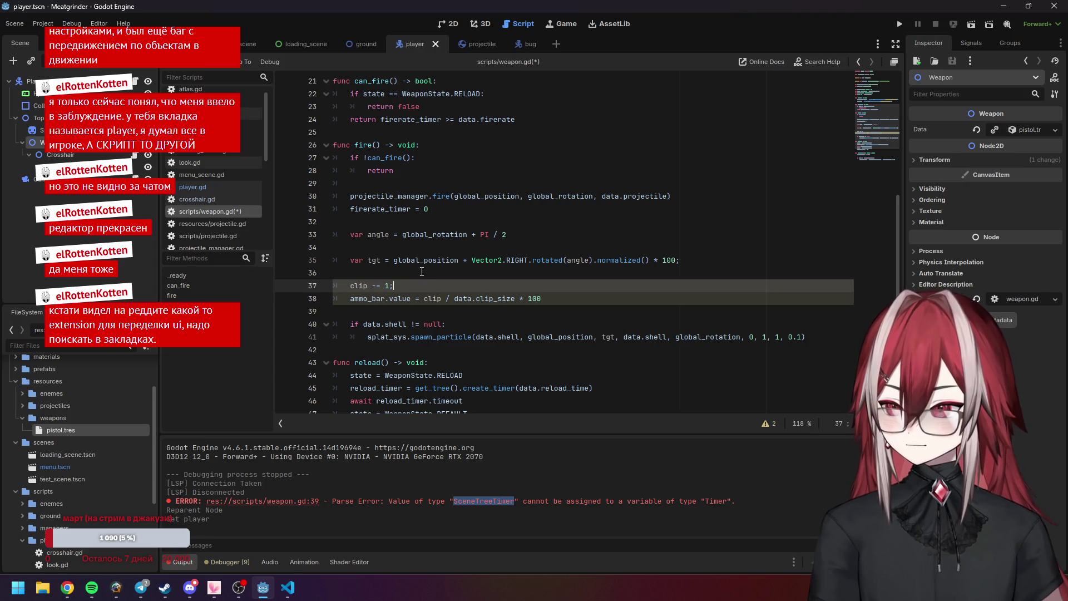
{"action": "key", "text": "BackSpace"}
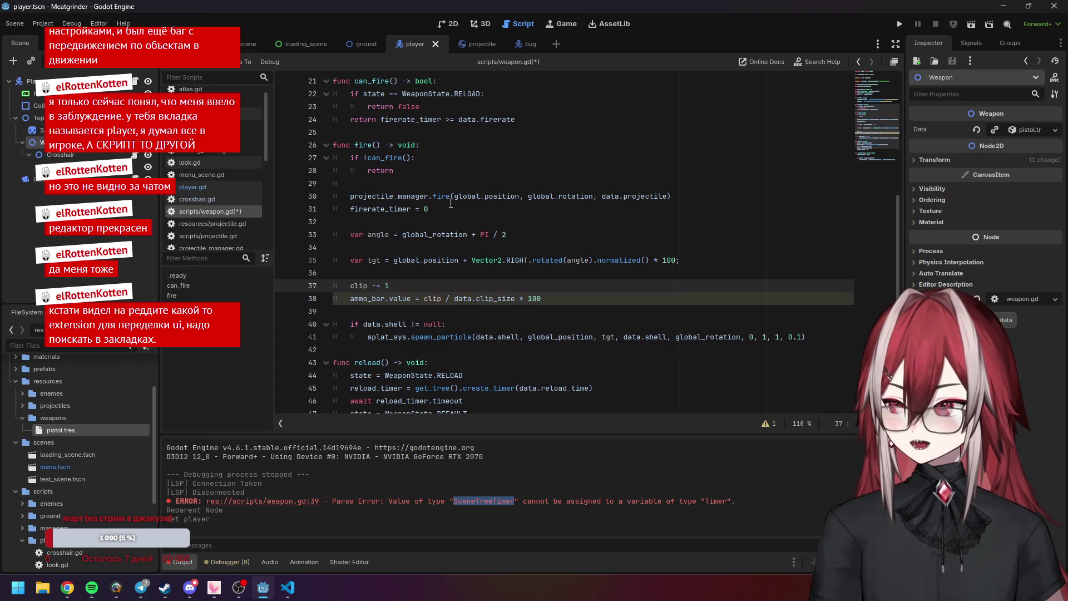
Add clip = data.clip_size after ammo_bar.value = 100 in reload() and save
{"action": "scroll", "coordinate": [452, 202], "scroll_direction": "down", "scroll_amount": 2}
{"action": "left_click", "coordinate": [424, 222]}
{"action": "left_click", "coordinate": [475, 245]}
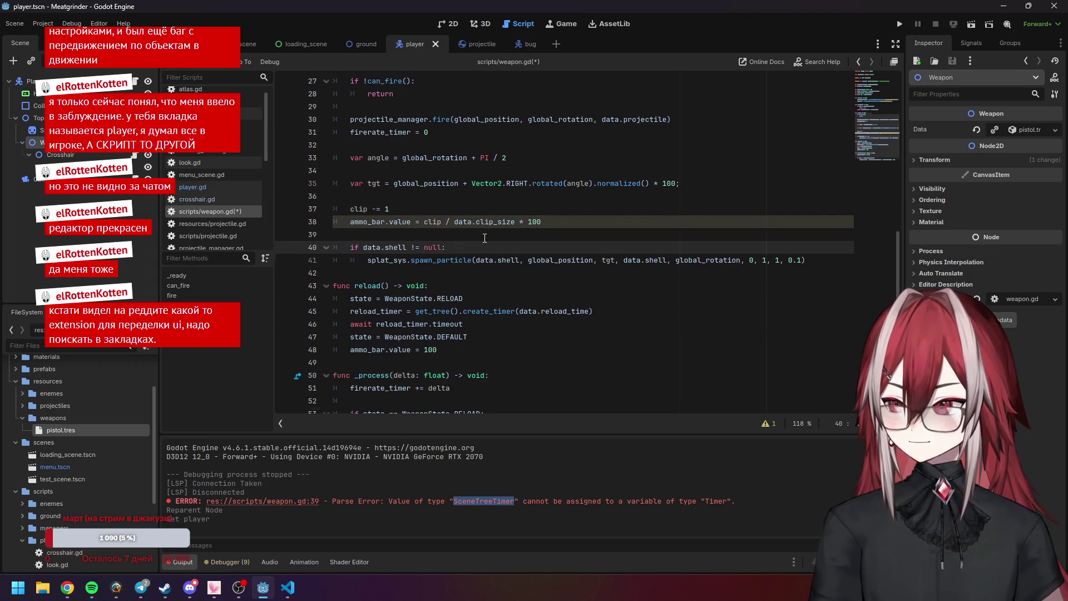
{"action": "scroll", "coordinate": [485, 238], "scroll_direction": "up", "scroll_amount": 3}
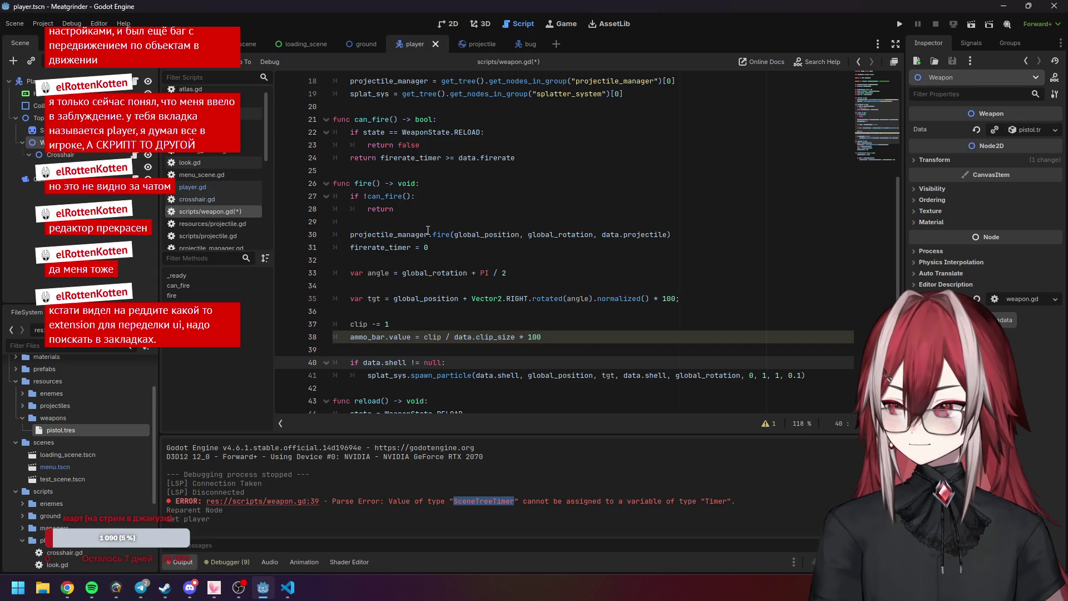
{"action": "scroll", "coordinate": [427, 230], "scroll_direction": "down", "scroll_amount": 3}
{"action": "left_click", "coordinate": [452, 329]}
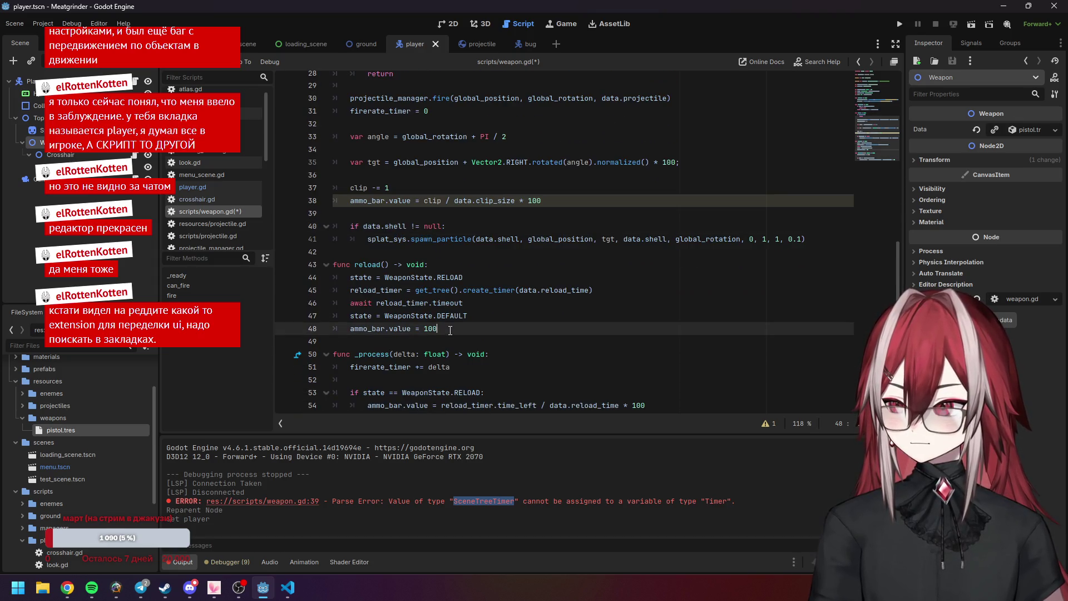
{"action": "key", "text": "Return"}
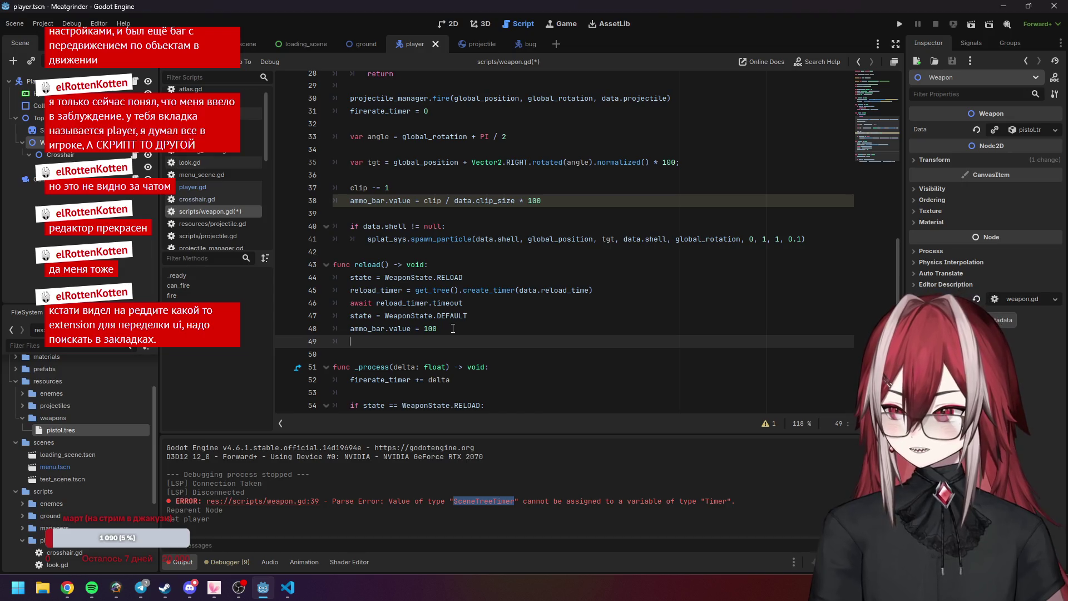
{"action": "type", "text": "ip "}
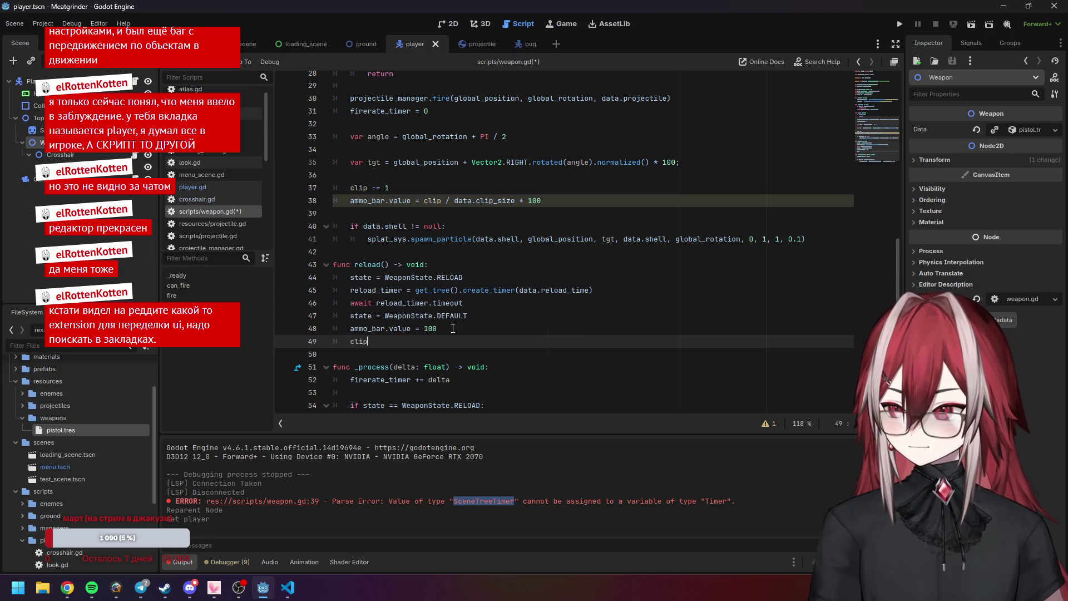
{"action": "type", "text": "= "}
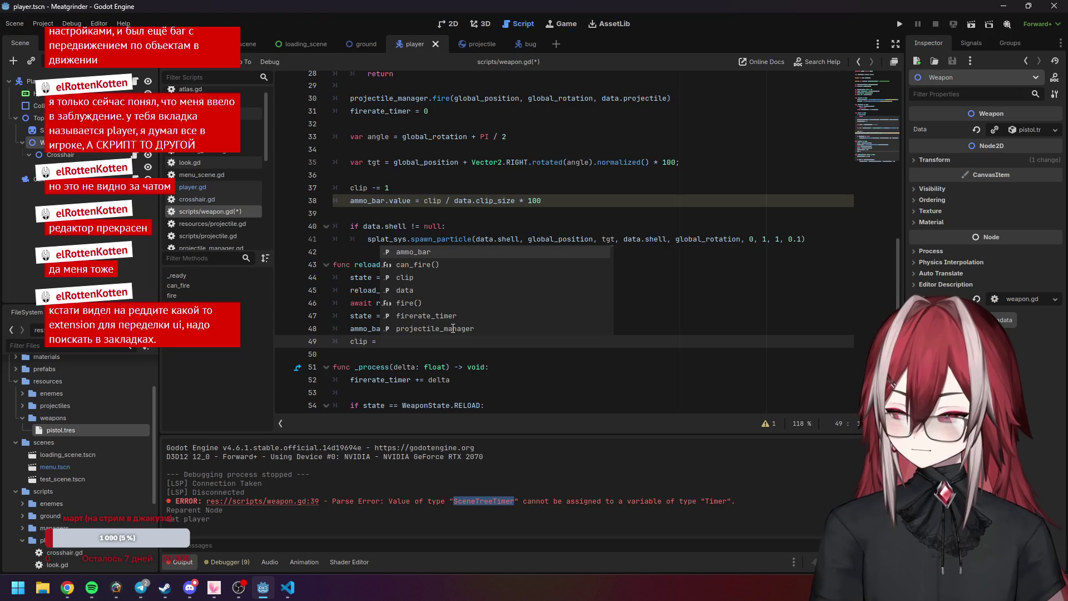
{"action": "type", "text": "data.clip_size"}
{"action": "left_click", "coordinate": [537, 312]}
{"action": "key", "text": "ctrl+s"}
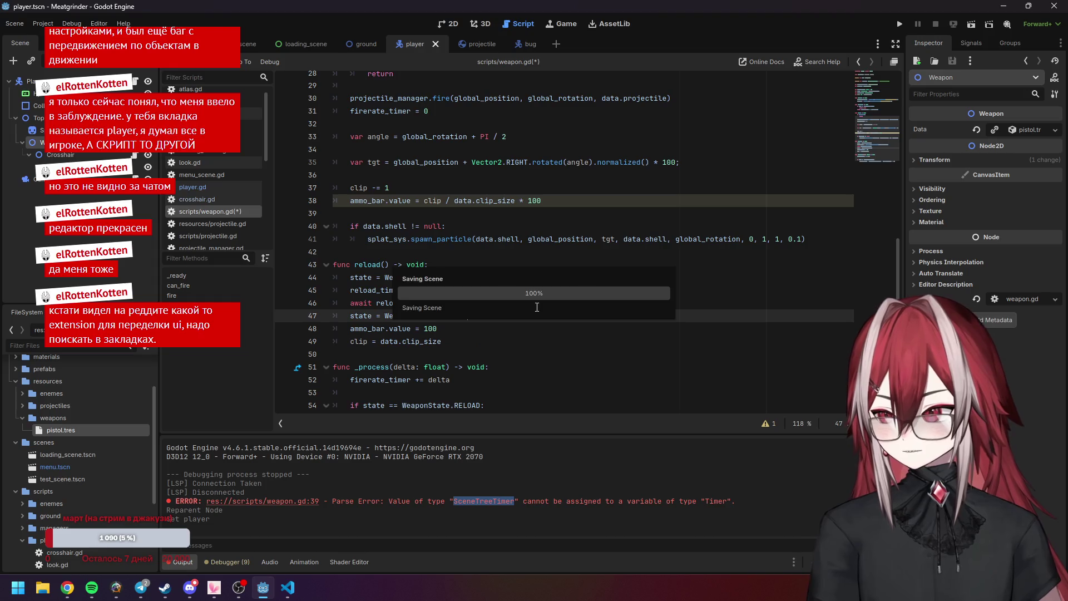
Clear the parse error from the Output log
{"action": "left_click", "coordinate": [532, 352]}
{"action": "scroll", "coordinate": [532, 351], "scroll_direction": "down", "scroll_amount": 1}
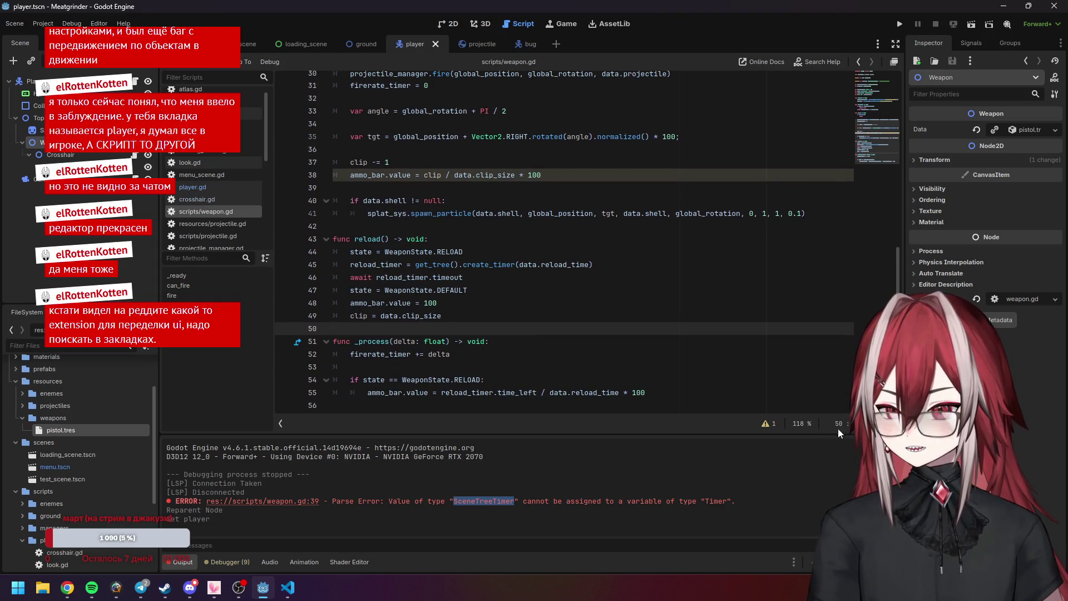
{"action": "key", "text": "F5"}
{"action": "scroll", "coordinate": [501, 323], "scroll_direction": "up", "scroll_amount": 10}
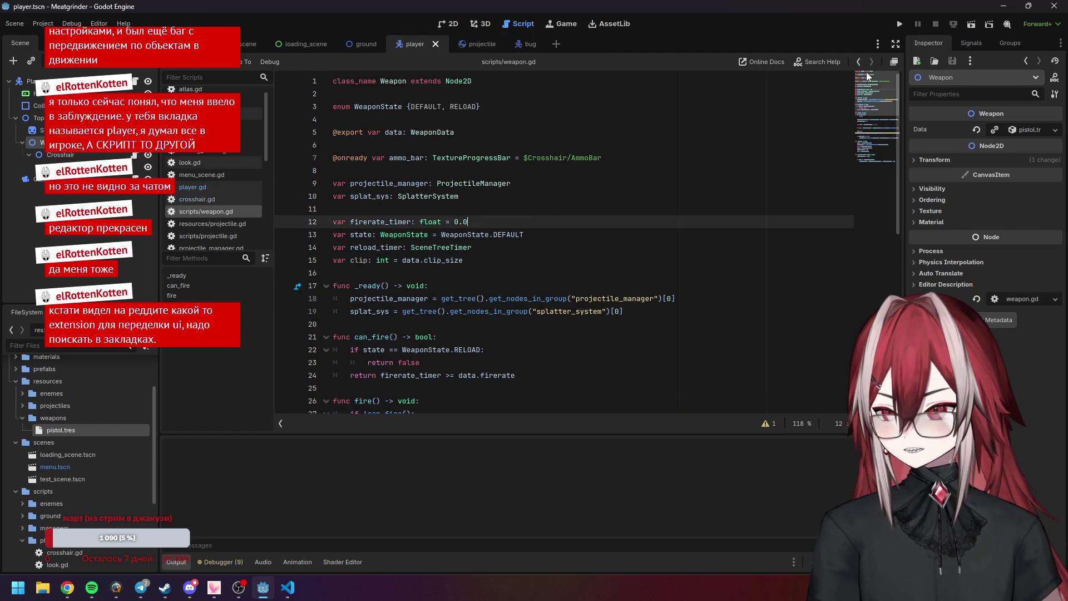
Test-run the game and stop it after it breaks on line 15's null clip_size
{"action": "left_click", "coordinate": [901, 26]}
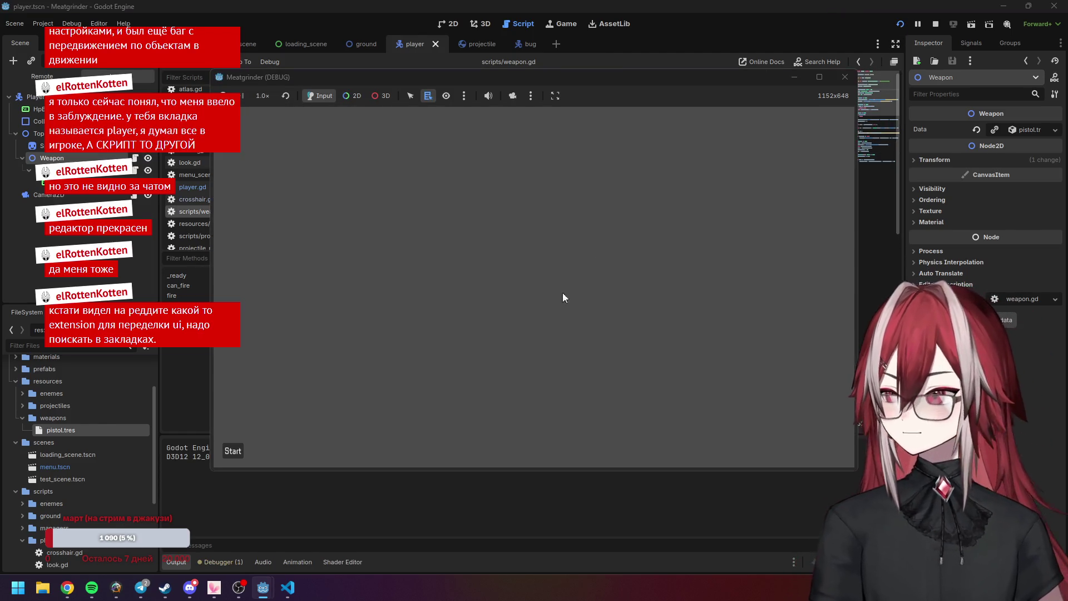
{"action": "left_click", "coordinate": [230, 450]}
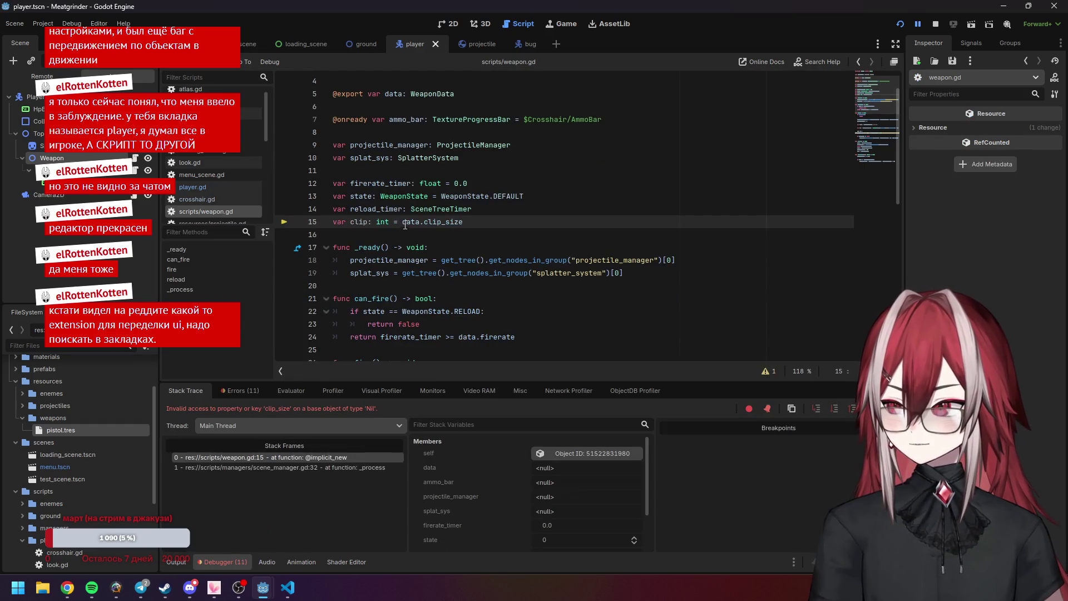
{"action": "left_click_drag", "start_coordinate": [376, 222], "coordinate": [464, 222]}
{"action": "left_click", "coordinate": [935, 29]}
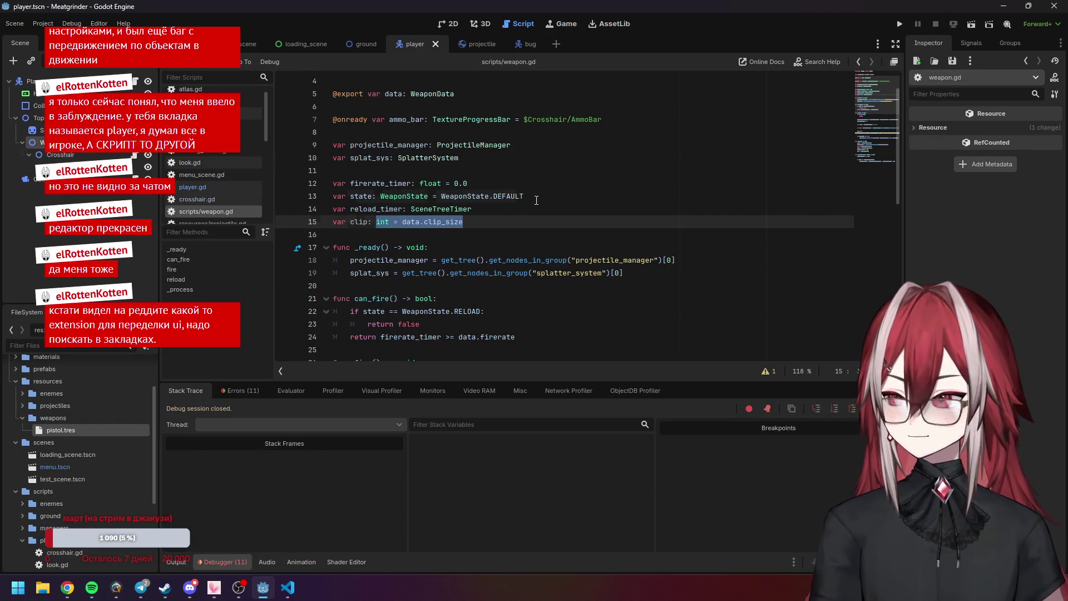
Open a new line at the end of _ready() after line 19
{"action": "left_click", "coordinate": [534, 196]}
{"action": "left_click", "coordinate": [656, 273]}
{"action": "key", "text": "Return"}
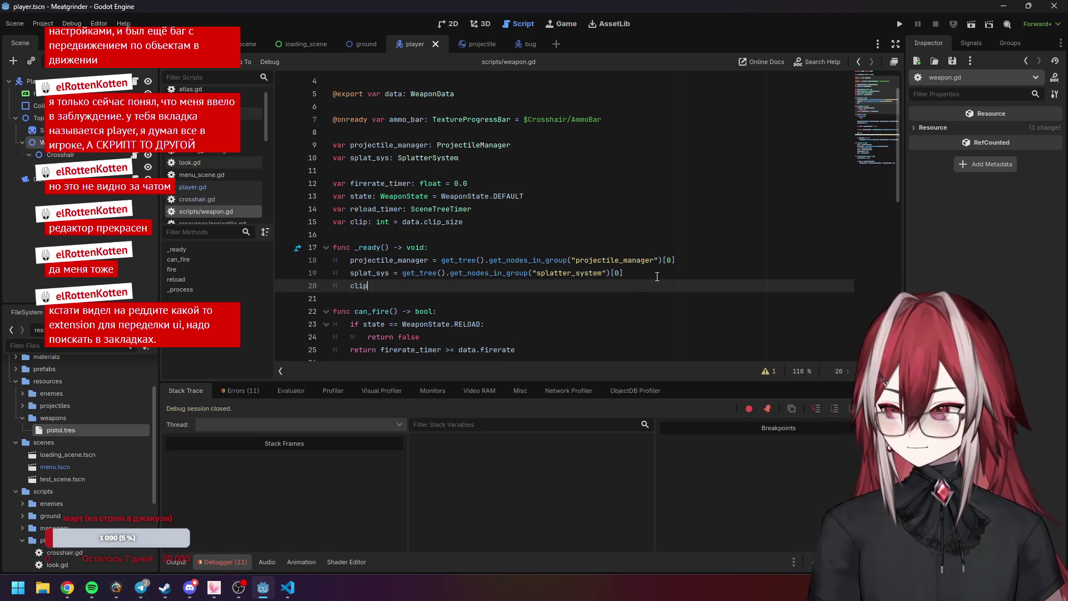
Set clip = data.clip_size in _ready(), drop line 15's initializer, and save
{"action": "type", "text": "= data"}
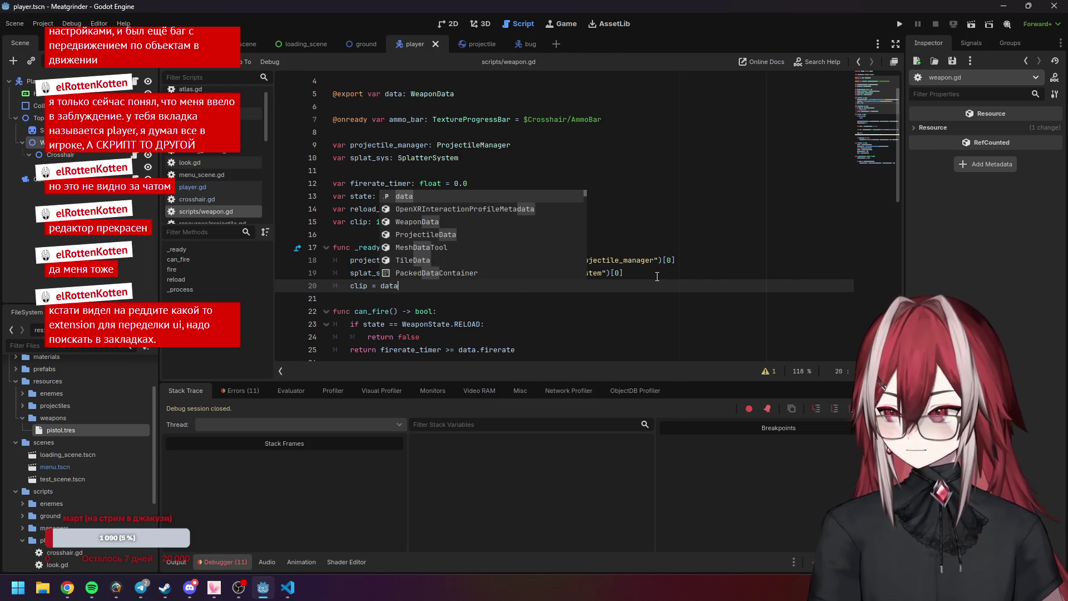
{"action": "type", "text": ".cli"}
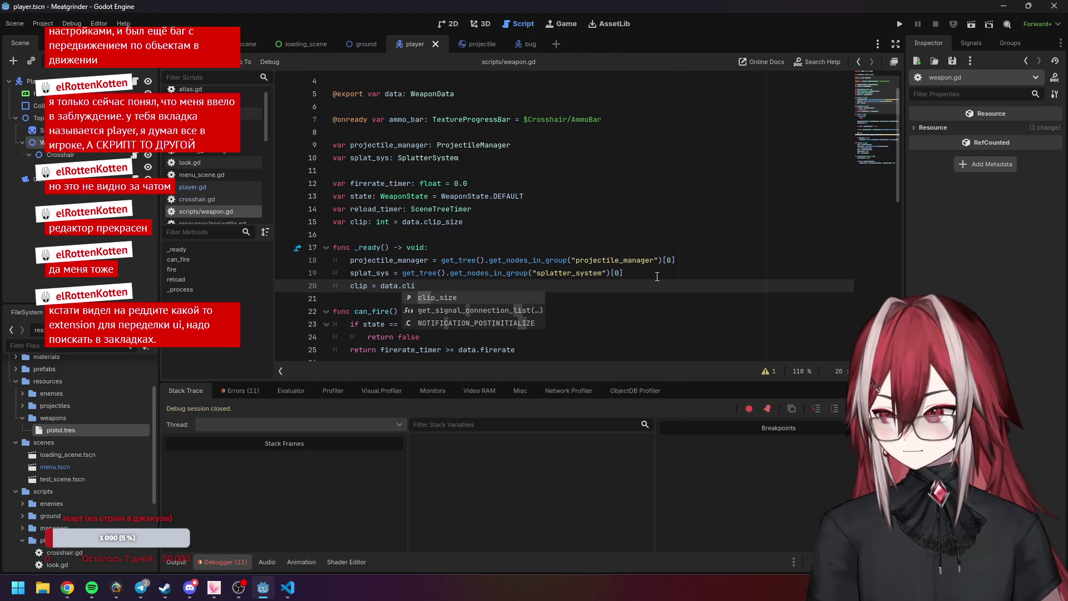
{"action": "key", "text": "Return"}
{"action": "left_click_drag", "start_coordinate": [464, 222], "coordinate": [393, 221]}
{"action": "key", "text": "BackSpace"}
{"action": "key", "text": "ctrl+s"}
Run the game again and start playing from its menu
{"action": "left_click", "coordinate": [519, 206]}
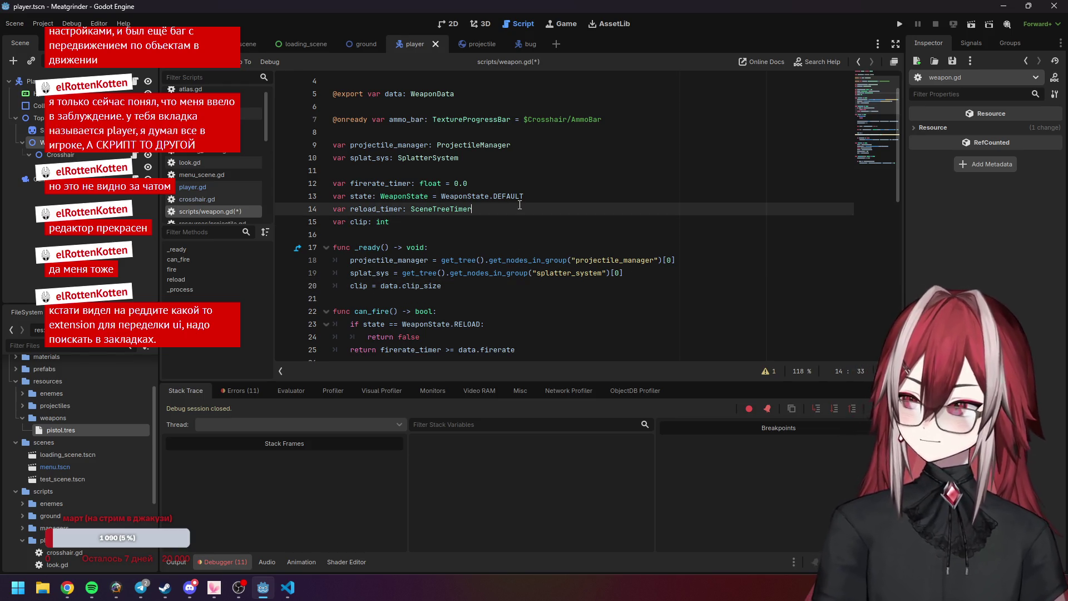
{"action": "left_click", "coordinate": [899, 23]}
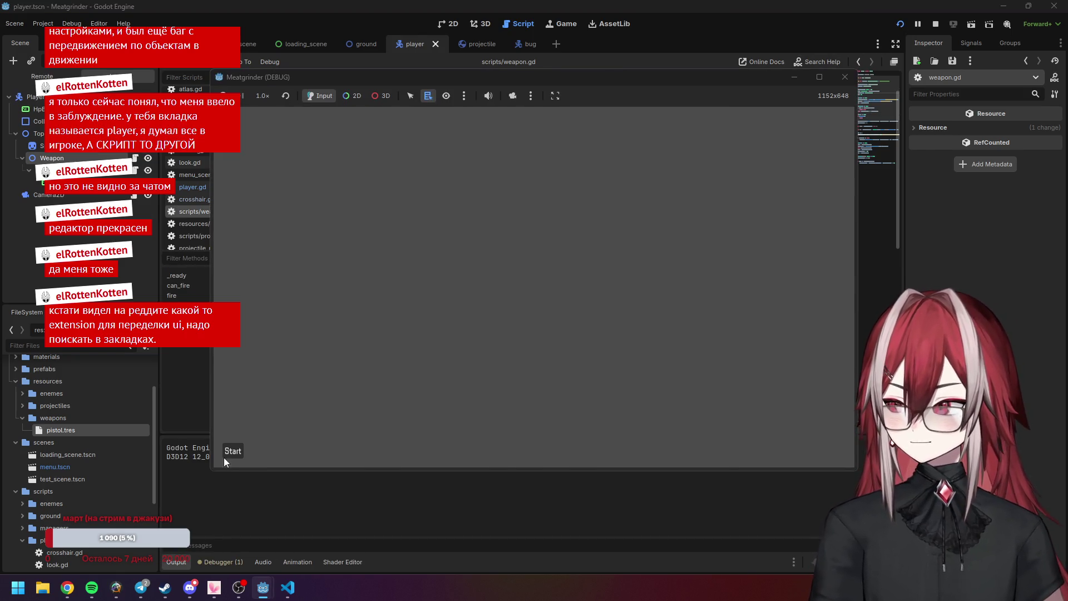
{"action": "left_click", "coordinate": [228, 455]}
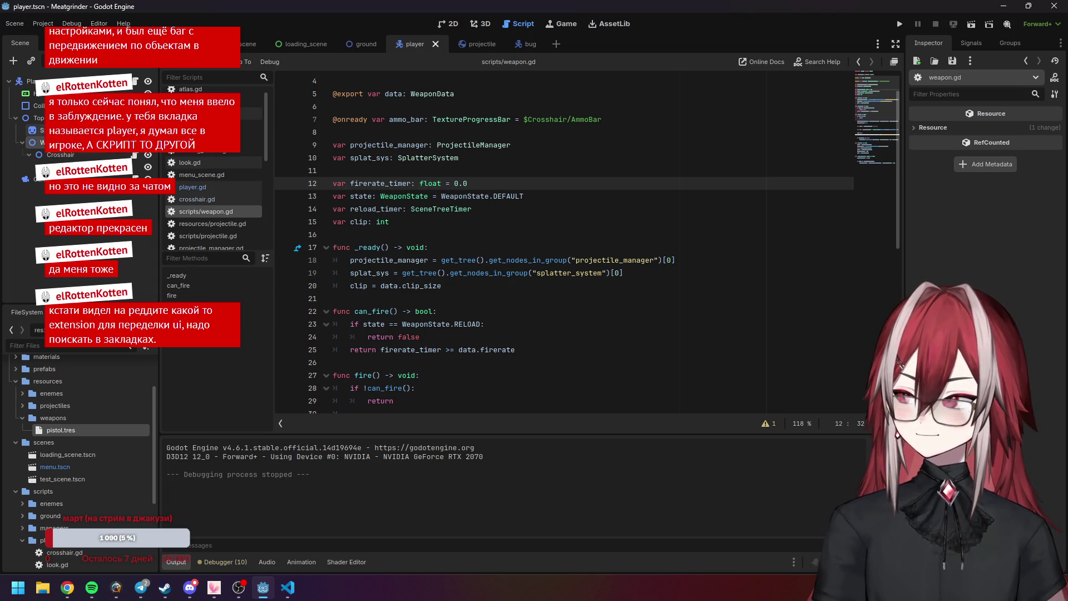
Inspect the Top, Crosshair and AmmoBar nodes, then open the Crosshair's crosshair.gd script
{"action": "left_click", "coordinate": [39, 118]}
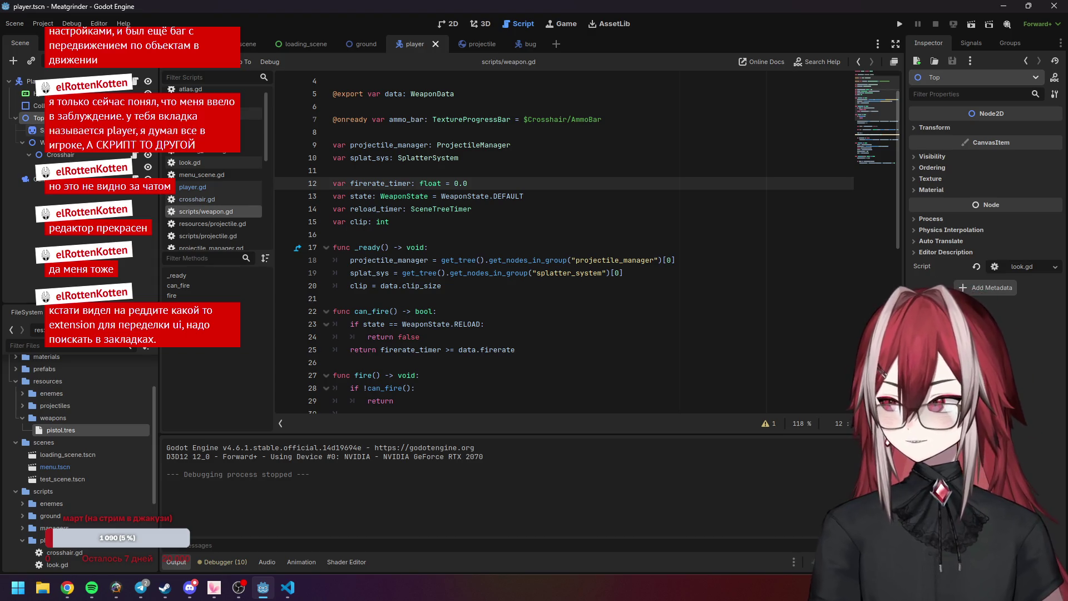
{"action": "left_click", "coordinate": [65, 151]}
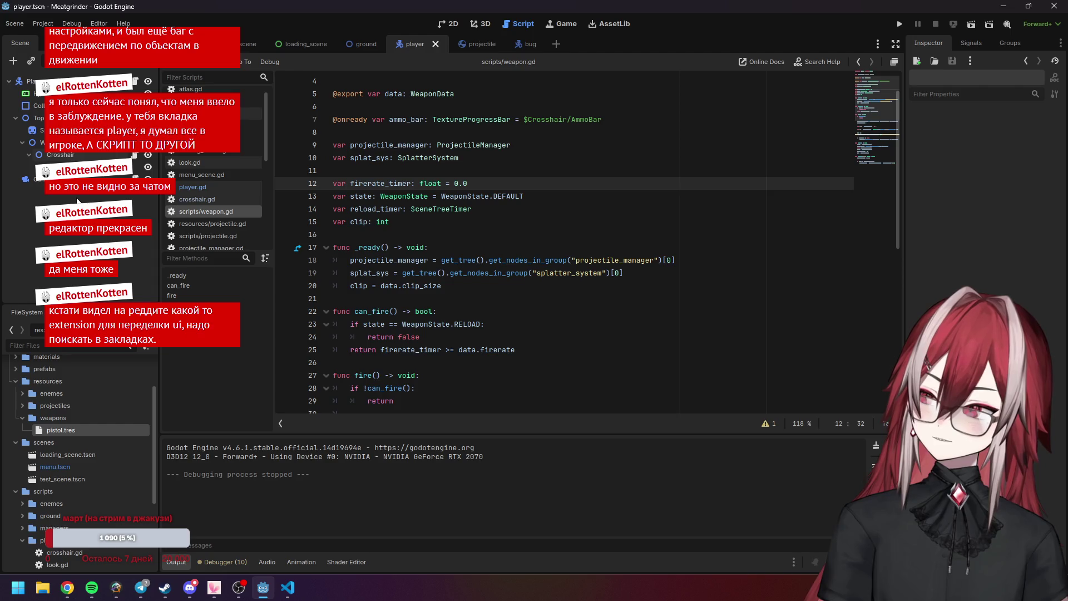
{"action": "left_click", "coordinate": [39, 167]}
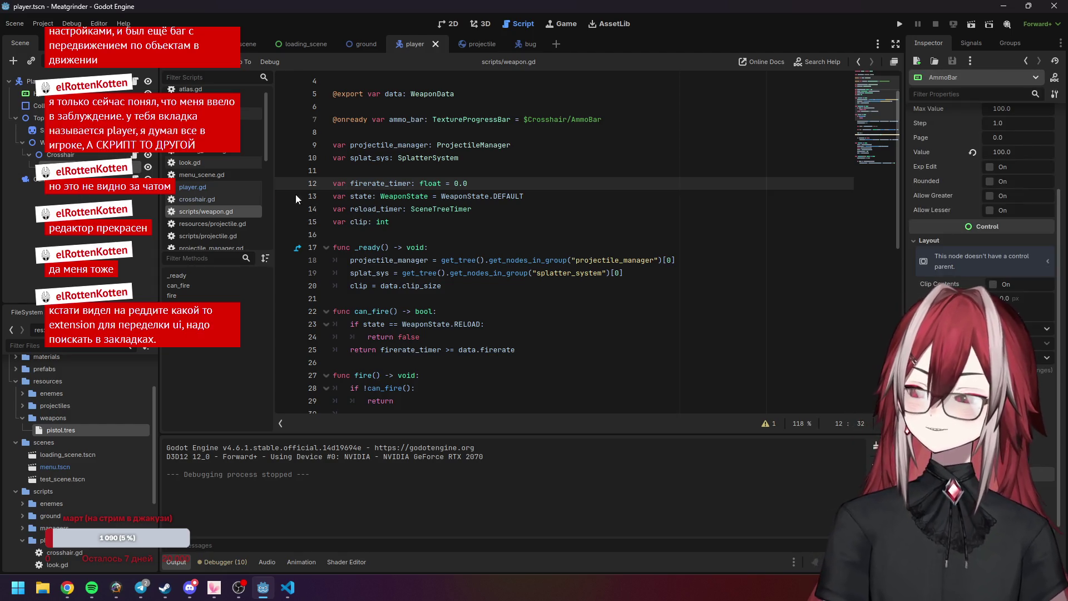
{"action": "left_click", "coordinate": [60, 154]}
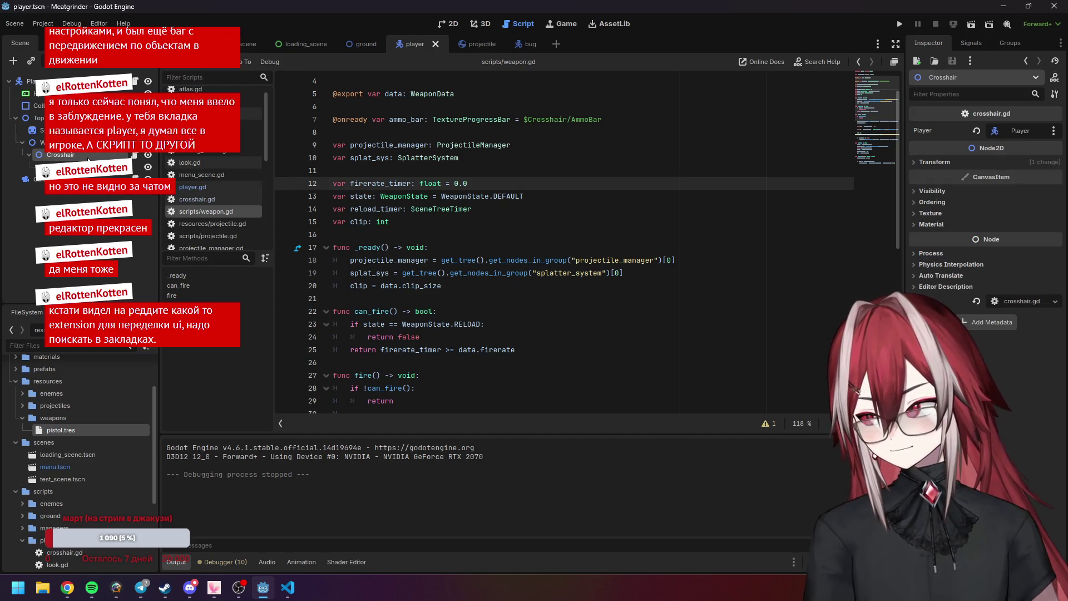
{"action": "left_click", "coordinate": [206, 199]}
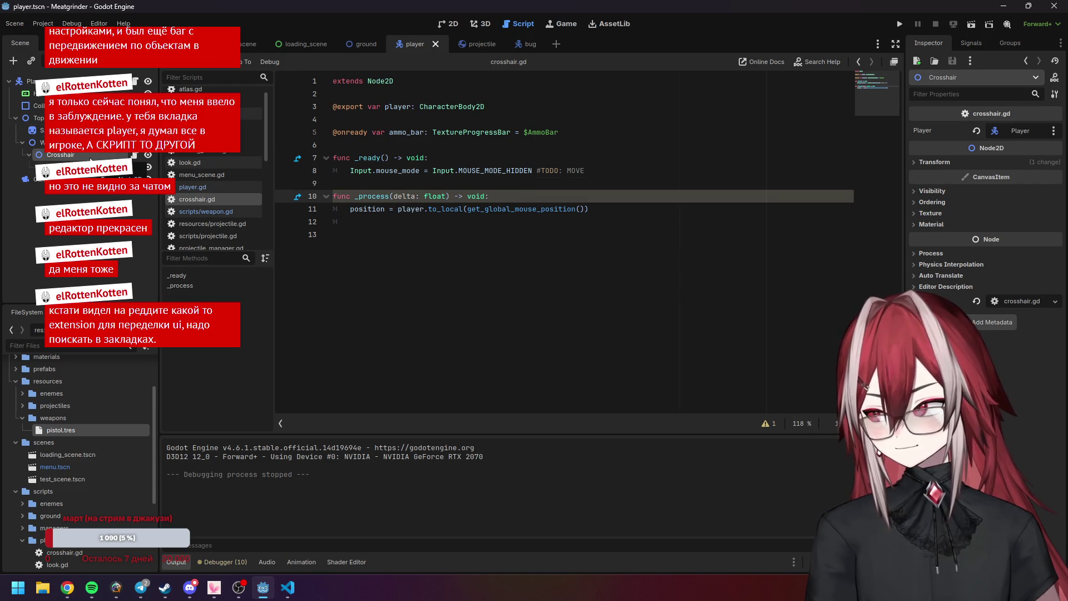
Browse the Crosshair's Ordering, Visibility, Auto Translate and Process inspector sections
{"action": "left_click", "coordinate": [89, 167]}
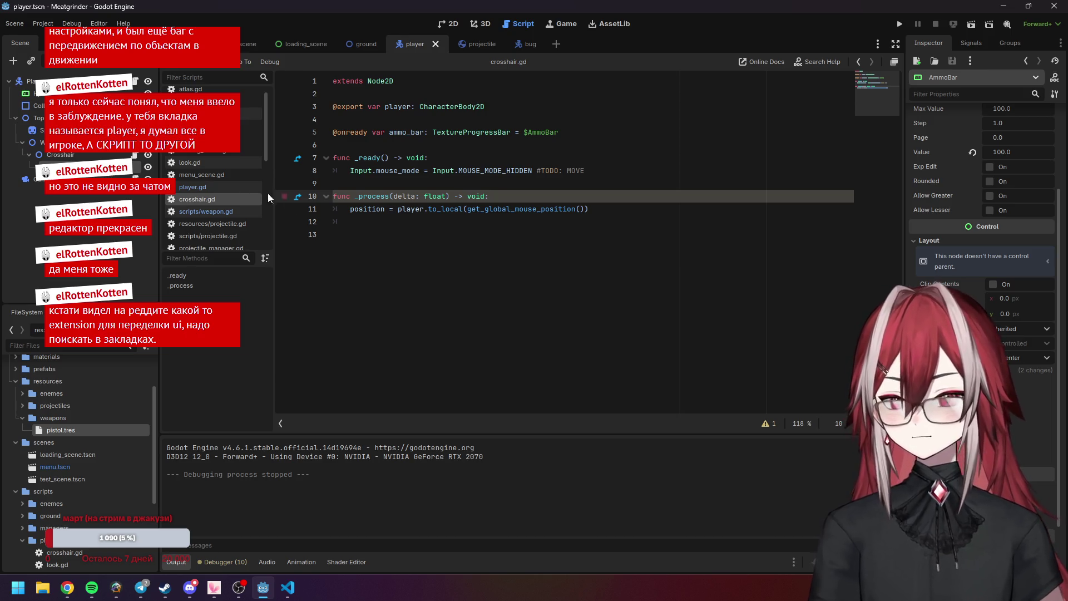
{"action": "left_click", "coordinate": [61, 155]}
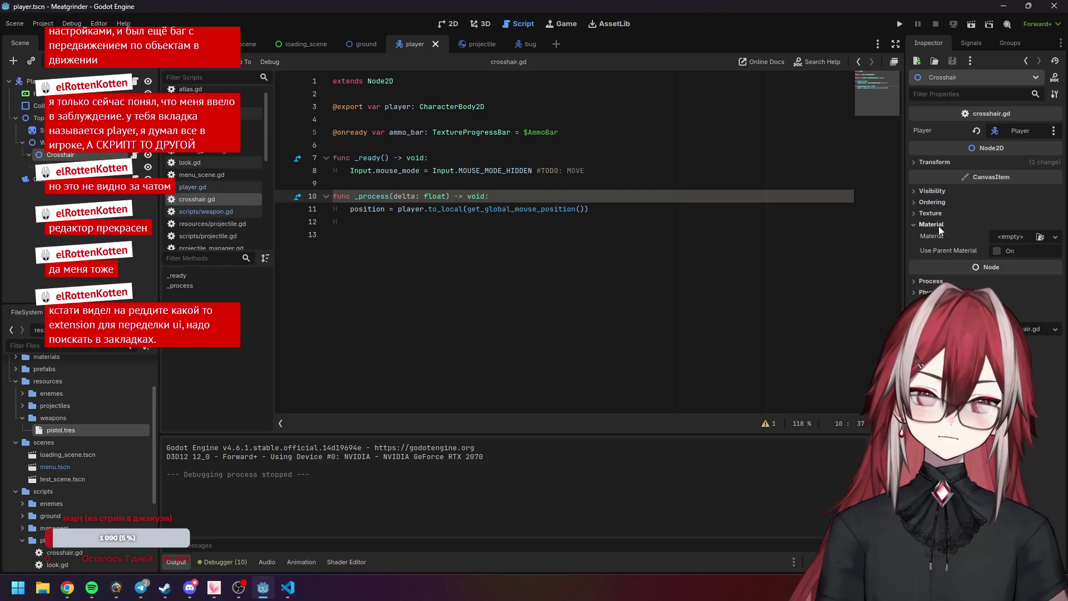
{"action": "left_click", "coordinate": [933, 202]}
{"action": "left_click", "coordinate": [945, 205]}
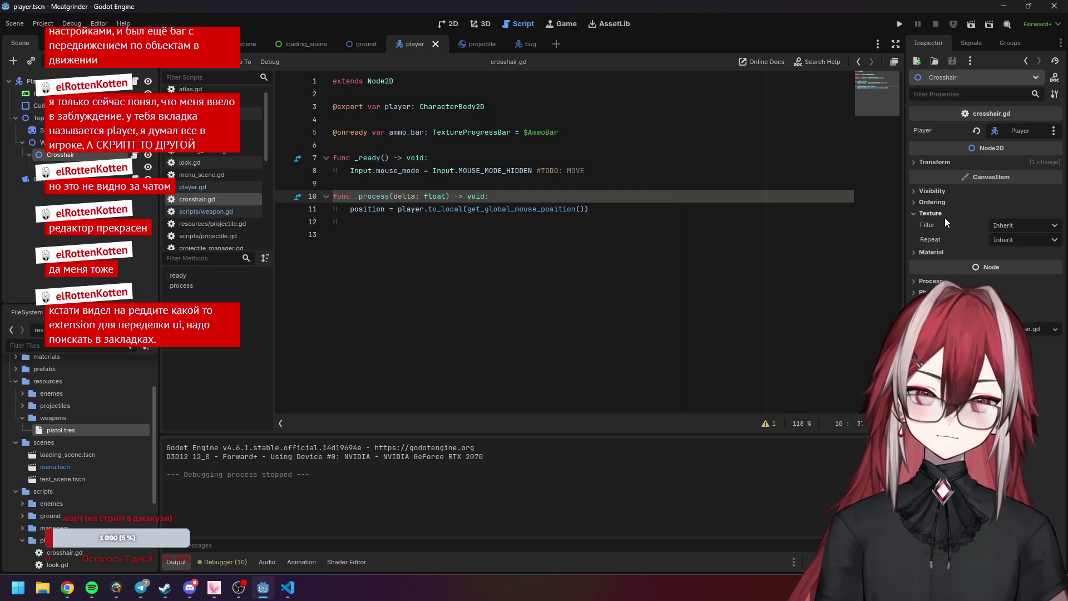
{"action": "left_click", "coordinate": [946, 191]}
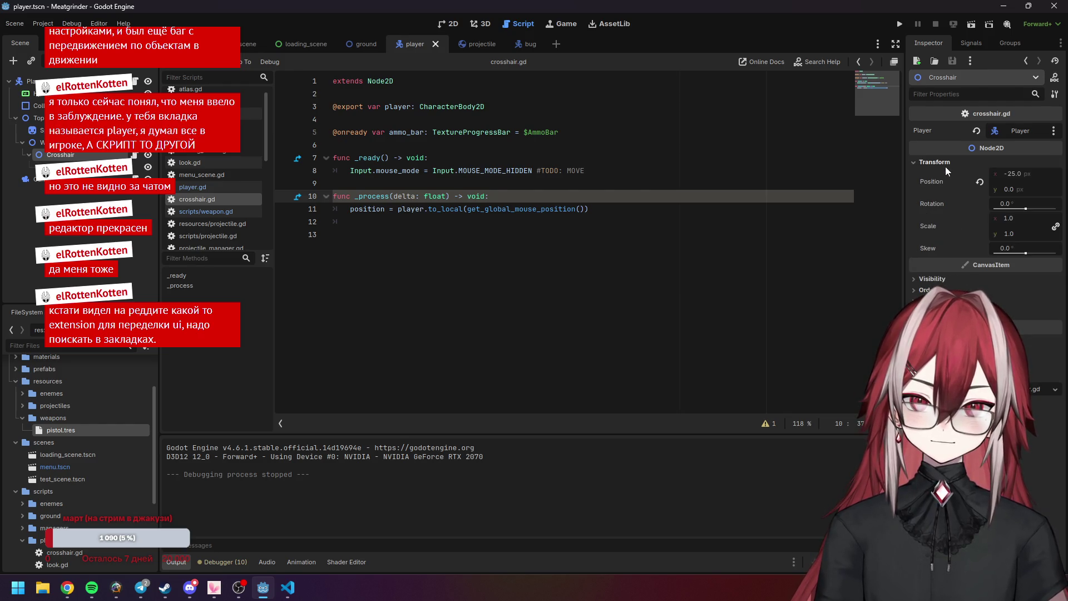
{"action": "left_click", "coordinate": [946, 191]}
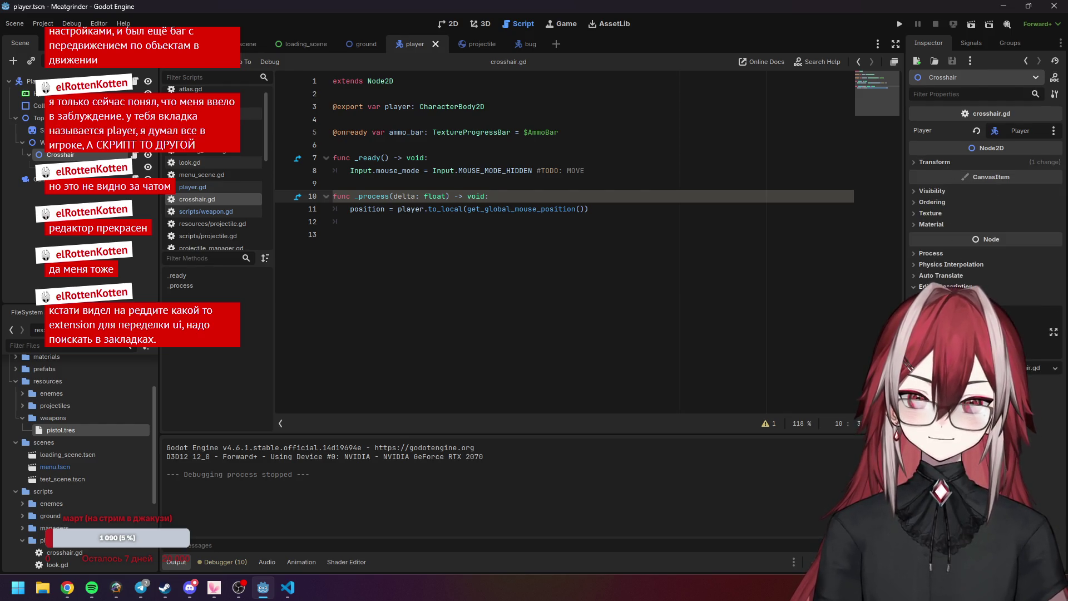
{"action": "left_click", "coordinate": [953, 276]}
{"action": "left_click", "coordinate": [955, 277]}
{"action": "left_click", "coordinate": [958, 265]}
{"action": "left_click", "coordinate": [958, 264]}
{"action": "left_click", "coordinate": [943, 254]}
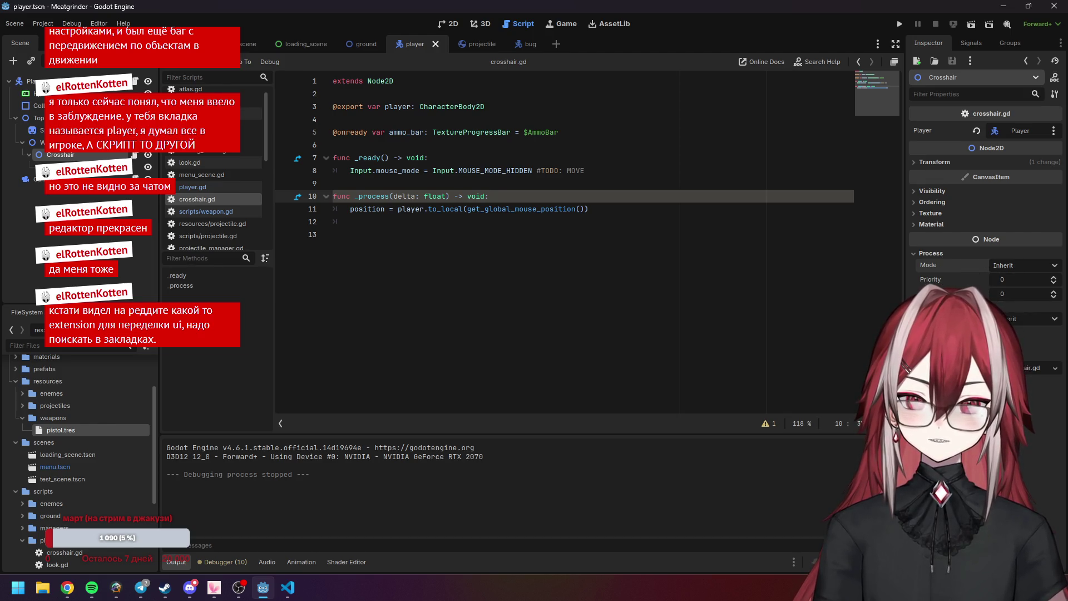
{"action": "left_click", "coordinate": [935, 254]}
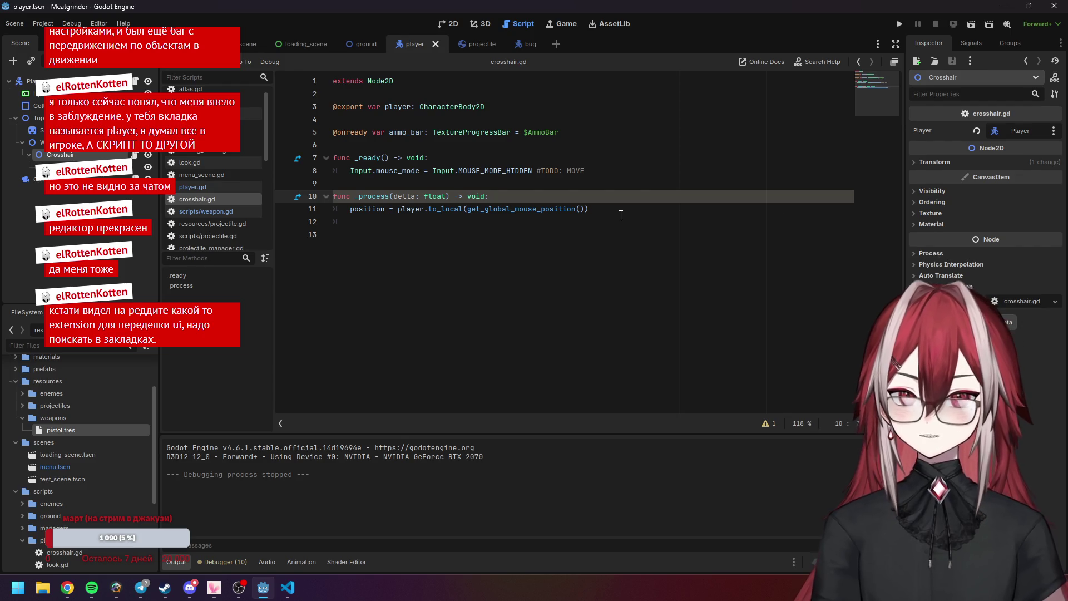
Expand the Crosshair's Visibility section and enable Top Level
{"action": "left_click", "coordinate": [1026, 60]}
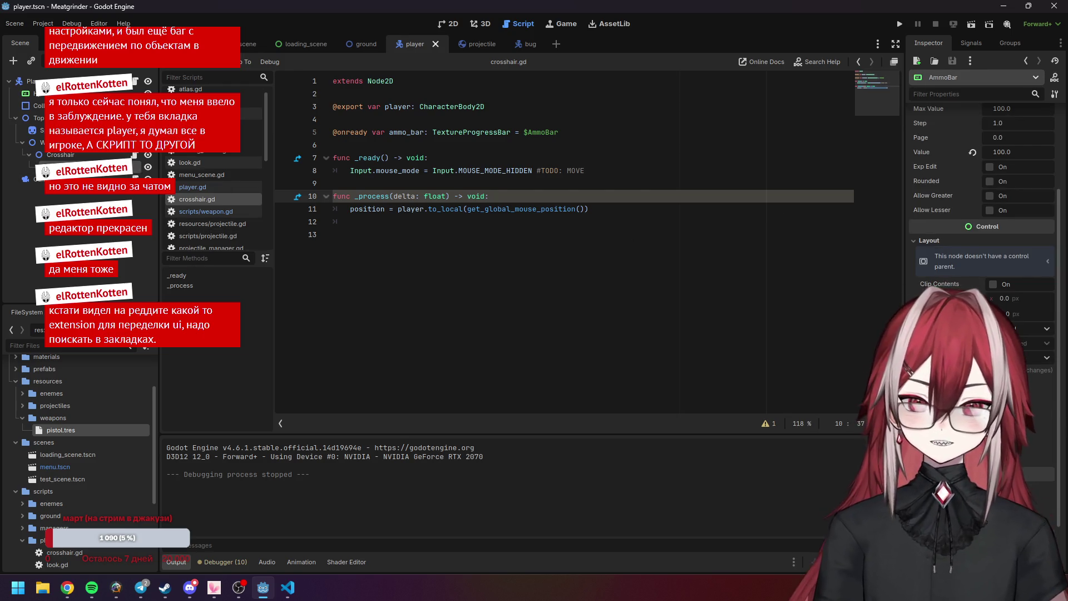
{"action": "scroll", "coordinate": [979, 279], "scroll_direction": "down", "scroll_amount": 2}
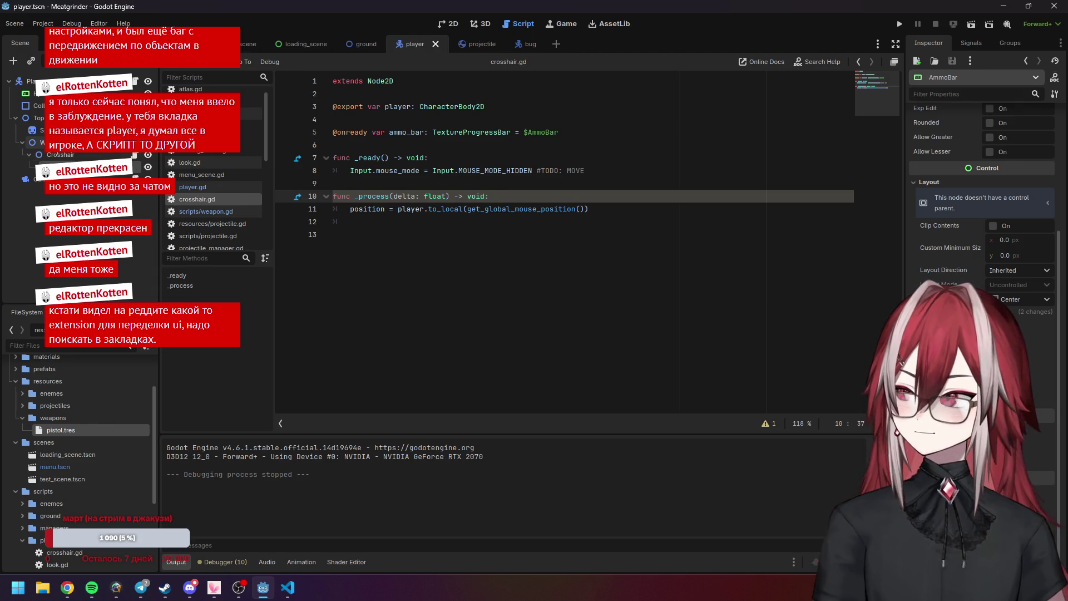
{"action": "left_click", "coordinate": [60, 154]}
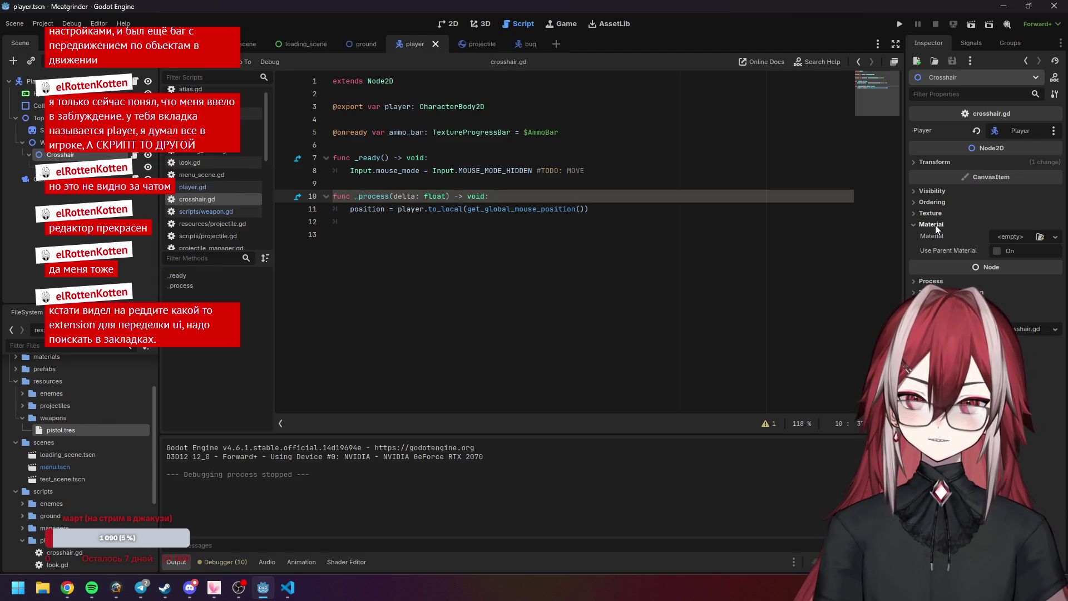
{"action": "left_click", "coordinate": [939, 205]}
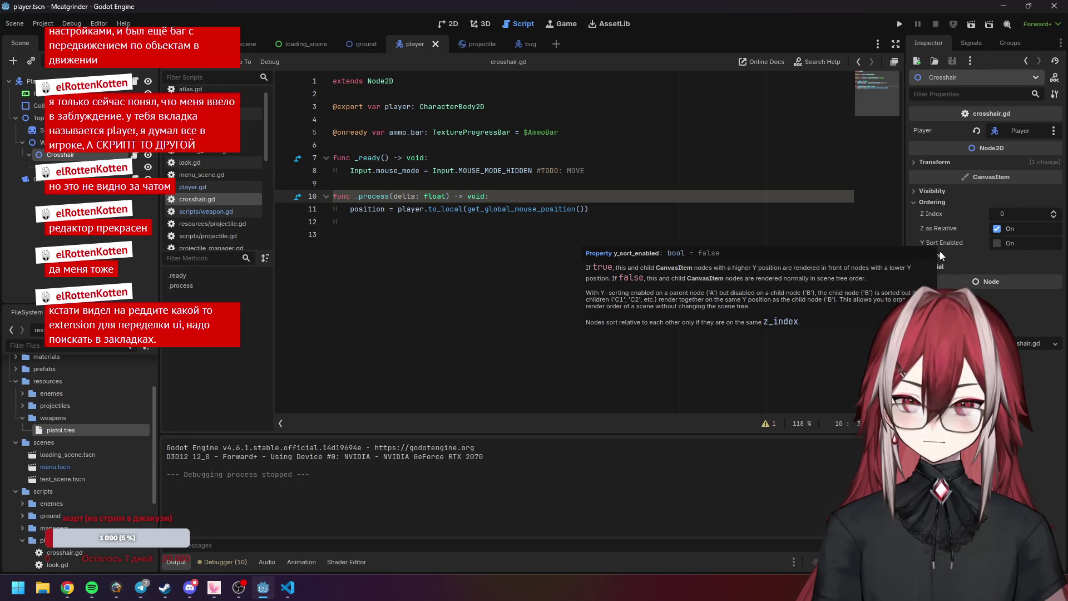
{"action": "left_click", "coordinate": [932, 192]}
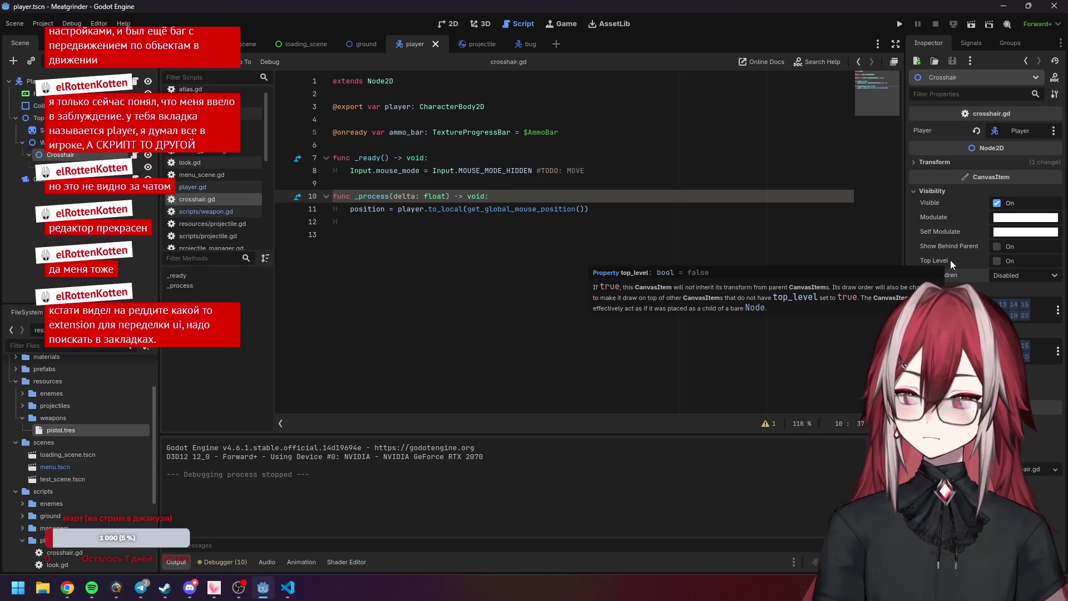
{"action": "left_click", "coordinate": [996, 260]}
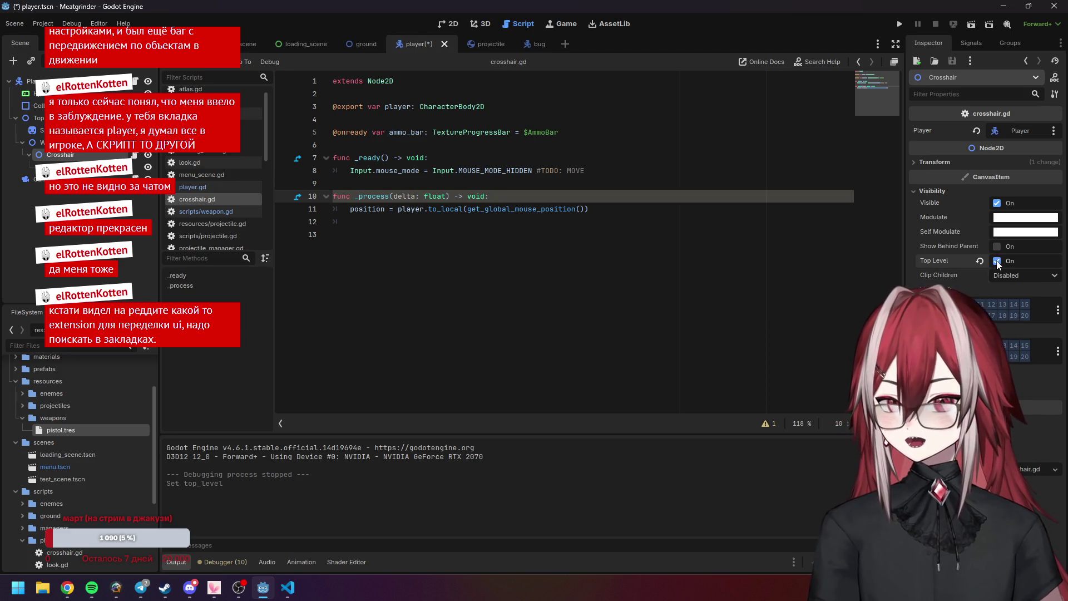
Run the game and fire, triggering a division-by-zero error at weapon.gd line 39
{"action": "left_click", "coordinate": [606, 280]}
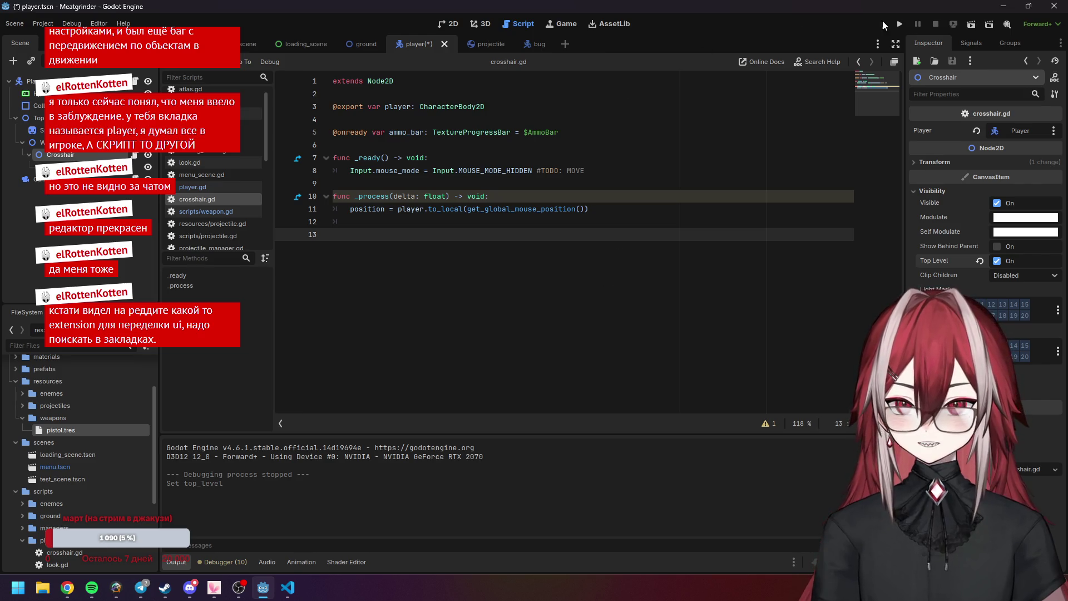
{"action": "left_click", "coordinate": [899, 24]}
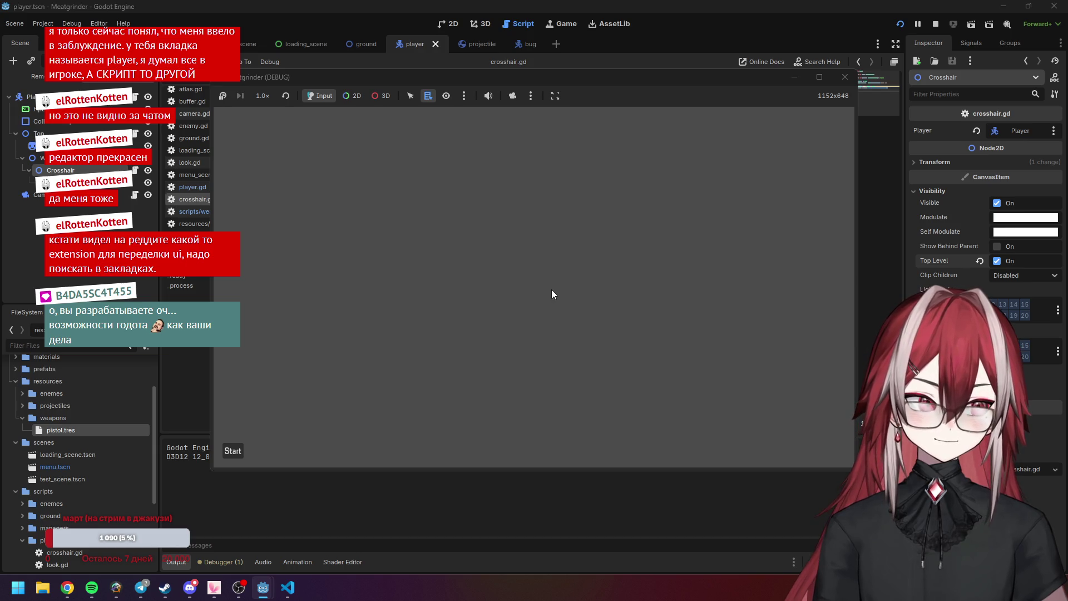
{"action": "left_click", "coordinate": [231, 452]}
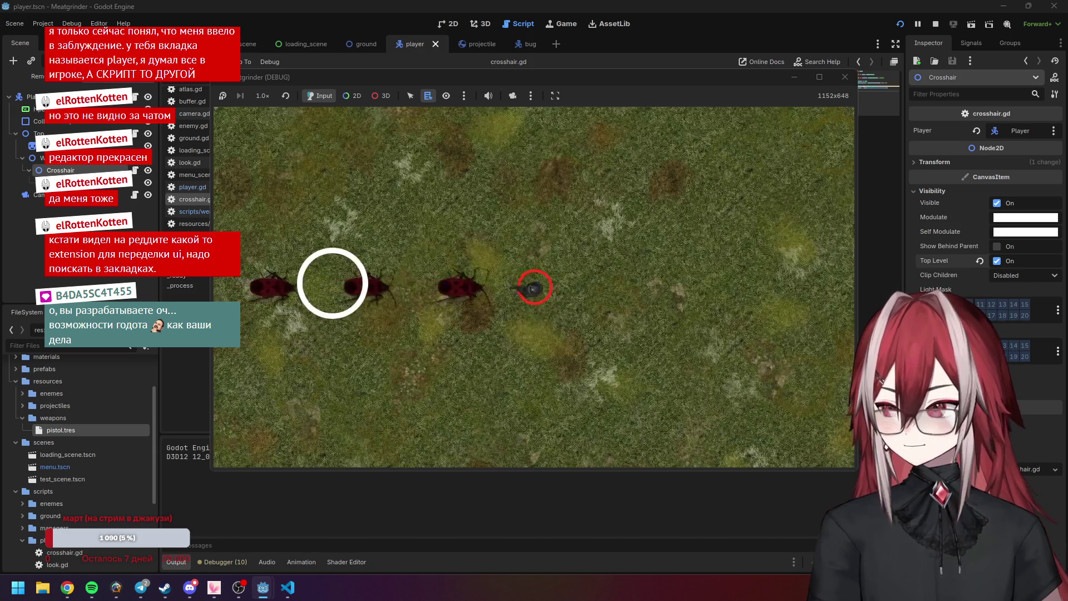
{"action": "left_click", "coordinate": [333, 281]}
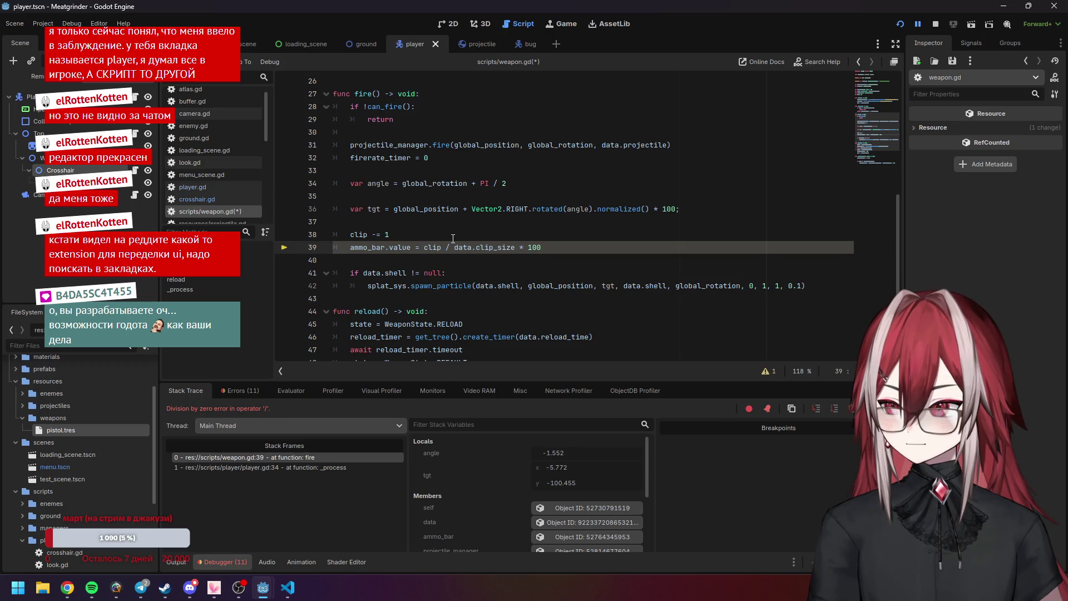
Save weapon.gd
{"action": "key", "text": "Up"}
{"action": "key", "text": "ctrl+s"}
{"action": "left_click", "coordinate": [448, 254]}
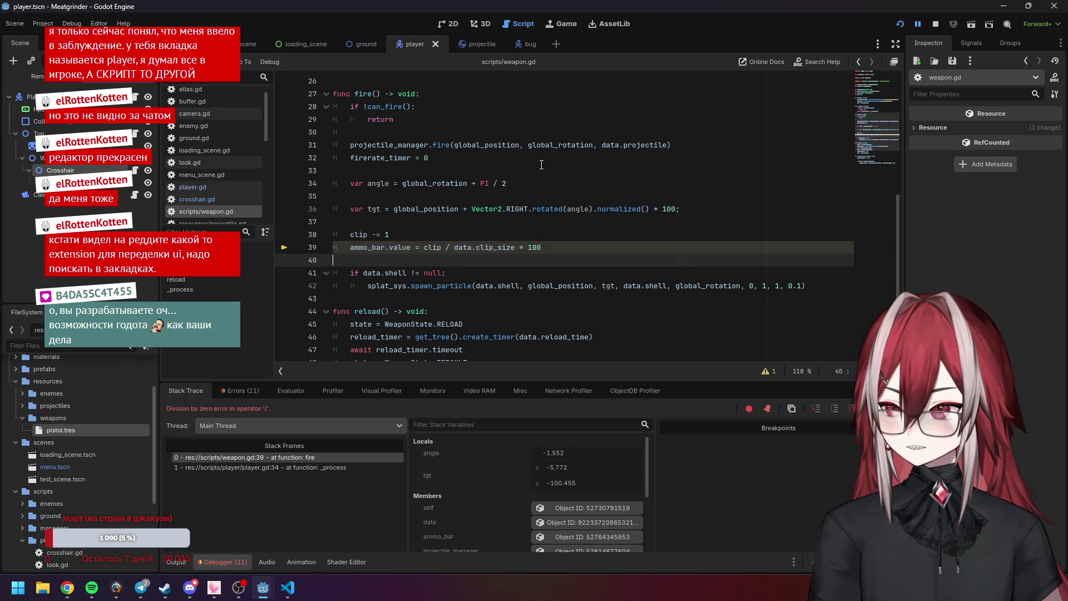
Stop the crashed debug session and look over clip_size on line 39
{"action": "left_click", "coordinate": [936, 23]}
{"action": "left_click", "coordinate": [487, 247]}
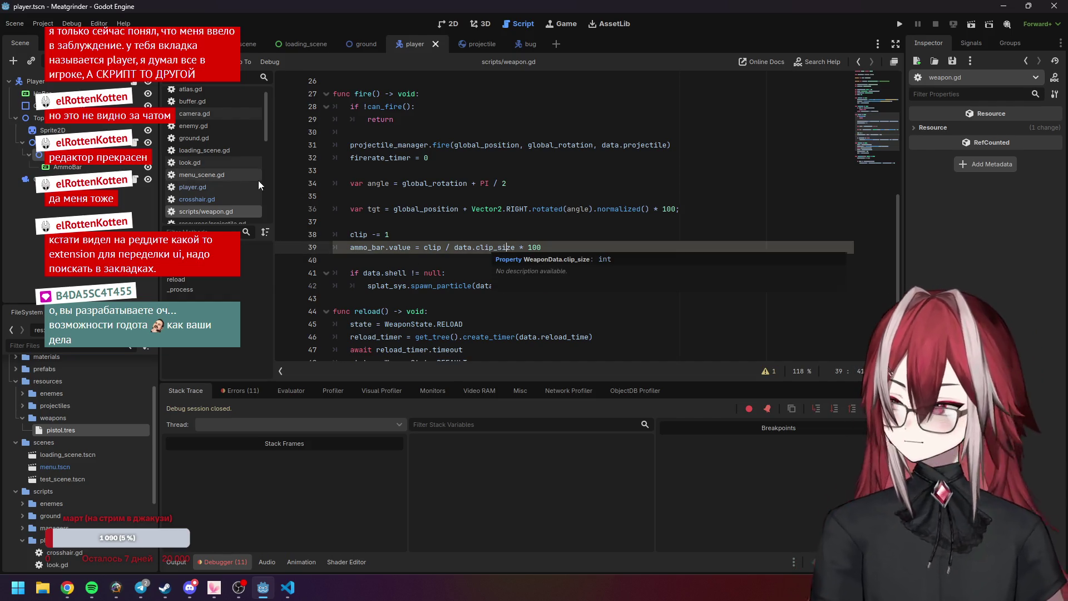
{"action": "scroll", "coordinate": [70, 490], "scroll_direction": "down", "scroll_amount": 5}
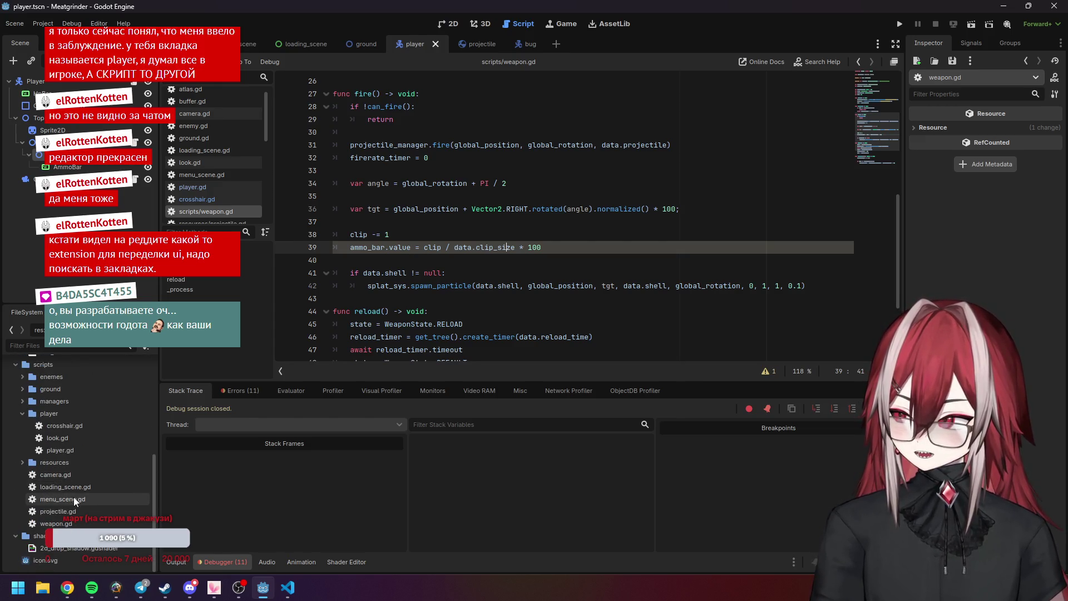
{"action": "scroll", "coordinate": [45, 435], "scroll_direction": "up", "scroll_amount": 5}
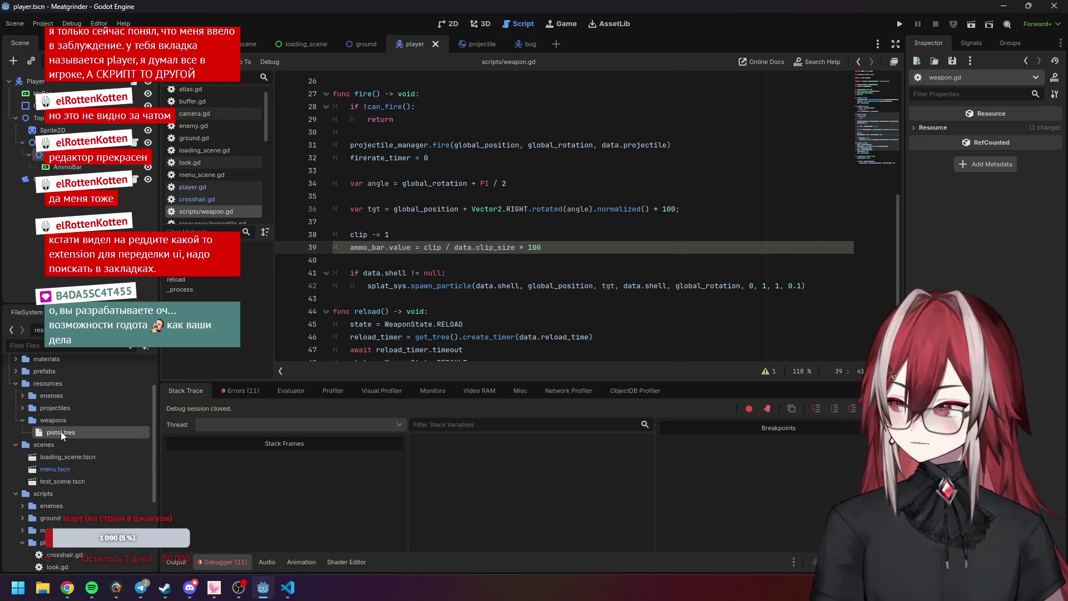
Set pistol.tres Clip Size to 17 and Reload Time to 1.5, then save
{"action": "left_click", "coordinate": [61, 432]}
{"action": "left_click", "coordinate": [1007, 194]}
{"action": "type", "text": "17"}
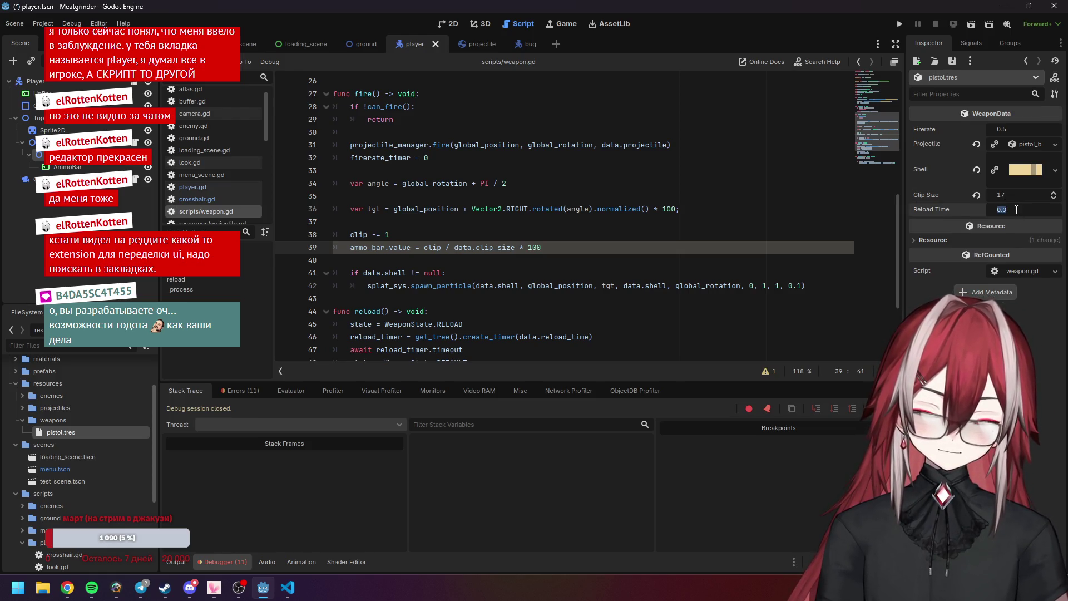
{"action": "type", "text": ".5"}
{"action": "key", "text": "Return"}
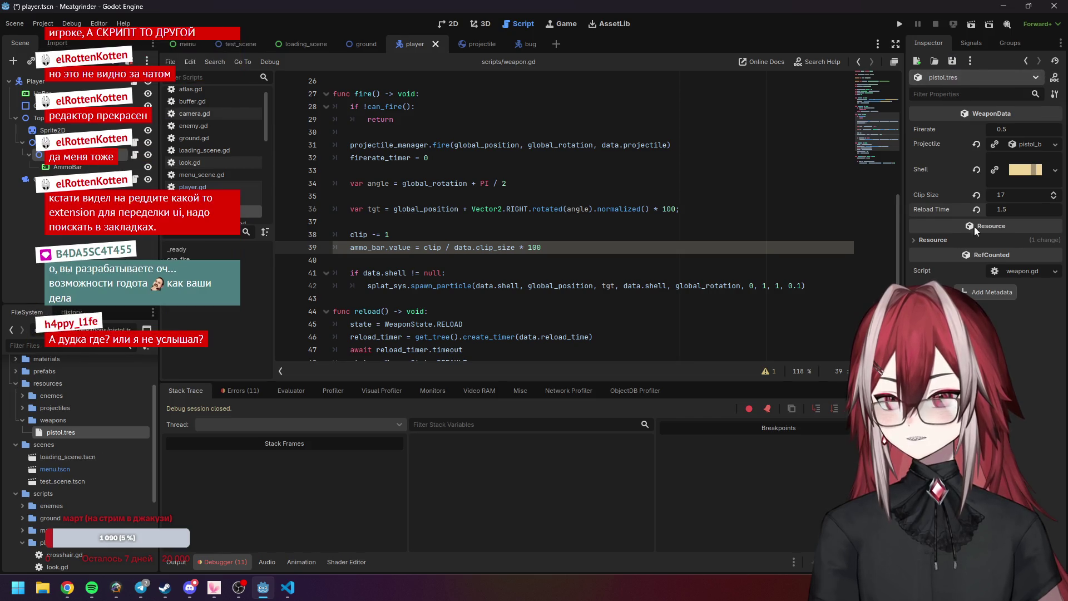
{"action": "key", "text": "ctrl+s"}
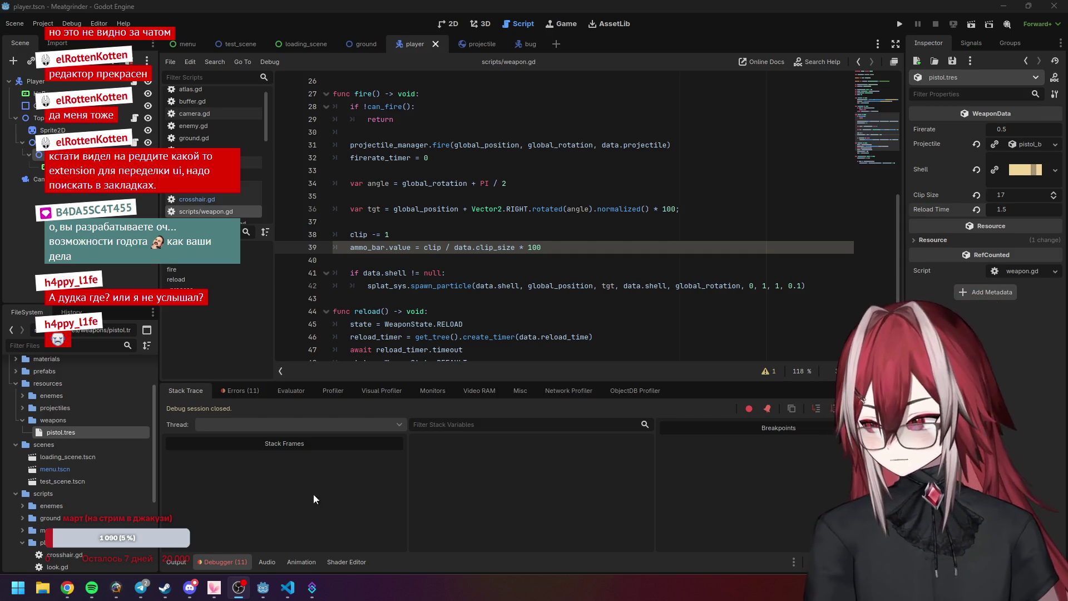
{"action": "mouse_move", "coordinate": [67, 590]}
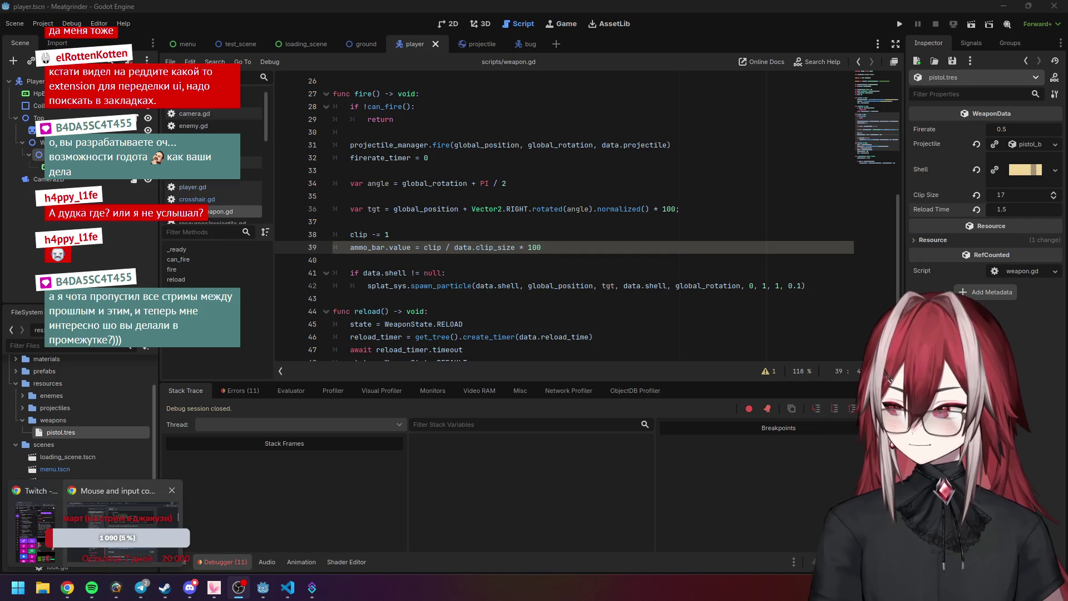
{"action": "left_click", "coordinate": [523, 265]}
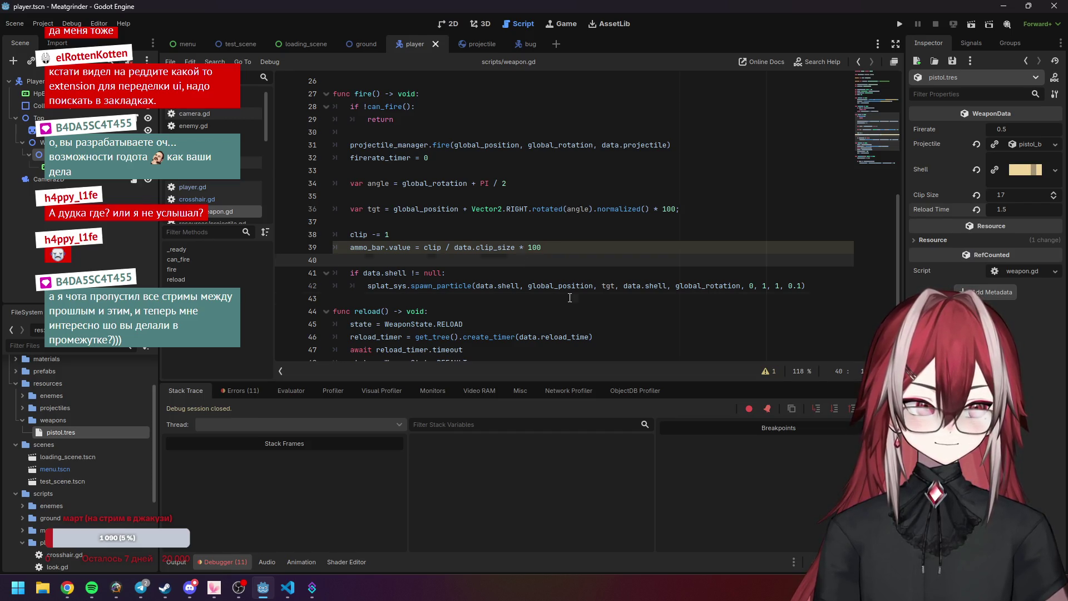
{"action": "left_click", "coordinate": [493, 318]}
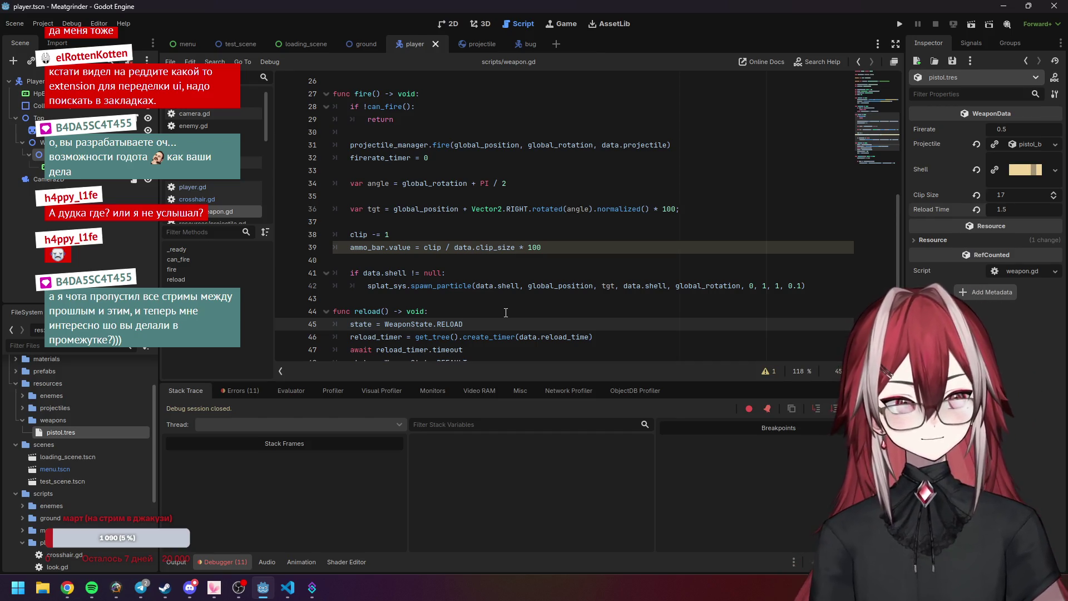
{"action": "left_click", "coordinate": [528, 301]}
{"action": "scroll", "coordinate": [552, 289], "scroll_direction": "down", "scroll_amount": 2}
{"action": "left_click", "coordinate": [584, 260]}
{"action": "left_click", "coordinate": [548, 285]}
{"action": "left_click", "coordinate": [900, 24]}
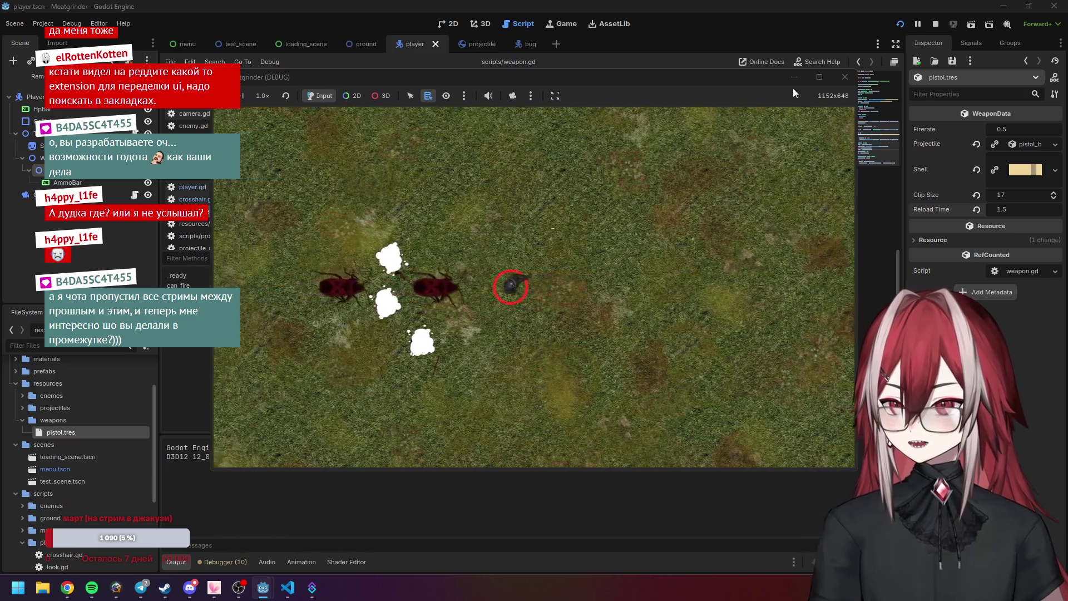
Stop the running game, scroll weapon.gd back up, and open crosshair.gd
{"action": "left_click", "coordinate": [845, 77]}
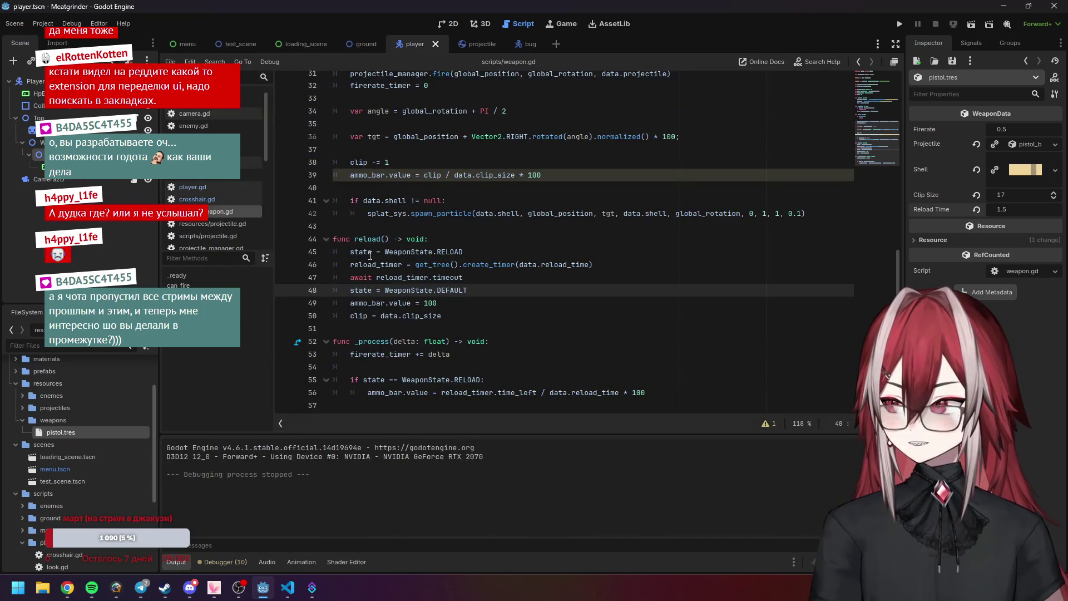
{"action": "left_click", "coordinate": [443, 252]}
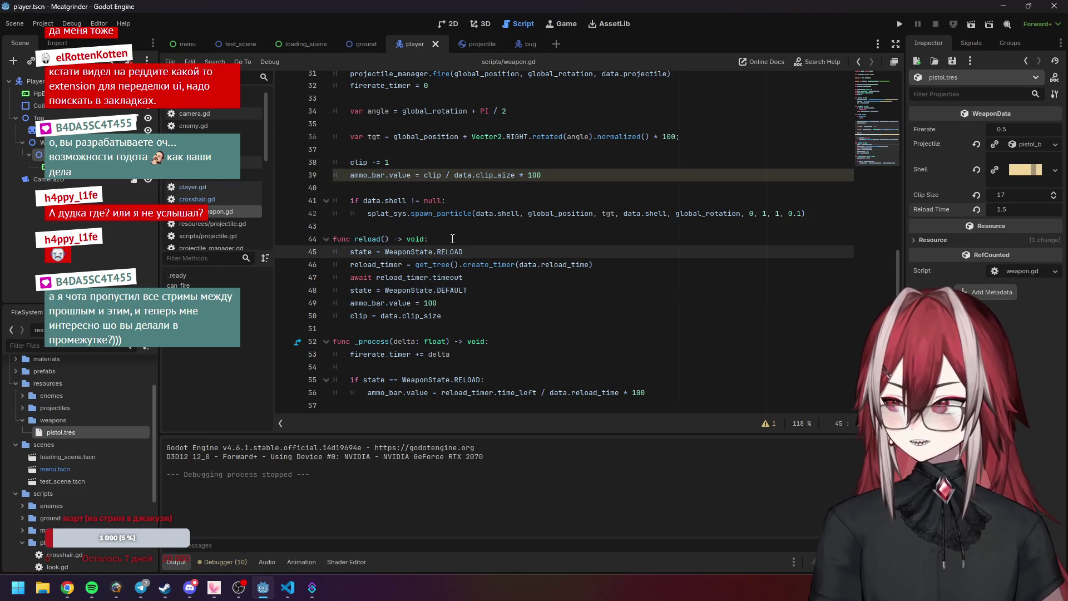
{"action": "scroll", "coordinate": [443, 252], "scroll_direction": "up", "scroll_amount": 6}
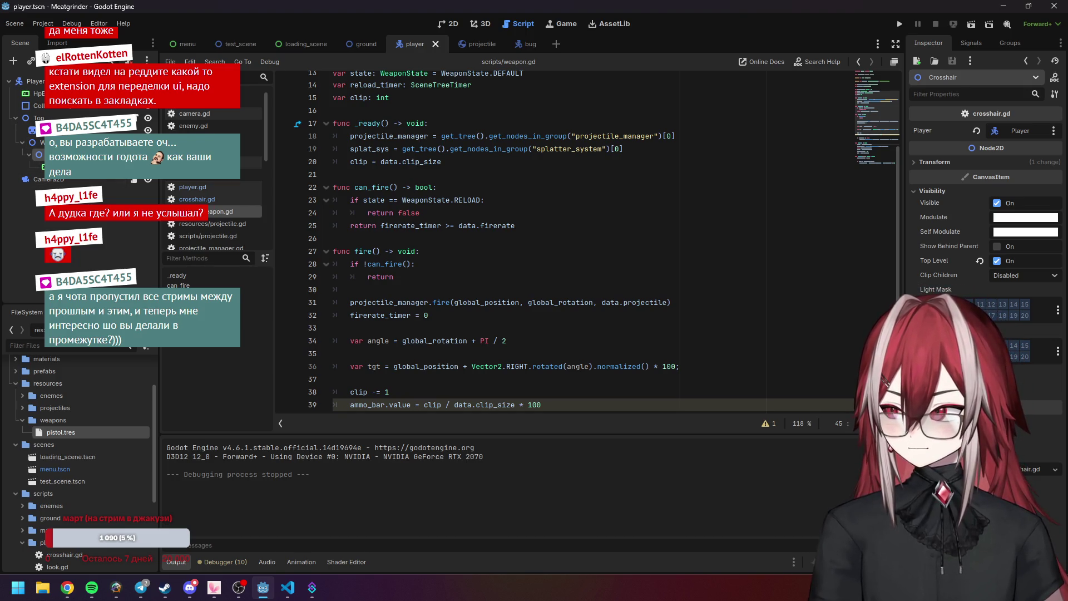
{"action": "left_click", "coordinate": [197, 199]}
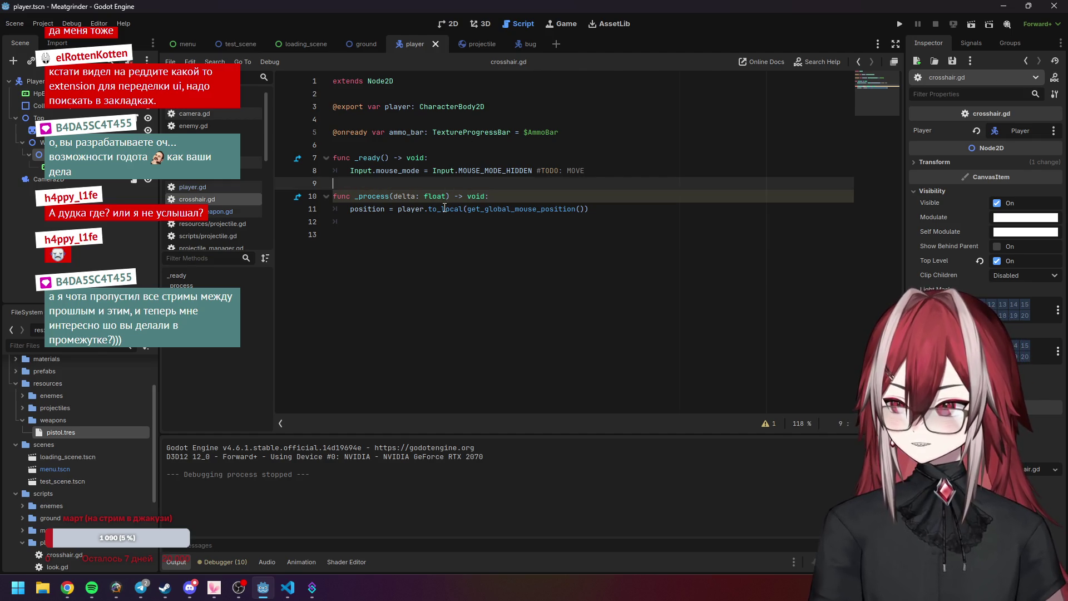
Delete 'player.to_local(' on line 11 so the crosshair uses the global mouse position, and save crosshair.gd
{"action": "left_click_drag", "start_coordinate": [398, 208], "coordinate": [466, 209]}
{"action": "key", "text": "BackSpace"}
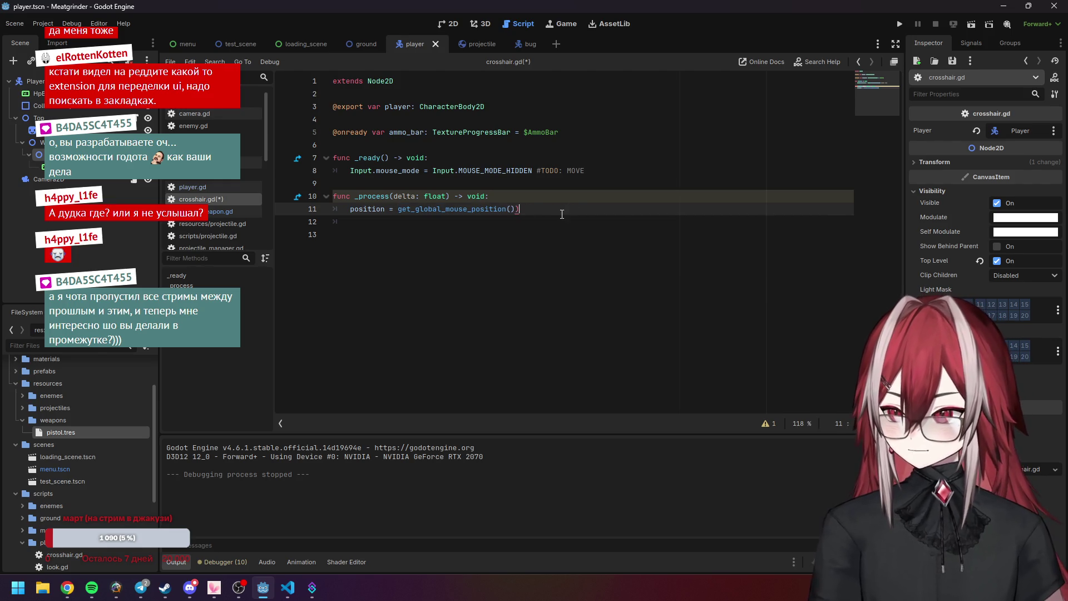
{"action": "key", "text": "ctrl+s"}
{"action": "left_click", "coordinate": [592, 182]}
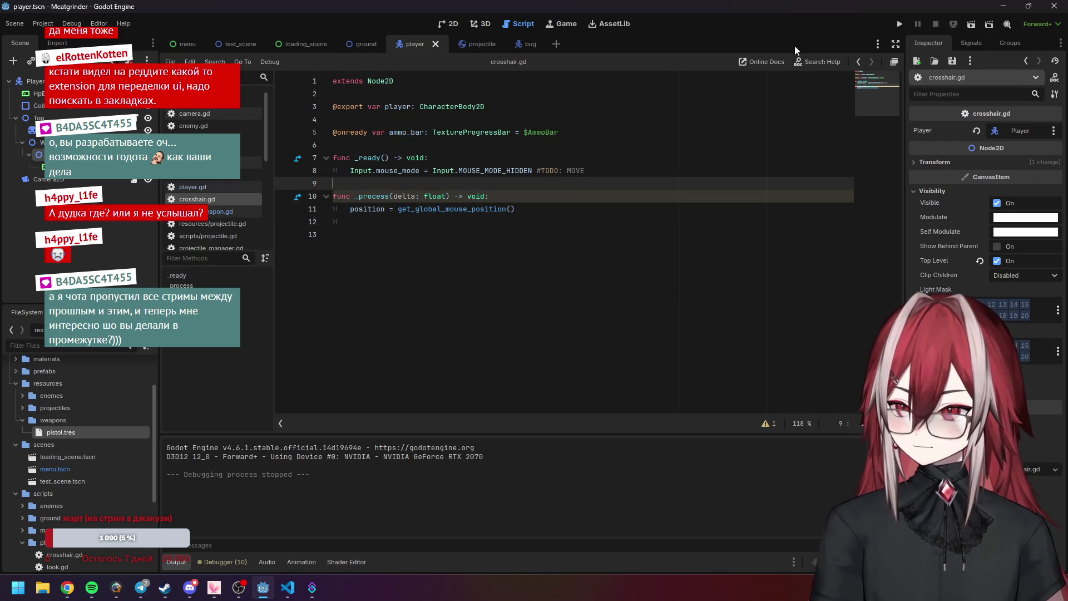
Run the game from its start menu to test the crosshair, then stop it
{"action": "left_click", "coordinate": [900, 23]}
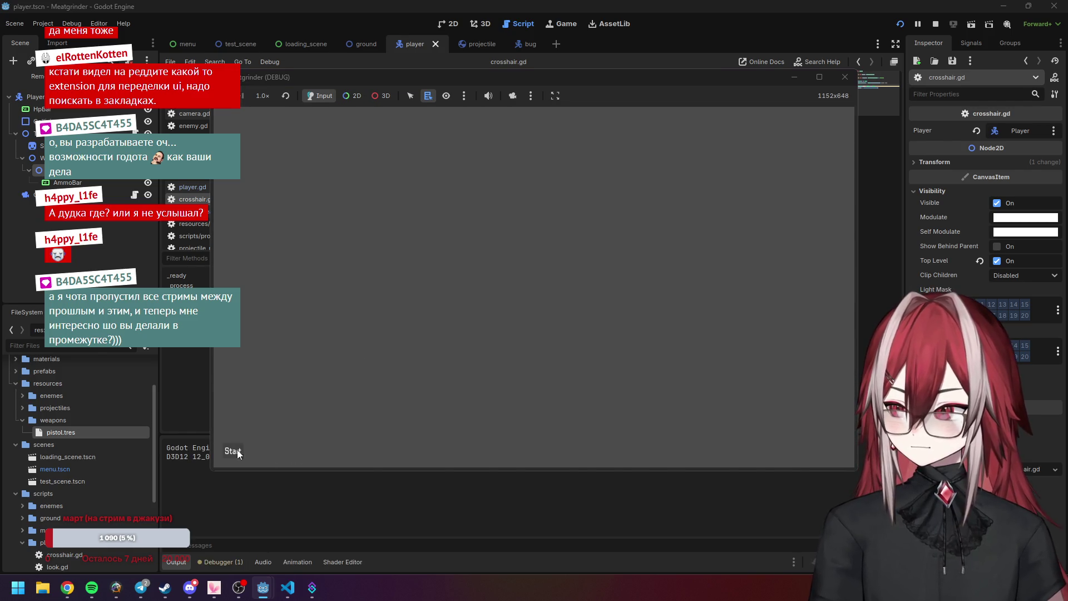
{"action": "left_click", "coordinate": [238, 454]}
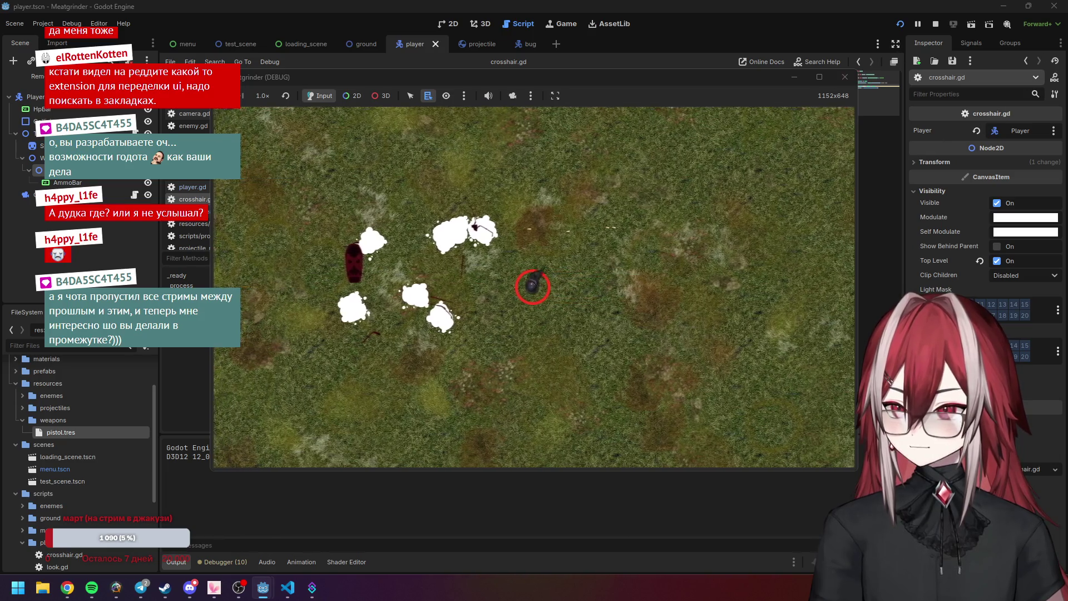
{"action": "left_click", "coordinate": [842, 78]}
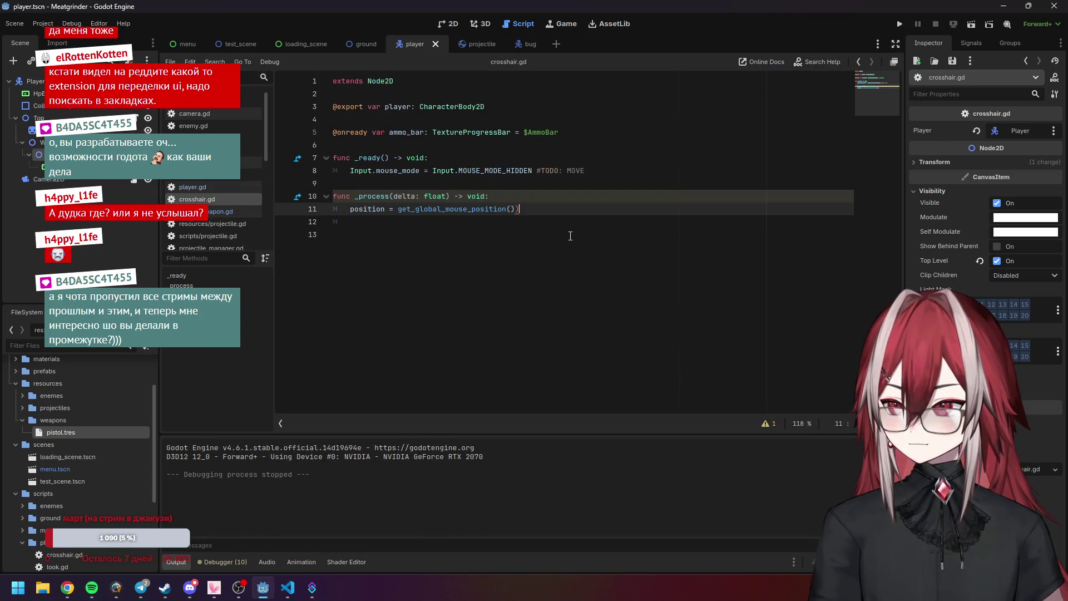
Undo and redo the crosshair edits, then rerun the game, walk up-left with W and A, and stop it
{"action": "key", "text": "ctrl+z"}
{"action": "key", "text": "ctrl+z"}
{"action": "key", "text": "ctrl+shift+z"}
{"action": "key", "text": "ctrl+shift+z"}
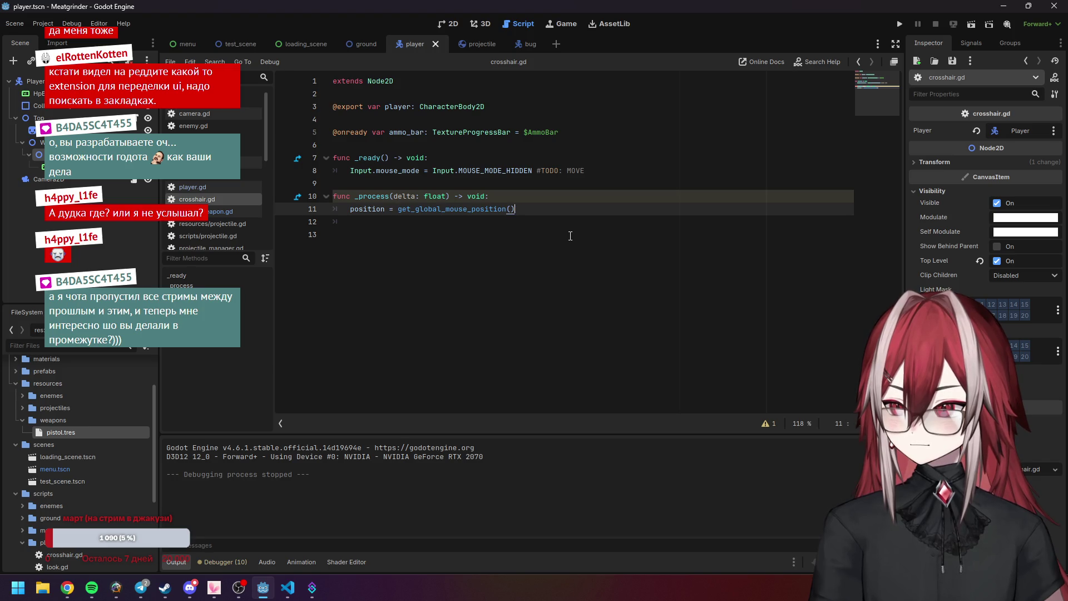
{"action": "left_click", "coordinate": [579, 189]}
{"action": "left_click", "coordinate": [899, 25]}
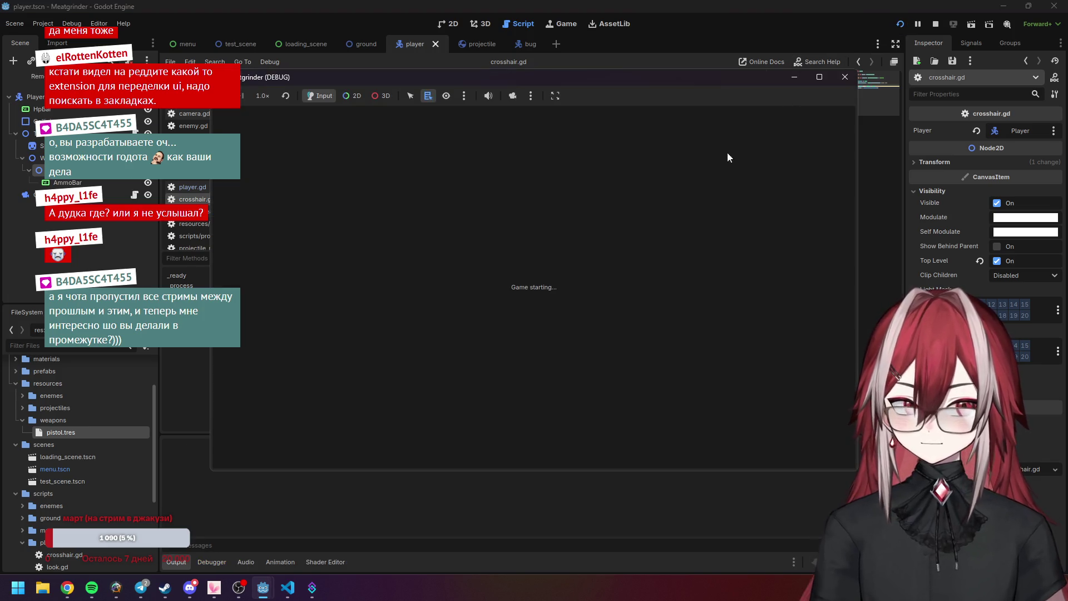
{"action": "key", "text": "w"}
{"action": "key", "text": "a"}
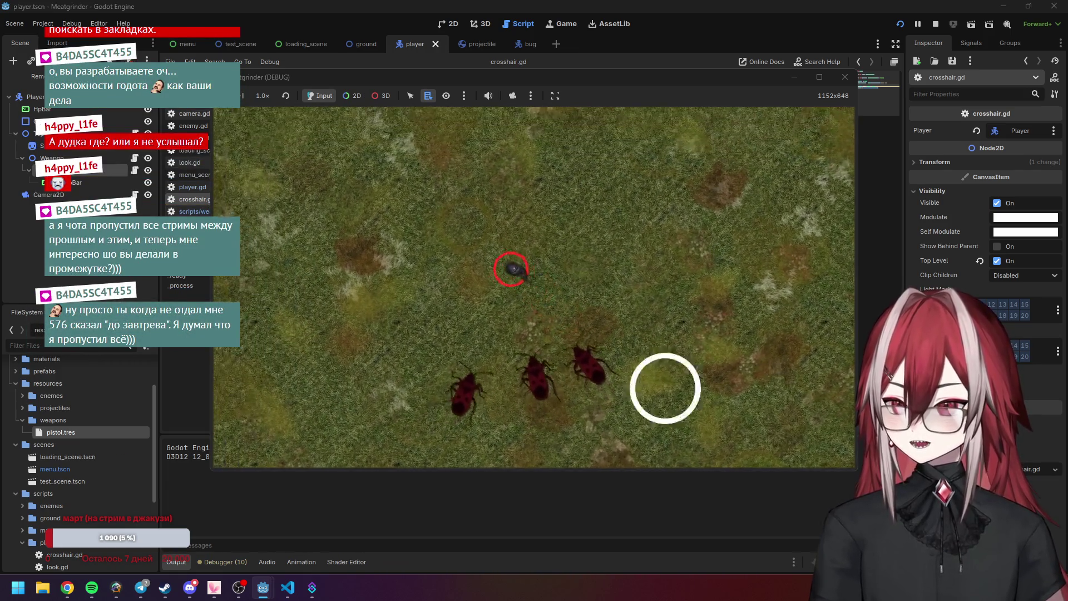
{"action": "left_click", "coordinate": [845, 77]}
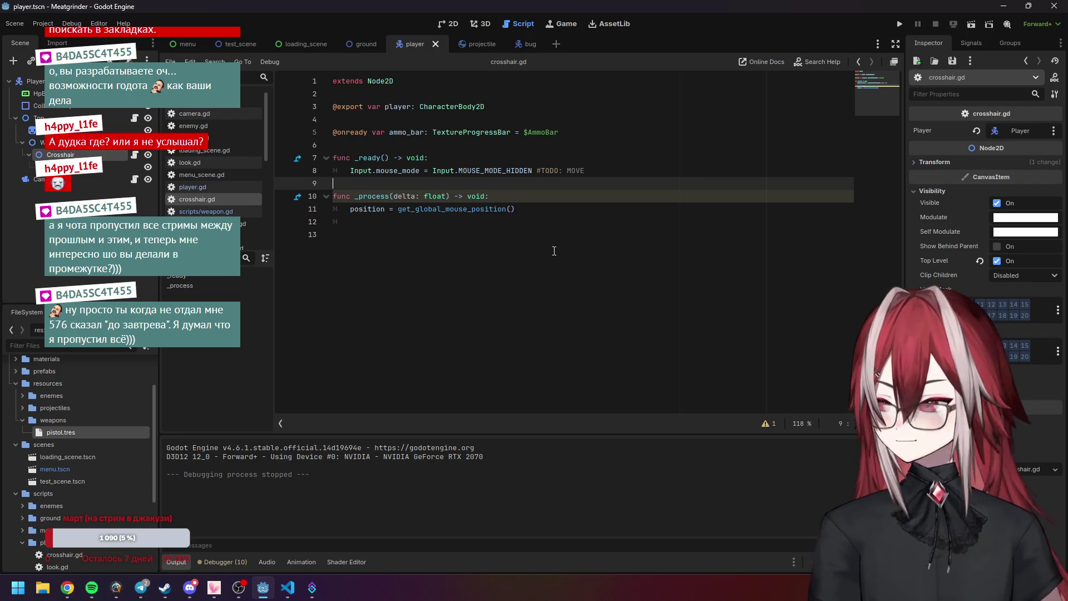
Look over lines 10–11 of crosshair.gd and dismiss the documentation popup
{"action": "left_click", "coordinate": [505, 197]}
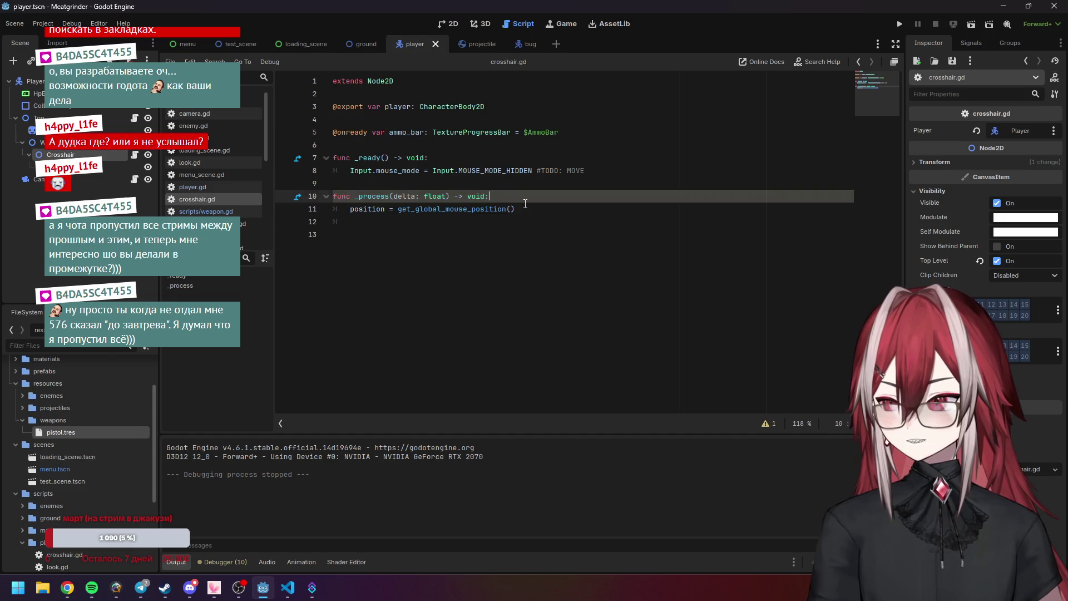
{"action": "left_click", "coordinate": [523, 209]}
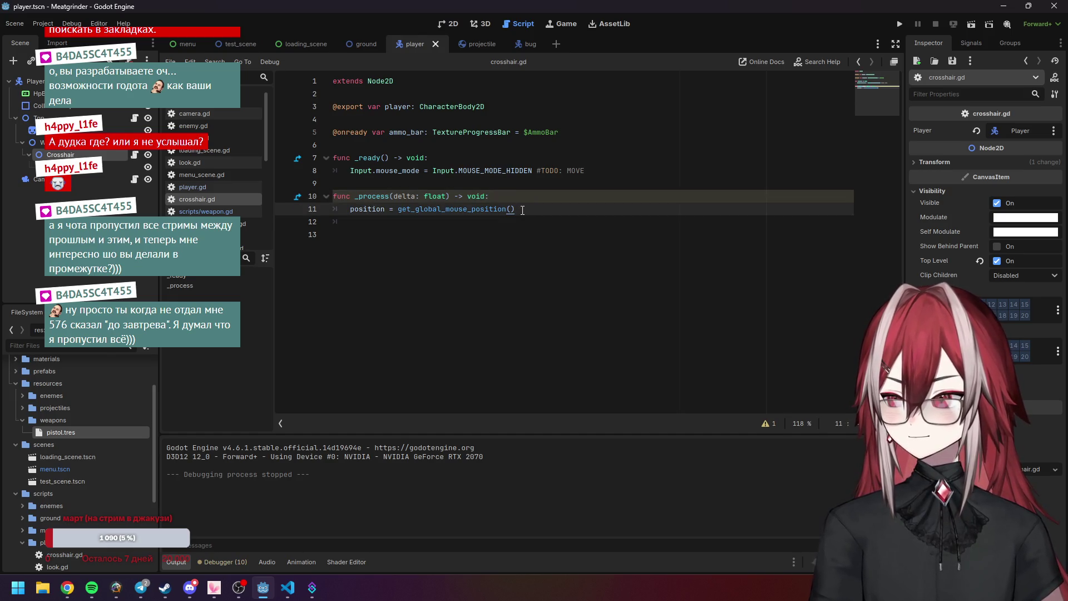
{"action": "left_click", "coordinate": [512, 195]}
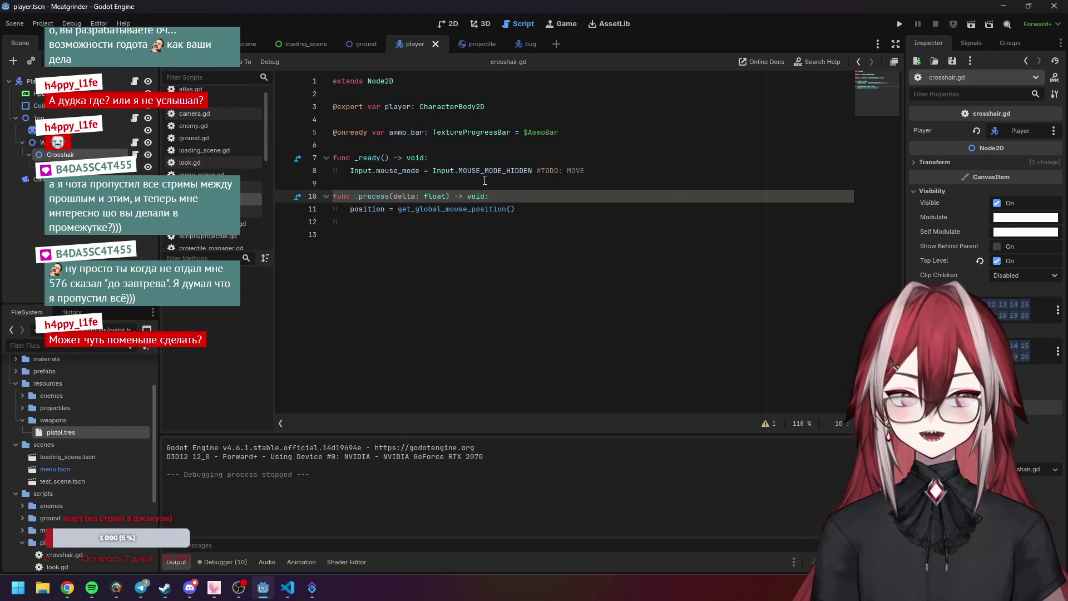
{"action": "mouse_move", "coordinate": [493, 172]}
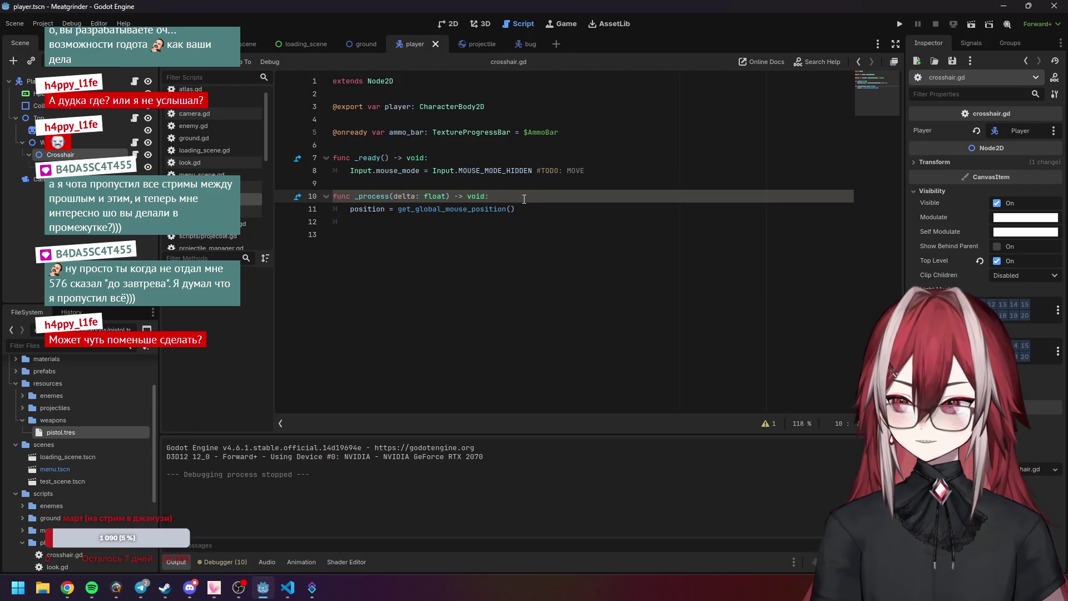
{"action": "left_click", "coordinate": [612, 209]}
Toggle the crosshair's Transform properties, then bring up weapon.gd at its fire() and reload() code
{"action": "left_click", "coordinate": [935, 161]}
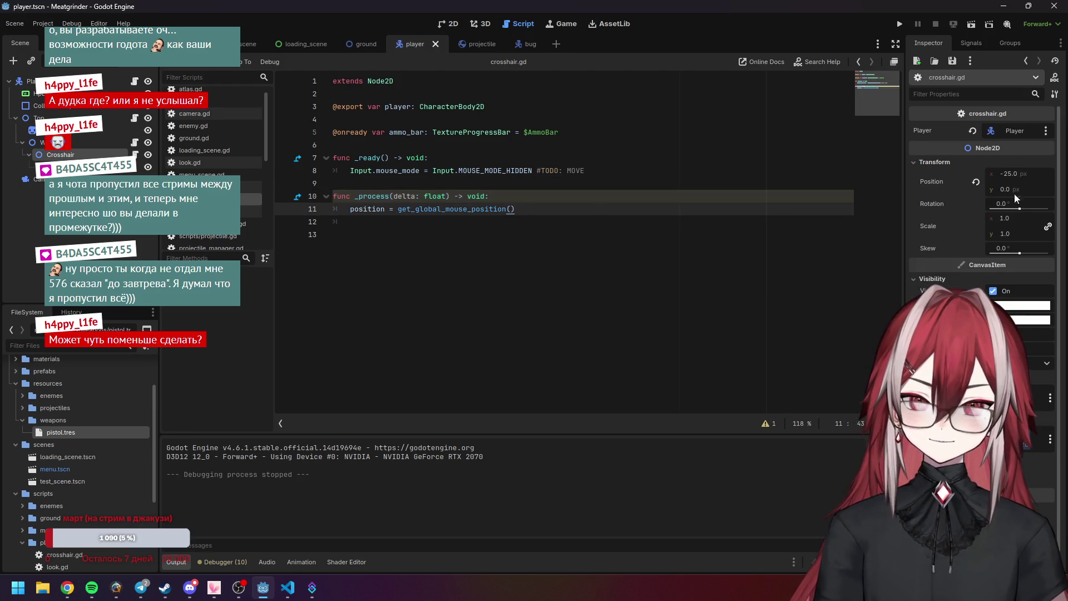
{"action": "left_click", "coordinate": [916, 161]}
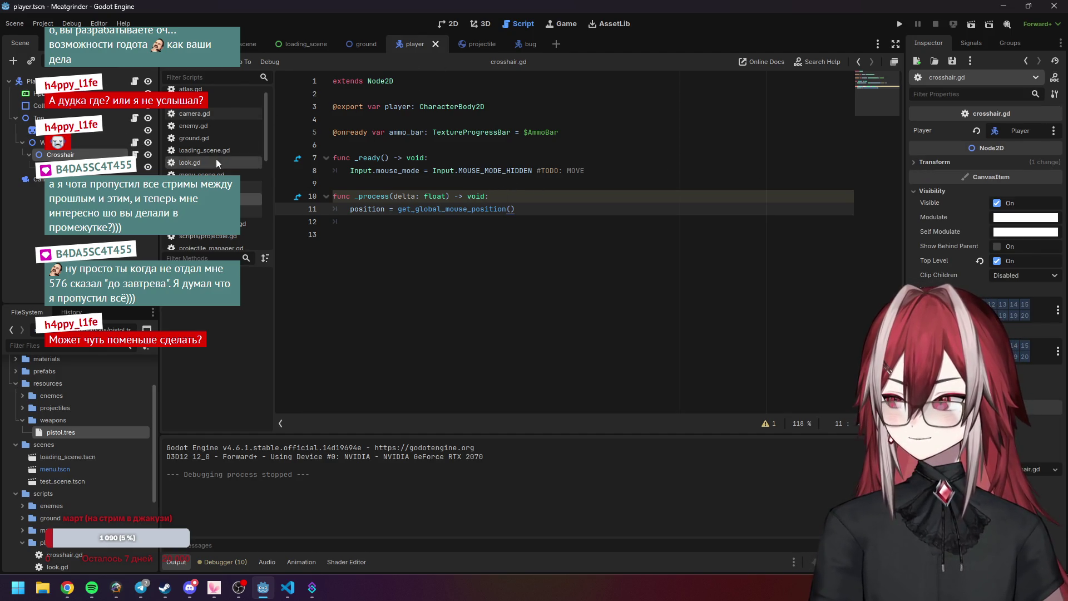
{"action": "left_click", "coordinate": [233, 211]}
{"action": "scroll", "coordinate": [509, 242], "scroll_direction": "down", "scroll_amount": 9}
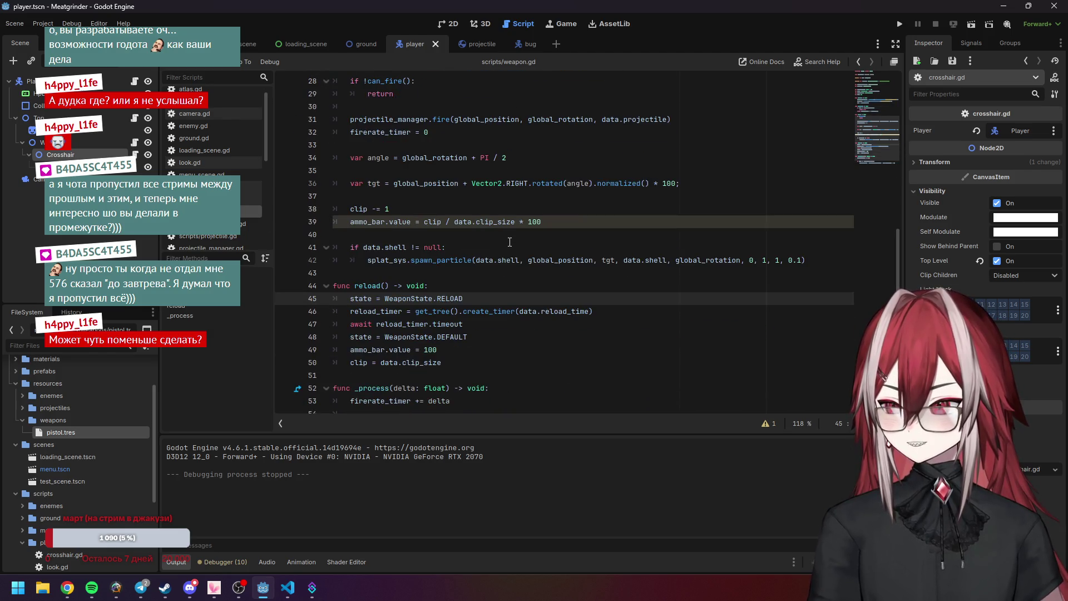
Wrap clip / data.clip_size in parentheses in the ammo_bar.value line 39
{"action": "left_click", "coordinate": [487, 245]}
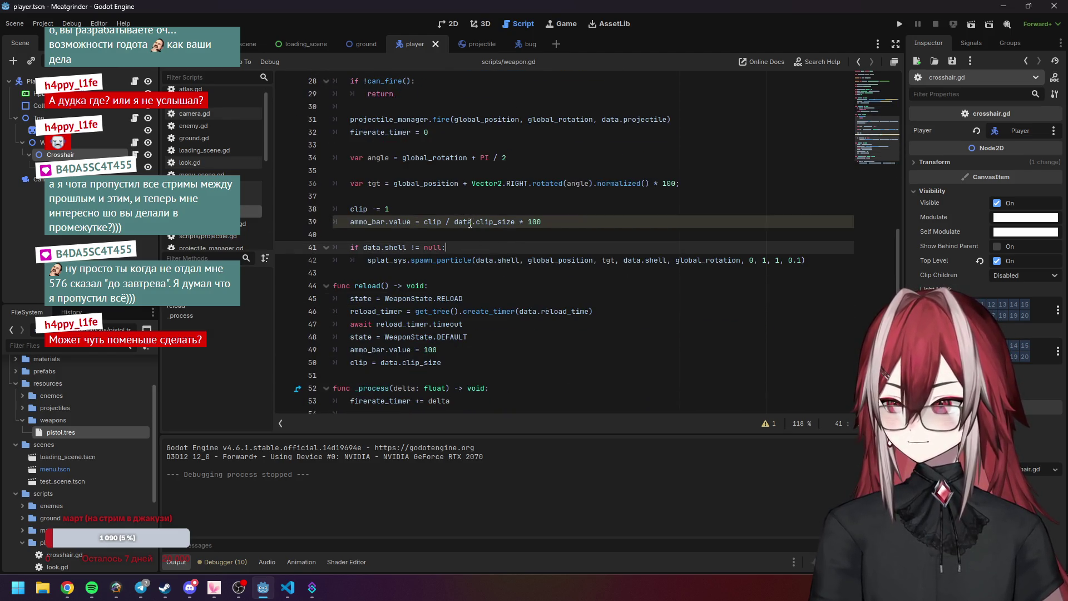
{"action": "left_click", "coordinate": [470, 222]}
{"action": "left_click", "coordinate": [415, 222]}
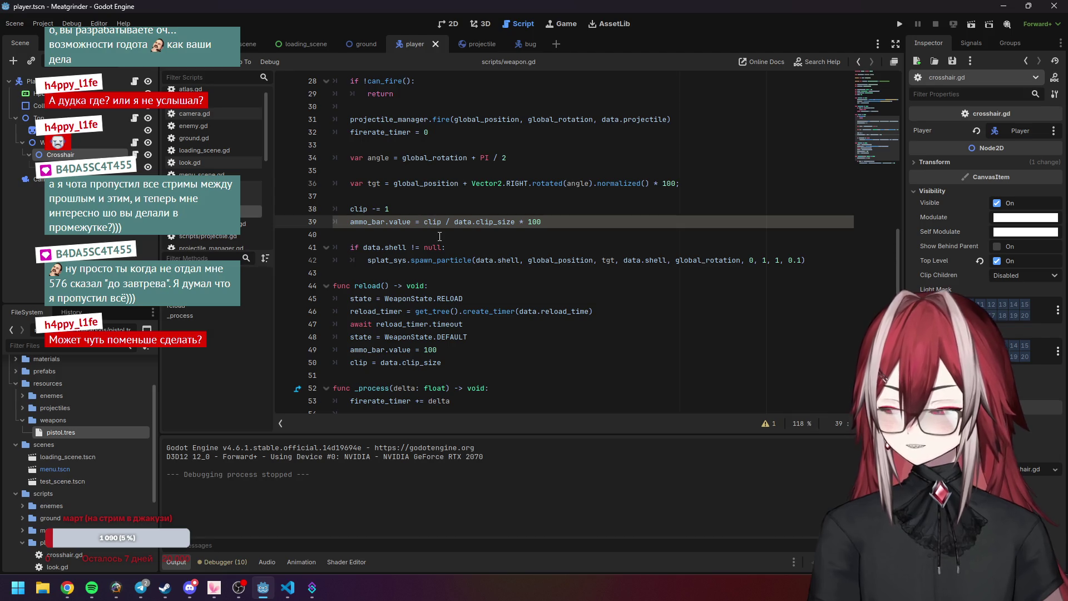
{"action": "left_click", "coordinate": [425, 222]}
{"action": "type", "text": "("}
{"action": "left_click", "coordinate": [519, 222]}
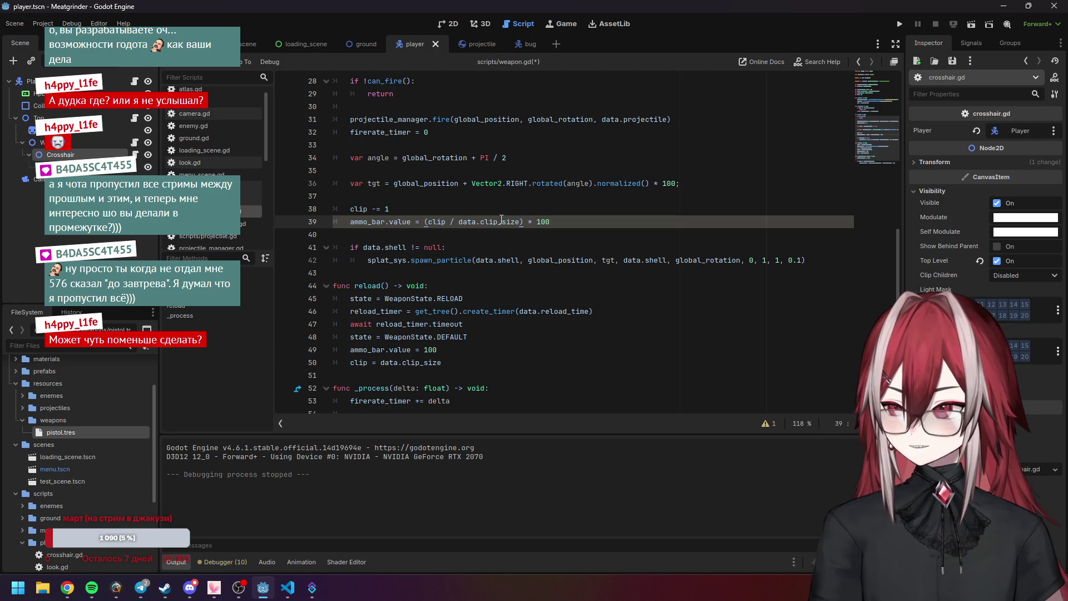
{"action": "left_click", "coordinate": [471, 229]}
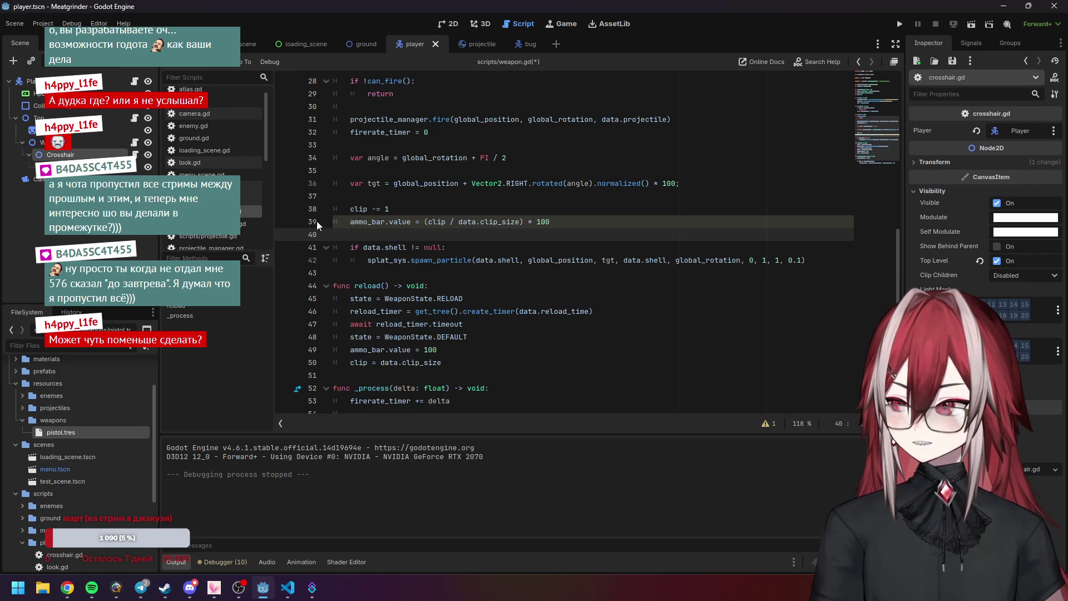
Wrap clip in float() so the ratio reads float(clip) / data.clip_size
{"action": "left_click", "coordinate": [428, 222]}
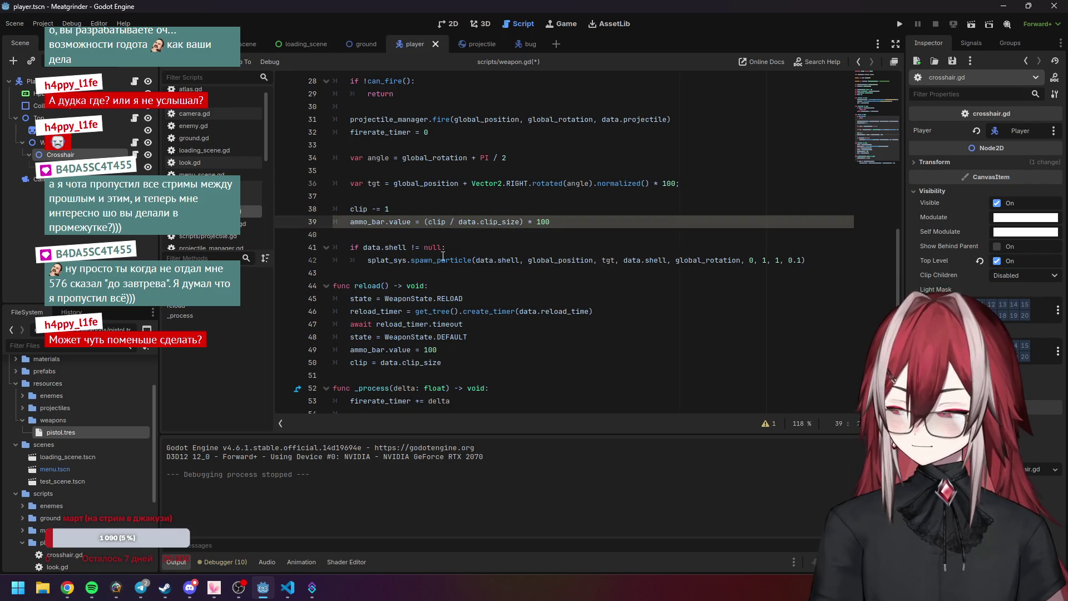
{"action": "type", "text": "float("}
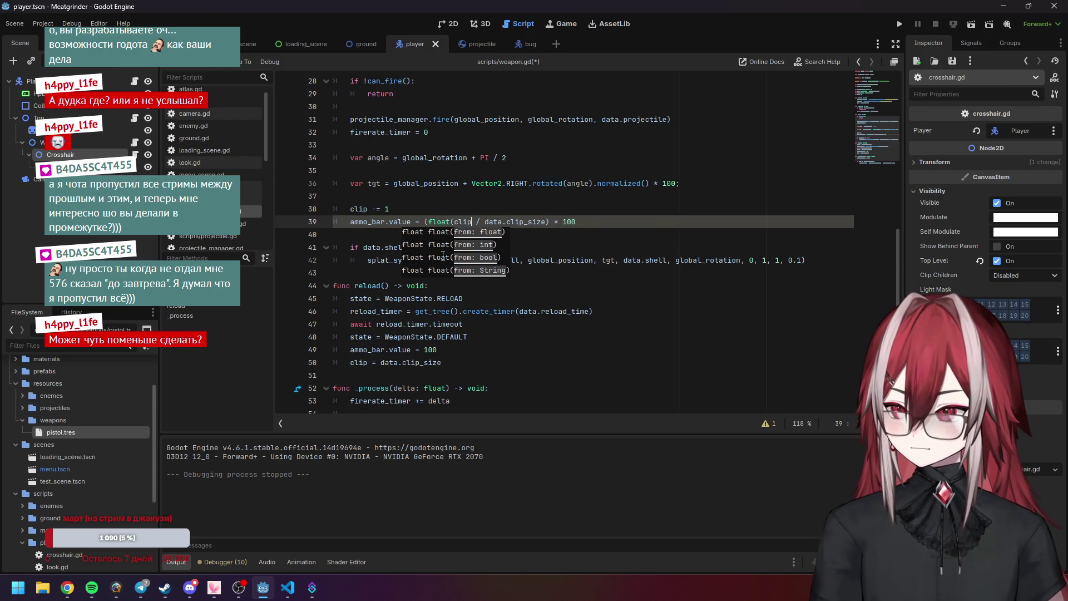
{"action": "type", "text": ")"}
{"action": "left_click", "coordinate": [482, 234]}
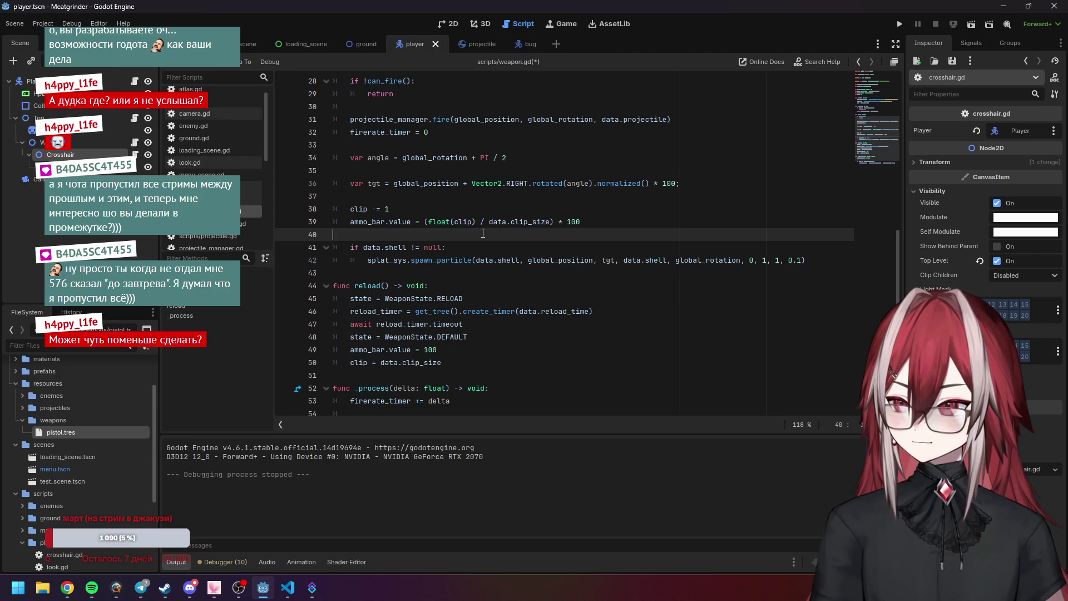
{"action": "left_click", "coordinate": [520, 222]}
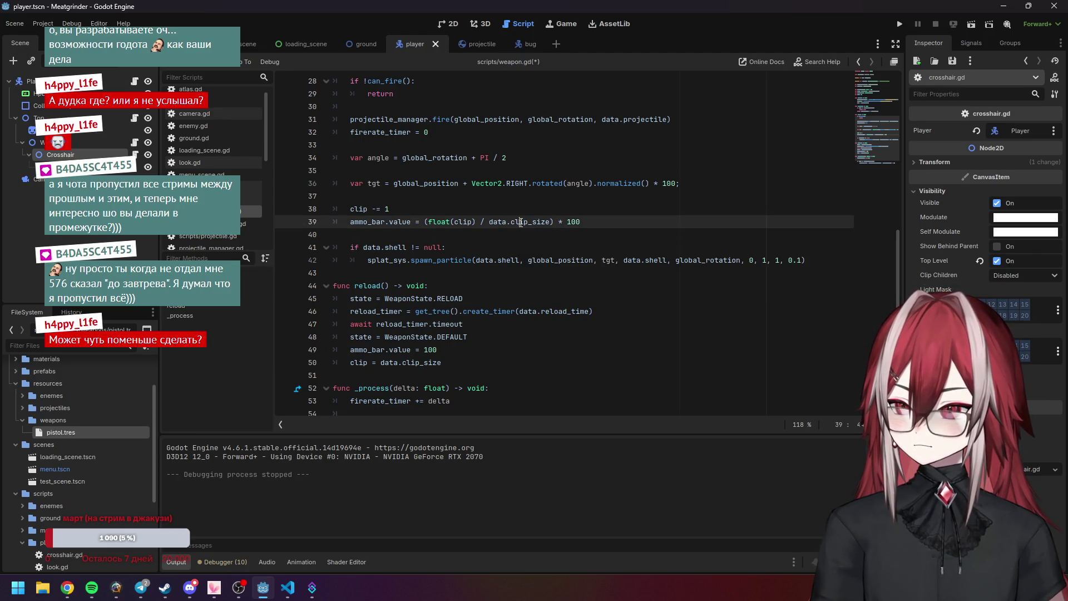
{"action": "left_click", "coordinate": [489, 235]}
{"action": "scroll", "coordinate": [488, 252], "scroll_direction": "down", "scroll_amount": 1}
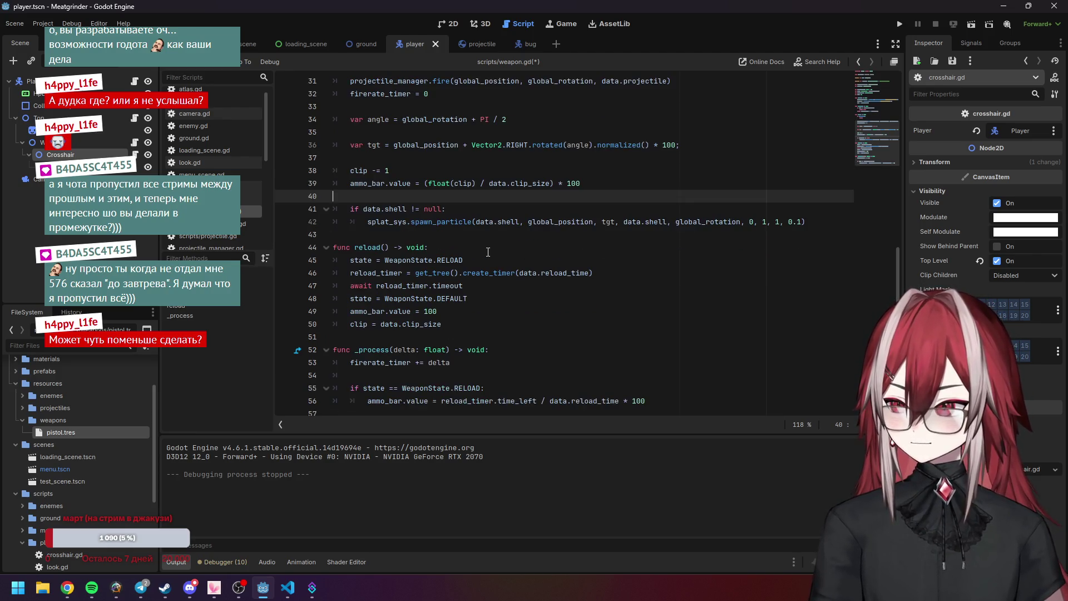
{"action": "scroll", "coordinate": [487, 252], "scroll_direction": "up", "scroll_amount": 2}
Check the * 100 formula after clip -= 1, then save and run the game
{"action": "left_click", "coordinate": [537, 248]}
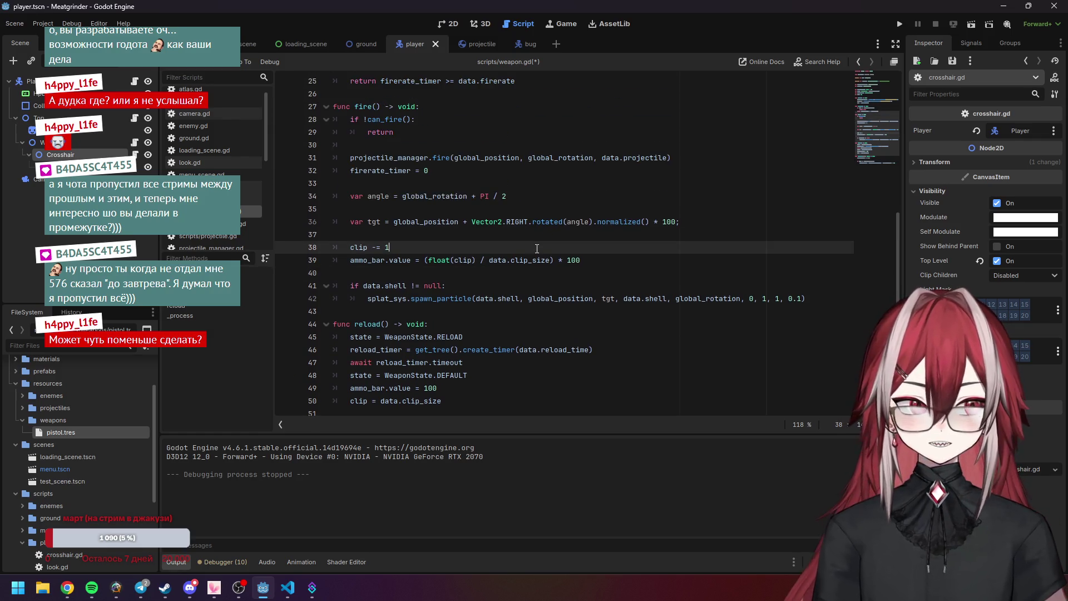
{"action": "mouse_move", "coordinate": [399, 263]}
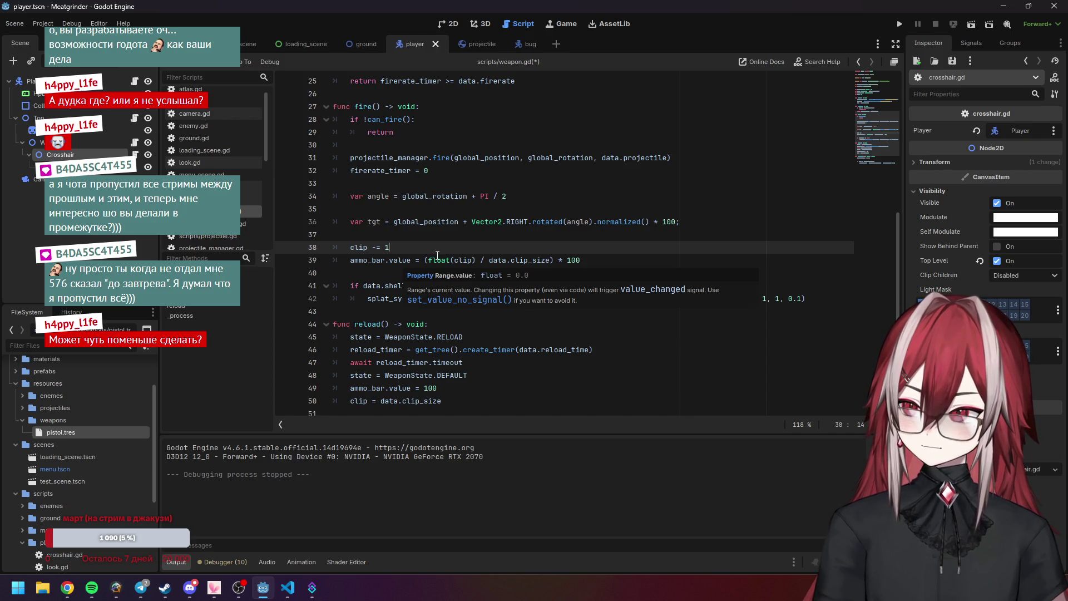
{"action": "left_click", "coordinate": [571, 260]}
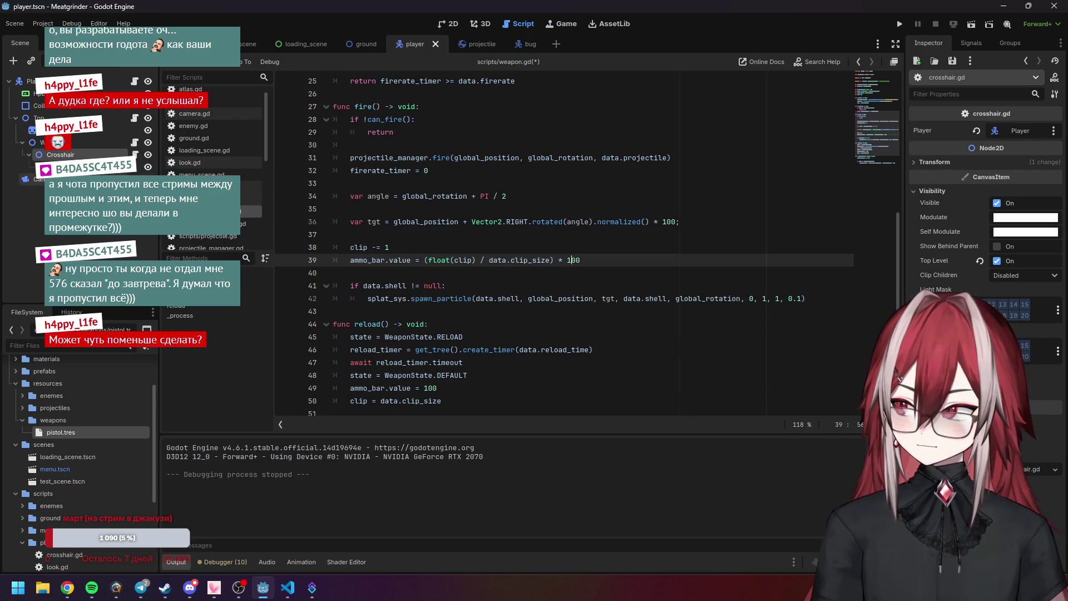
{"action": "scroll", "coordinate": [946, 193], "scroll_direction": "down", "scroll_amount": 5}
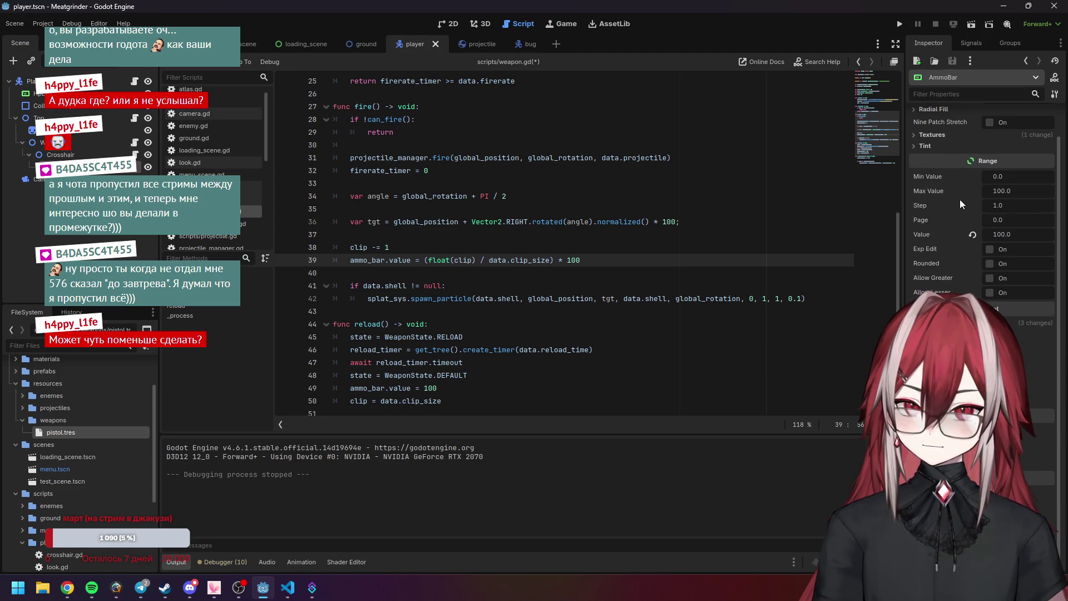
{"action": "scroll", "coordinate": [961, 200], "scroll_direction": "up", "scroll_amount": 1}
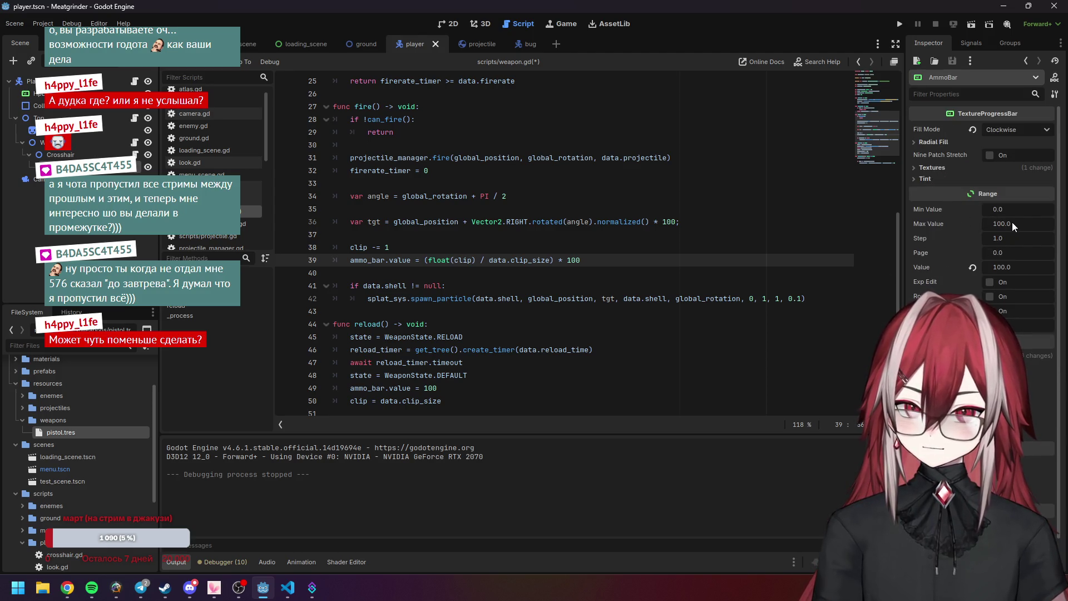
{"action": "key", "text": "Up"}
{"action": "key", "text": "Up"}
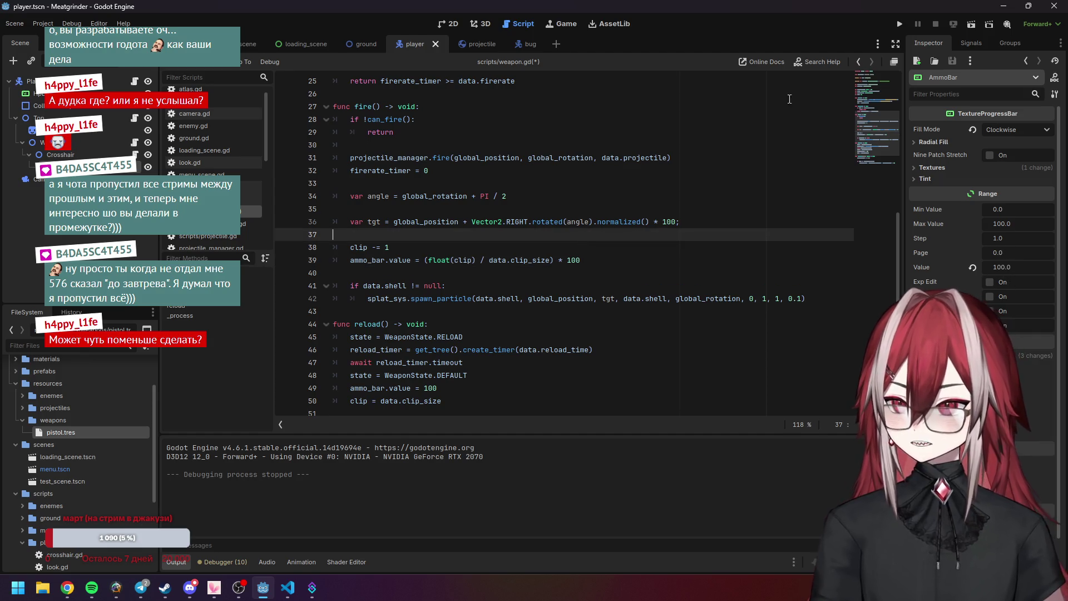
{"action": "left_click", "coordinate": [898, 24]}
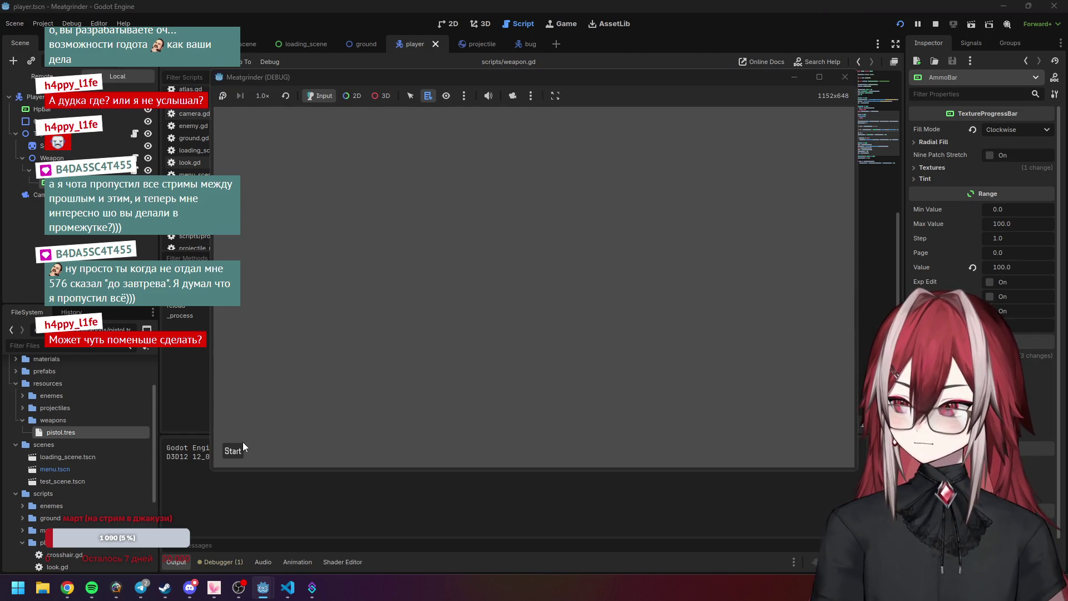
Start the level, fire several shots while moving to watch the ammo ring drain, then close the game
{"action": "left_click", "coordinate": [242, 445]}
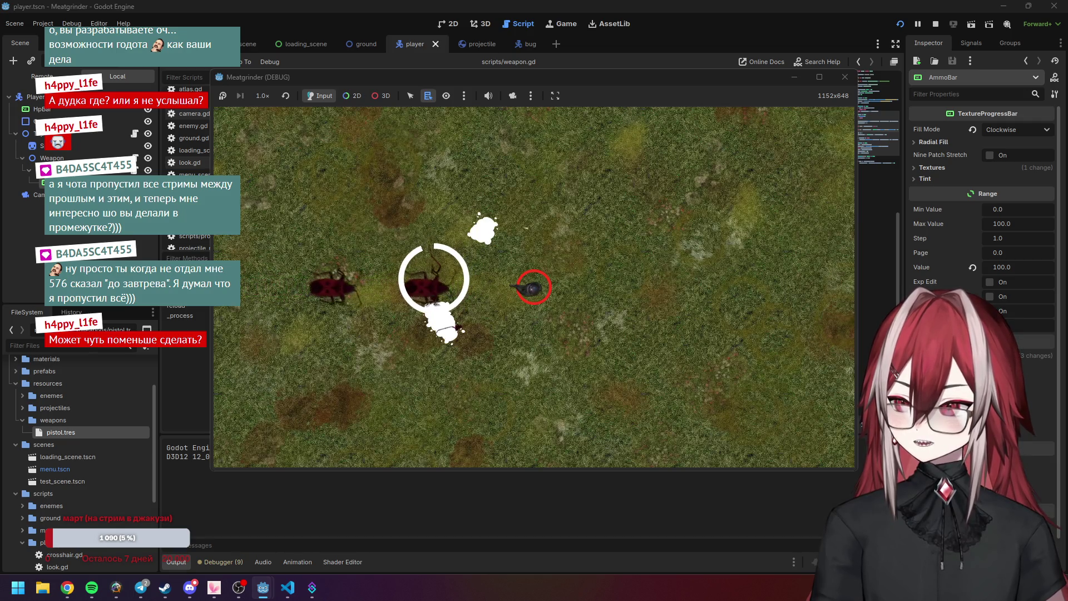
{"action": "left_click", "coordinate": [434, 277]}
{"action": "key", "text": "w"}
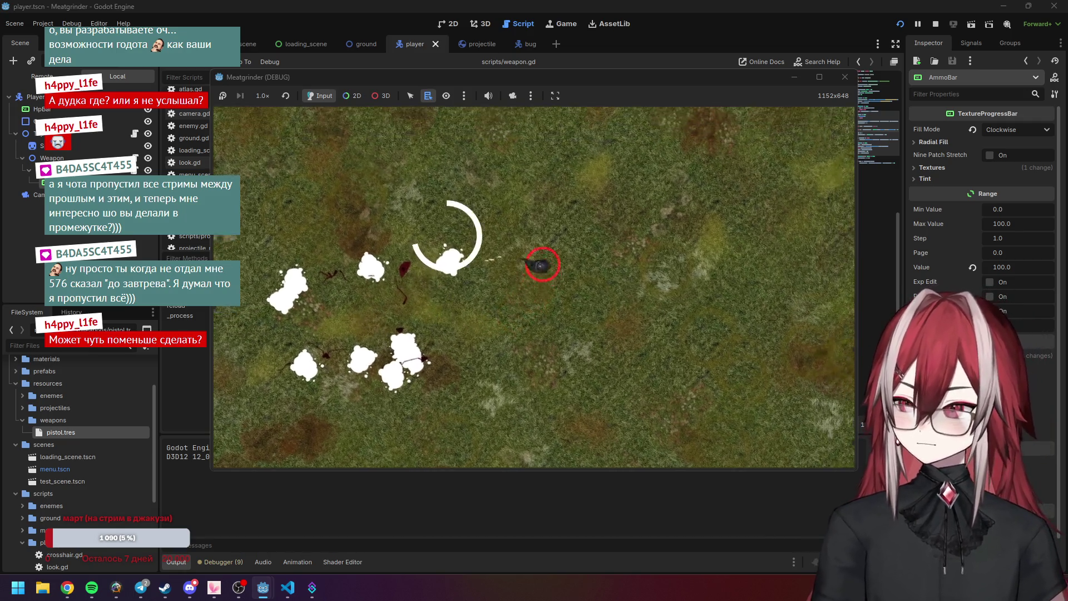
{"action": "key", "text": "w"}
{"action": "left_click", "coordinate": [533, 287]}
{"action": "left_click", "coordinate": [534, 286]}
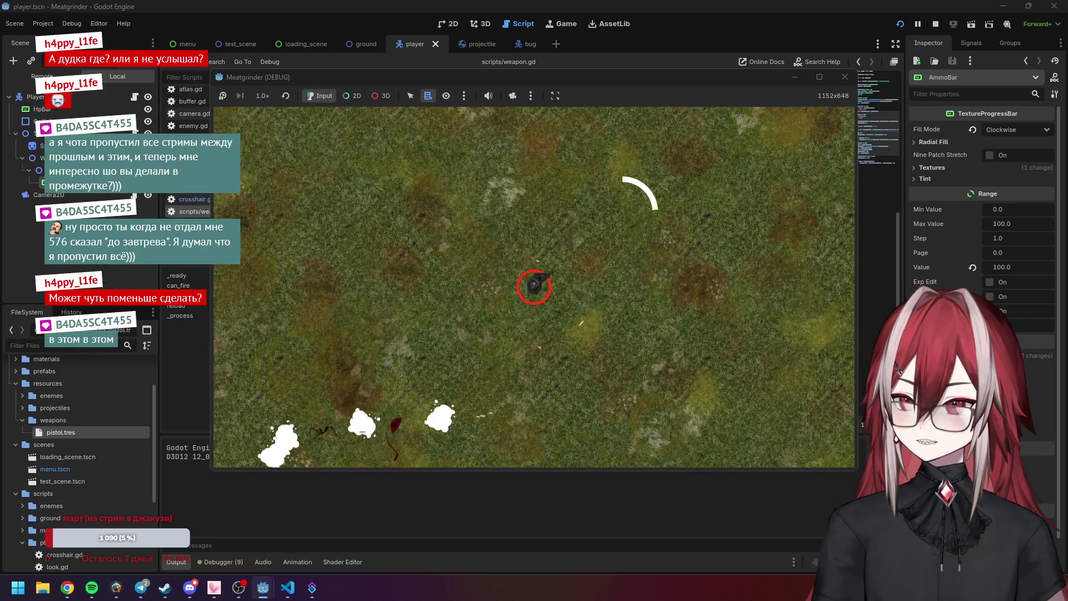
{"action": "left_click", "coordinate": [534, 286]}
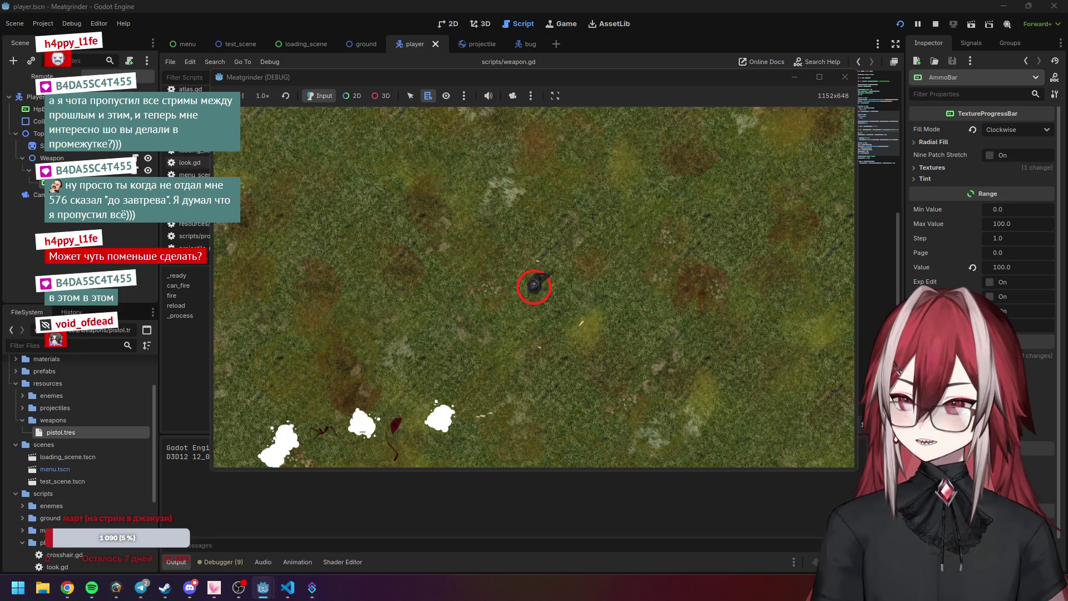
{"action": "key", "text": "d"}
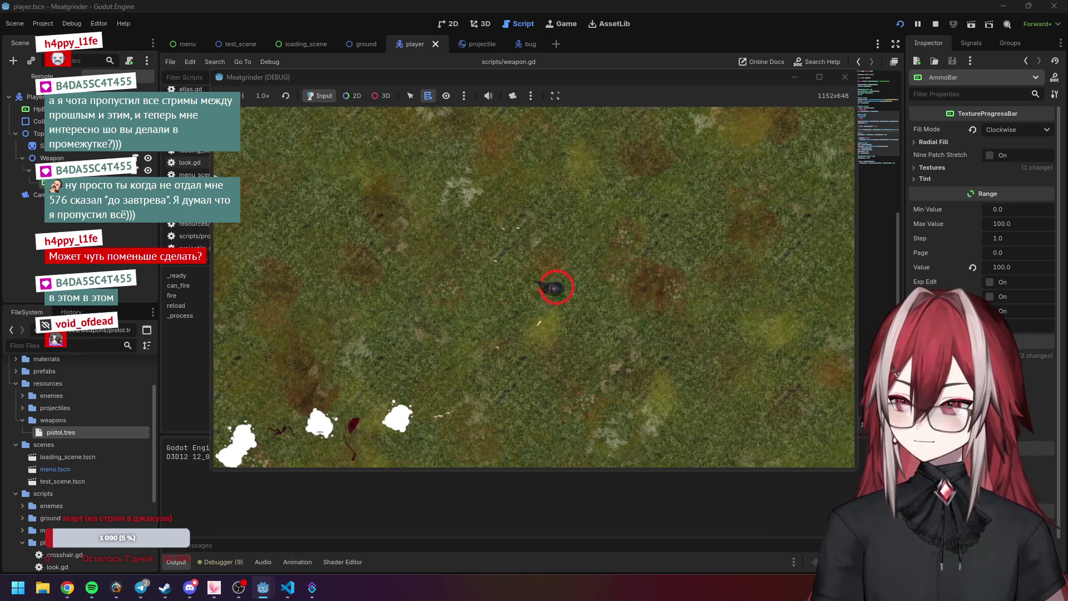
{"action": "key", "text": "d"}
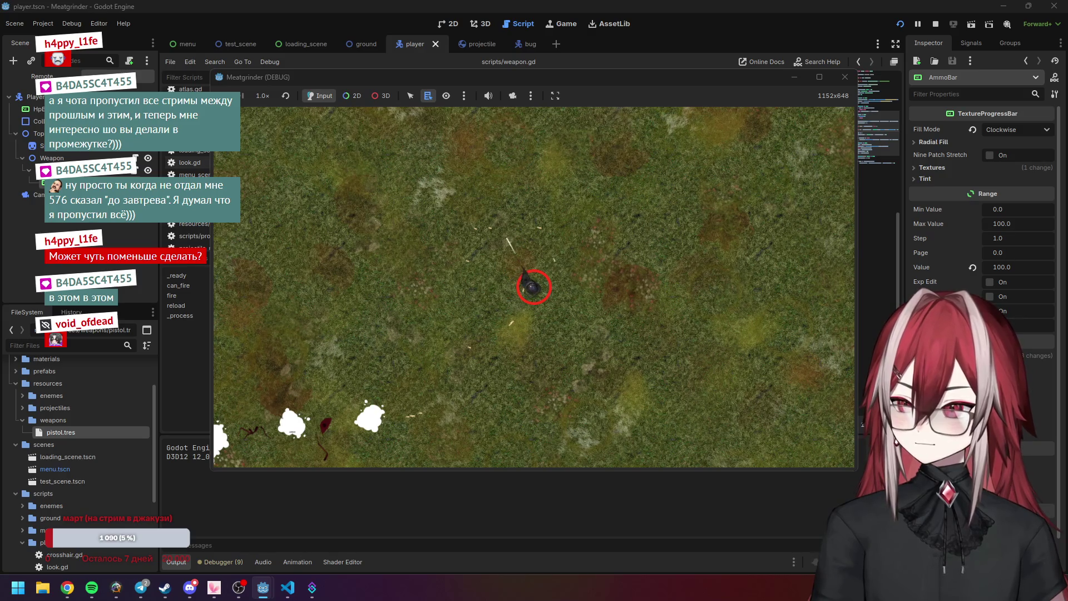
{"action": "key", "text": "a"}
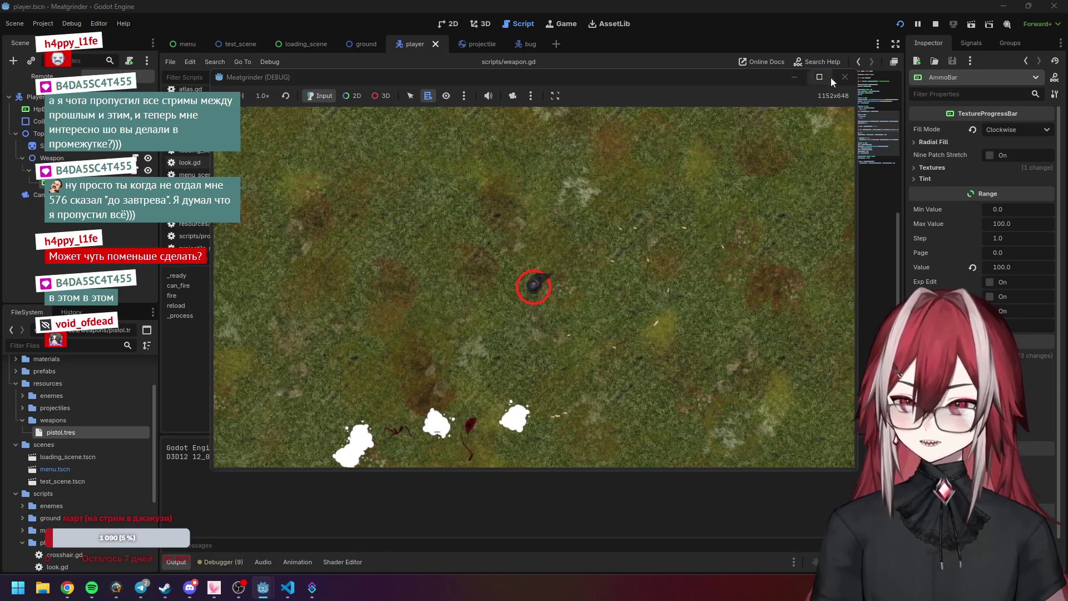
{"action": "left_click", "coordinate": [845, 77]}
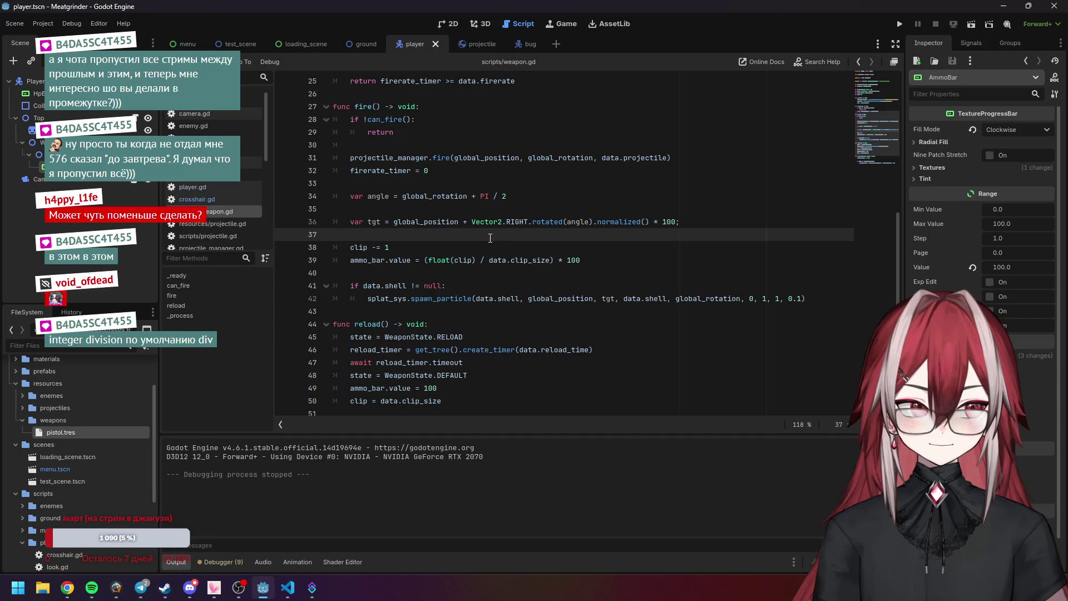
Review the float(clip) ratio line and the reload() function in weapon.gd
{"action": "scroll", "coordinate": [467, 252], "scroll_direction": "down", "scroll_amount": 2}
{"action": "left_click", "coordinate": [462, 247]}
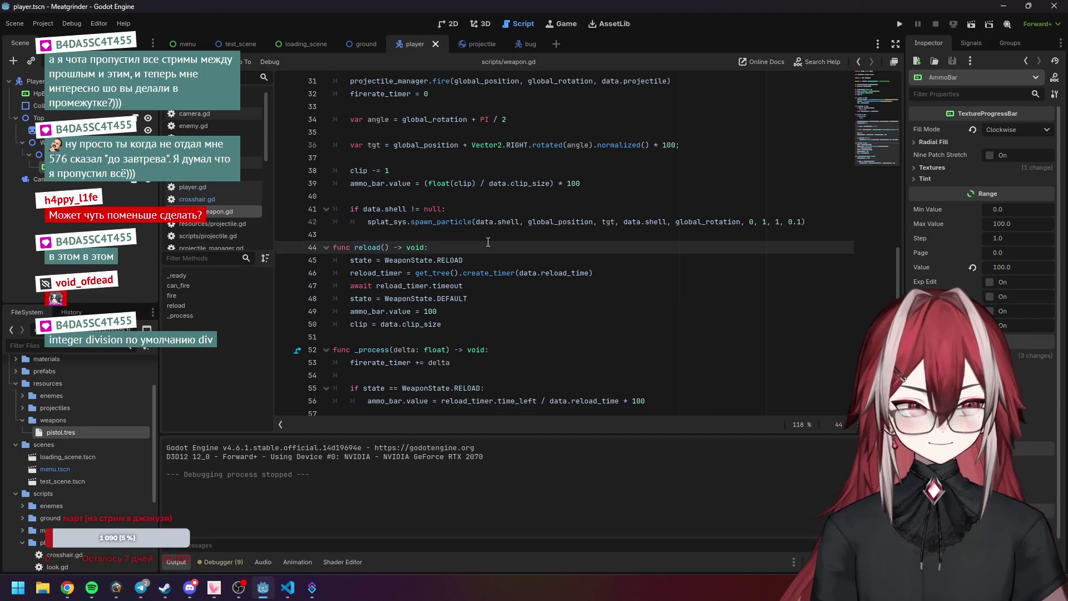
{"action": "scroll", "coordinate": [447, 264], "scroll_direction": "up", "scroll_amount": 2}
{"action": "left_click", "coordinate": [439, 261]}
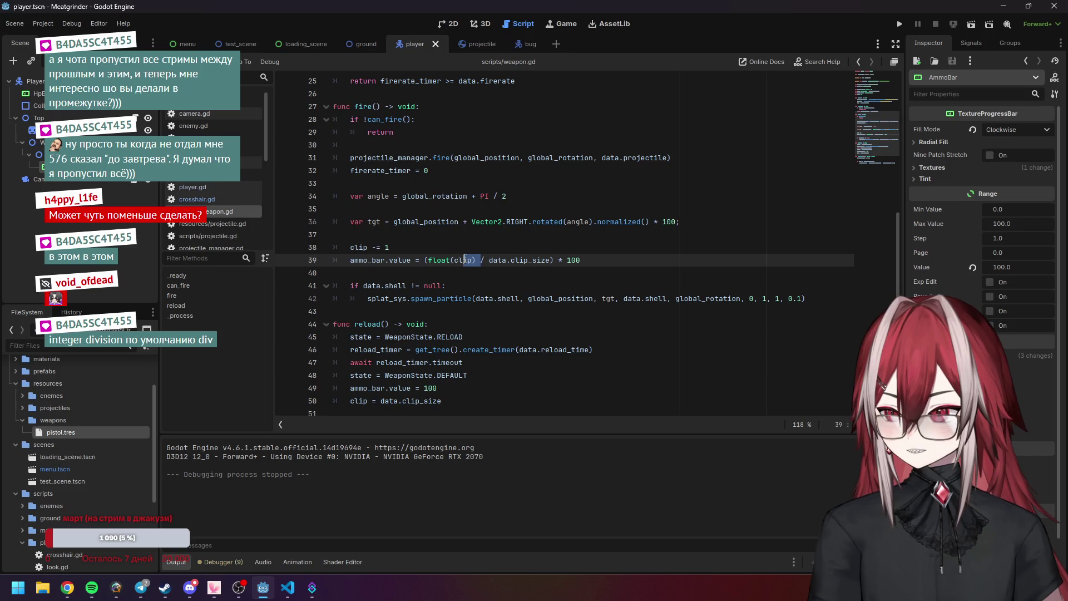
{"action": "left_click", "coordinate": [432, 272]}
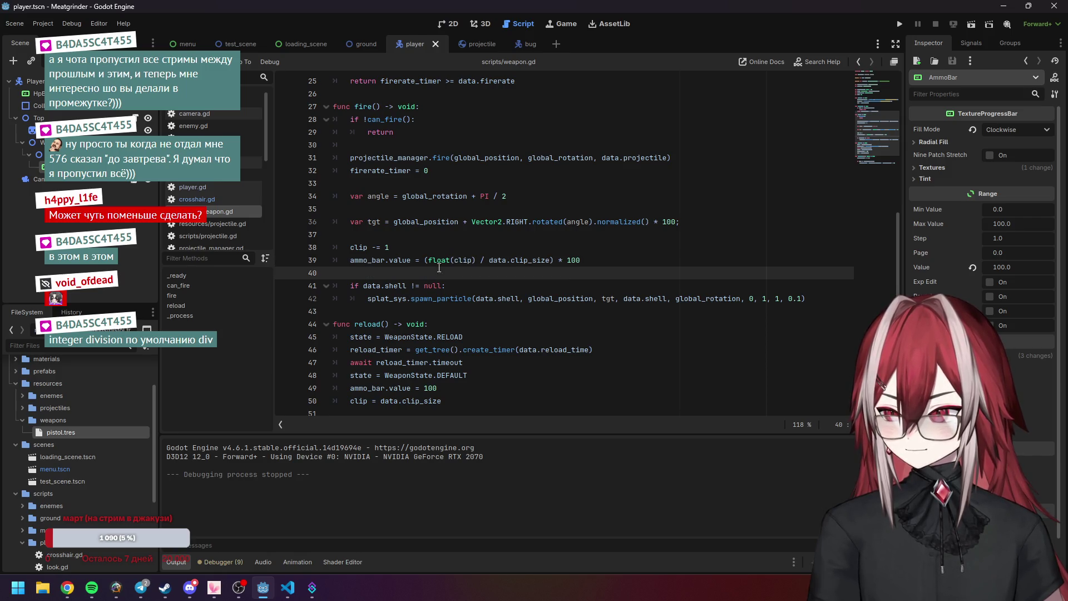
{"action": "double_click", "coordinate": [458, 260]}
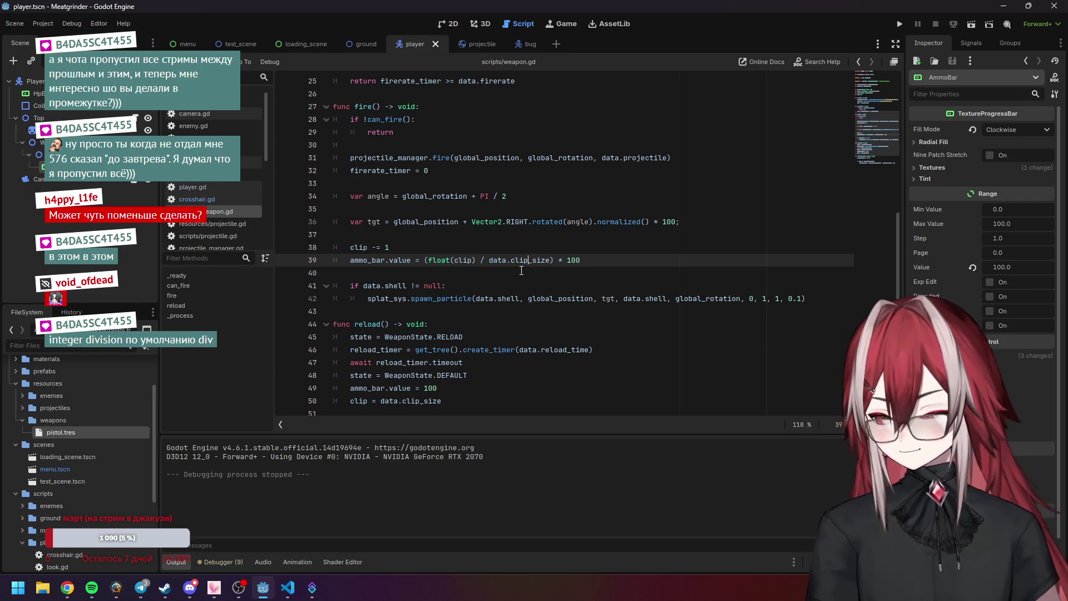
{"action": "scroll", "coordinate": [489, 257], "scroll_direction": "down", "scroll_amount": 2}
{"action": "scroll", "coordinate": [484, 258], "scroll_direction": "down", "scroll_amount": 1}
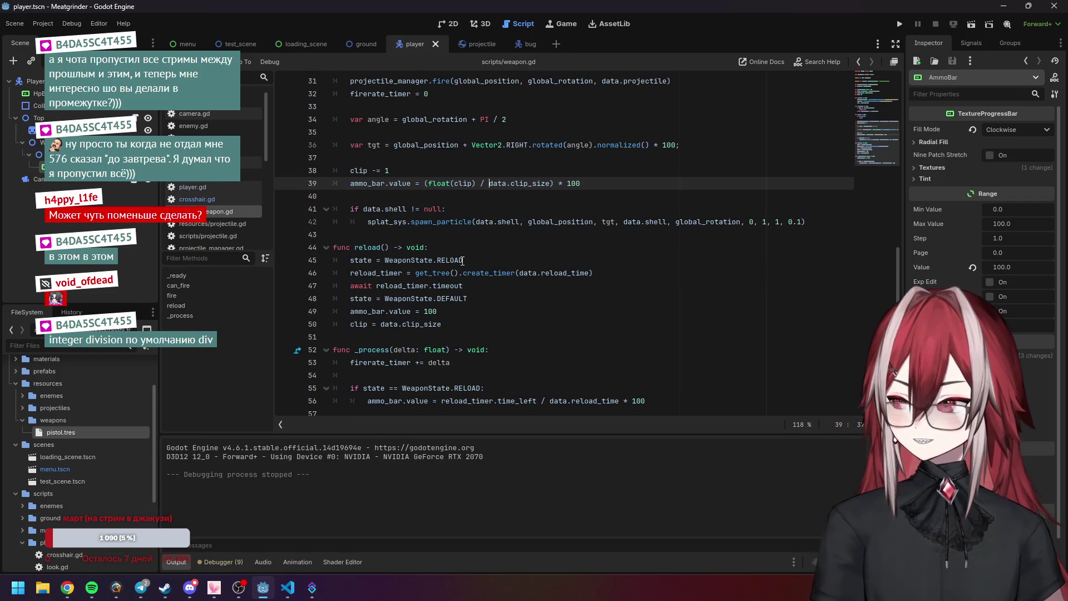
{"action": "left_click", "coordinate": [505, 297]}
{"action": "scroll", "coordinate": [504, 294], "scroll_direction": "up", "scroll_amount": 3}
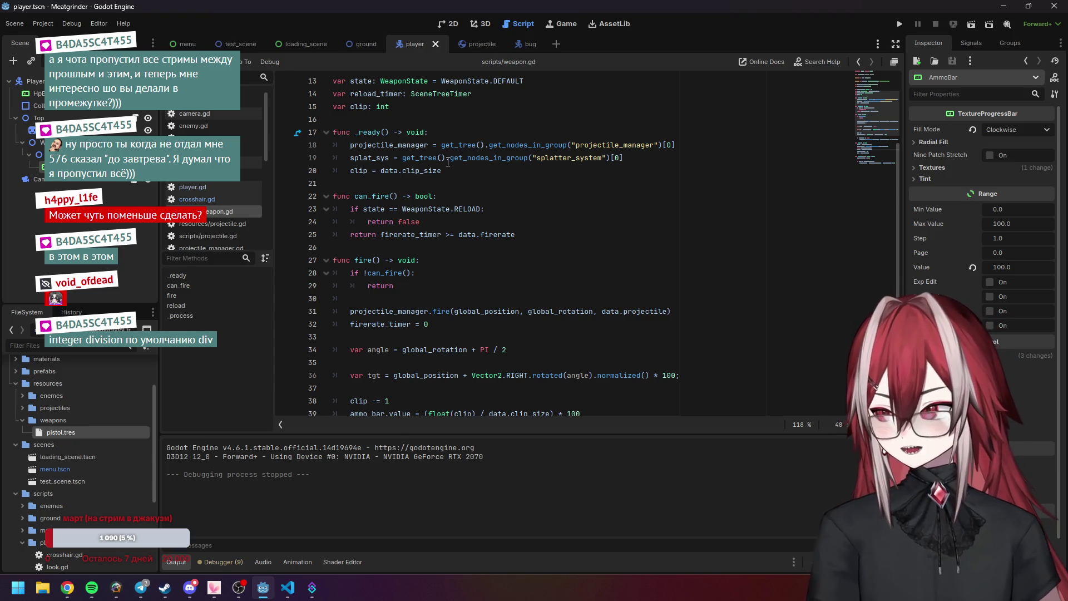
Check the clip setup line in _ready(), then switch to player.gd with Alt+Left
{"action": "left_click", "coordinate": [492, 171]}
{"action": "scroll", "coordinate": [495, 171], "scroll_direction": "down", "scroll_amount": 2}
{"action": "scroll", "coordinate": [495, 170], "scroll_direction": "up", "scroll_amount": 4}
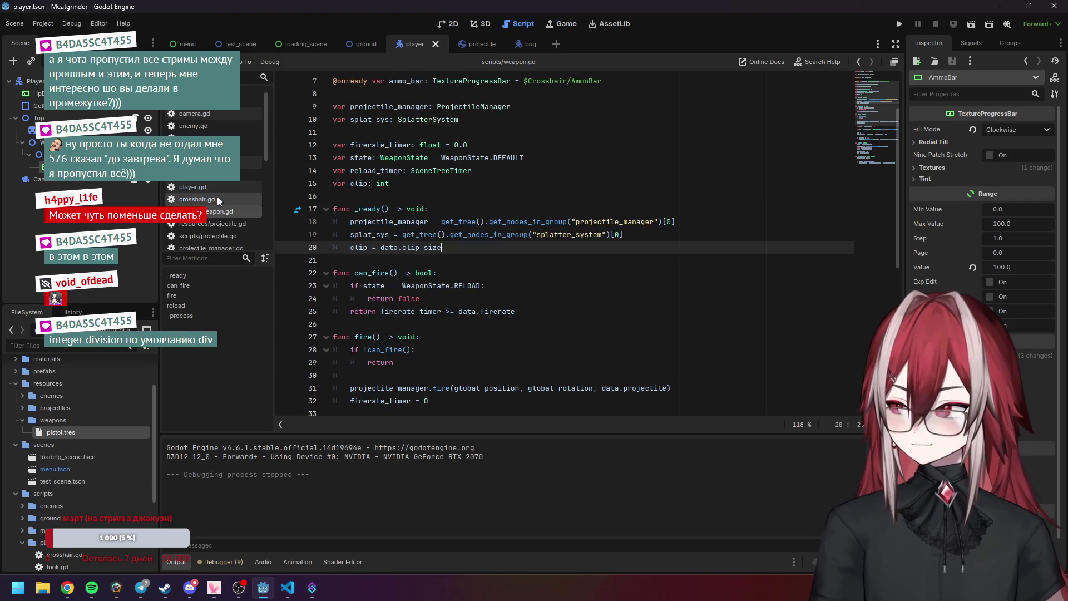
{"action": "scroll", "coordinate": [228, 185], "scroll_direction": "down", "scroll_amount": 2}
{"action": "scroll", "coordinate": [444, 228], "scroll_direction": "down", "scroll_amount": 2}
{"action": "key", "text": "Down"}
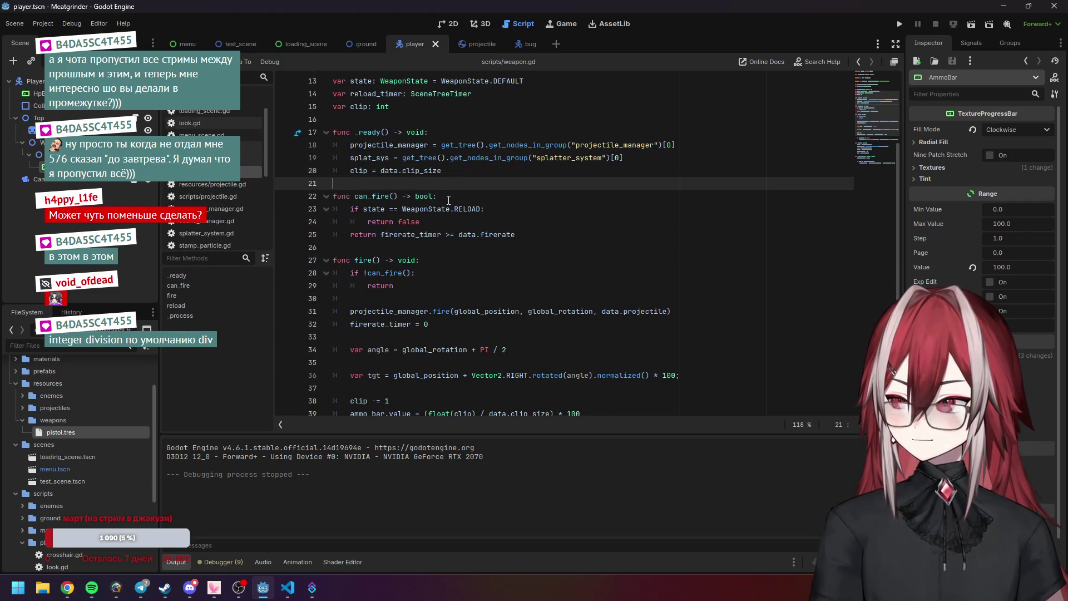
{"action": "left_click", "coordinate": [458, 171]}
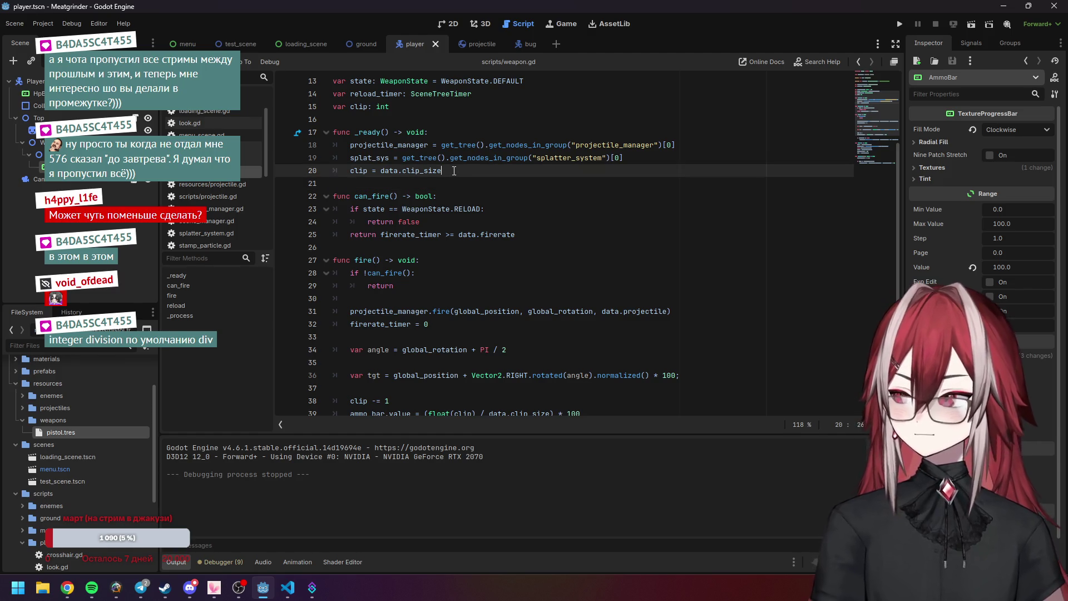
{"action": "key", "text": "alt+Left"}
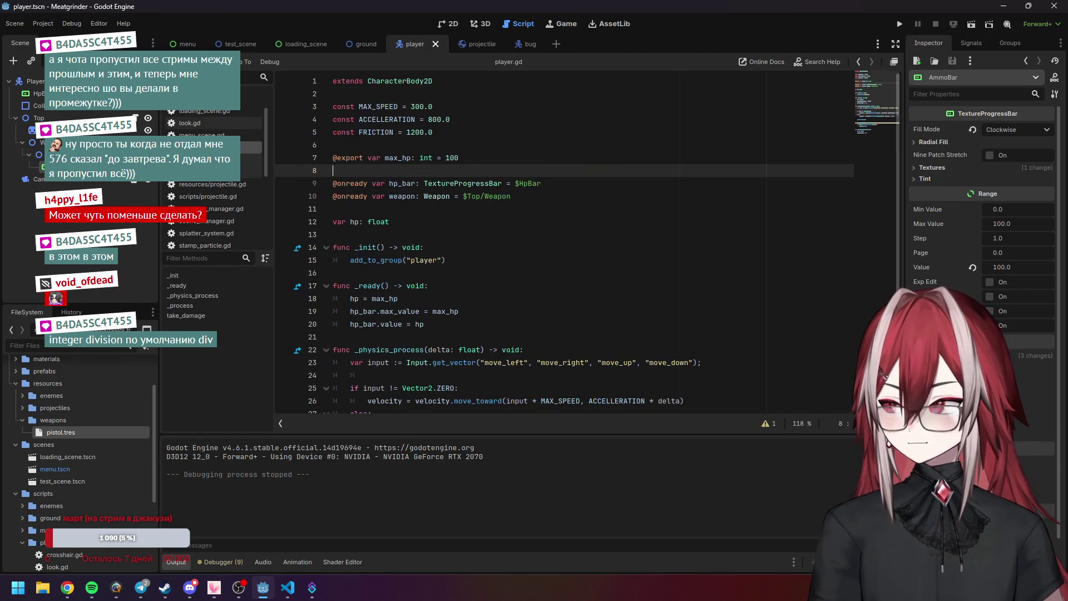
Below weapon.fire(), add an outdented if Input.is_action_just_pressed("reload"): check
{"action": "scroll", "coordinate": [437, 239], "scroll_direction": "down", "scroll_amount": 1}
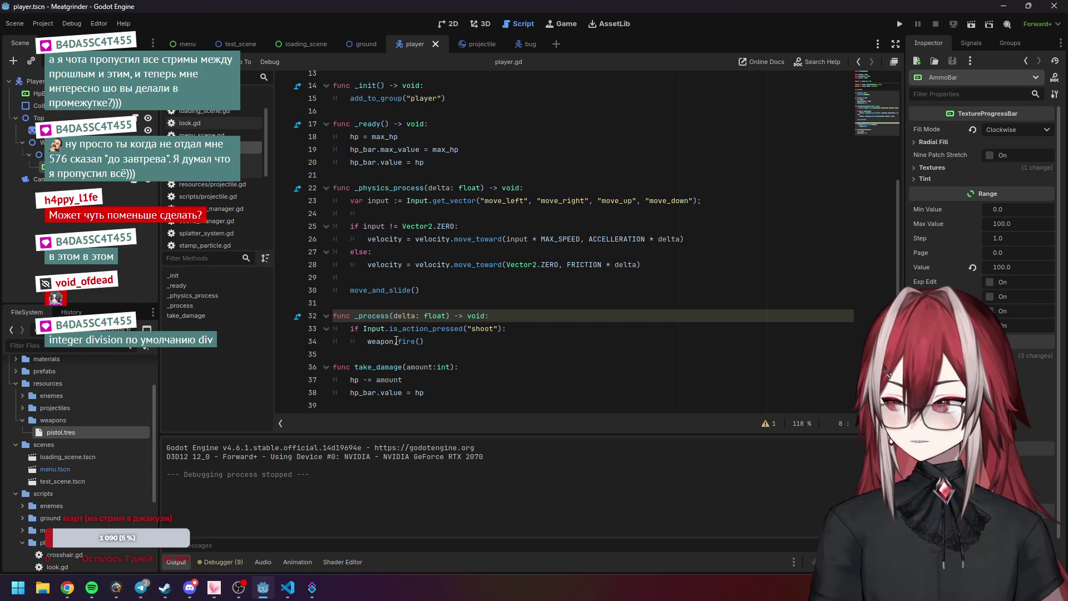
{"action": "left_click", "coordinate": [434, 338]}
{"action": "key", "text": "Return"}
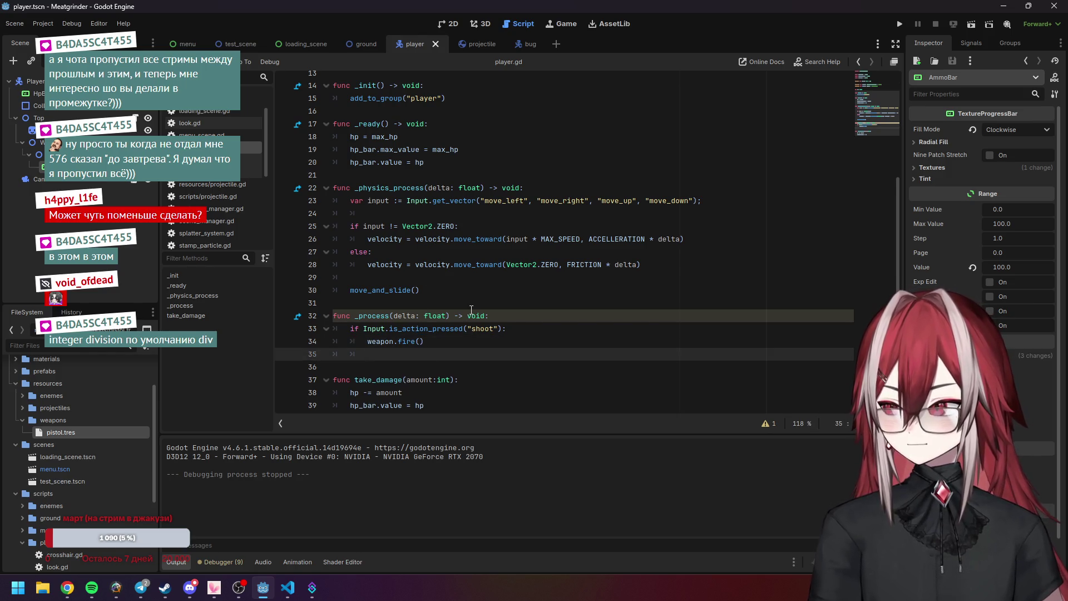
{"action": "key", "text": "BackSpace"}
{"action": "type", "text": "if "}
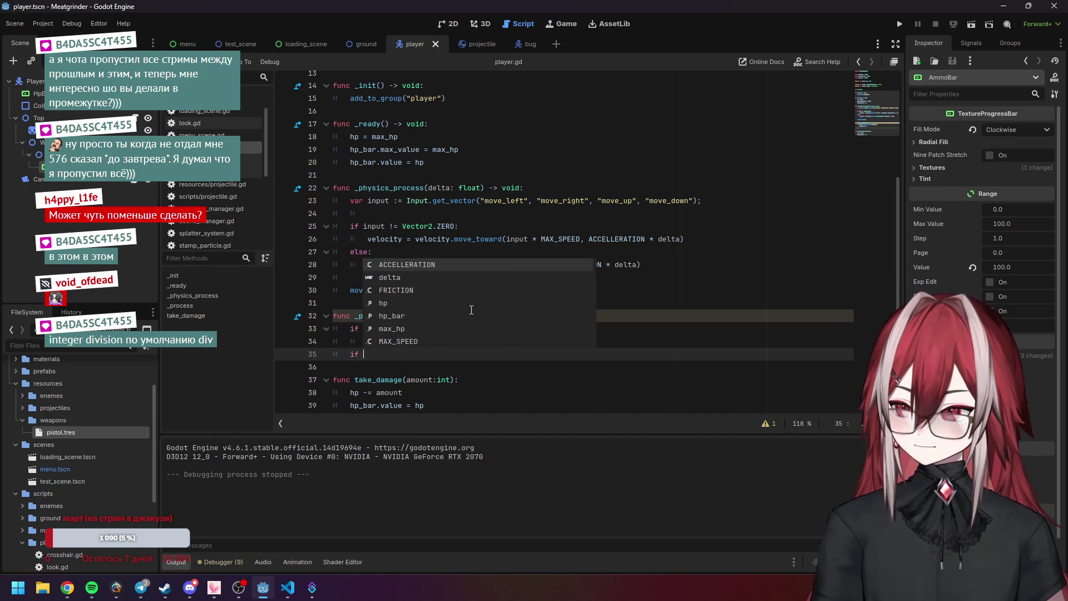
{"action": "type", "text": "I"}
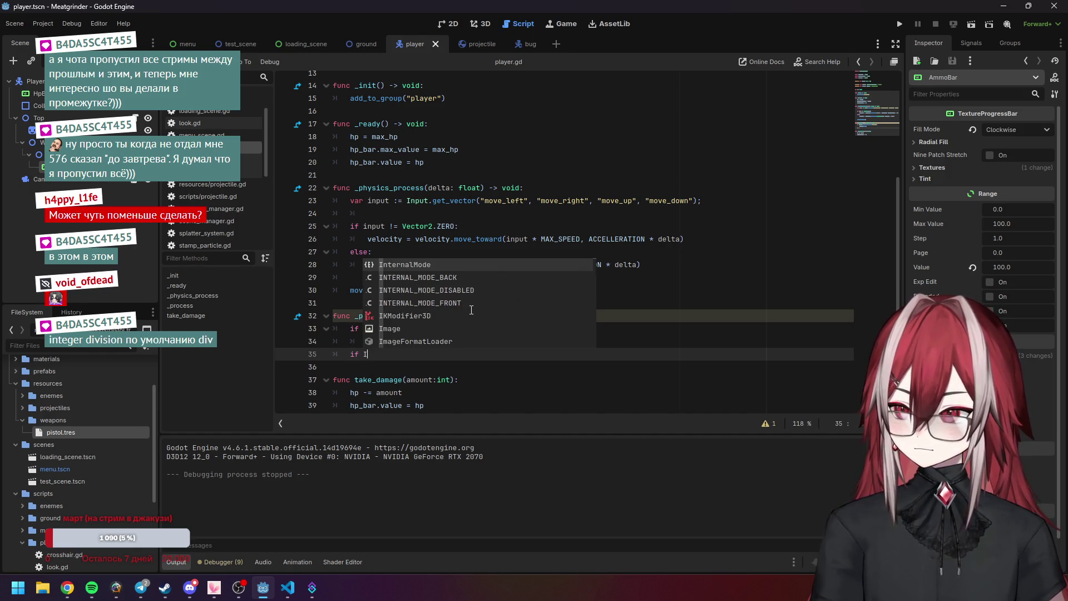
{"action": "type", "text": "nput.is"}
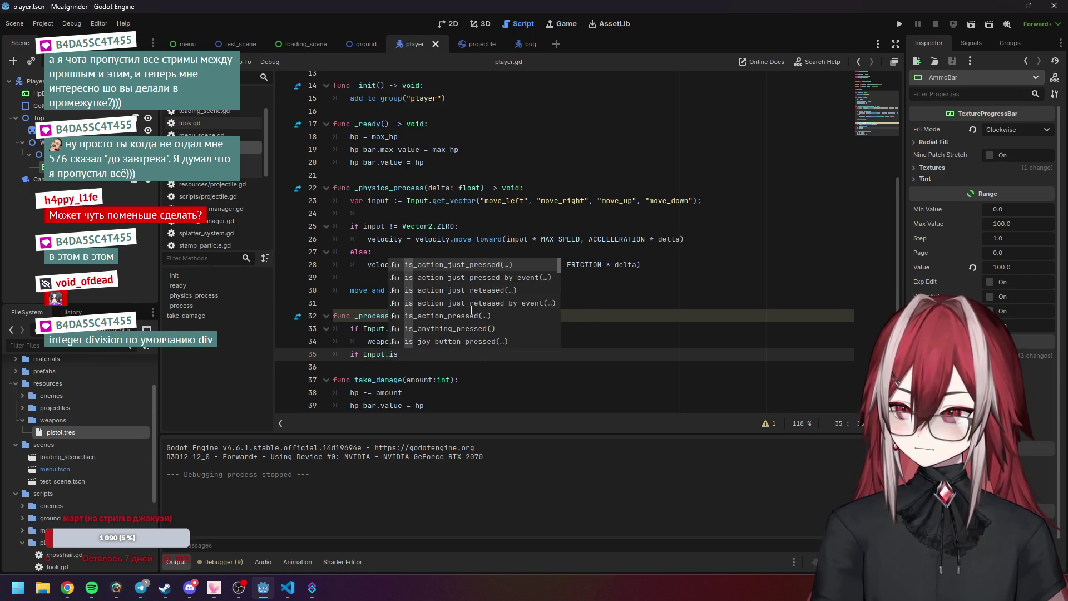
{"action": "key", "text": "Return"}
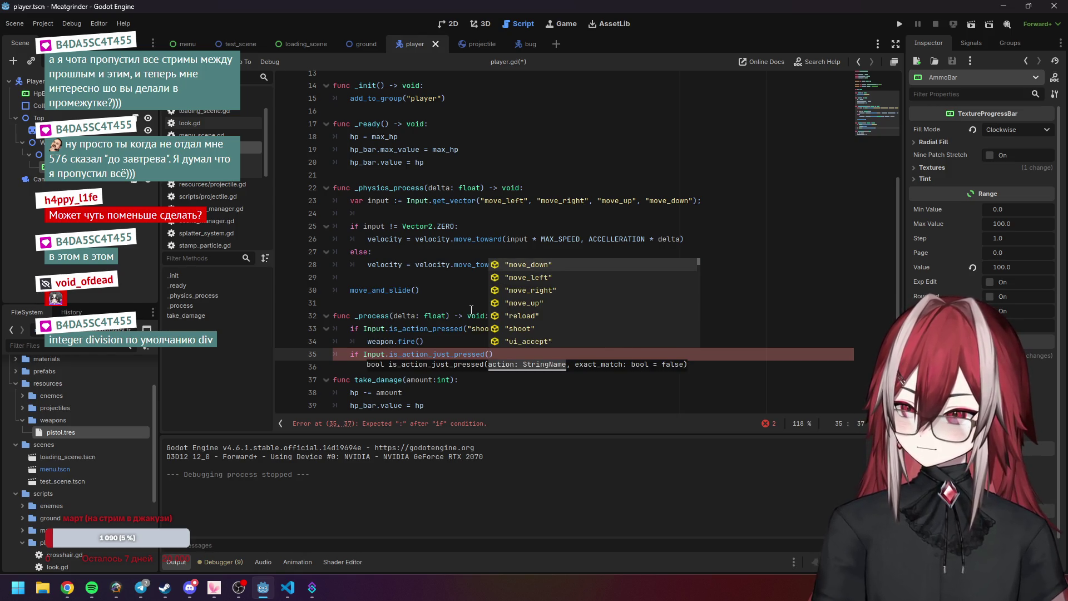
{"action": "key", "text": "Down"}
{"action": "key", "text": "Down"}
{"action": "key", "text": "Down"}
{"action": "key", "text": "Return"}
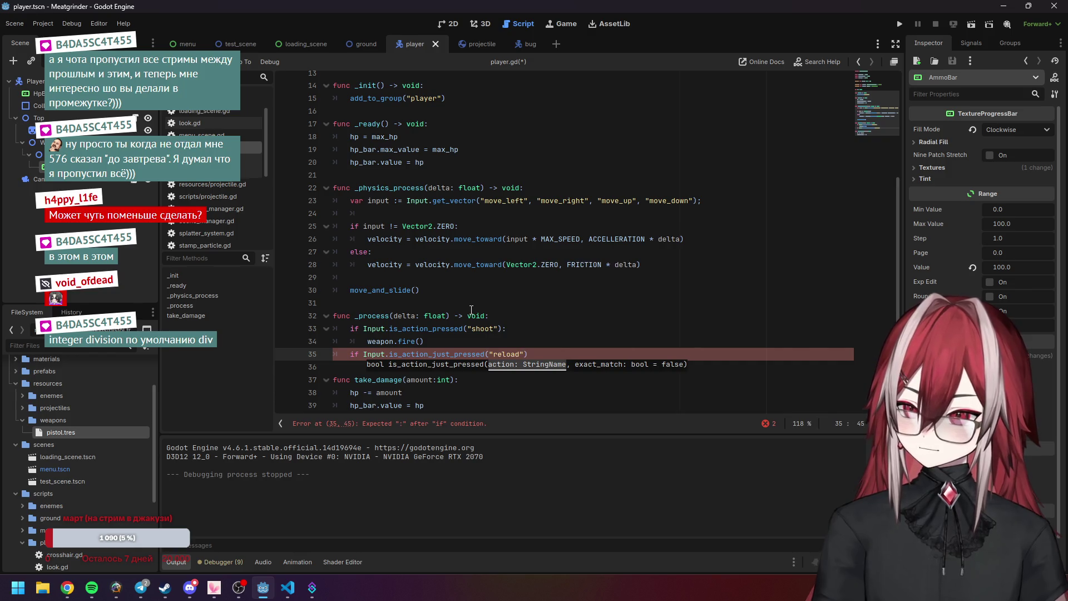
{"action": "type", "text": ":"}
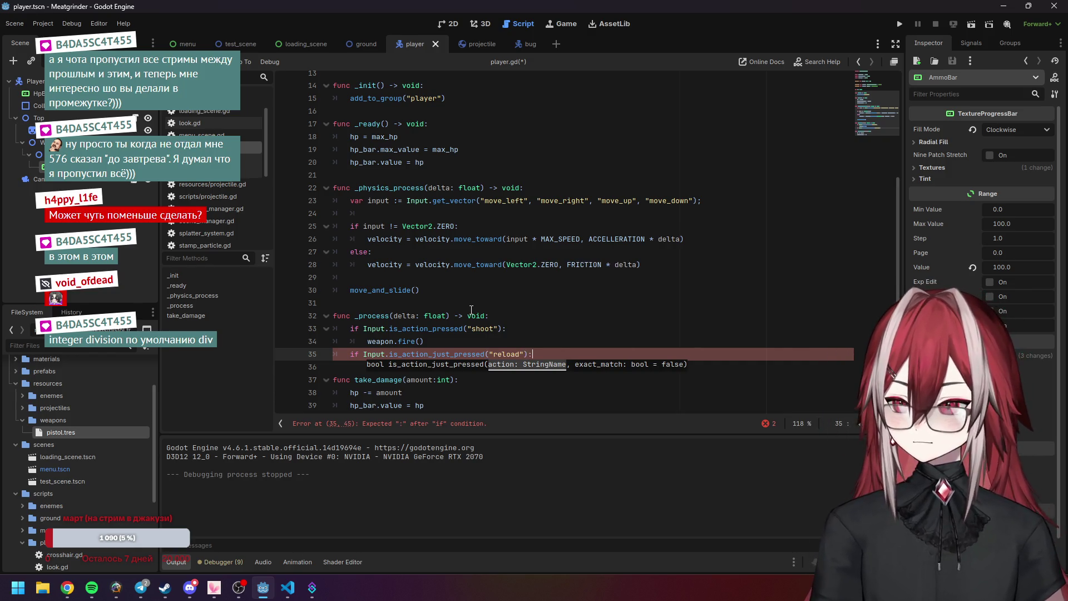
Add an indented weapon.reload() call under the reload check and look over line 35
{"action": "key", "text": "Return"}
{"action": "type", "text": "weapon.r"}
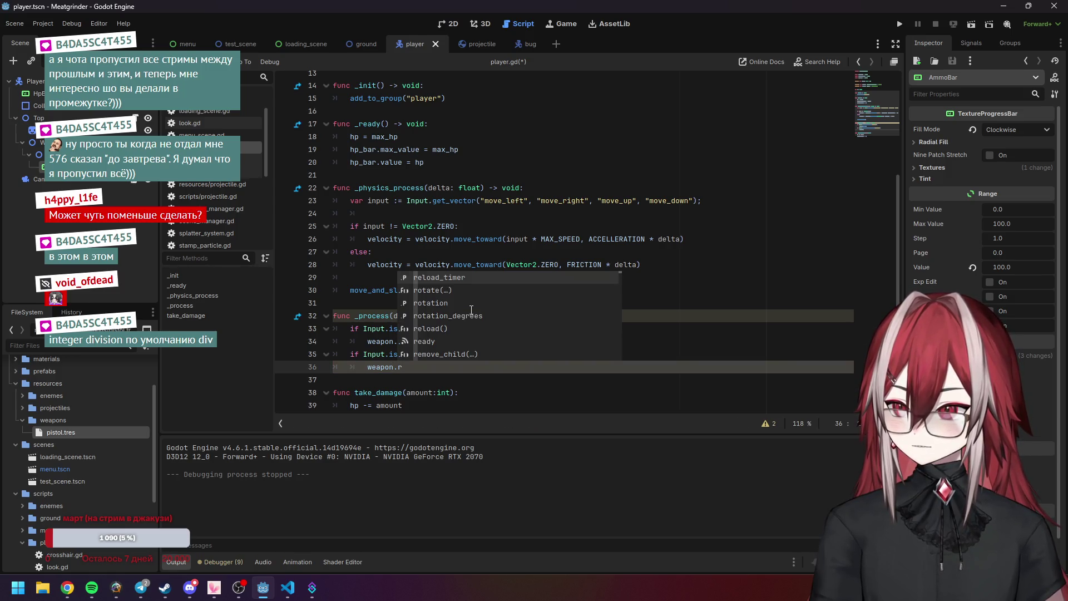
{"action": "key", "text": "Down"}
{"action": "key", "text": "Down"}
{"action": "key", "text": "Down"}
{"action": "key", "text": "Return"}
{"action": "left_click", "coordinate": [496, 282]}
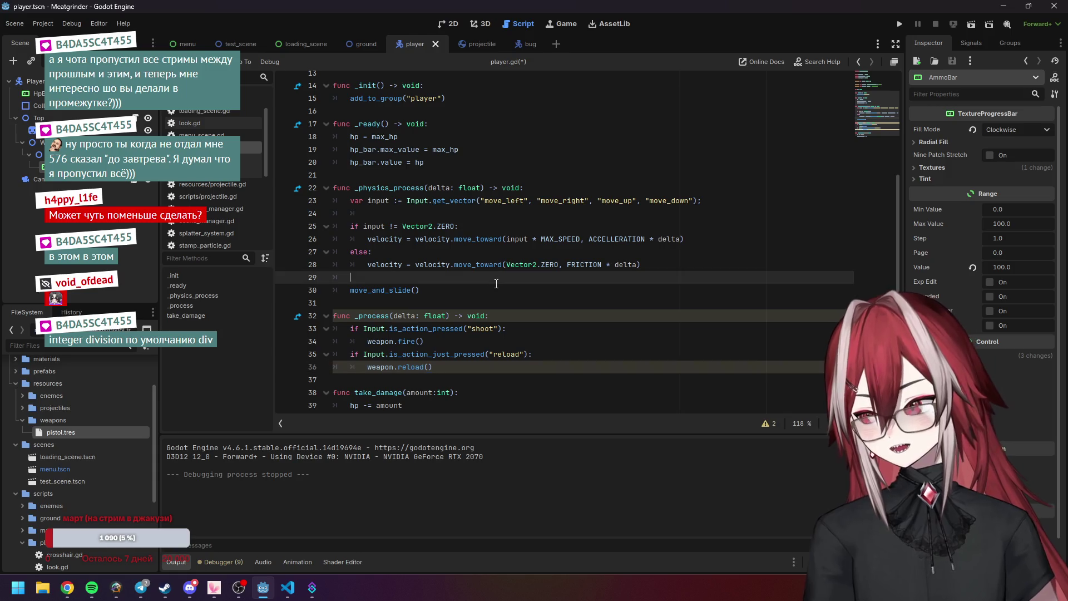
{"action": "scroll", "coordinate": [496, 283], "scroll_direction": "down", "scroll_amount": 1}
{"action": "mouse_move", "coordinate": [428, 328]}
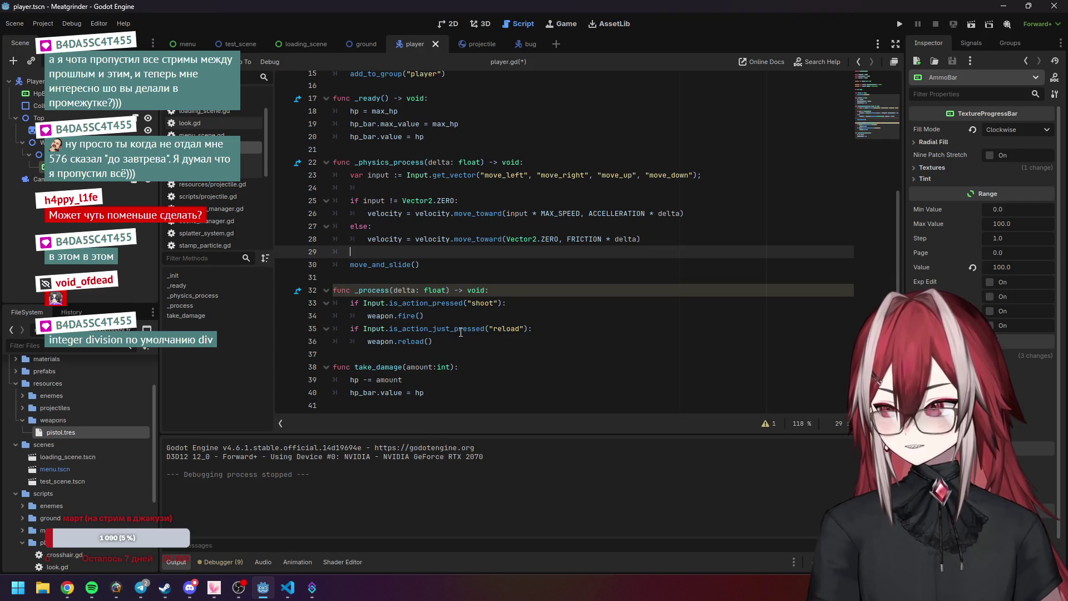
{"action": "left_click_drag", "start_coordinate": [486, 329], "coordinate": [407, 329]}
{"action": "left_click", "coordinate": [401, 354]}
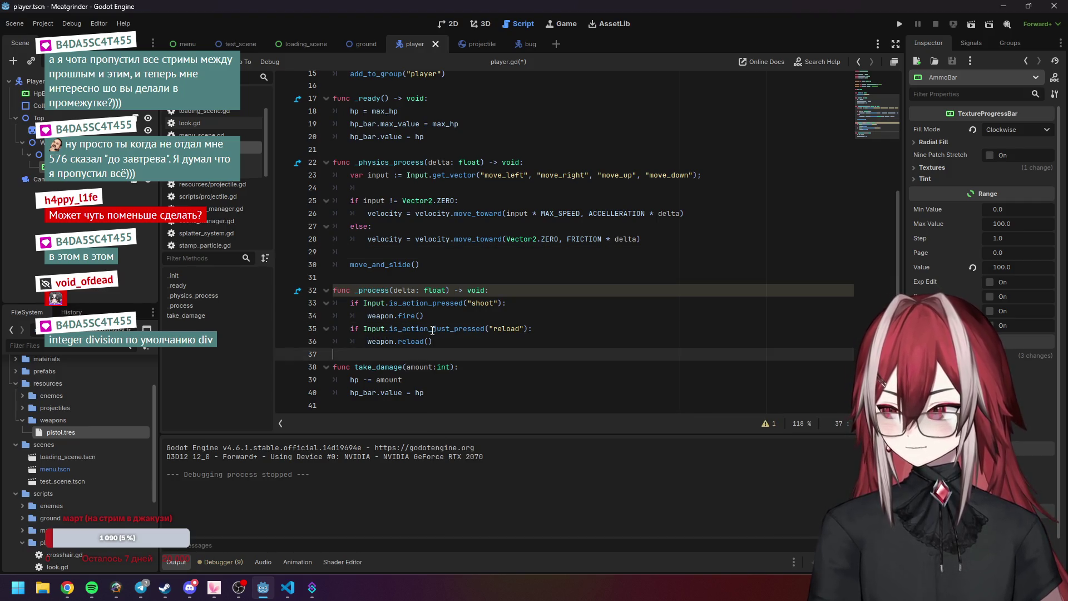
{"action": "mouse_move", "coordinate": [433, 330]}
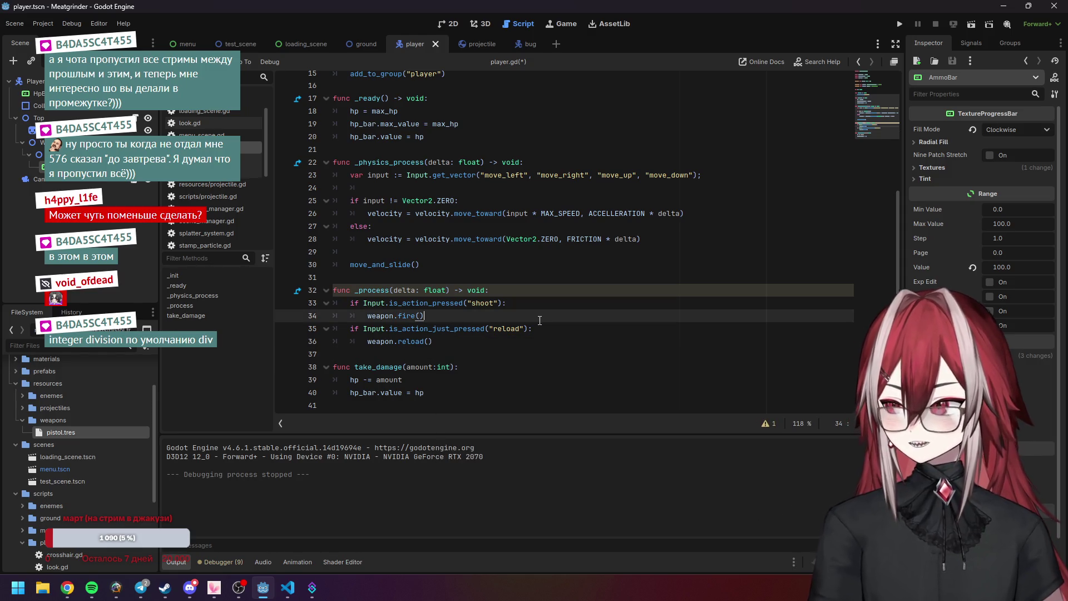
Run the game, fire at enemies while moving with D, then stop the test run
{"action": "left_click", "coordinate": [900, 24]}
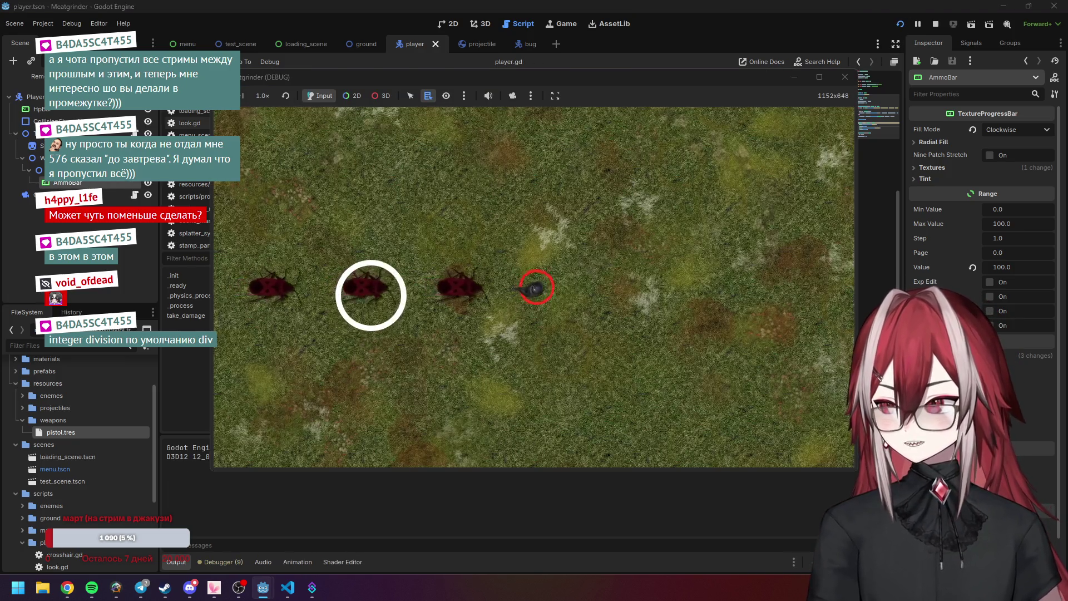
{"action": "left_click", "coordinate": [371, 295]}
{"action": "key", "text": "d"}
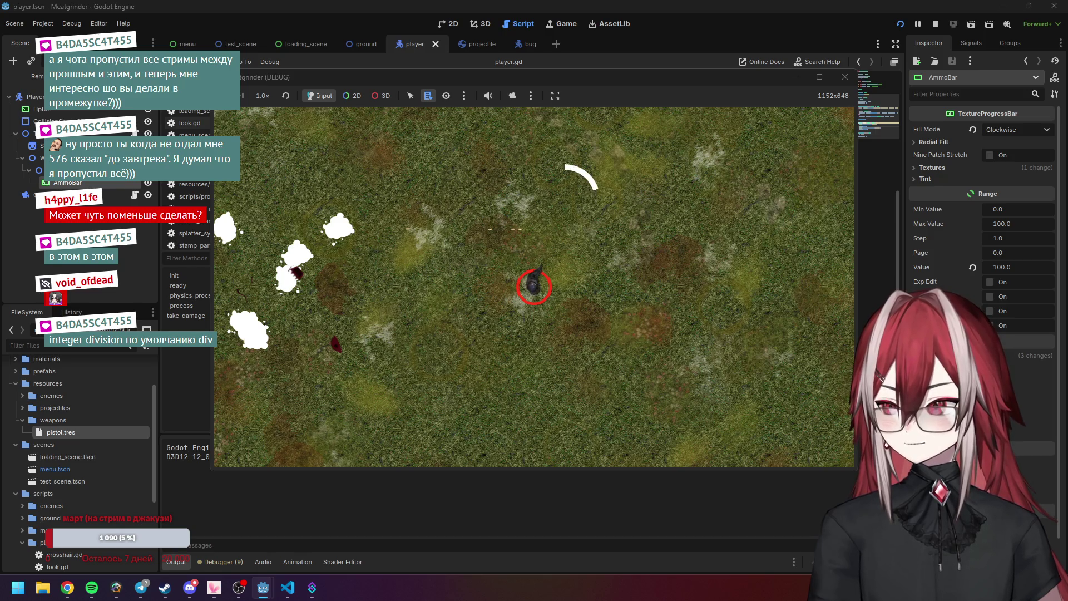
{"action": "left_click", "coordinate": [564, 200]}
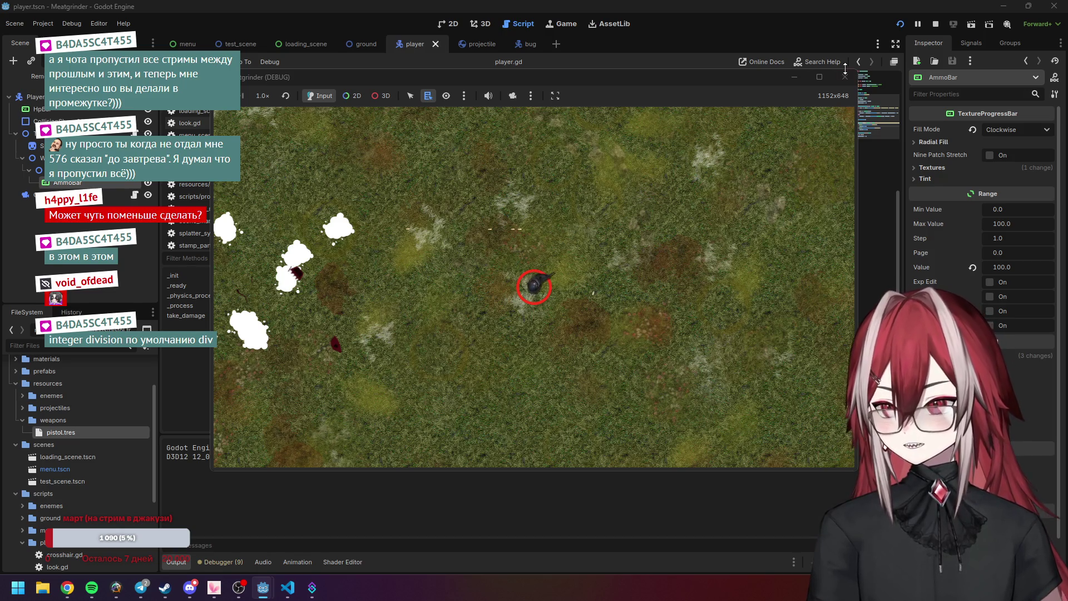
{"action": "left_click", "coordinate": [845, 77]}
{"action": "scroll", "coordinate": [486, 153], "scroll_direction": "up", "scroll_amount": 3}
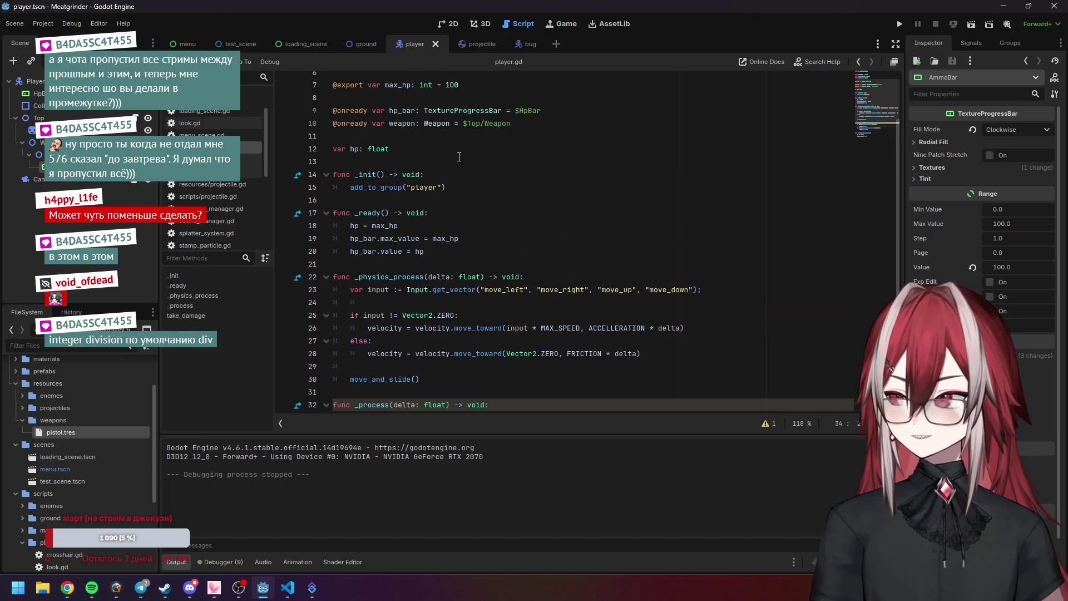
Open weapon.gd and edit line 24 of the can_fire() check
{"action": "scroll", "coordinate": [209, 233], "scroll_direction": "down", "scroll_amount": 1}
{"action": "scroll", "coordinate": [211, 223], "scroll_direction": "up", "scroll_amount": 3}
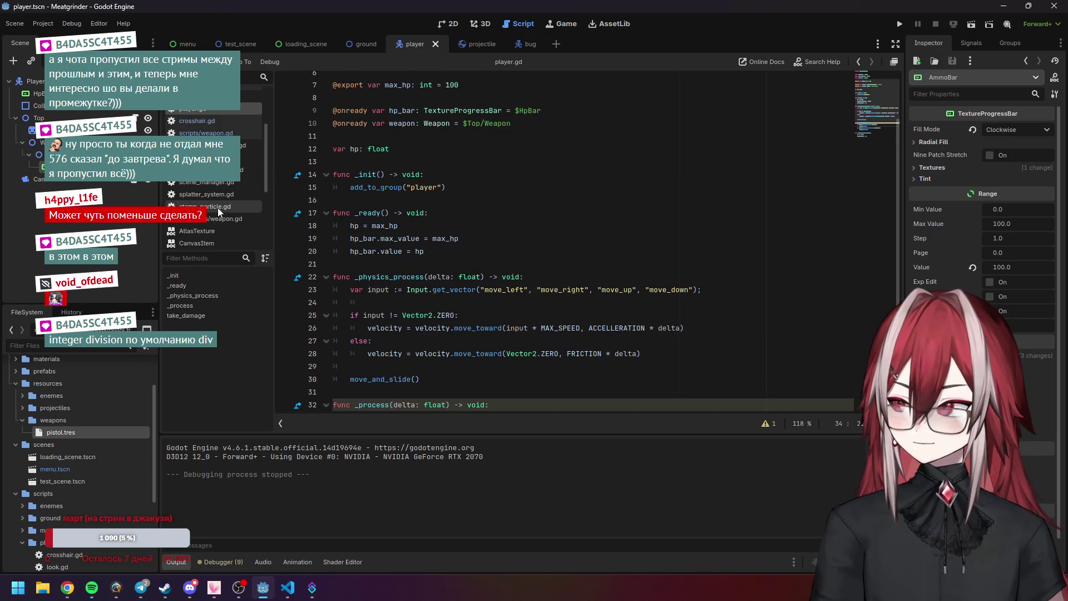
{"action": "left_click", "coordinate": [211, 171]}
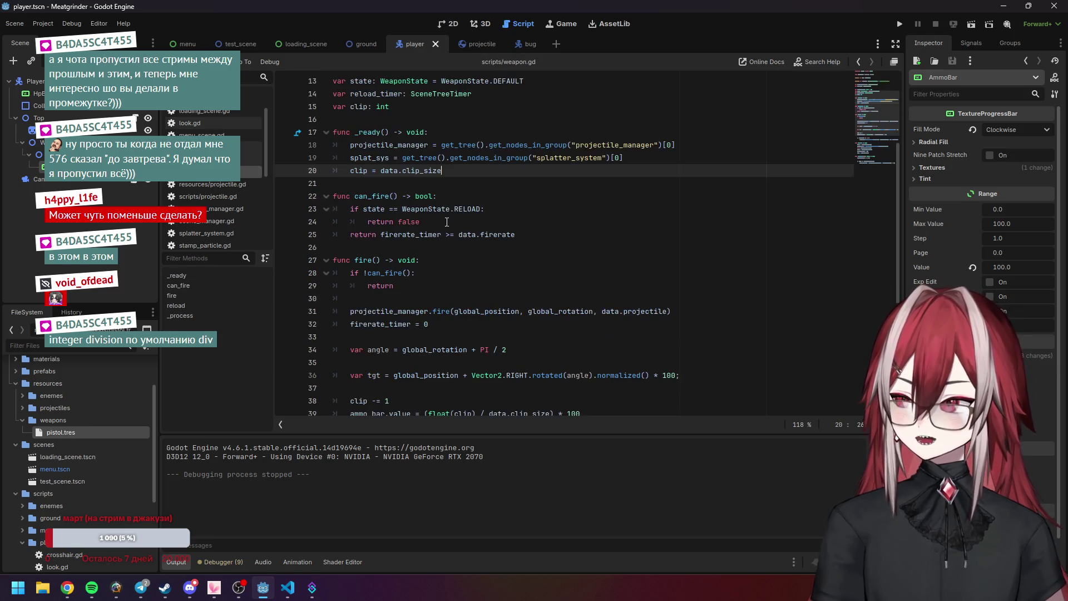
{"action": "scroll", "coordinate": [449, 221], "scroll_direction": "up", "scroll_amount": 1}
{"action": "scroll", "coordinate": [418, 191], "scroll_direction": "up", "scroll_amount": 2}
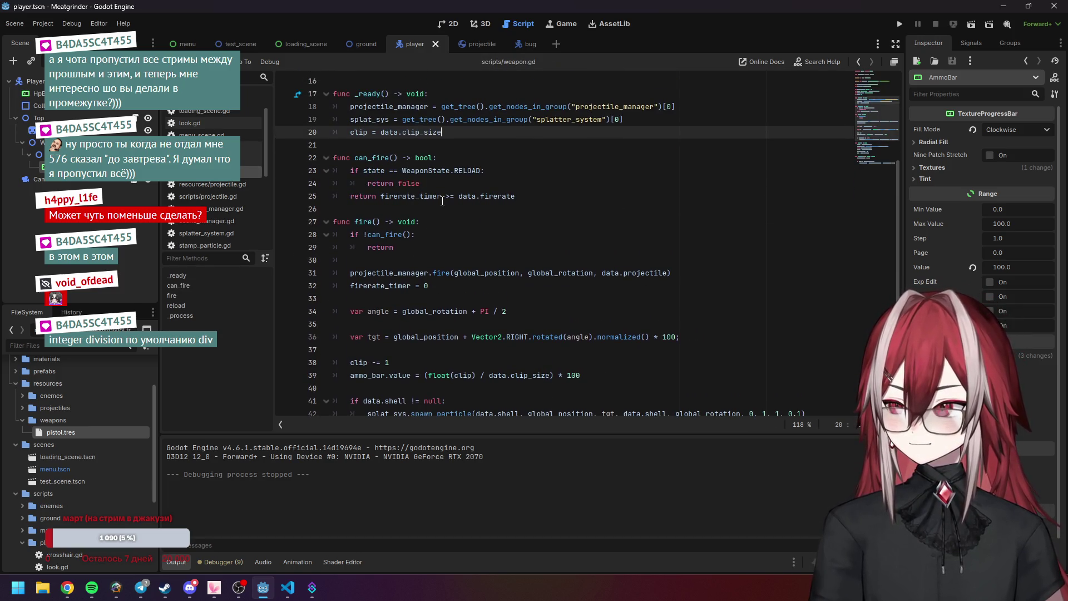
{"action": "left_click", "coordinate": [378, 184]}
{"action": "type", "text": "e"}
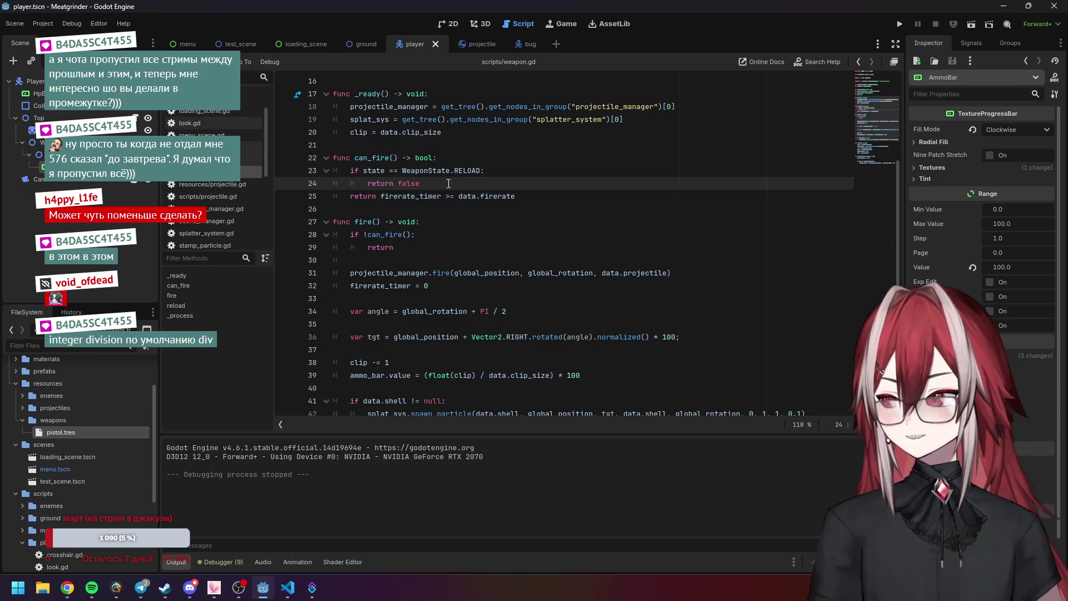
{"action": "key", "text": "Down"}
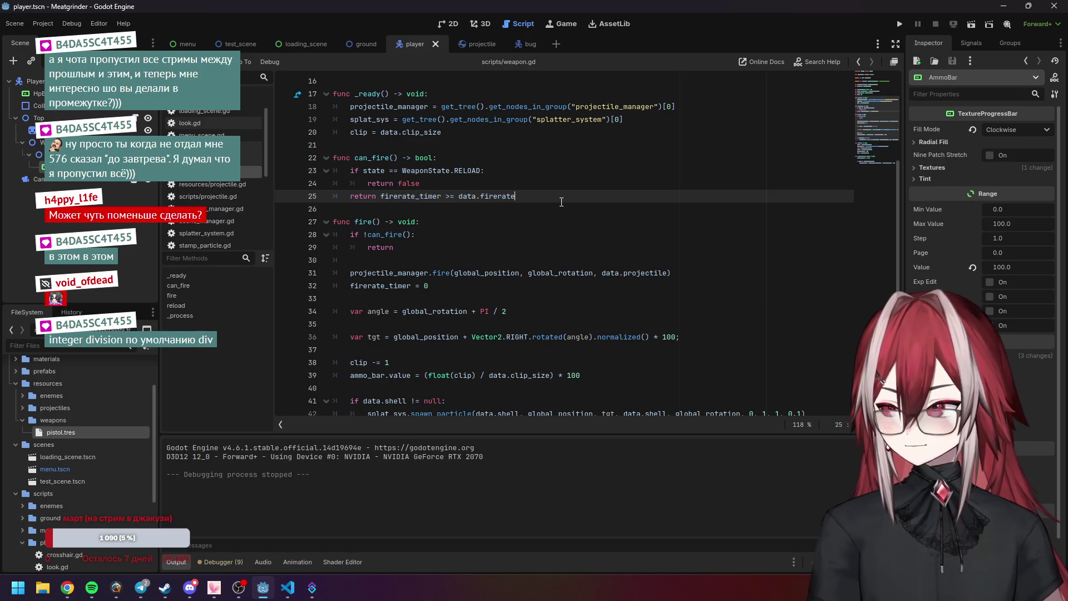
Review can_fire()'s return false and the ammo bar update, then switch back to player.gd
{"action": "scroll", "coordinate": [542, 185], "scroll_direction": "up", "scroll_amount": 1}
{"action": "left_click", "coordinate": [437, 203]}
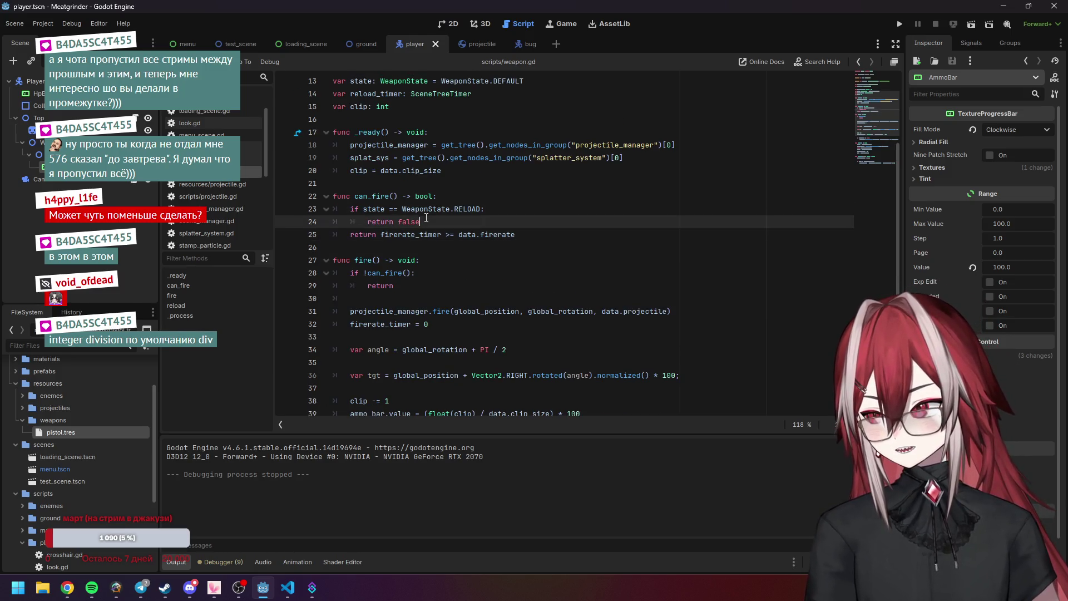
{"action": "key", "text": "Down"}
{"action": "scroll", "coordinate": [483, 211], "scroll_direction": "down", "scroll_amount": 2}
{"action": "scroll", "coordinate": [483, 210], "scroll_direction": "down", "scroll_amount": 1}
{"action": "key", "text": "Down"}
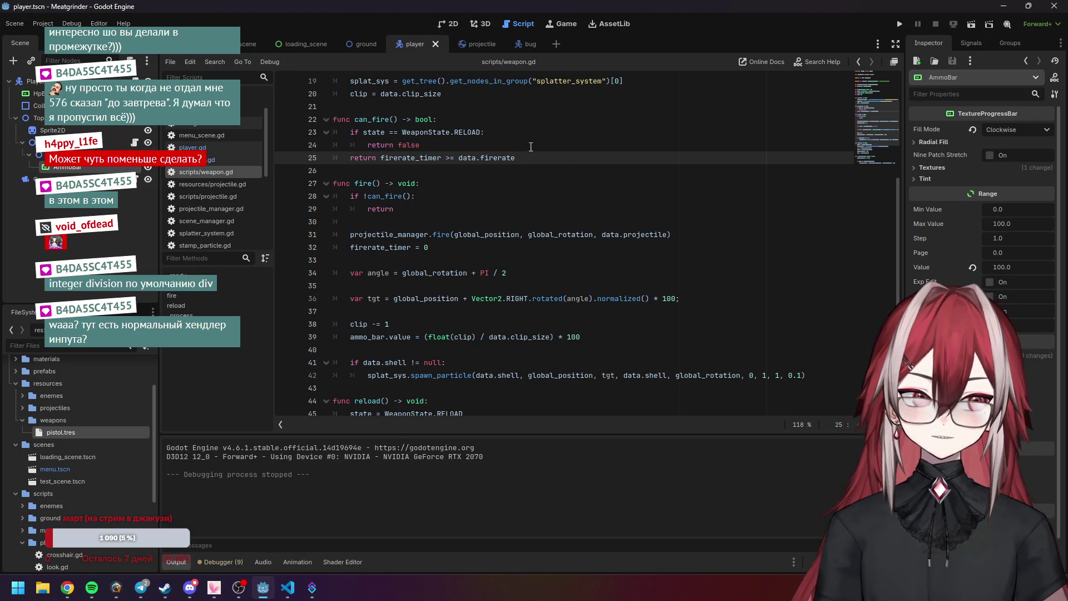
{"action": "scroll", "coordinate": [523, 146], "scroll_direction": "down", "scroll_amount": 2}
{"action": "scroll", "coordinate": [509, 146], "scroll_direction": "up", "scroll_amount": 2}
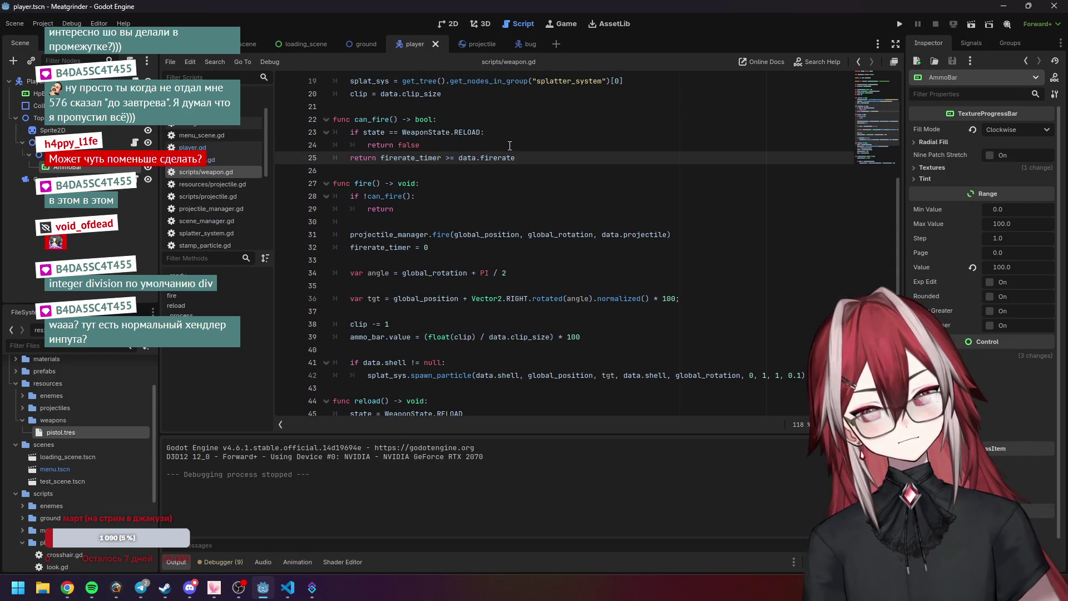
{"action": "left_click", "coordinate": [213, 158]}
{"action": "left_click", "coordinate": [216, 151]}
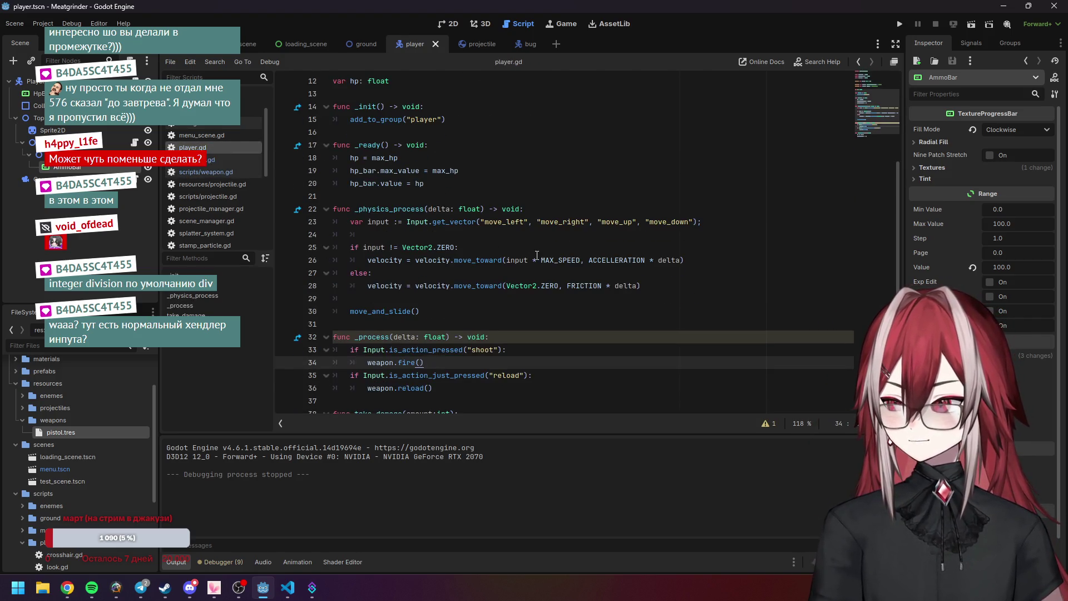
Look over the shoot and reload handling in player.gd's _process()
{"action": "scroll", "coordinate": [536, 254], "scroll_direction": "down", "scroll_amount": 2}
{"action": "key", "text": "Down"}
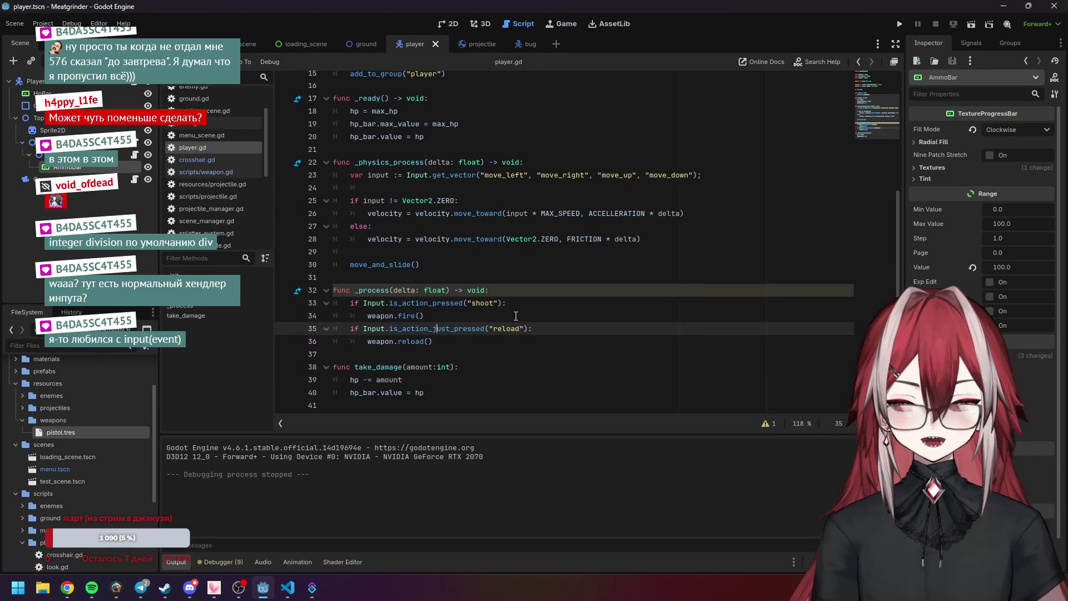
{"action": "double_click", "coordinate": [367, 290]}
{"action": "left_click_drag", "start_coordinate": [384, 302], "coordinate": [452, 303]}
{"action": "left_click", "coordinate": [445, 316]}
Inspect the _physics_process header on line 22
{"action": "left_click_drag", "start_coordinate": [359, 162], "coordinate": [424, 165]}
{"action": "left_click", "coordinate": [438, 174]}
{"action": "left_click", "coordinate": [476, 186]}
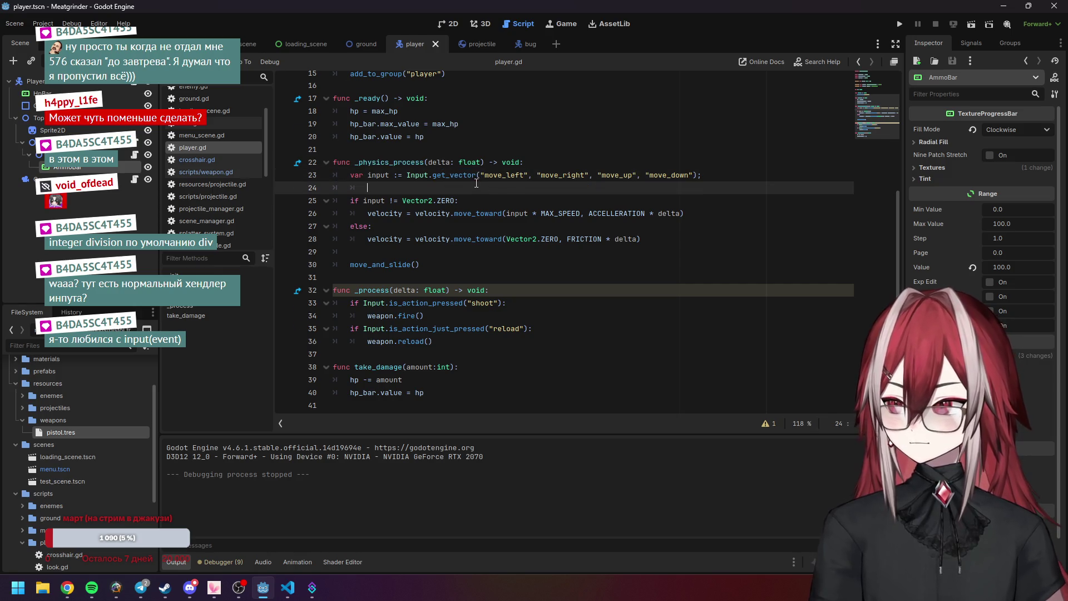
{"action": "scroll", "coordinate": [476, 184], "scroll_direction": "up", "scroll_amount": 2}
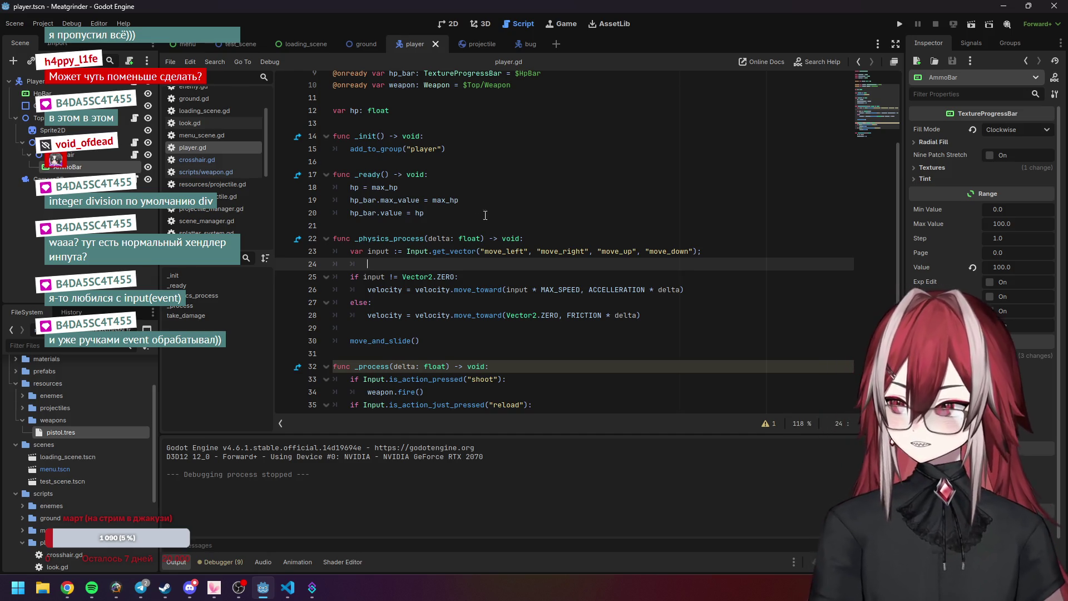
{"action": "left_click", "coordinate": [376, 238]}
{"action": "scroll", "coordinate": [428, 174], "scroll_direction": "down", "scroll_amount": 2}
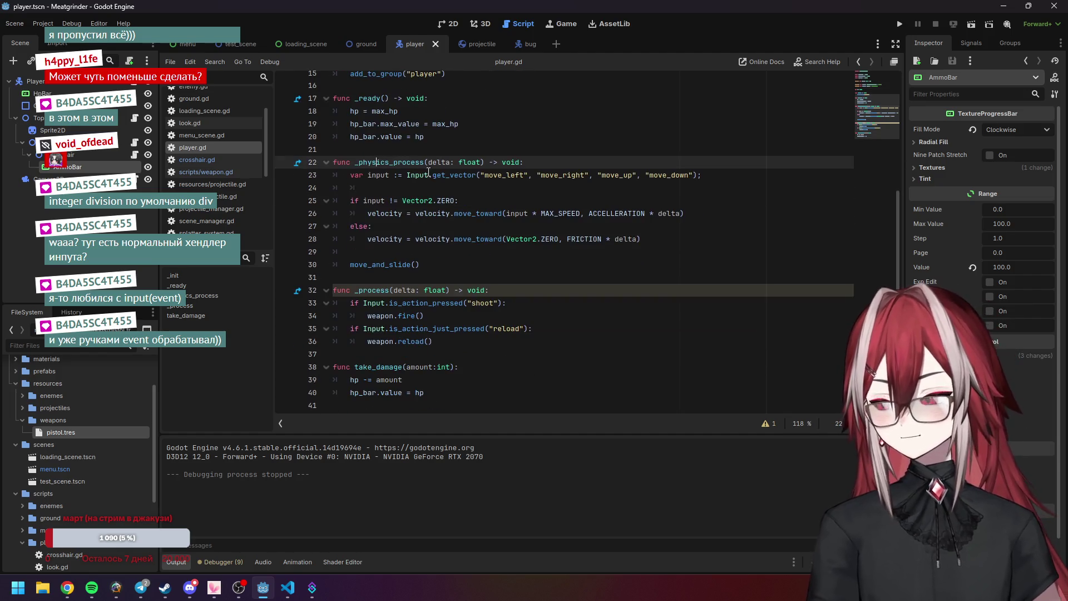
Examine the Input.get_vector movement call on line 23 and the lines through else: on line 27
{"action": "left_click_drag", "start_coordinate": [359, 162], "coordinate": [420, 161]}
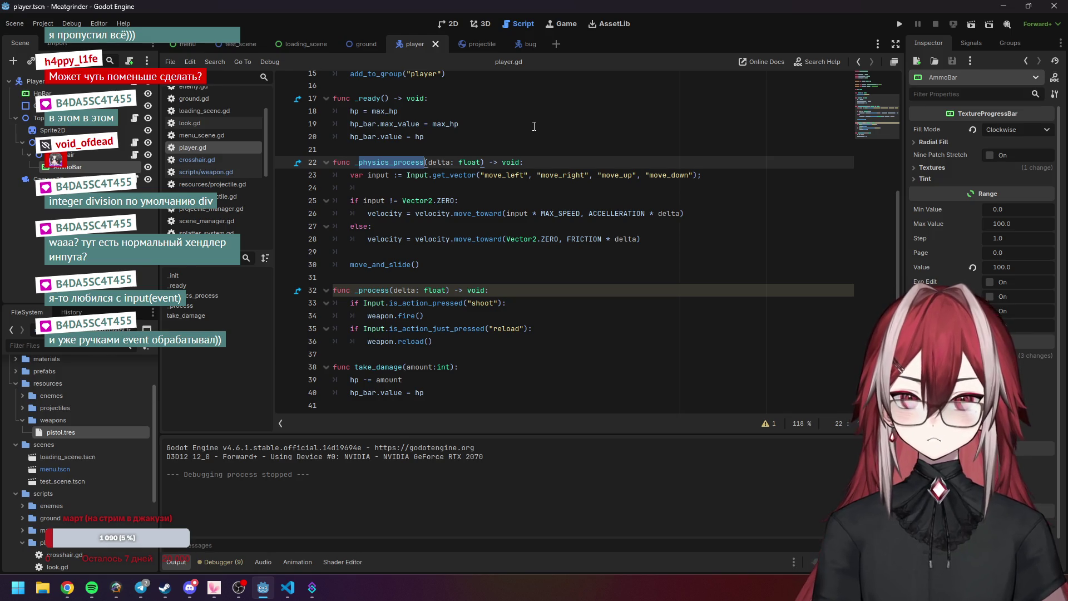
{"action": "left_click", "coordinate": [502, 187]}
{"action": "left_click_drag", "start_coordinate": [406, 174], "coordinate": [558, 175]}
{"action": "left_click", "coordinate": [463, 187]}
{"action": "left_click_drag", "start_coordinate": [423, 175], "coordinate": [505, 174]}
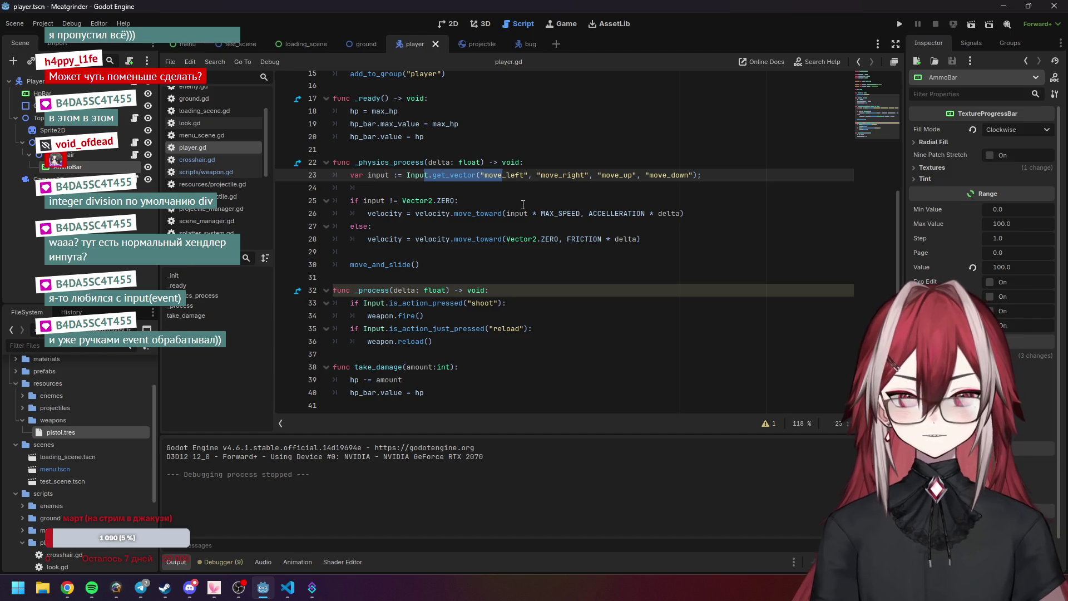
{"action": "left_click", "coordinate": [523, 202]}
{"action": "left_click", "coordinate": [504, 213]}
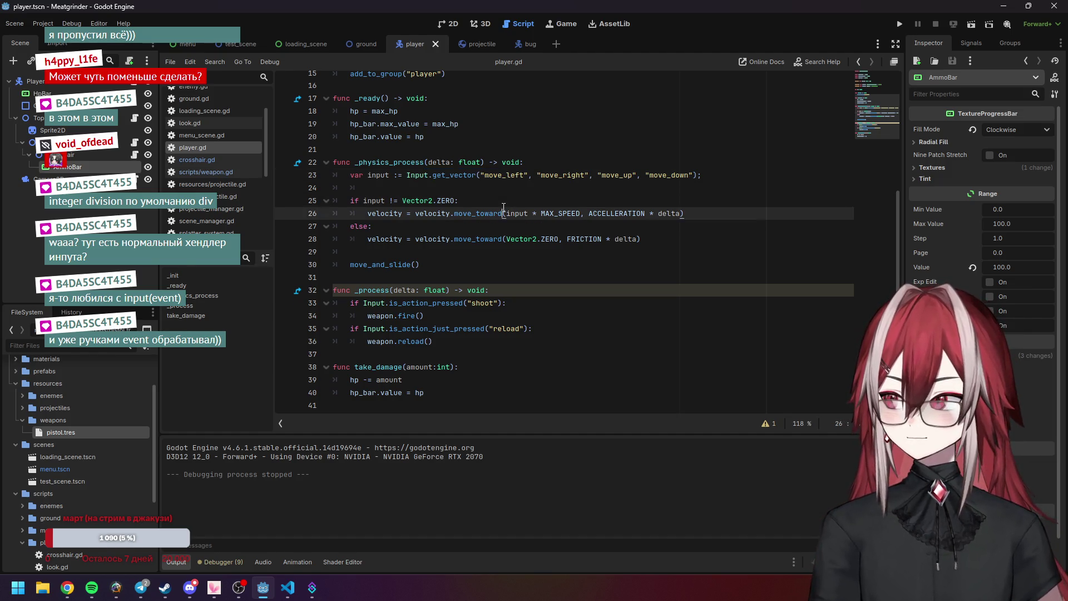
{"action": "left_click", "coordinate": [506, 226]}
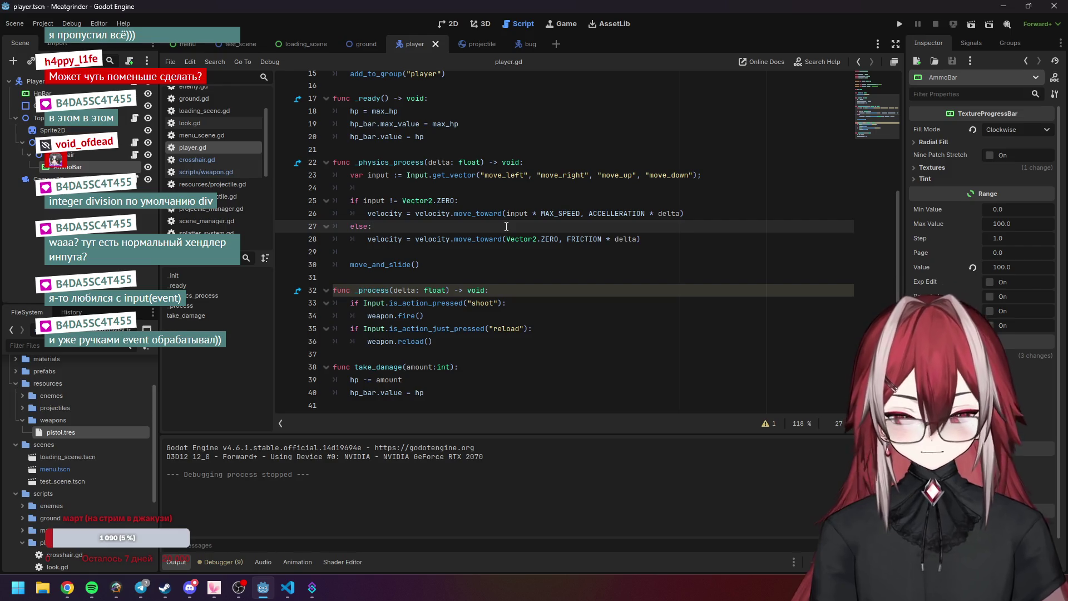